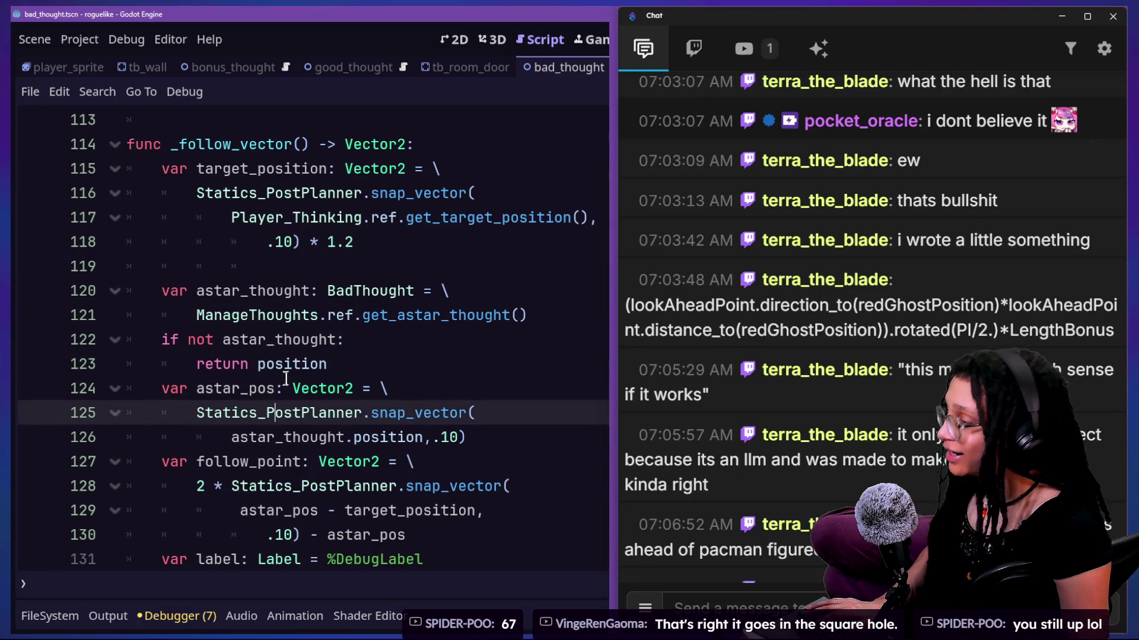
# Step: Insert label.visible=true on a new line below the DebugLabel fetch in _follow_vector
pyautogui.click(391, 363)
pyautogui.click(570, 432)
pyautogui.press('Down')
pyautogui.press('Down')
pyautogui.press('Down')
pyautogui.press('Up')
pyautogui.press('Up')
pyautogui.press('Down')
pyautogui.press('Down')
pyautogui.press('Down')
pyautogui.press('End')
pyautogui.press('Return')
pyautogui.write('label.visible=true')
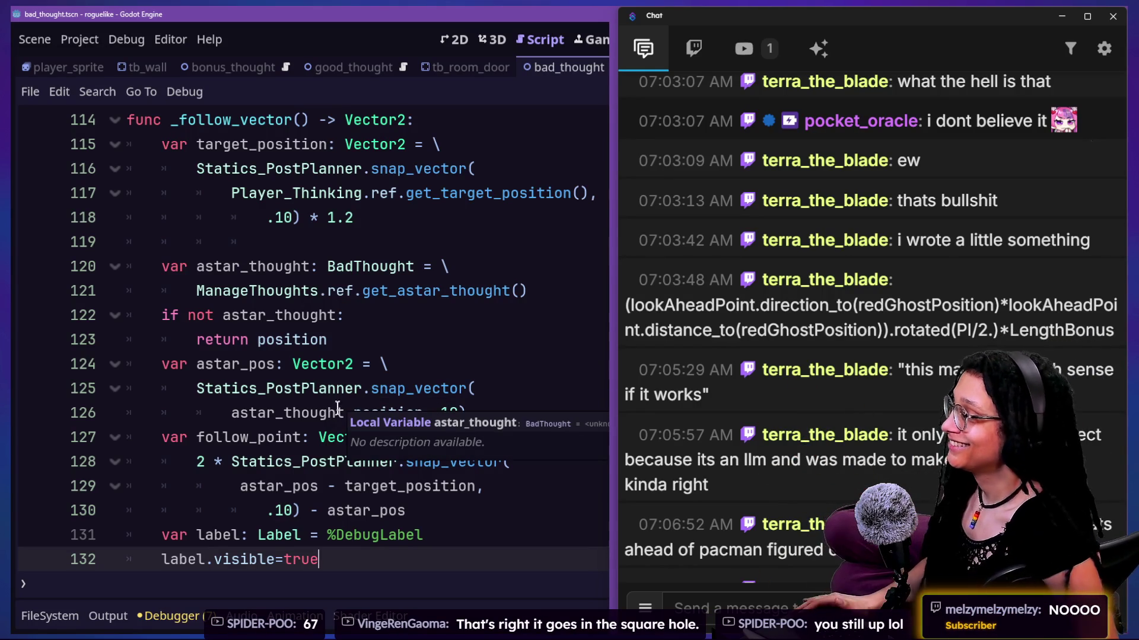
pyautogui.scroll(-1, 210, 481)
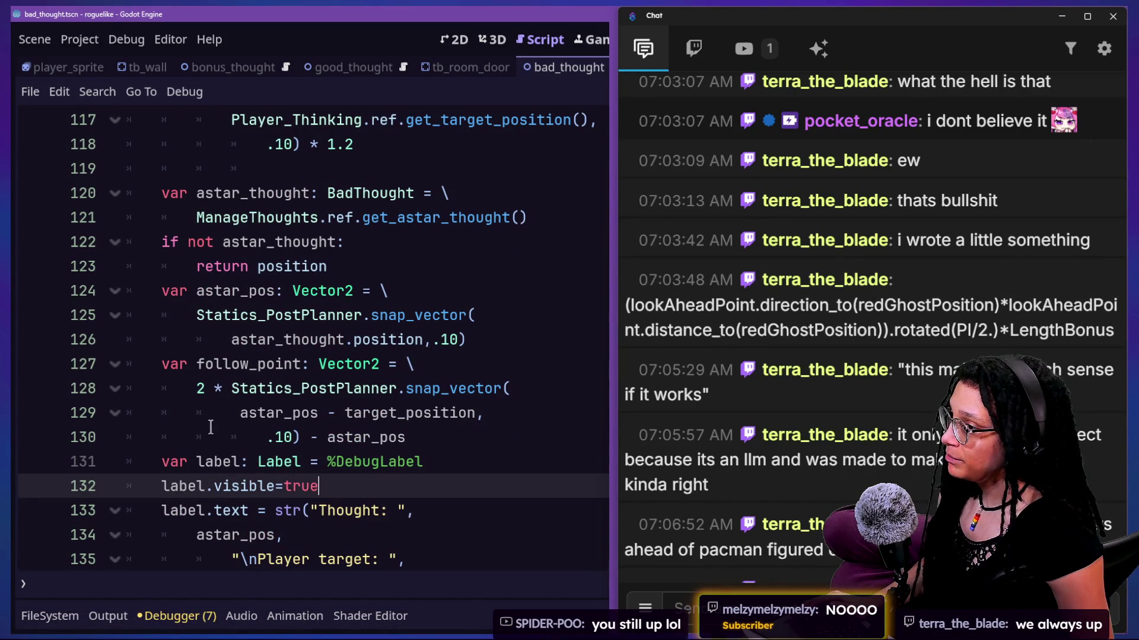
# Step: Replace the old snapped follow_point expression with the start of target_position.direction_to(
pyautogui.moveTo(196, 388)
pyautogui.mouseDown()
pyautogui.moveTo(490, 411)
pyautogui.moveTo(487, 427)
pyautogui.mouseUp()
pyautogui.write('(')
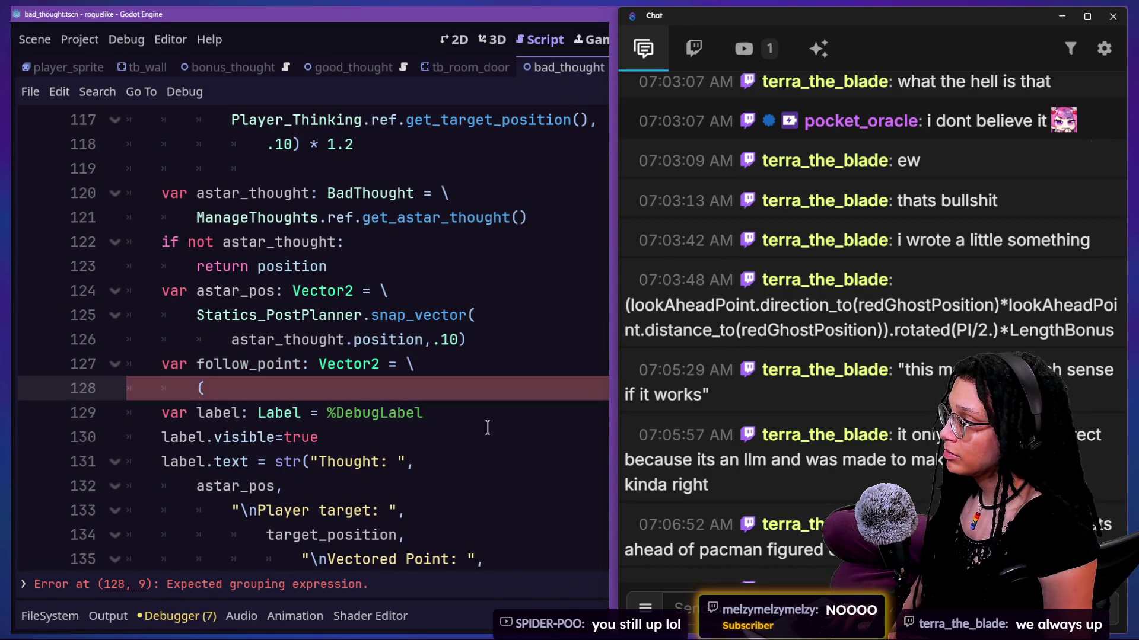
pyautogui.hotkey('ctrl', 'z')
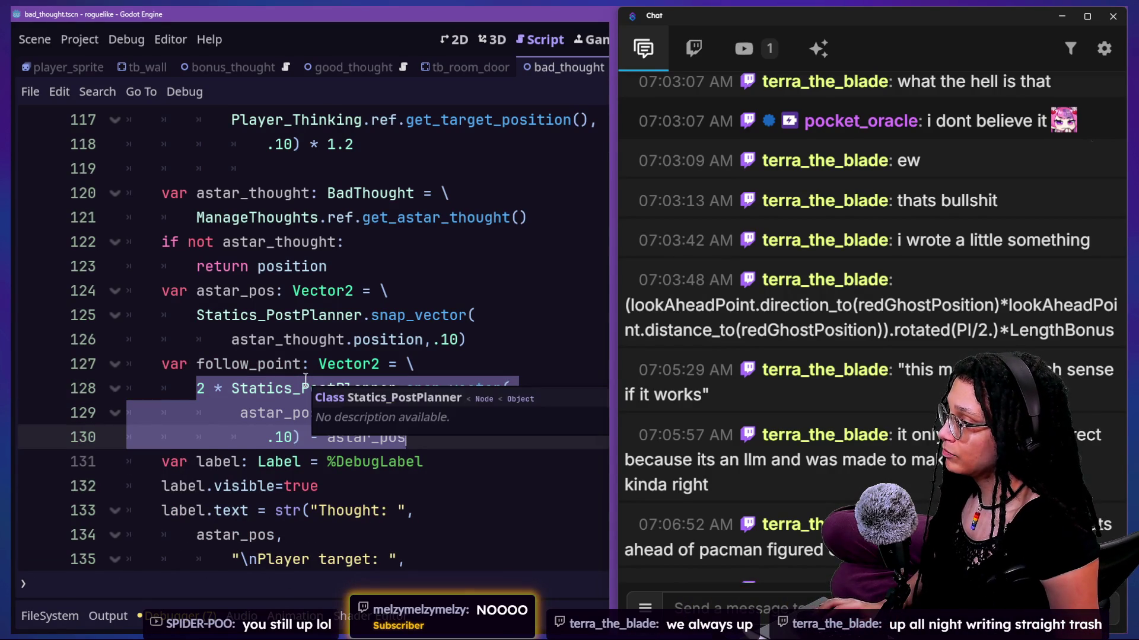
pyautogui.press('BackSpace')
pyautogui.write('(look')
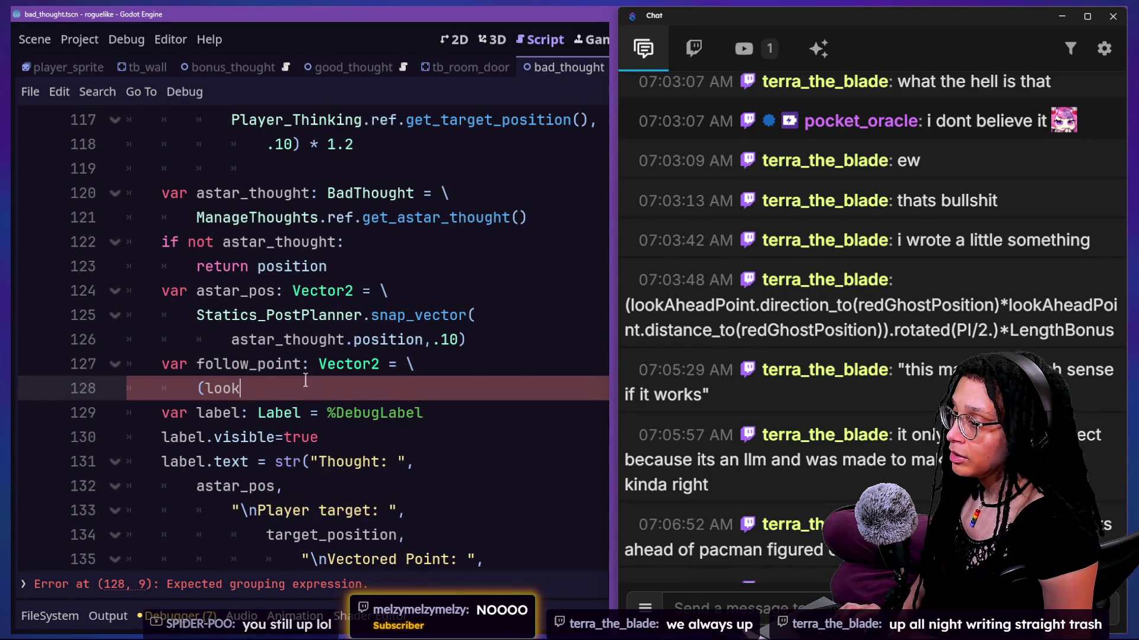
pyautogui.write('A')
pyautogui.press('BackSpace')
pyautogui.press('BackSpace')
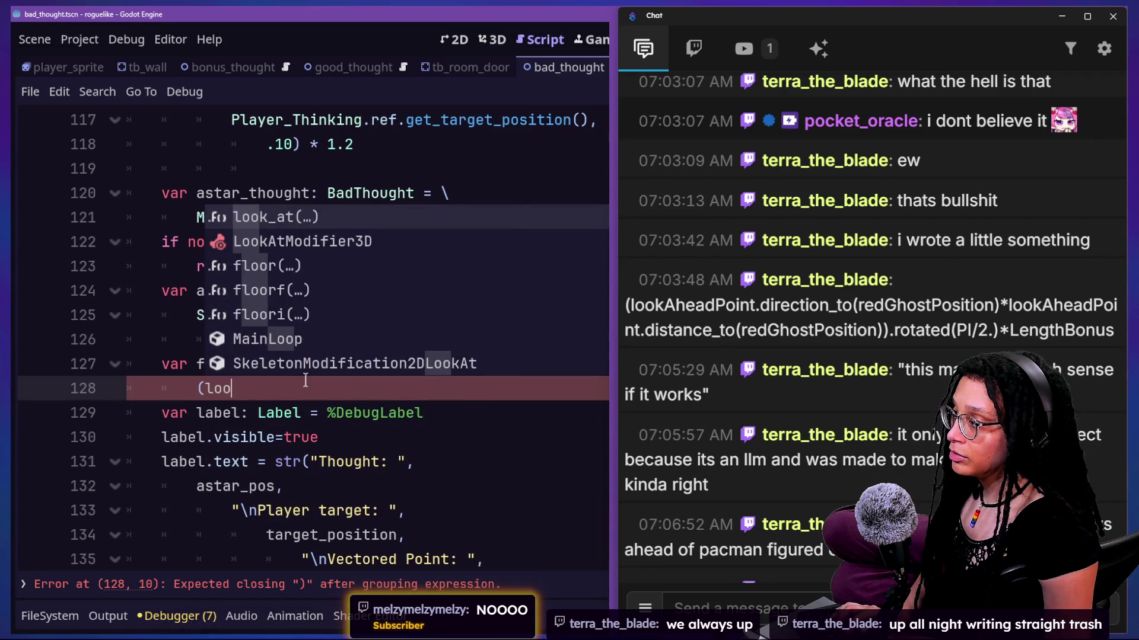
pyautogui.press('BackSpace')
pyautogui.press('BackSpace')
pyautogui.press('BackSpace')
pyautogui.write('target_position.')
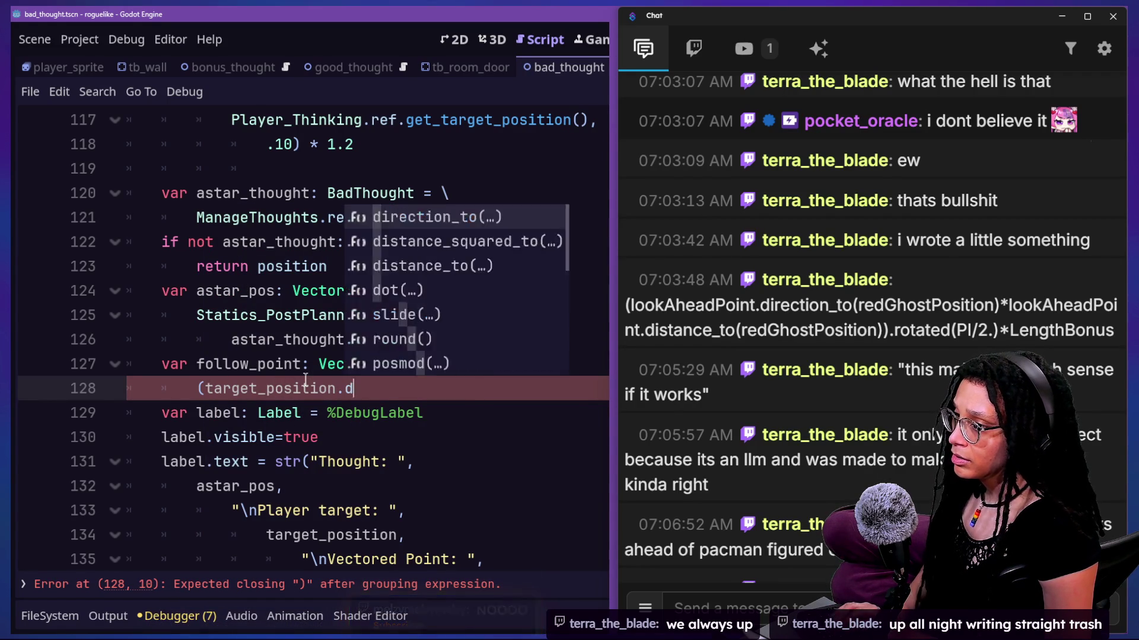
pyautogui.write('direction(')
pyautogui.press('BackSpace')
pyautogui.write('o')
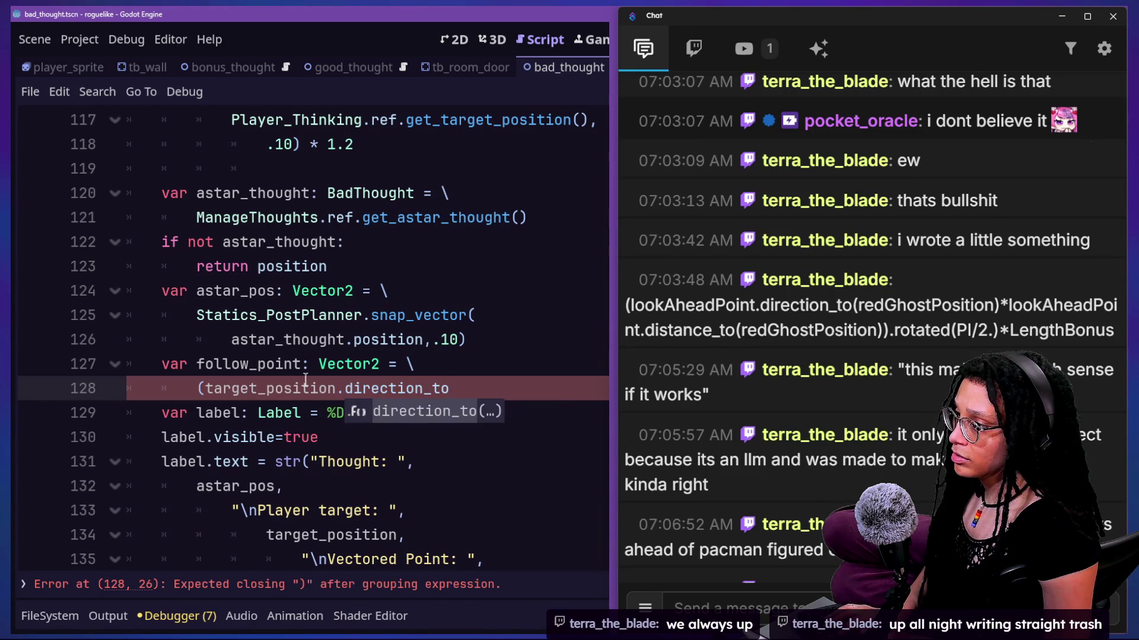
pyautogui.write('(')
# Step: Continue on a new line with astar_pos)*target_position, leaving the expression open
pyautogui.press('Return')
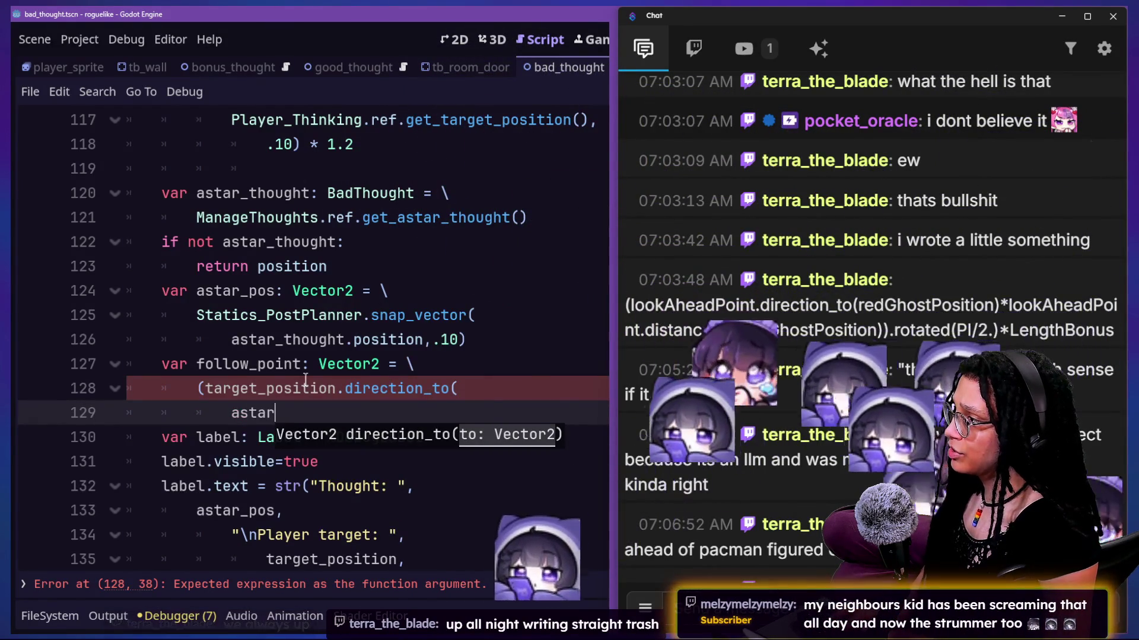
pyautogui.write('astar_pos)')
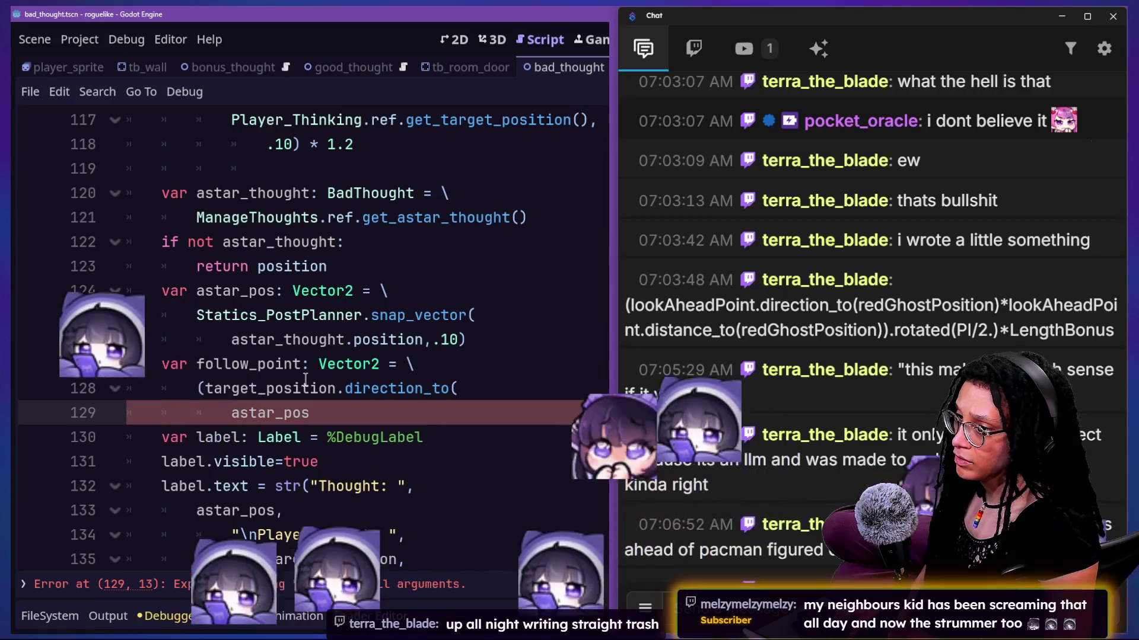
pyautogui.write('*')
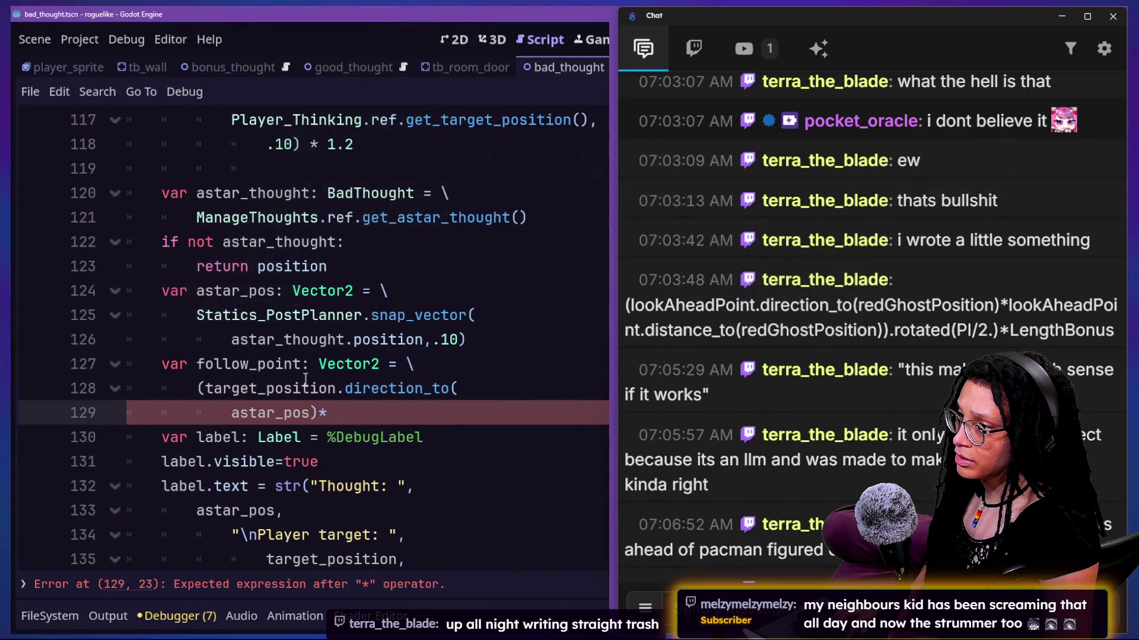
pyautogui.write('target)p=')
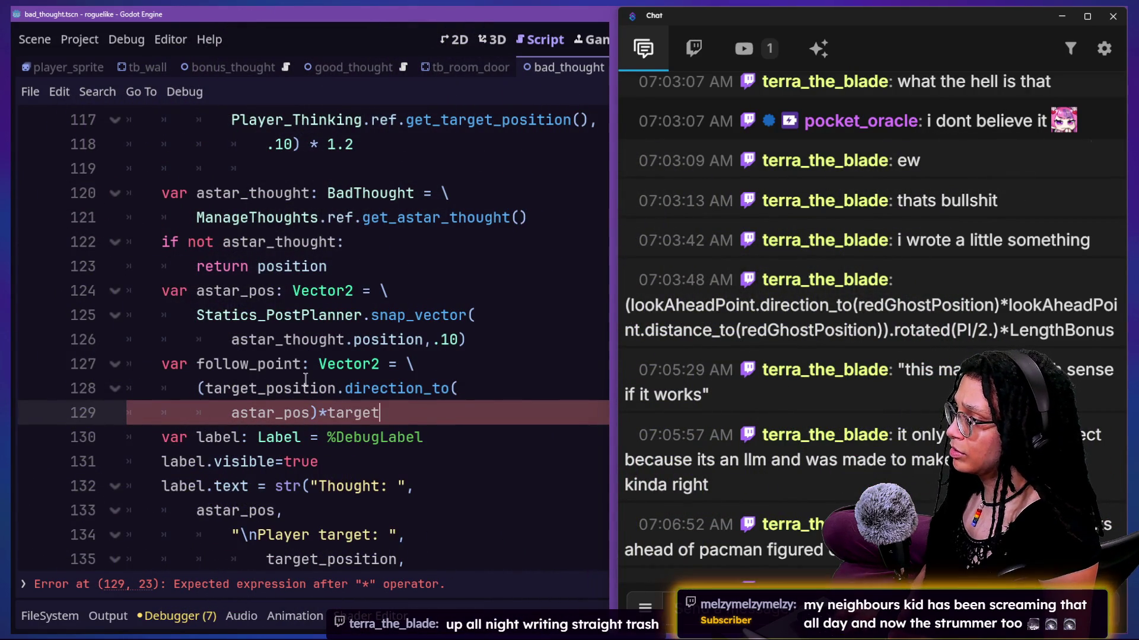
pyautogui.press('BackSpace')
pyautogui.press('BackSpace')
pyautogui.press('BackSpace')
pyautogui.write('_Po')
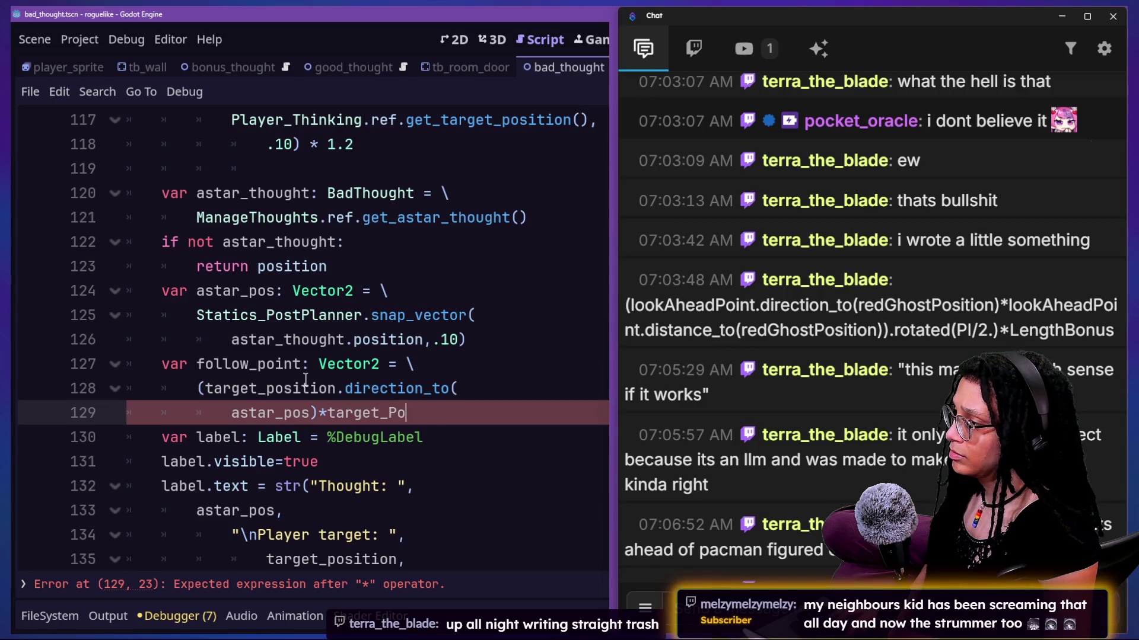
pyautogui.press('BackSpace')
pyautogui.press('BackSpace')
pyautogui.write('position(')
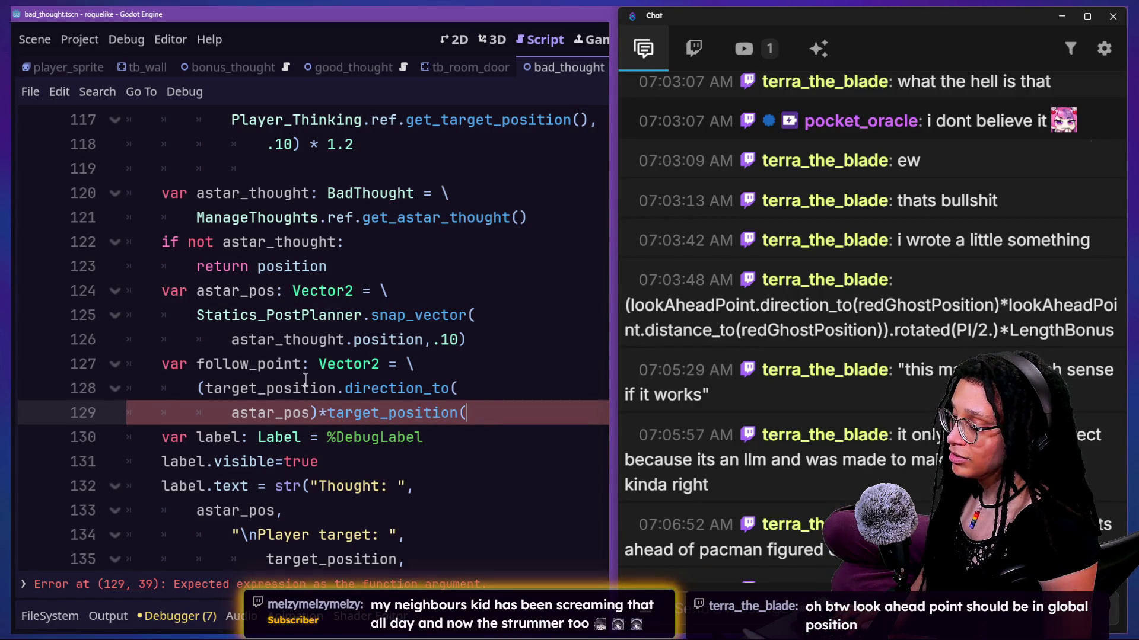
pyautogui.press('BackSpace')
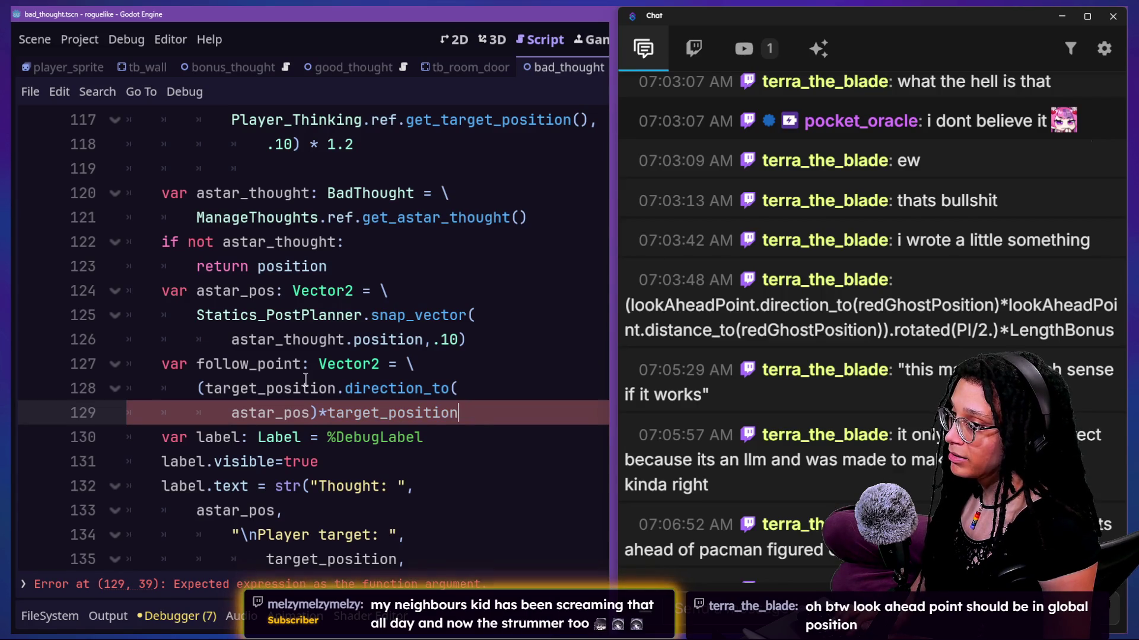
pyautogui.press('BackSpace')
pyautogui.press('BackSpace')
pyautogui.press('BackSpace')
pyautogui.write('tion')
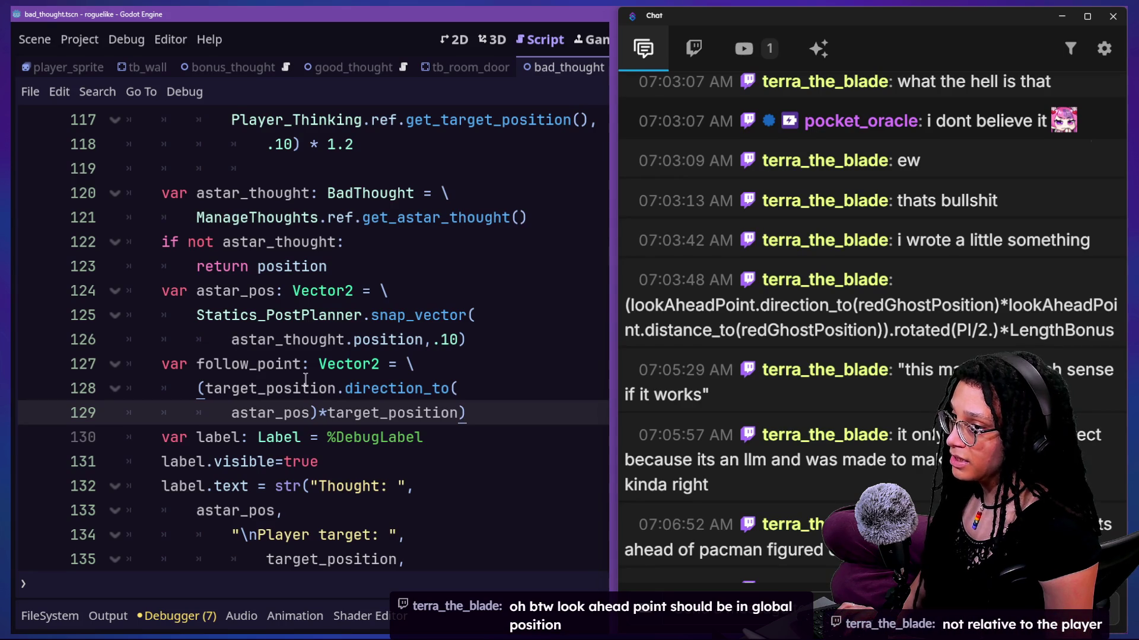
pyautogui.press('BackSpace')
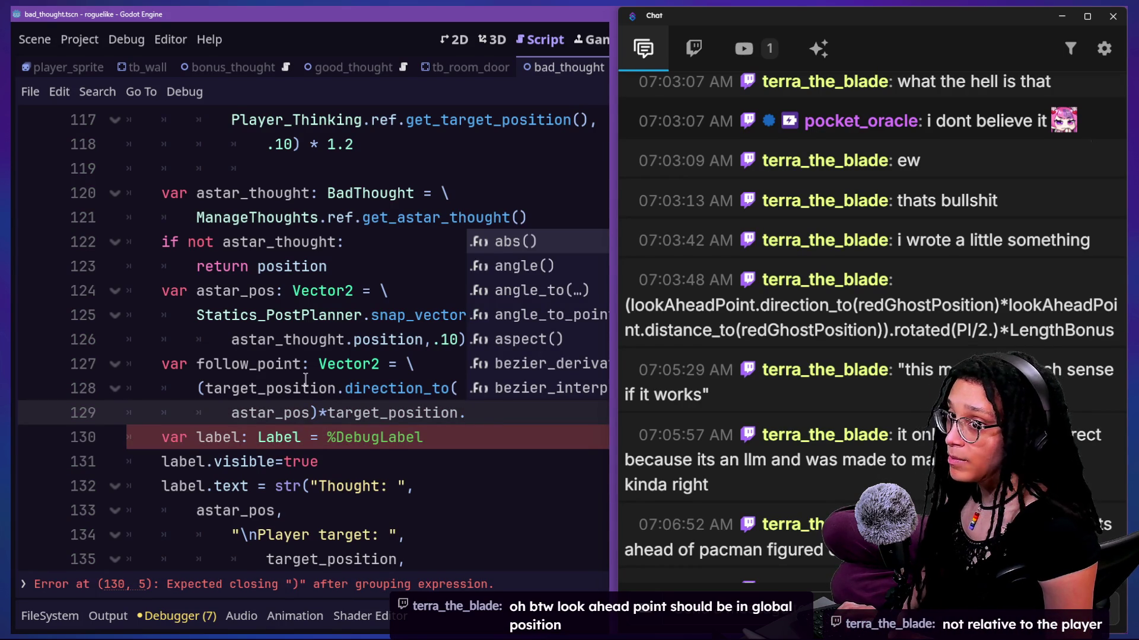
# Step: Make the multiplier target_position.distance_to and review the astar_pos and return lines
pyautogui.write('distance_to')
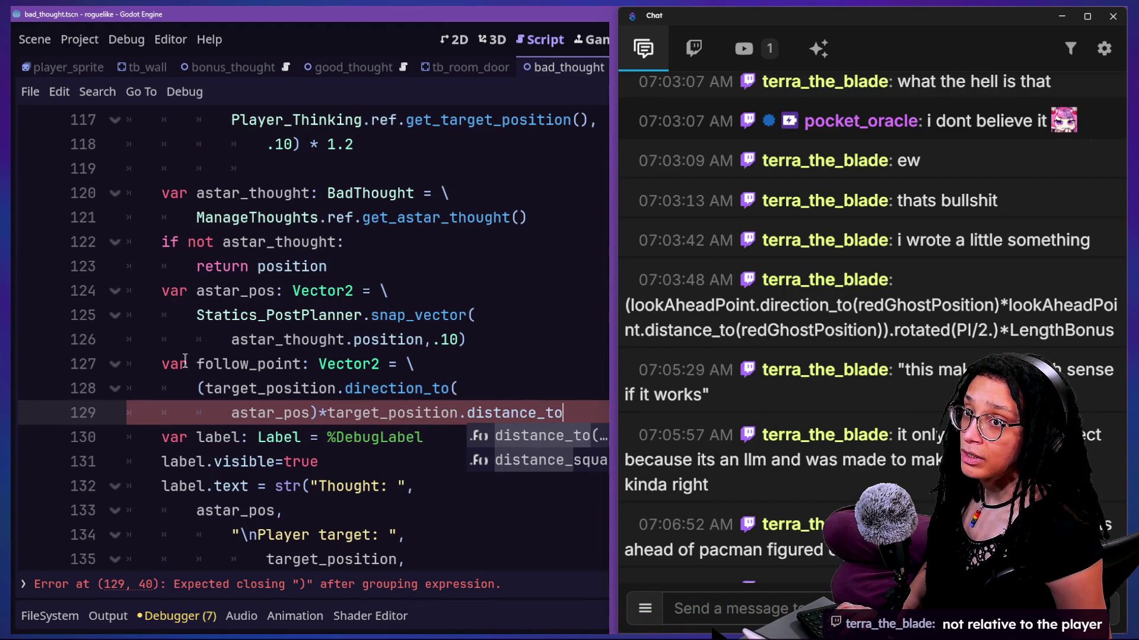
pyautogui.scroll(3, 275, 403)
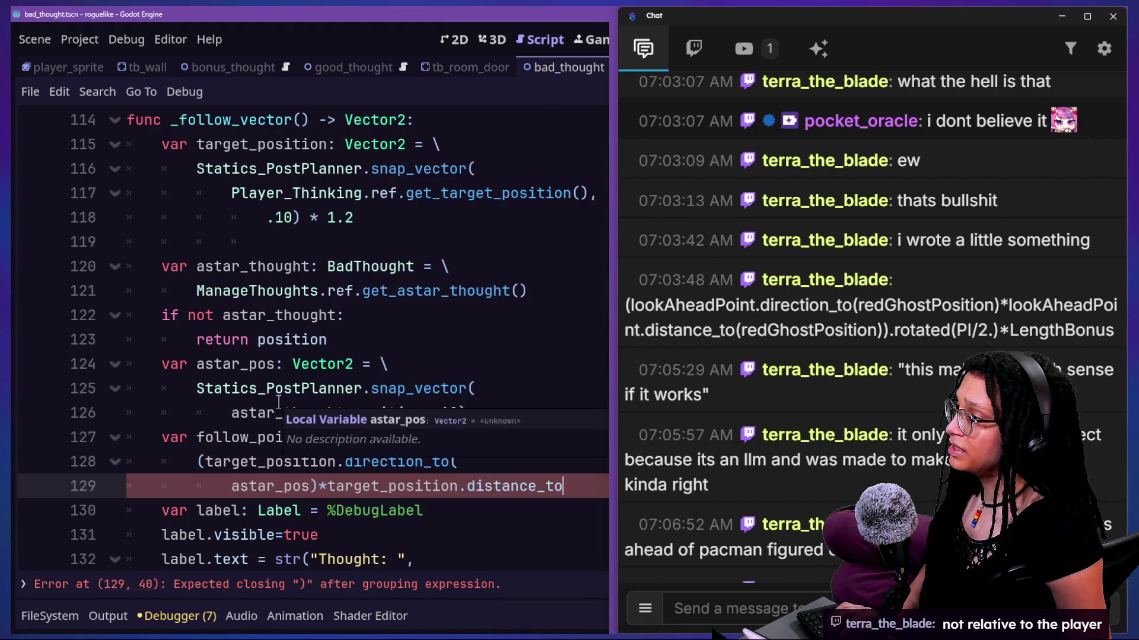
pyautogui.click(264, 388)
pyautogui.click(325, 347)
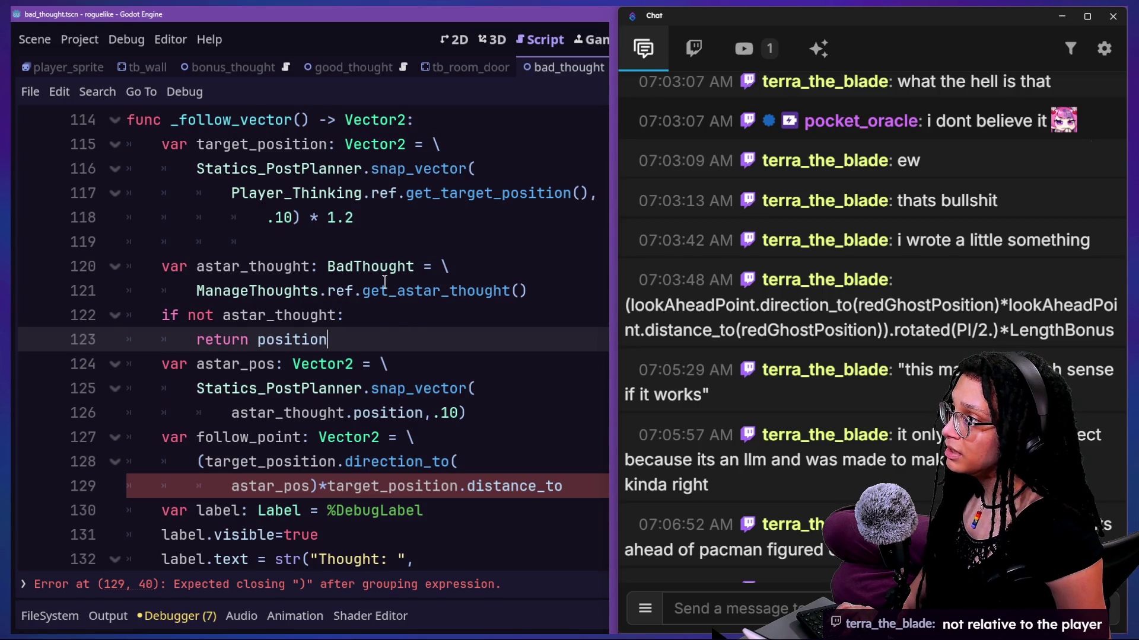
pyautogui.scroll(1, 384, 281)
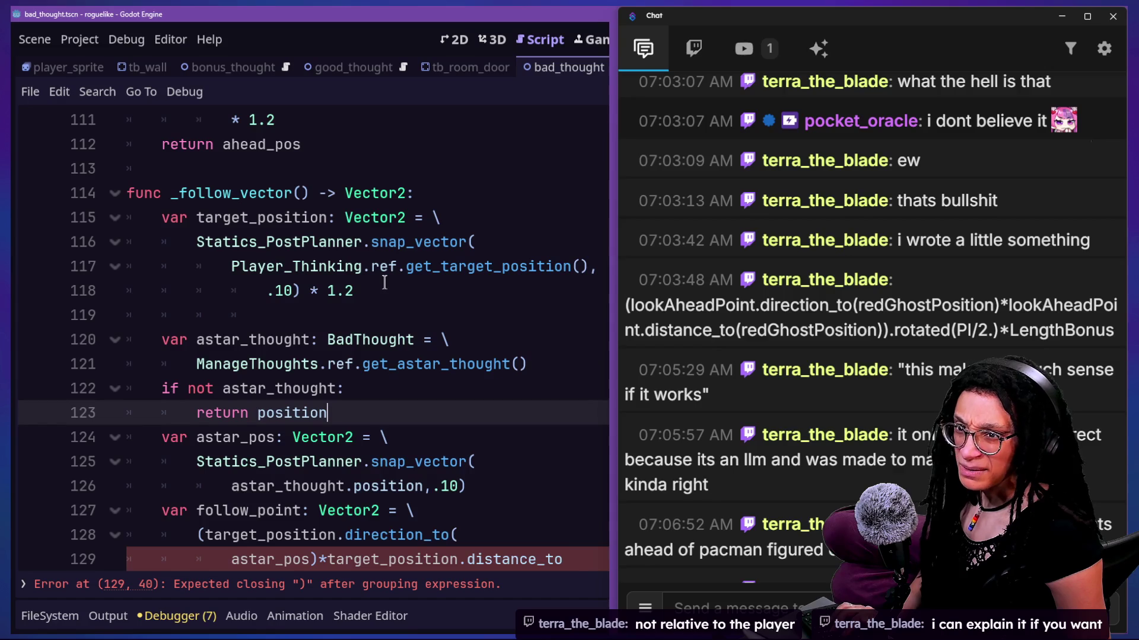
pyautogui.click(380, 217)
# Step: Try appending .to_ after .10) on line 118, then remove it again
pyautogui.click(390, 296)
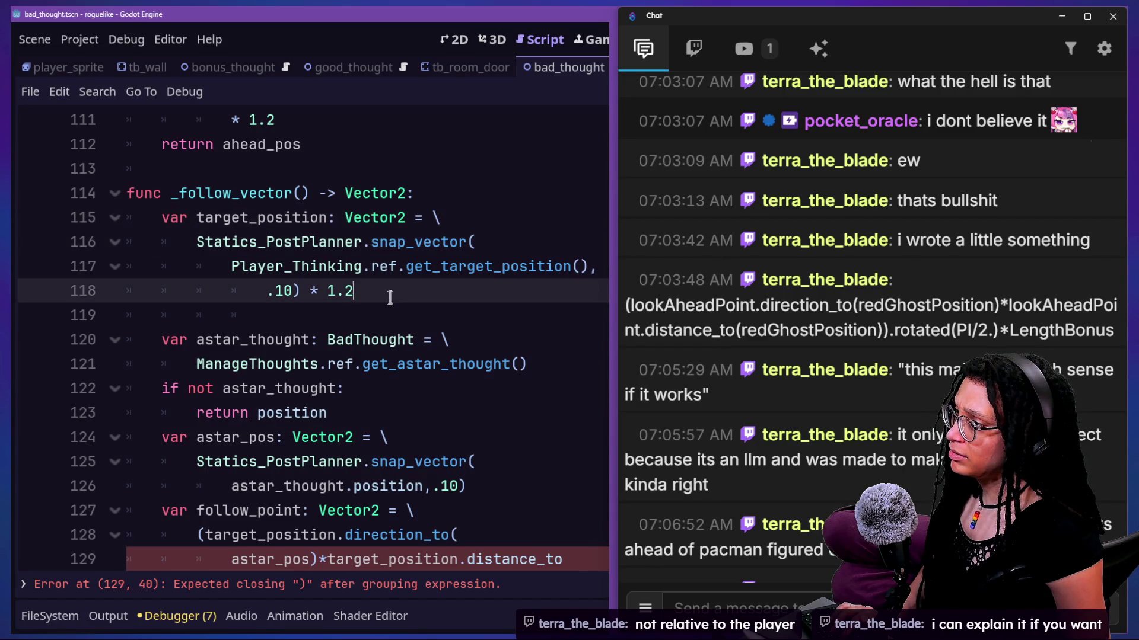
pyautogui.moveTo(404, 224)
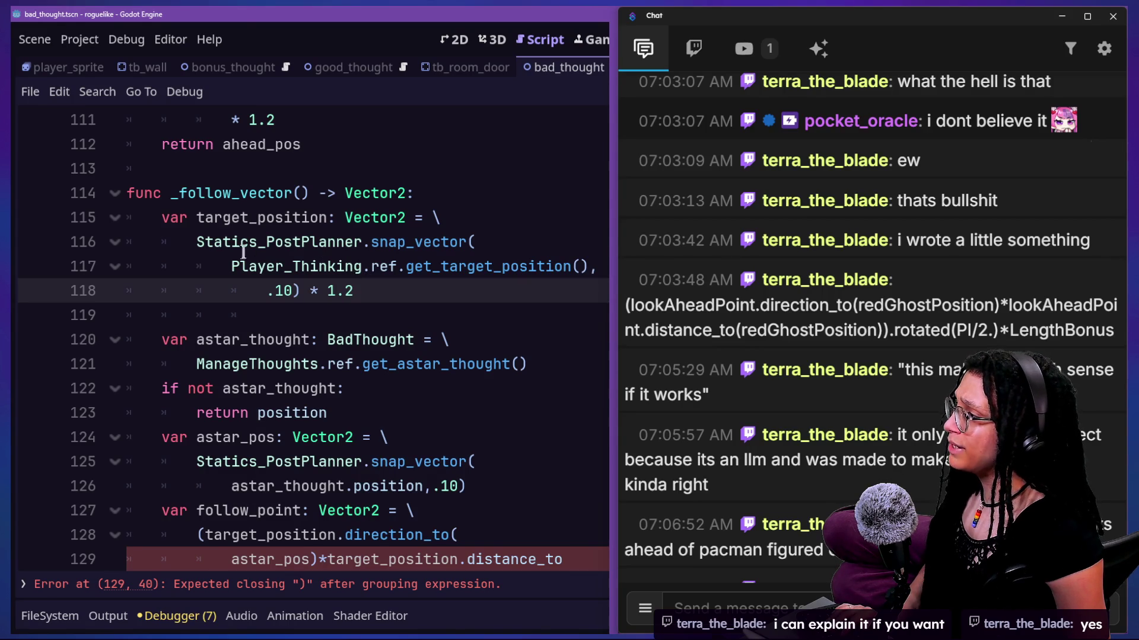
pyautogui.click(204, 249)
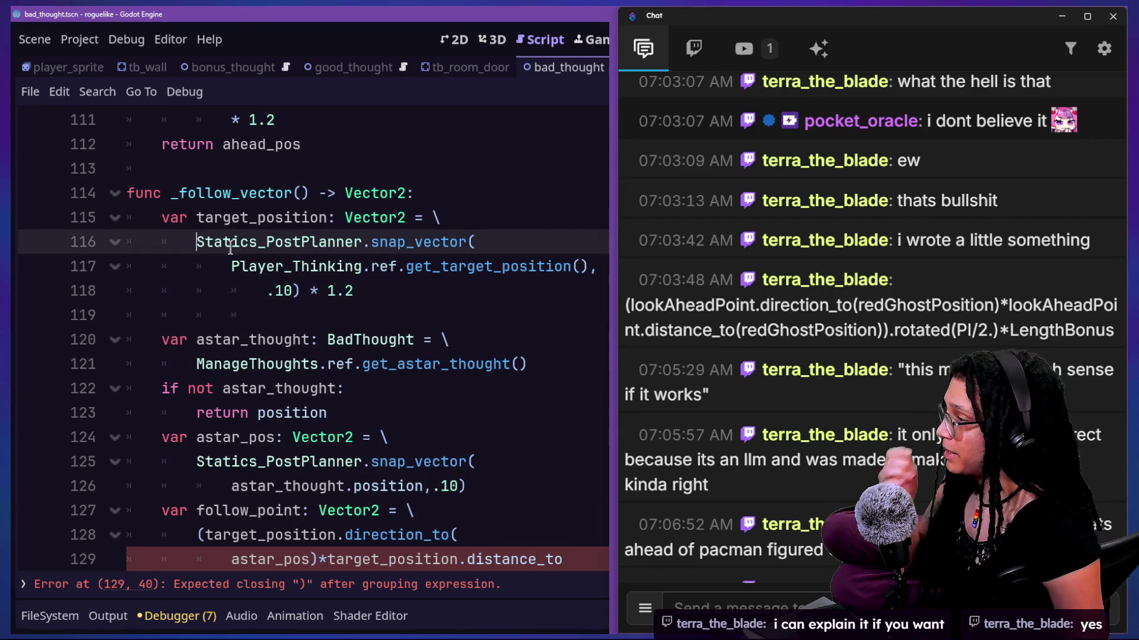
pyautogui.click(355, 291)
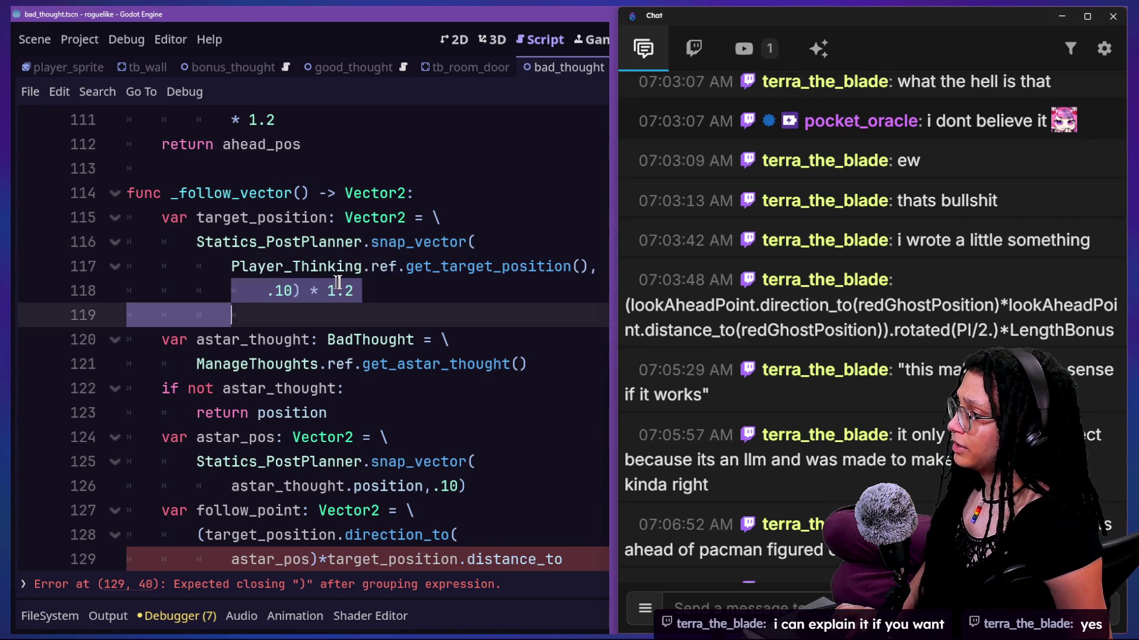
pyautogui.click(304, 290)
pyautogui.write('.to_')
pyautogui.press('Escape')
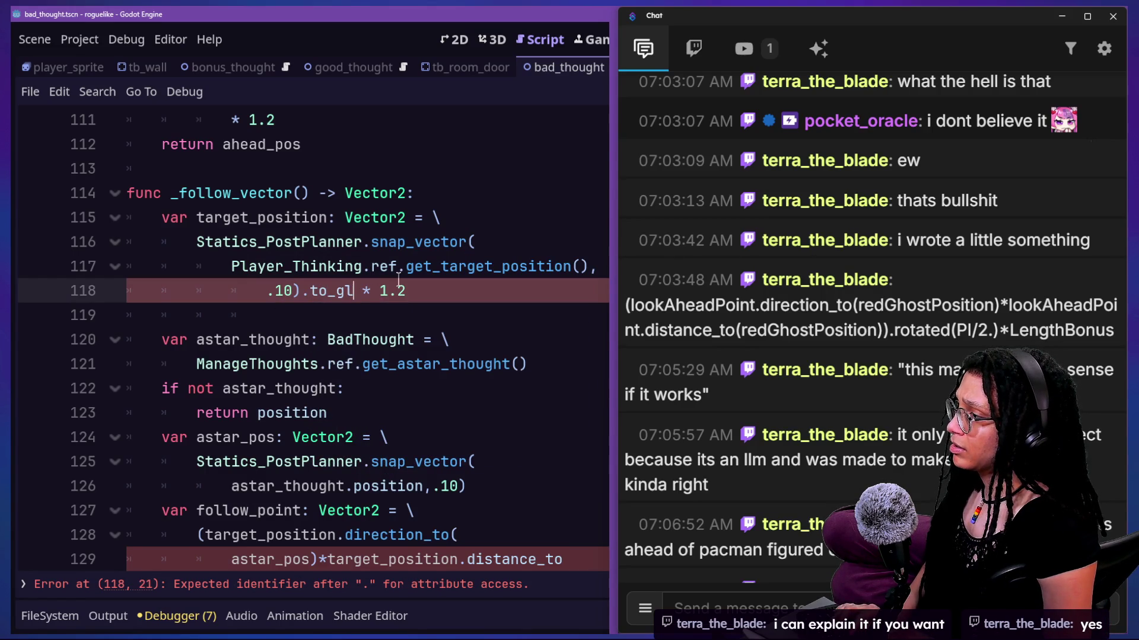
pyautogui.press('BackSpace')
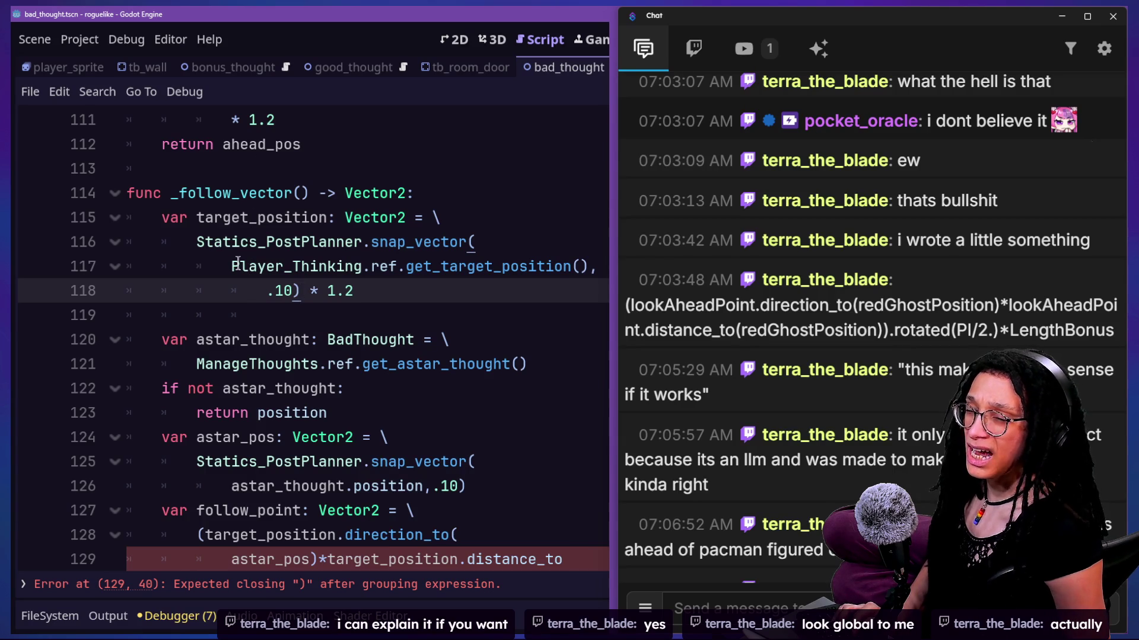
# Step: Join the closing parenthesis and distance_to onto line 129 right after astar_pos
pyautogui.moveTo(332, 364); pyautogui.dragTo(336, 388)
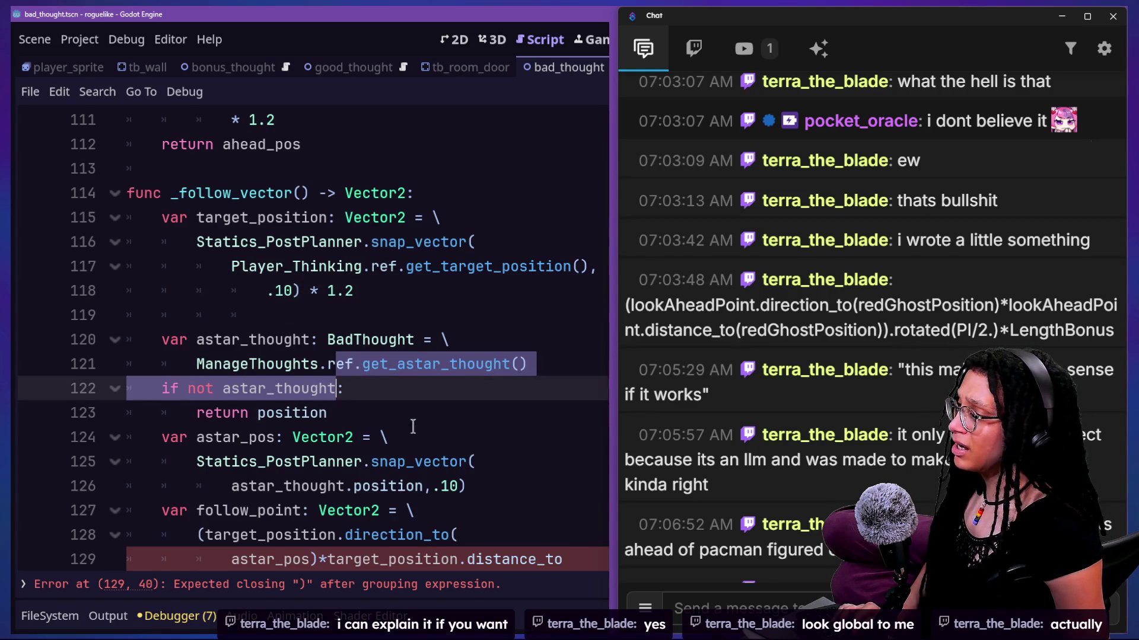
pyautogui.scroll(-1, 413, 427)
pyautogui.click(426, 442)
pyautogui.click(471, 468)
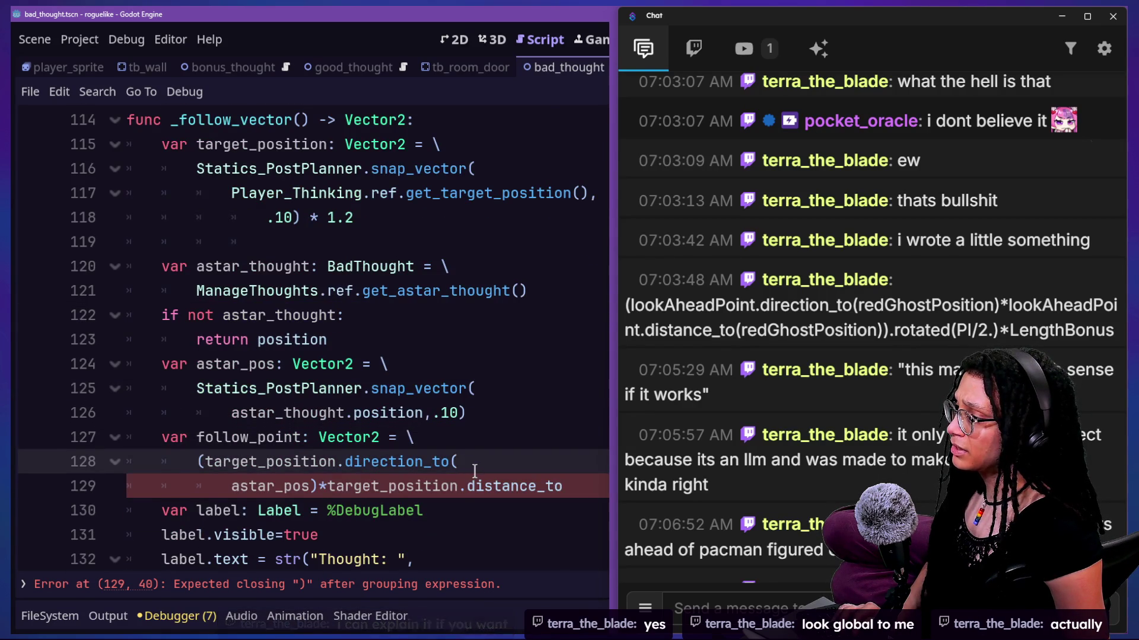
pyautogui.scroll(-2, 474, 471)
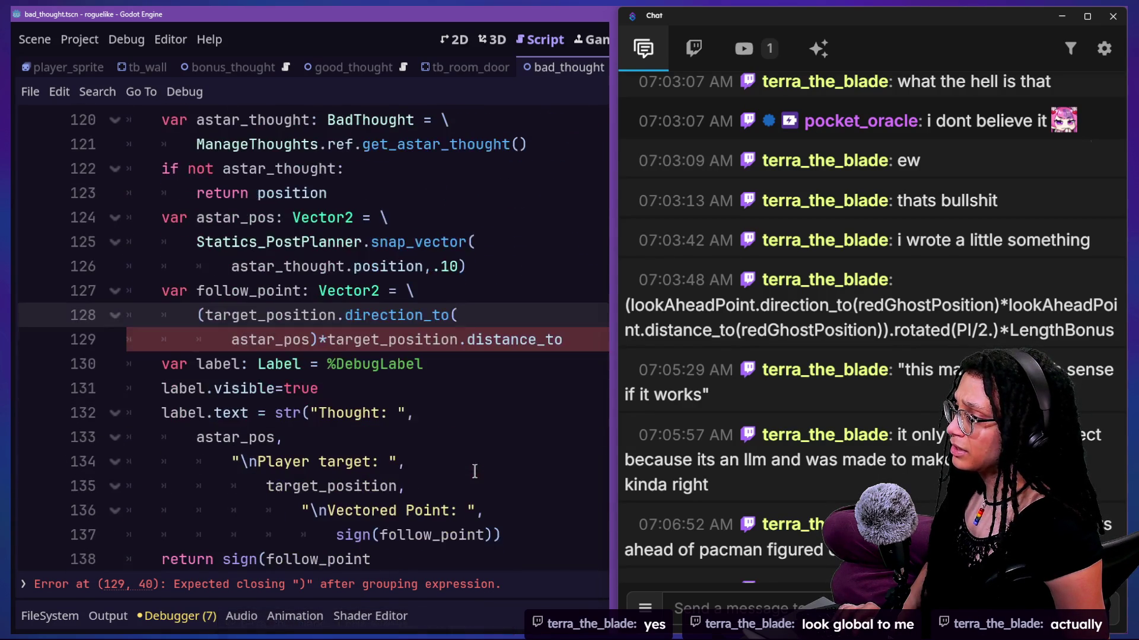
pyautogui.click(309, 340)
pyautogui.press('Return')
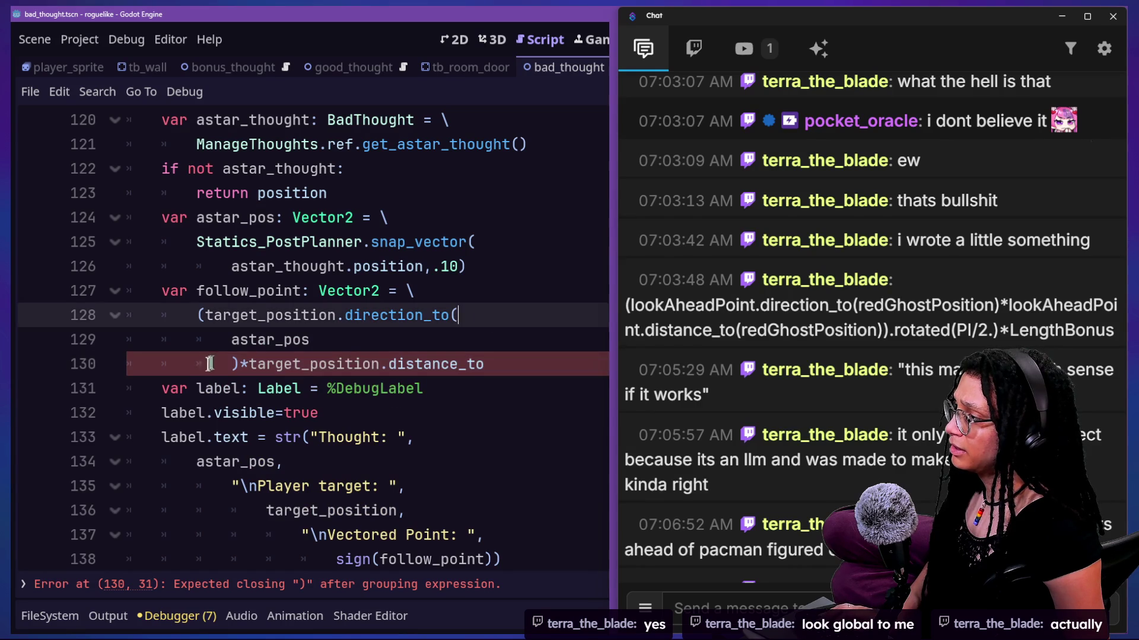
pyautogui.click(231, 339)
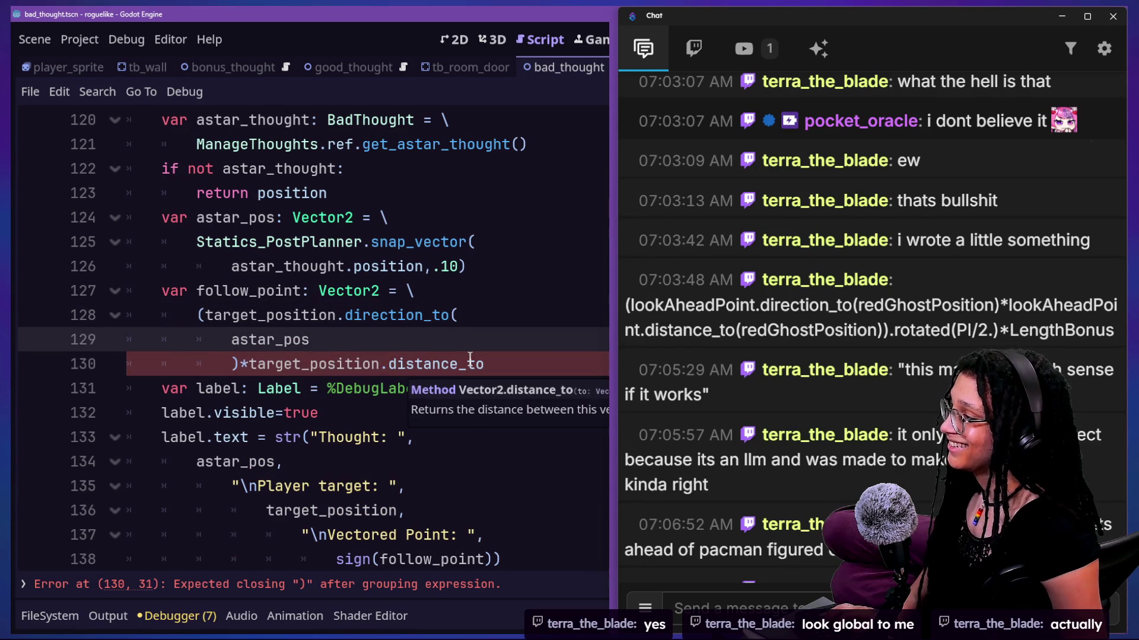
pyautogui.press('Left')
pyautogui.press('Down')
pyautogui.press('BackSpace')
pyautogui.press('BackSpace')
pyautogui.press('BackSpace')
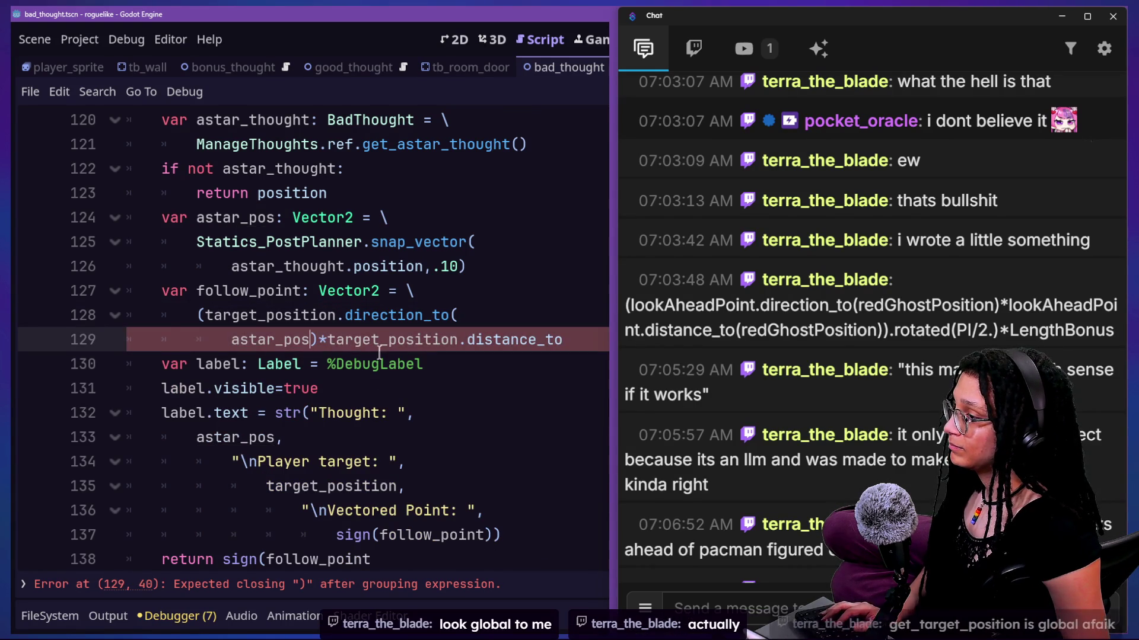
pyautogui.scroll(-2, 380, 353)
pyautogui.click(411, 232)
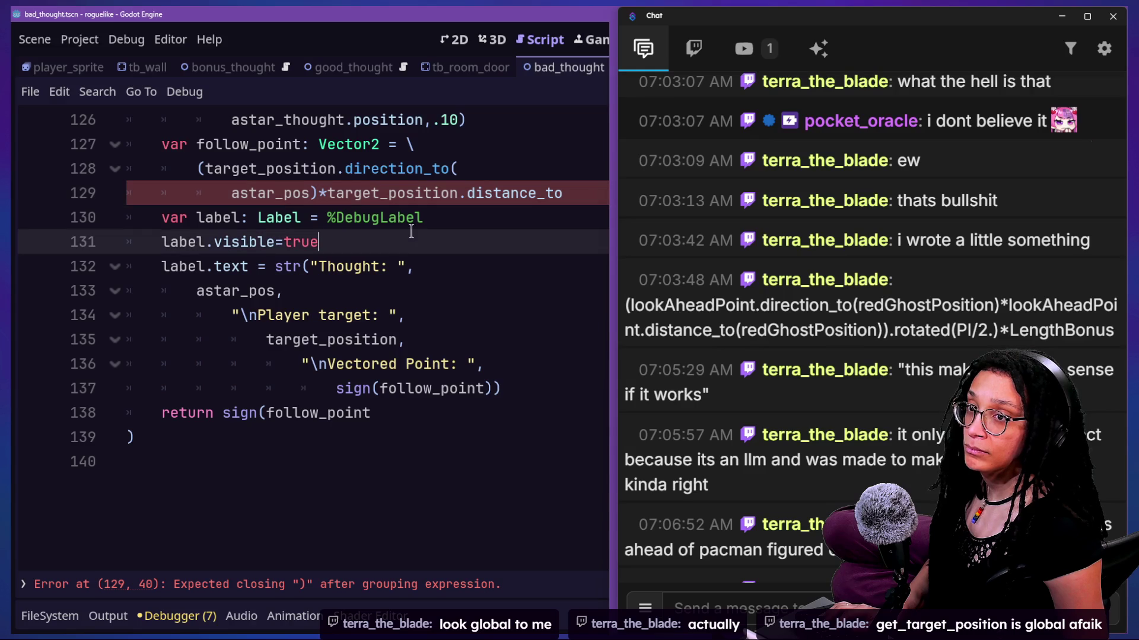
pyautogui.scroll(5, 415, 237)
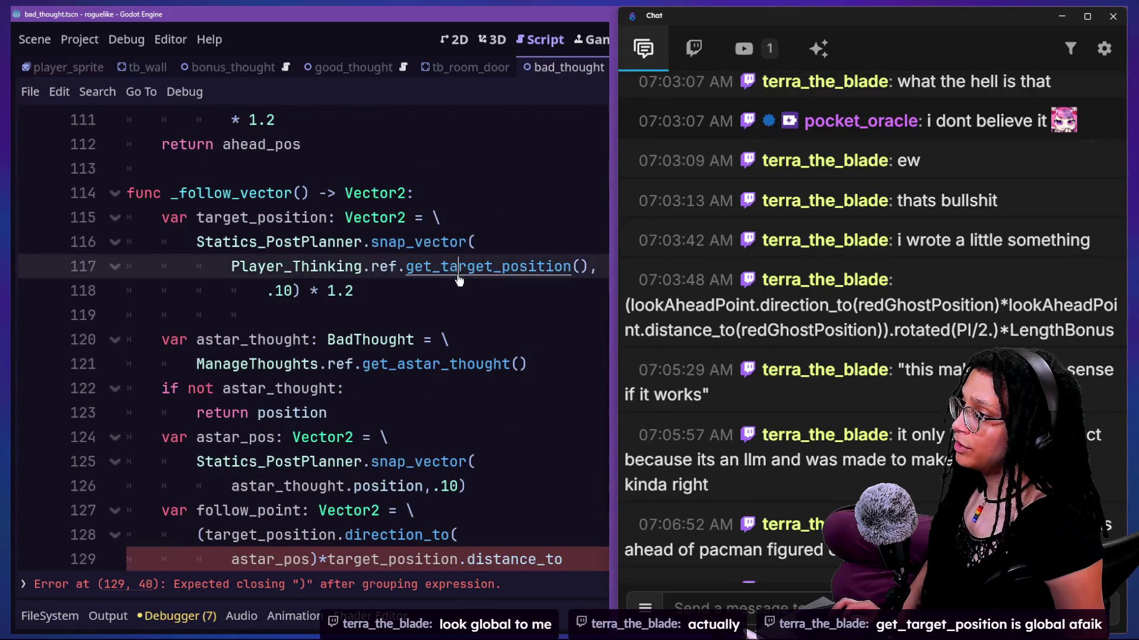
# Step: Jump to the definitions of get_target_position and _target_position
pyautogui.keyDown('ctrl'); pyautogui.click(479, 273); pyautogui.keyUp('ctrl')
pyautogui.scroll(2, 246, 207)
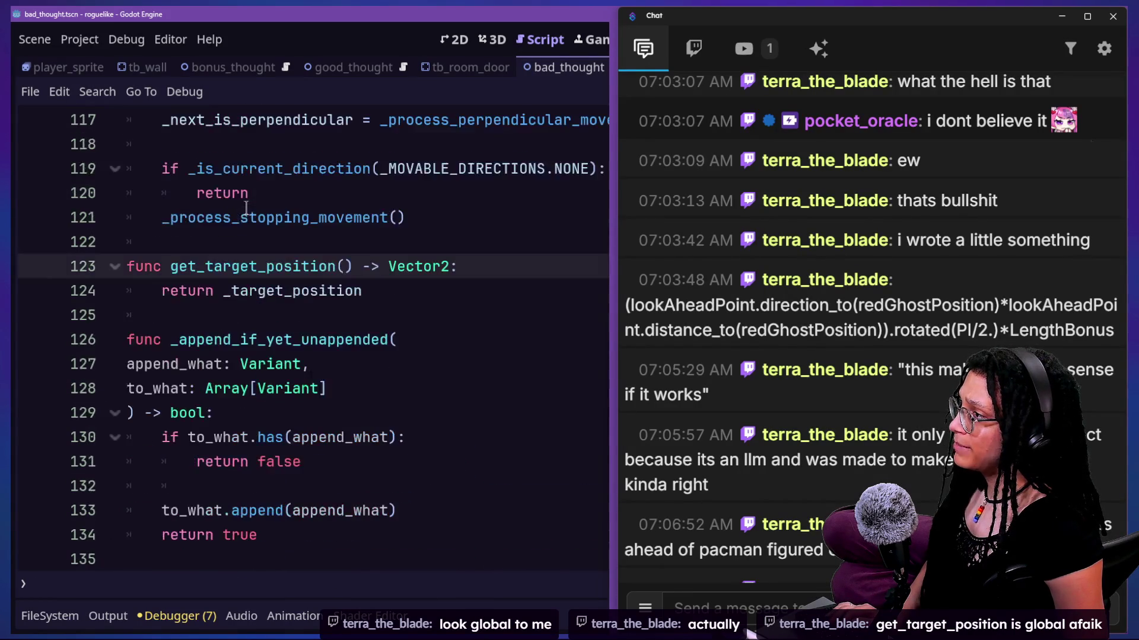
pyautogui.keyDown('ctrl'); pyautogui.click(256, 297); pyautogui.keyUp('ctrl')
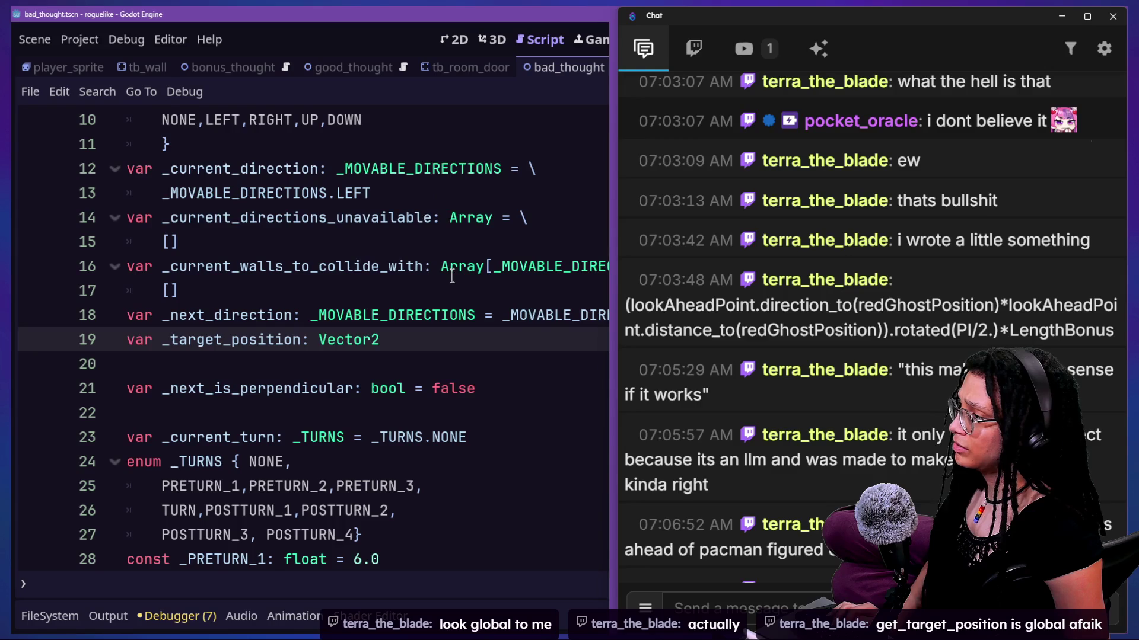
pyautogui.scroll(-15, 451, 276)
# Step: Search the script for update_target and go to the _update_target function
pyautogui.hotkey('ctrl', 'f')
pyautogui.write('u')
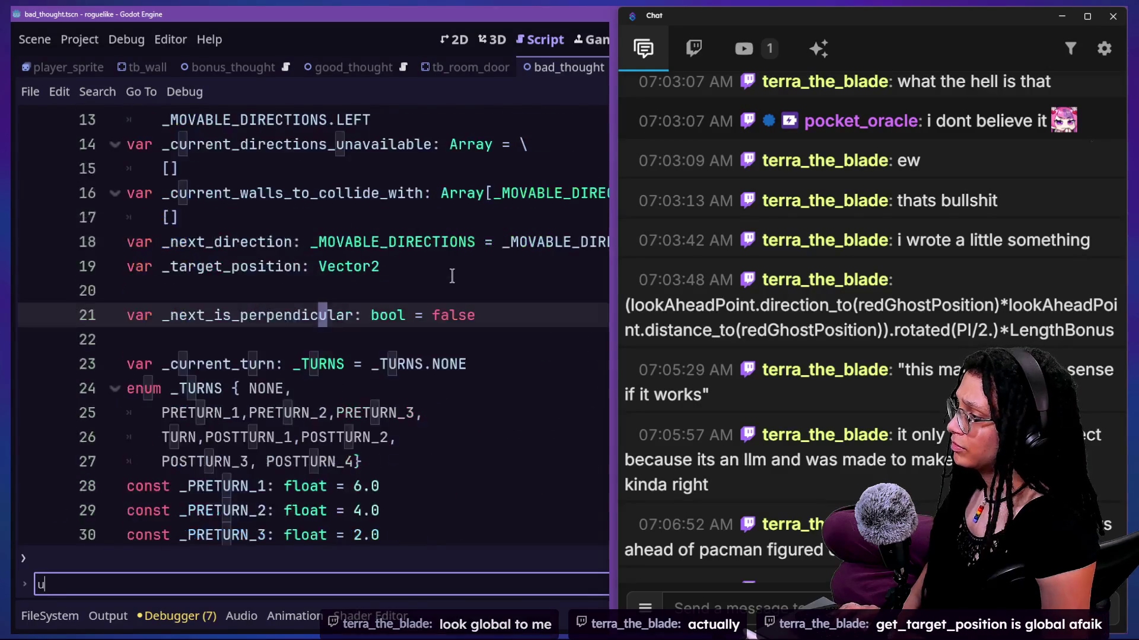
pyautogui.write('pdate_')
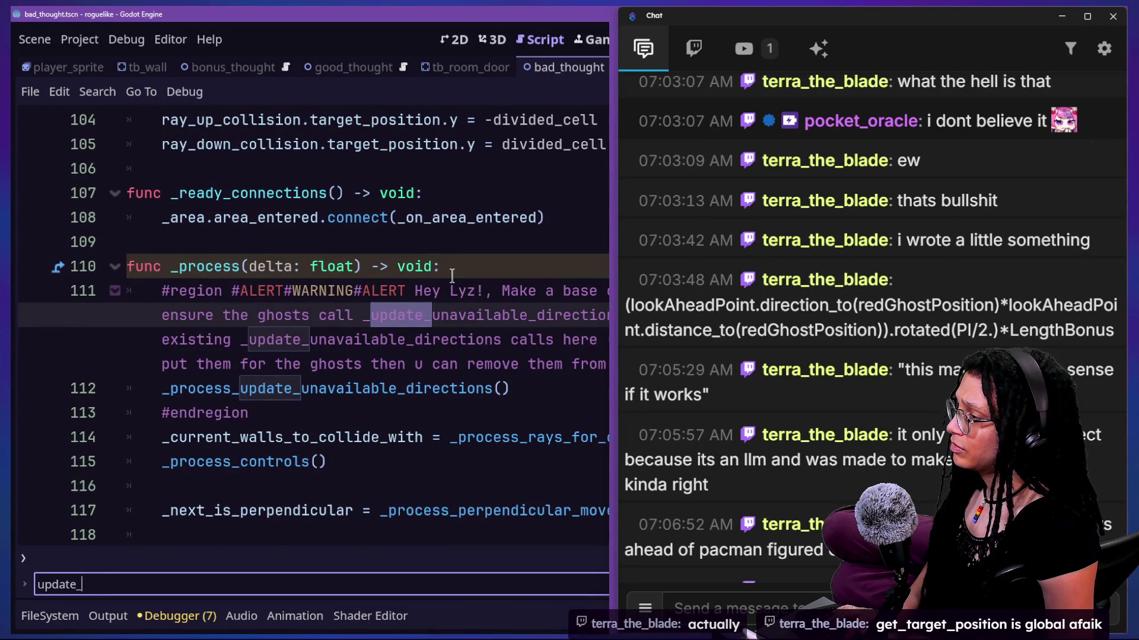
pyautogui.write('target')
pyautogui.press('Return')
pyautogui.click(318, 364)
pyautogui.rightClick(318, 363)
pyautogui.press('Escape')
# Step: Scroll through _update_target down to the _process_stopping_movement line
pyautogui.scroll(-3, 301, 332)
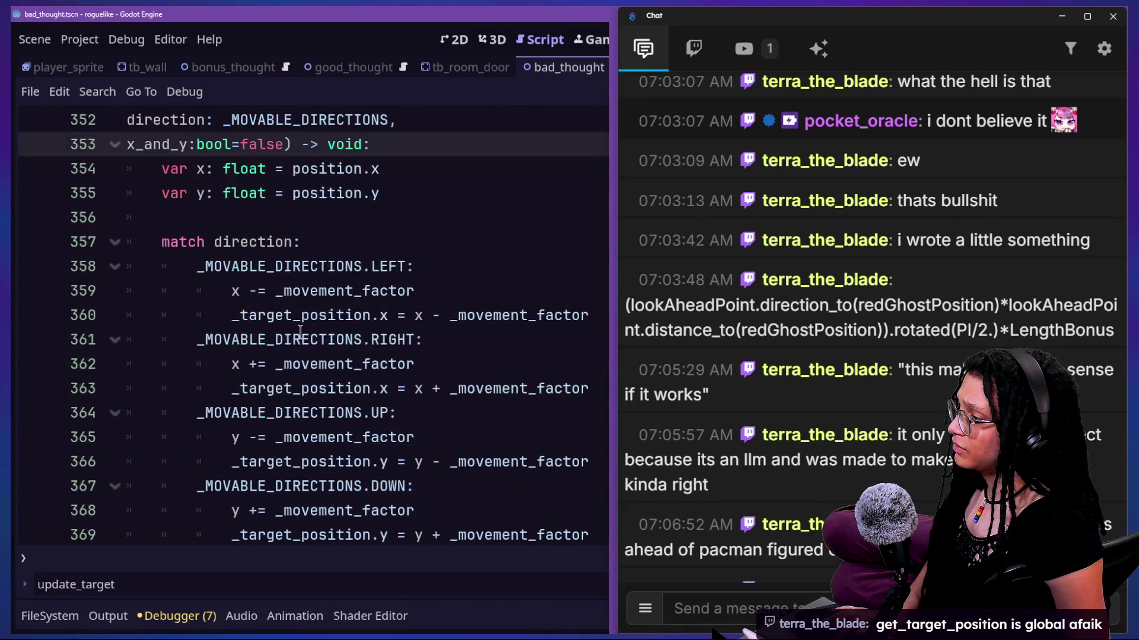
pyautogui.scroll(-1, 300, 332)
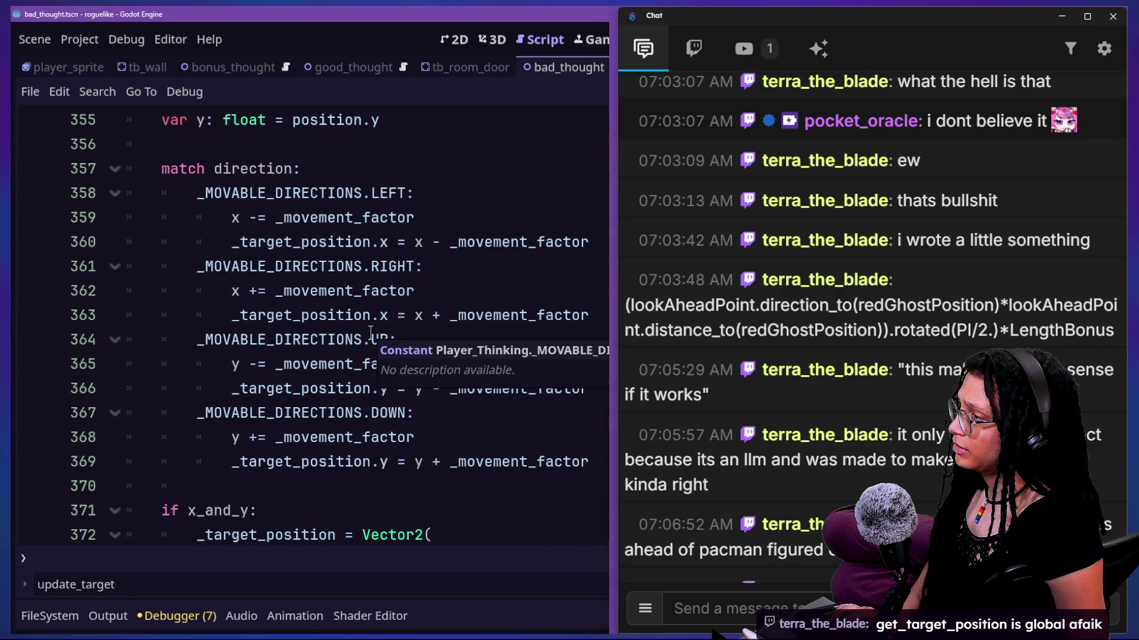
pyautogui.scroll(1, 370, 334)
pyautogui.moveTo(189, 329); pyautogui.dragTo(284, 339)
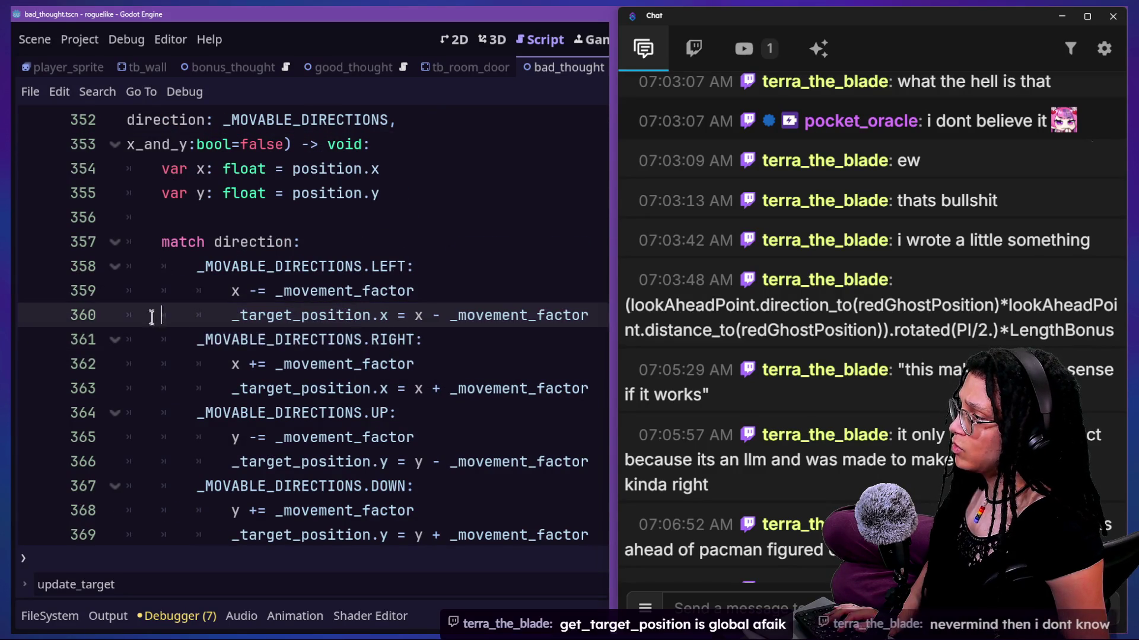
pyautogui.scroll(-4, 208, 320)
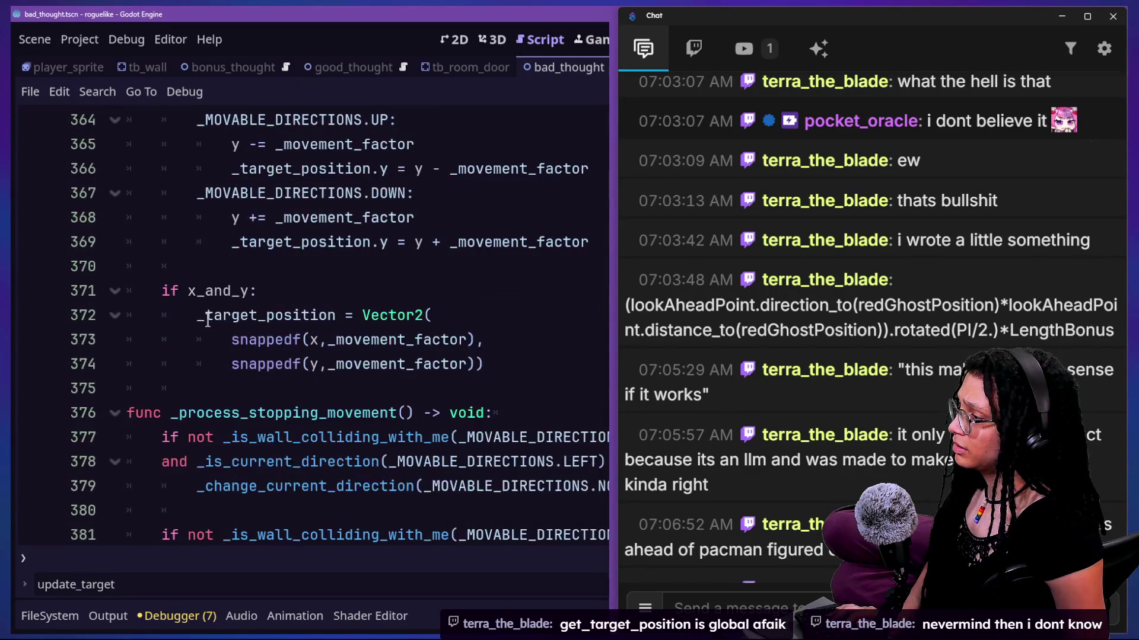
pyautogui.scroll(-1, 241, 340)
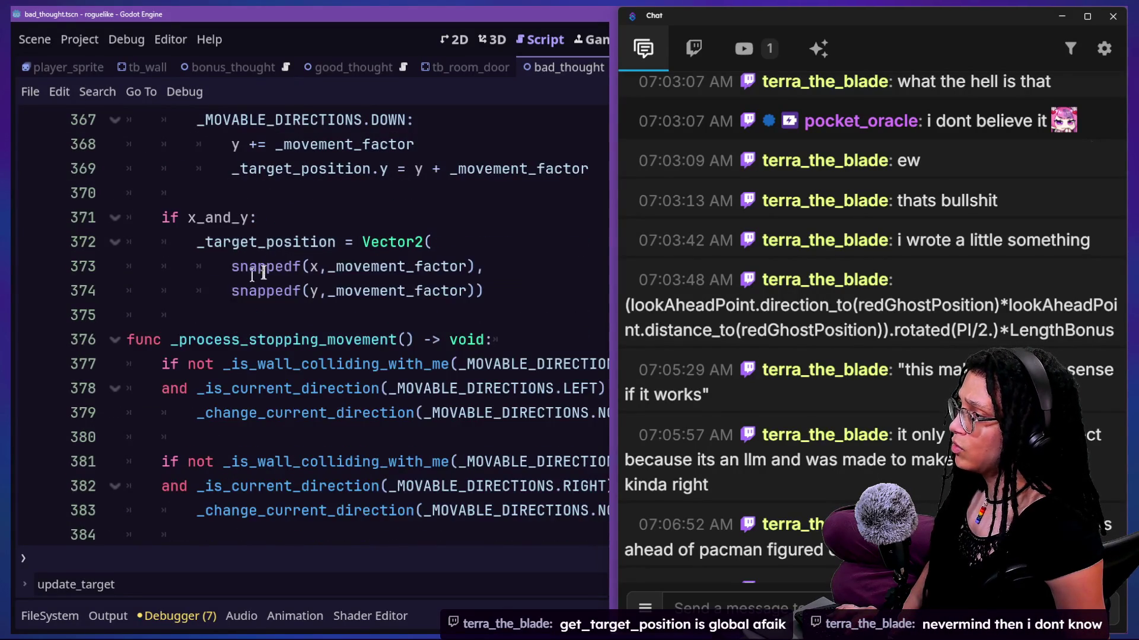
pyautogui.click(440, 339)
pyautogui.scroll(-7, 437, 337)
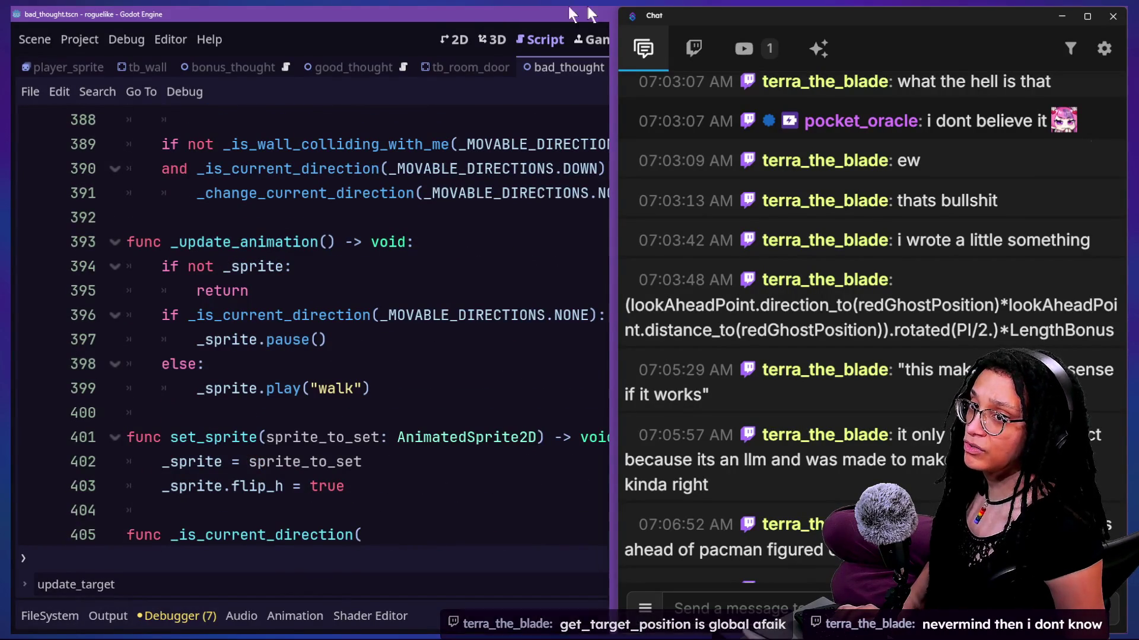
# Step: Use Quick Open to get back to the bad_thought _follow_vector code
pyautogui.hotkey('shift', 'alt', 'o')
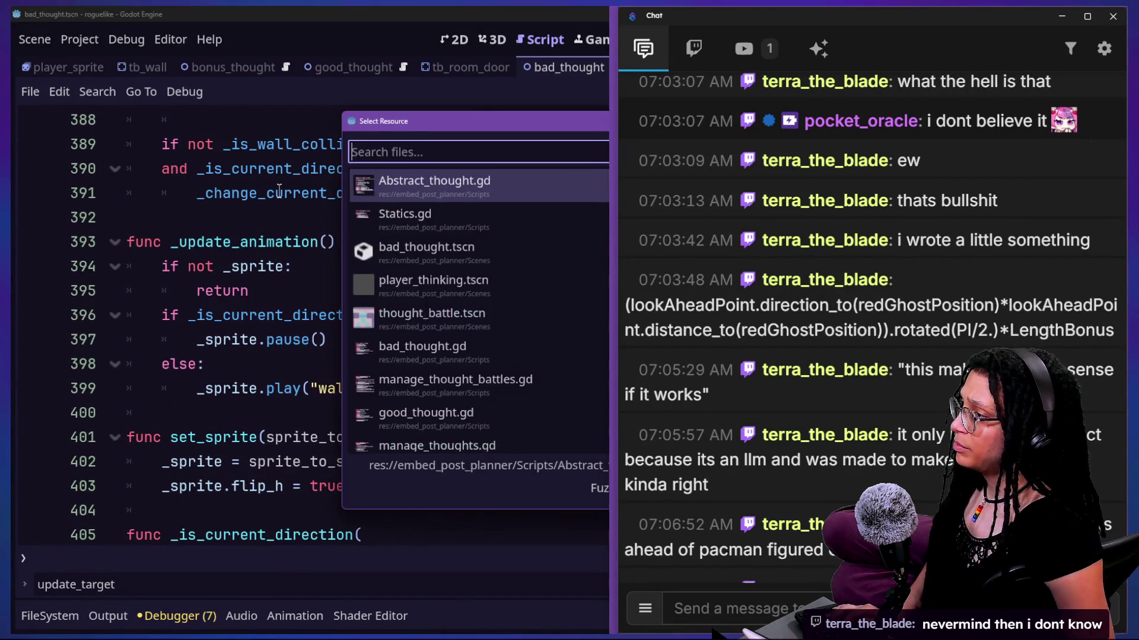
pyautogui.press('Escape')
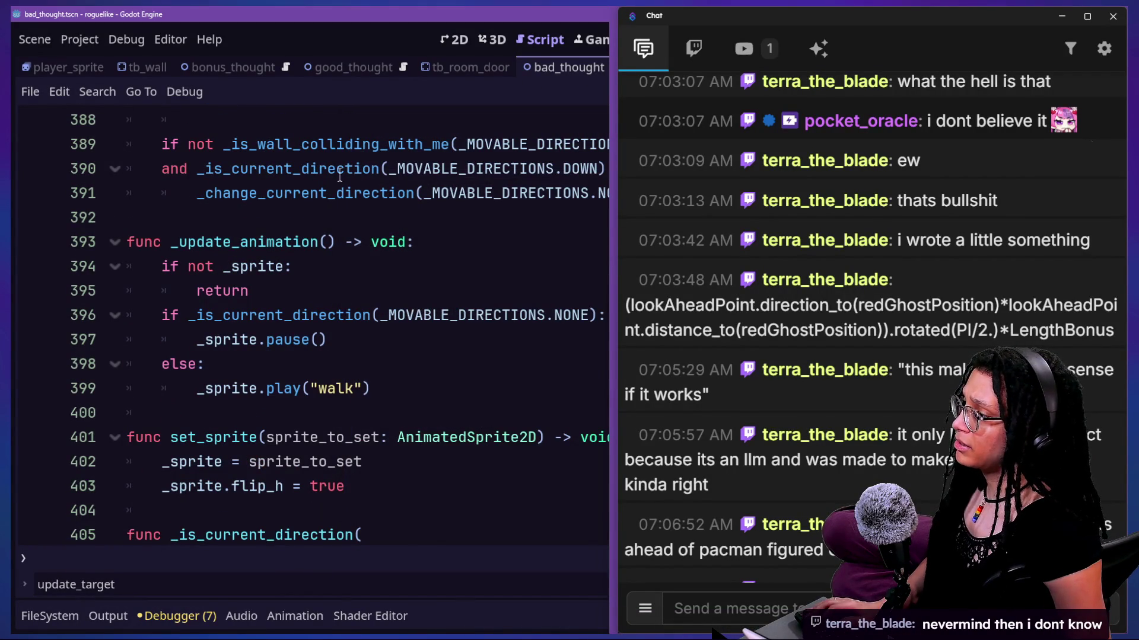
pyautogui.hotkey('shift', 'alt', 'o')
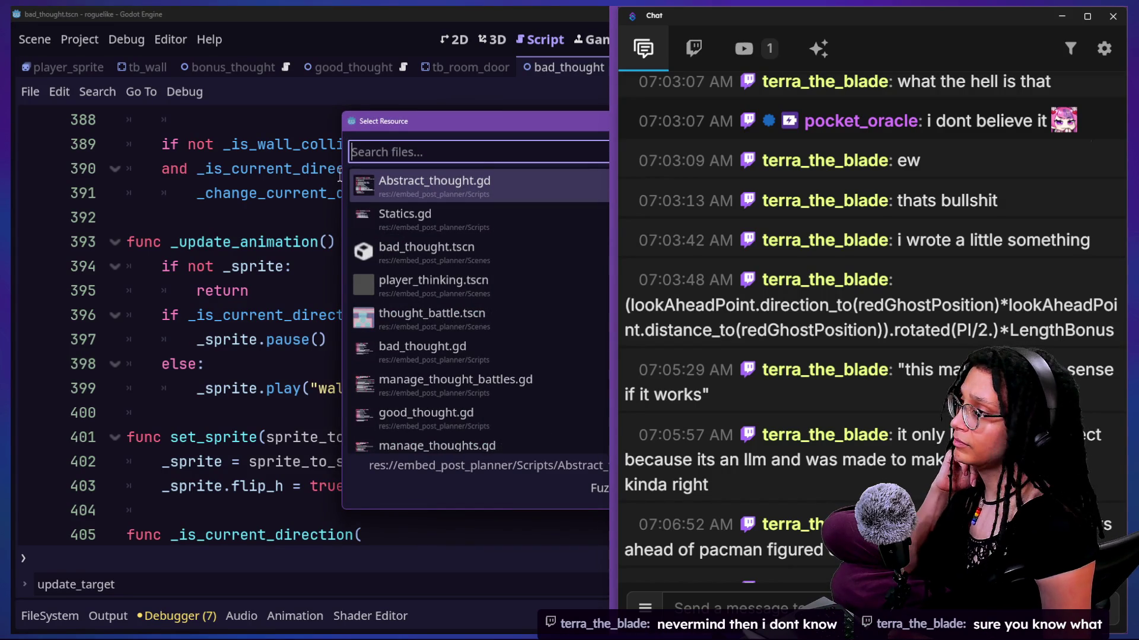
pyautogui.press('Return')
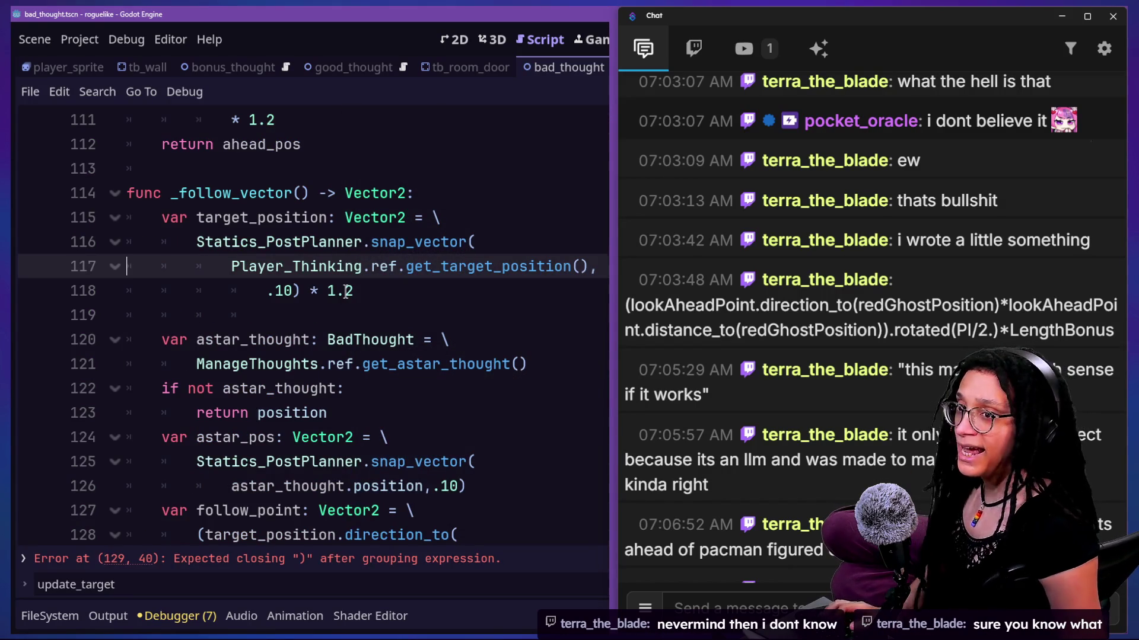
# Step: Finish follow_point with distance_to(astar_pos)).rotated(PI/2.)*2 and save the script
pyautogui.click(363, 292)
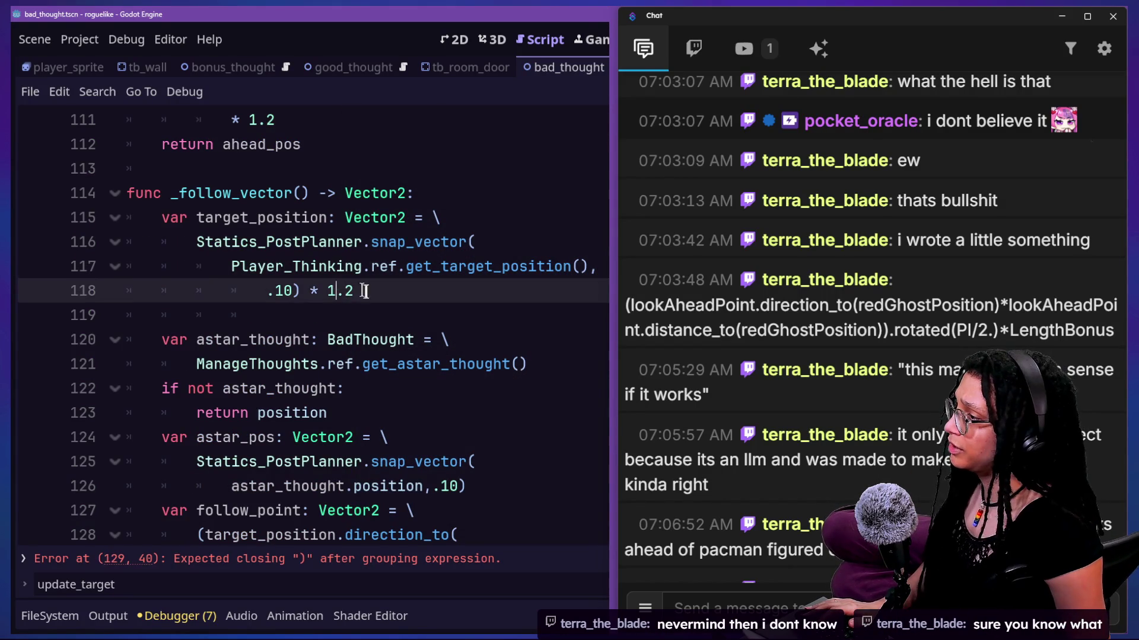
pyautogui.scroll(-2, 359, 304)
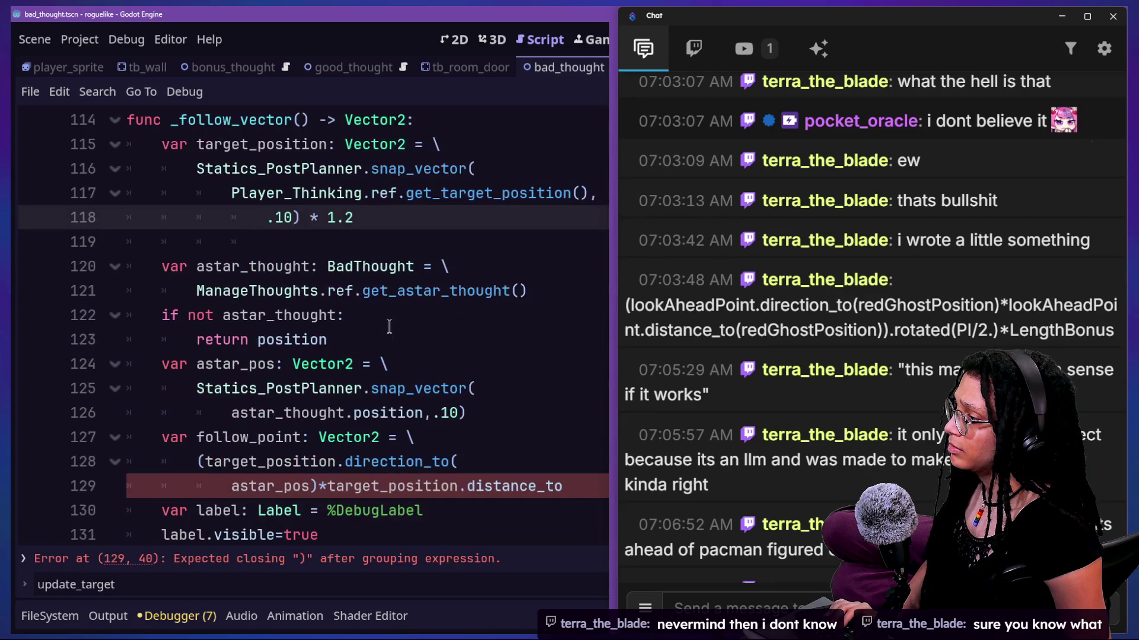
pyautogui.scroll(2, 394, 326)
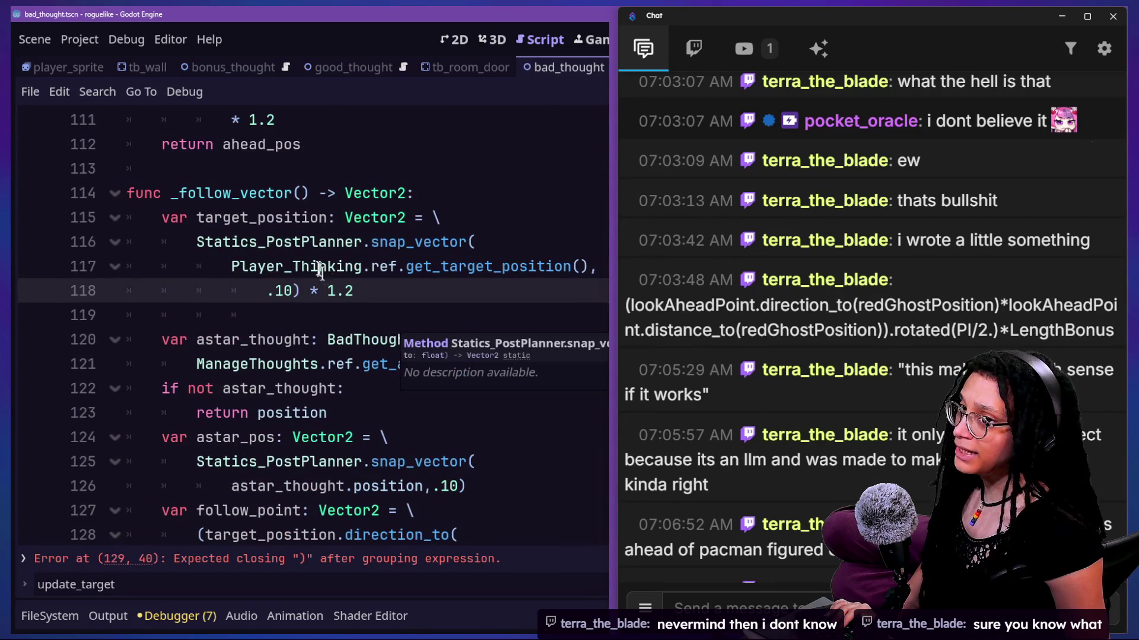
pyautogui.click(413, 339)
pyautogui.scroll(-2, 417, 351)
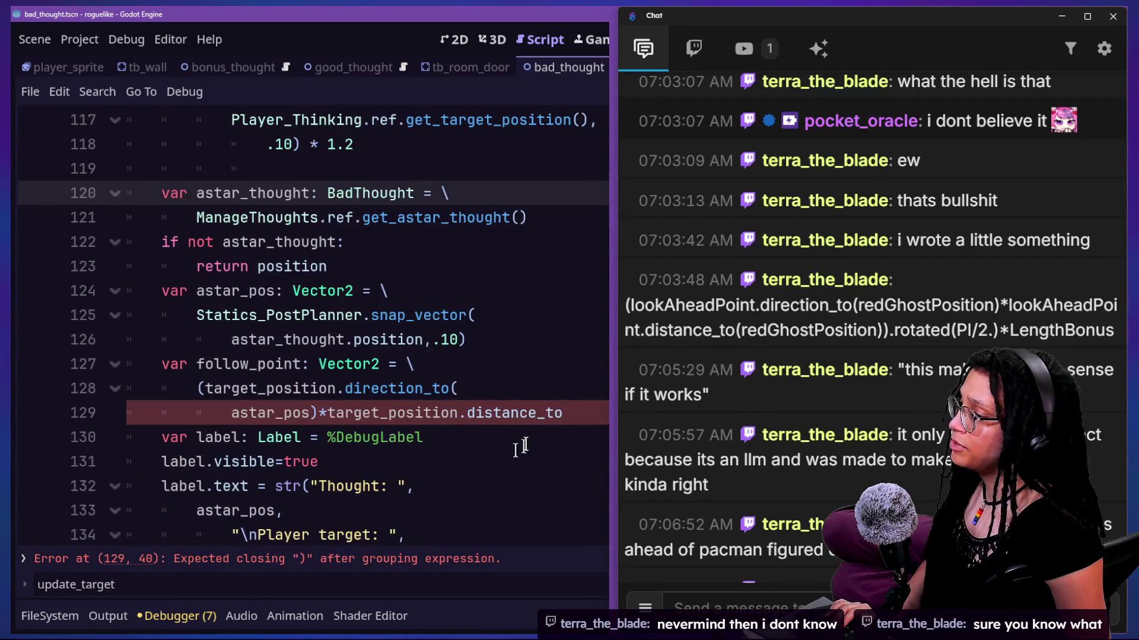
pyautogui.click(563, 414)
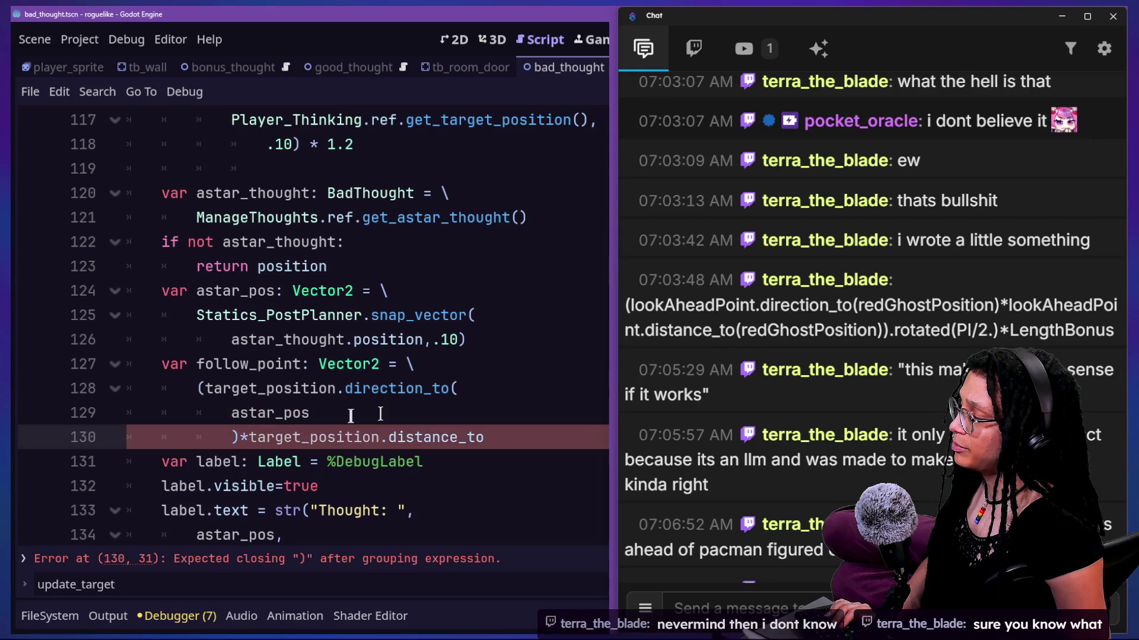
pyautogui.scroll(-1, 376, 407)
pyautogui.click(515, 369)
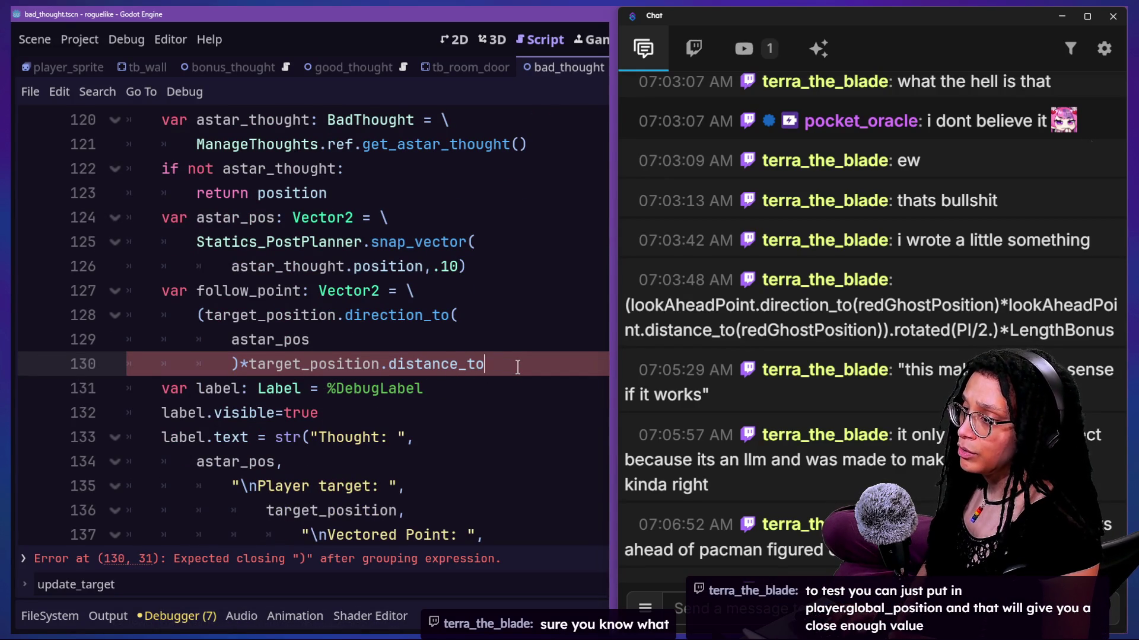
pyautogui.write('(')
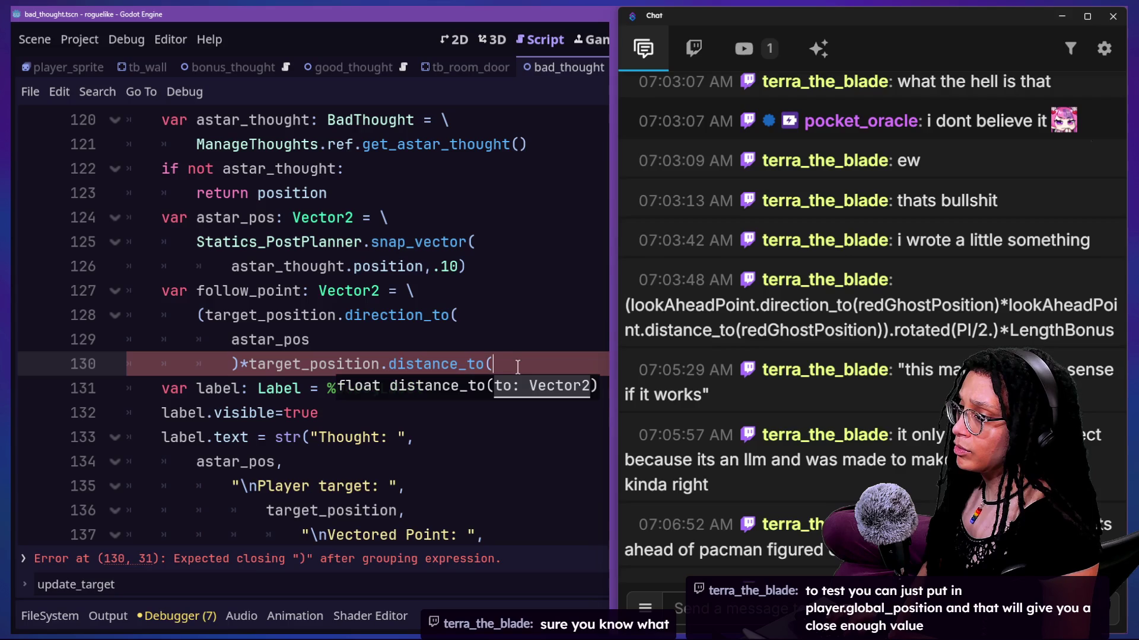
pyautogui.press('Return')
pyautogui.write('asta')
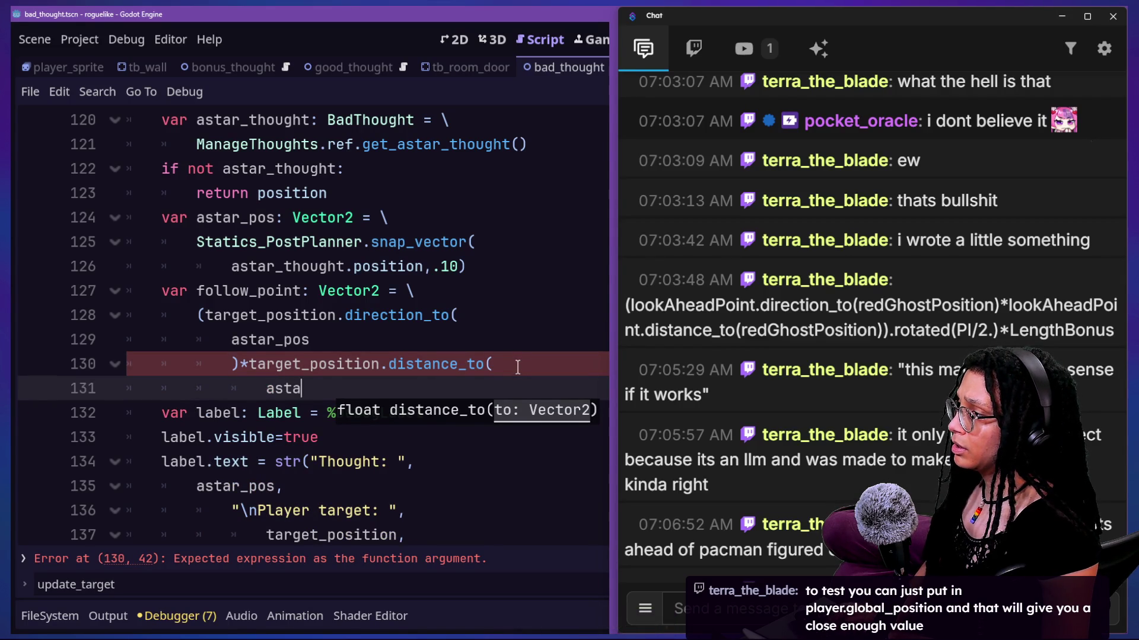
pyautogui.write('r_')
pyautogui.press('Return')
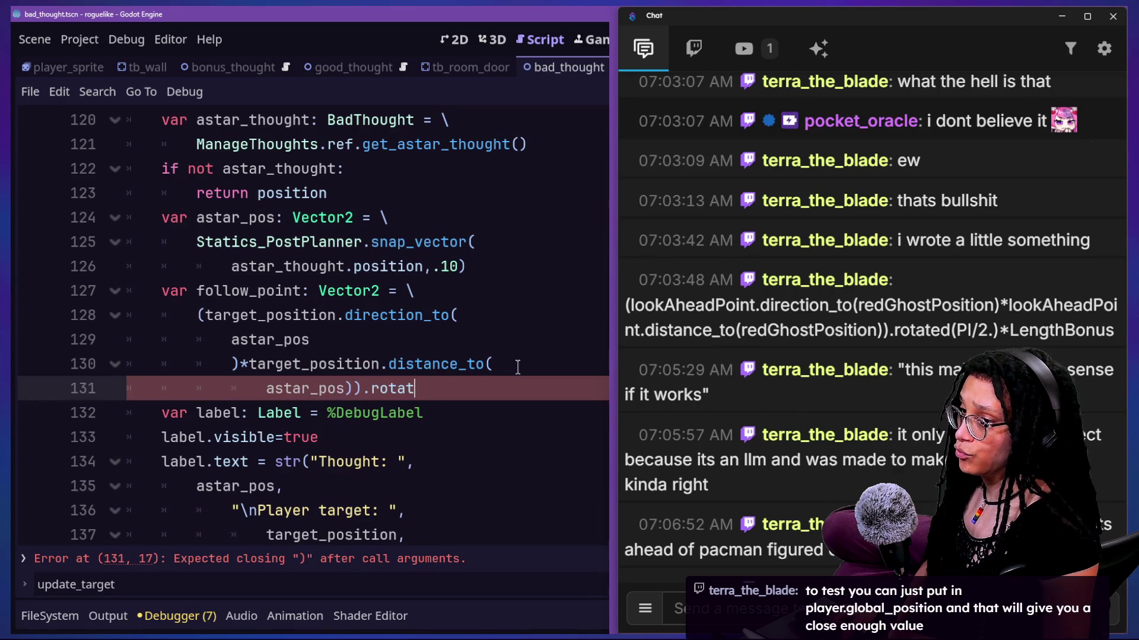
pyautogui.write('ed(PI/2.)')
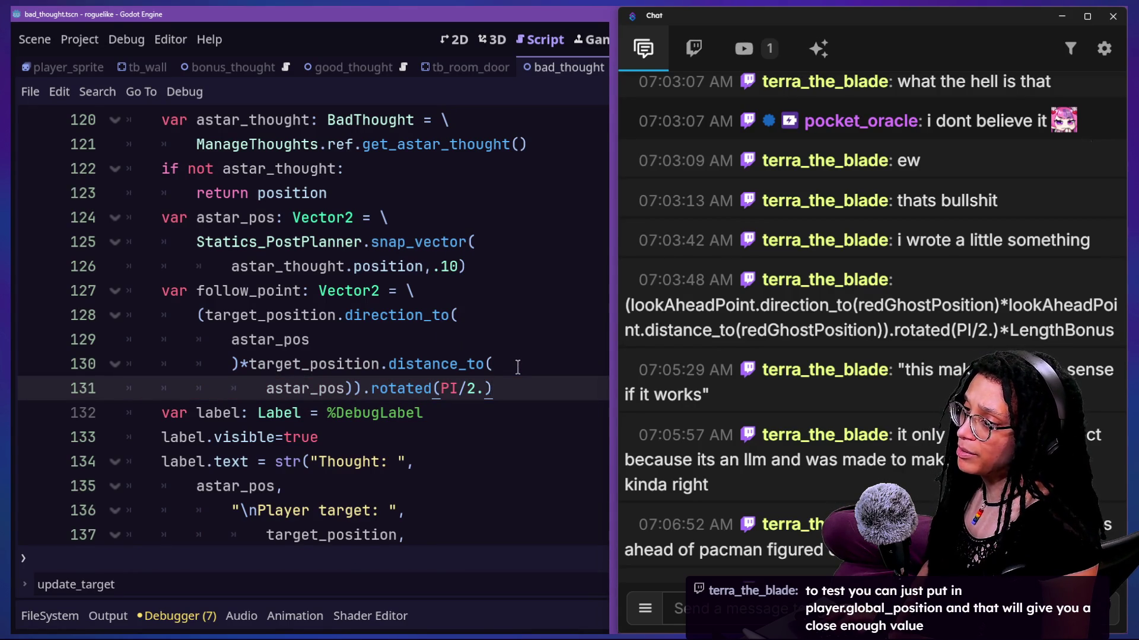
pyautogui.write('*')
pyautogui.hotkey('ctrl', 's')
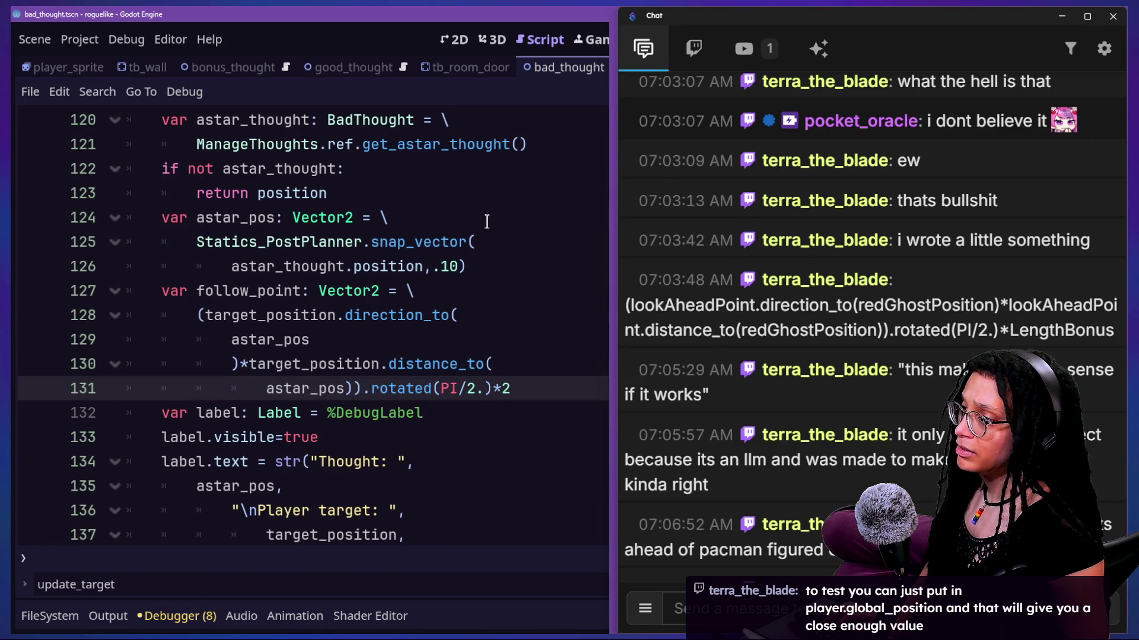
# Step: Glance at the chat window, return to the editor and run the game
pyautogui.click(800, 306)
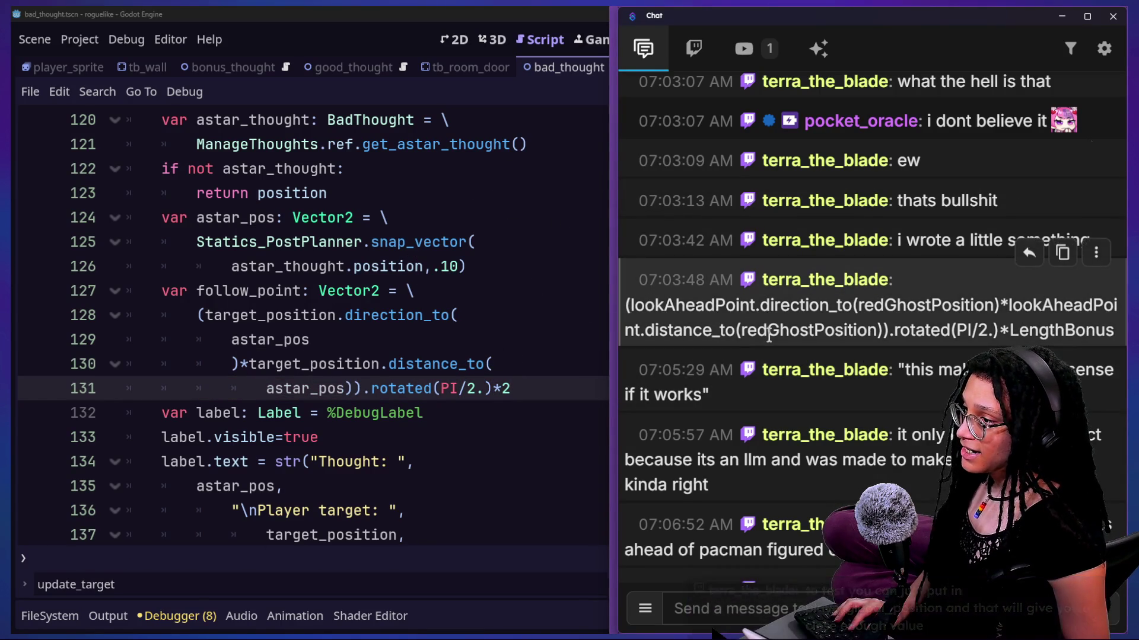
pyautogui.click(561, 359)
pyautogui.click(904, 37)
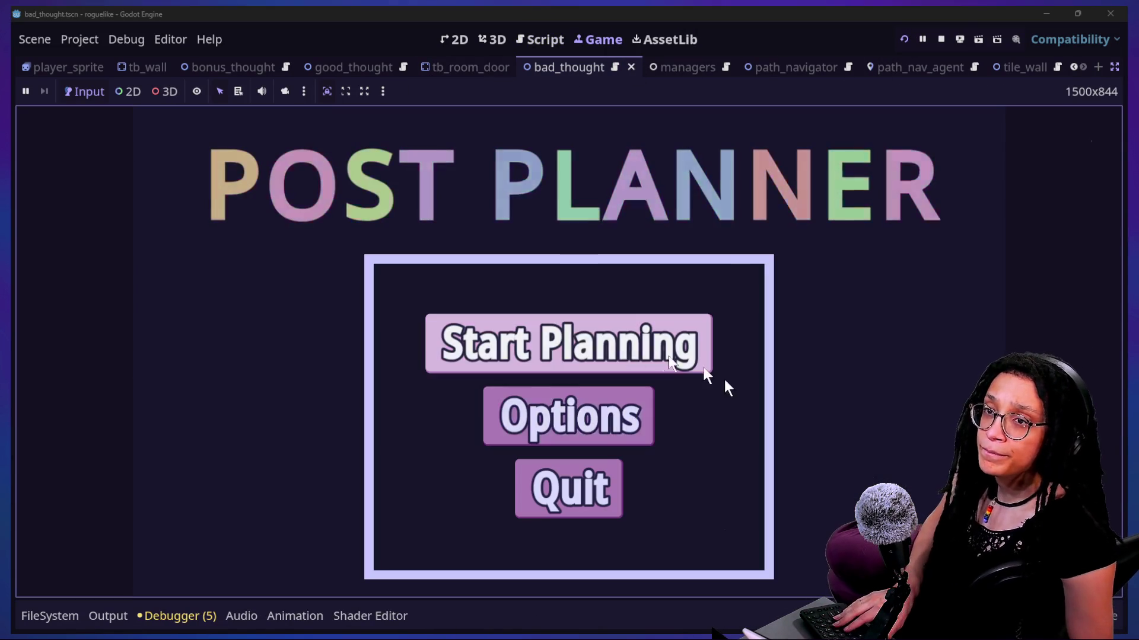
# Step: Start planning, pick Catstagram, steer the brain while watching the debug label, then return to the script
pyautogui.click(552, 335)
pyautogui.click(617, 349)
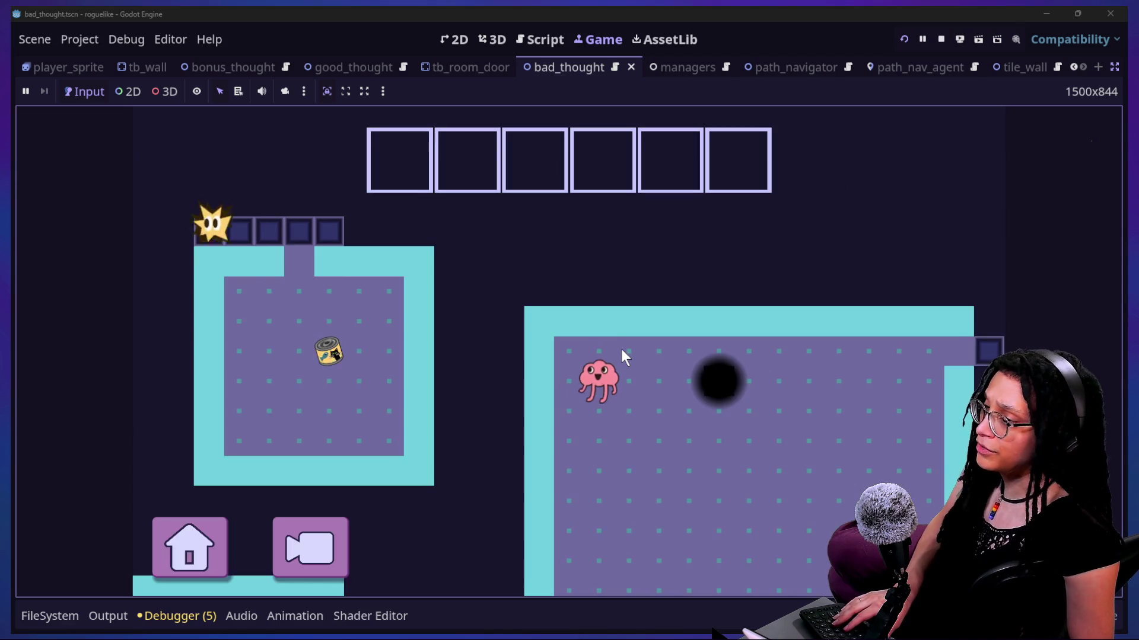
pyautogui.click(834, 380)
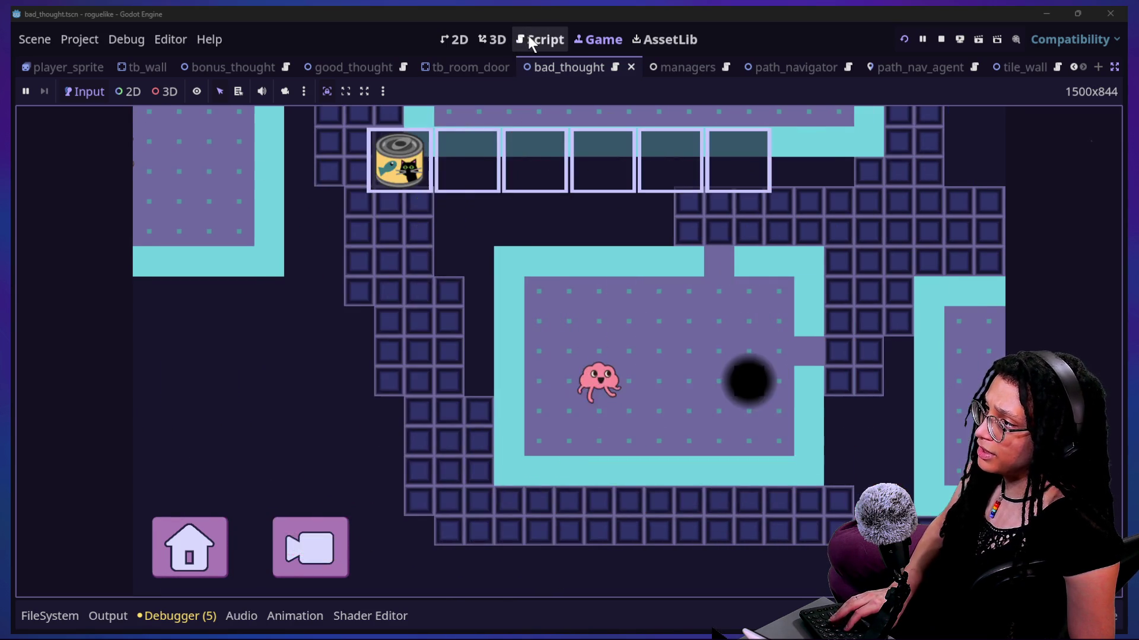
pyautogui.click(525, 37)
# Step: Strip the sign() wrappers from follow_point in the label text and return, then rerun the game
pyautogui.scroll(-1, 449, 431)
pyautogui.scroll(-2, 450, 431)
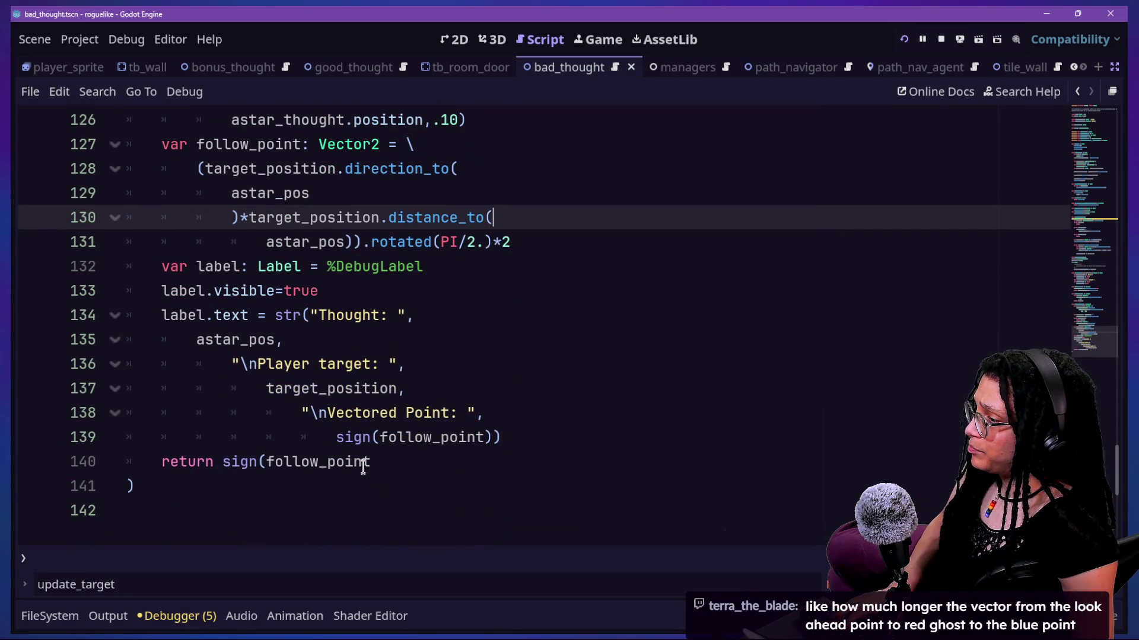
pyautogui.moveTo(387, 438); pyautogui.dragTo(347, 441)
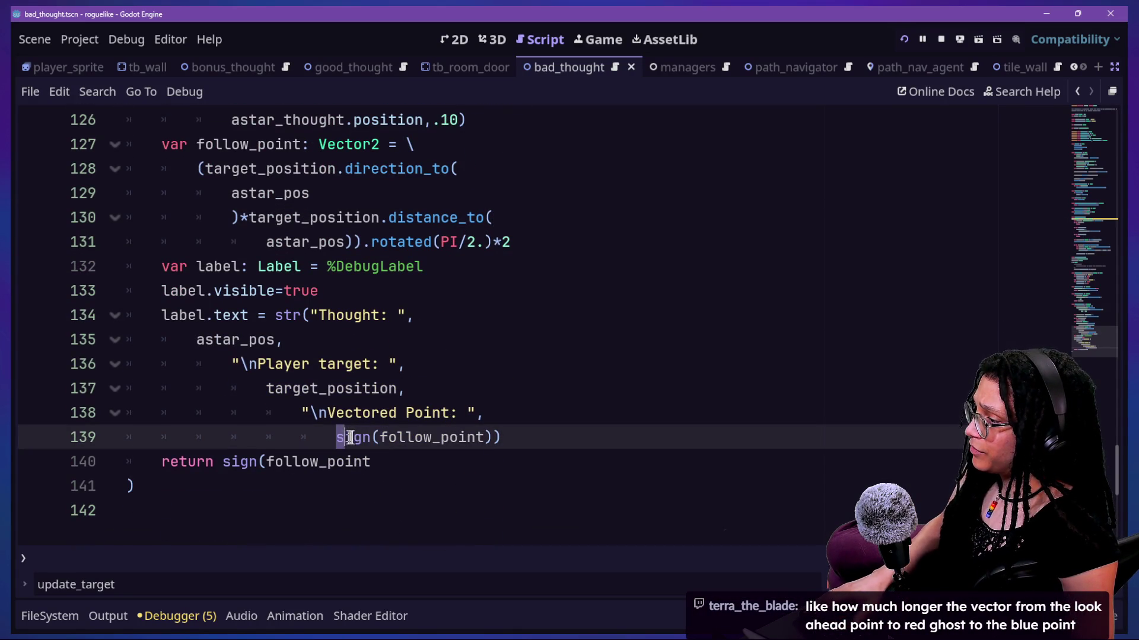
pyautogui.hotkey('ctrl', 'd')
pyautogui.press('Delete')
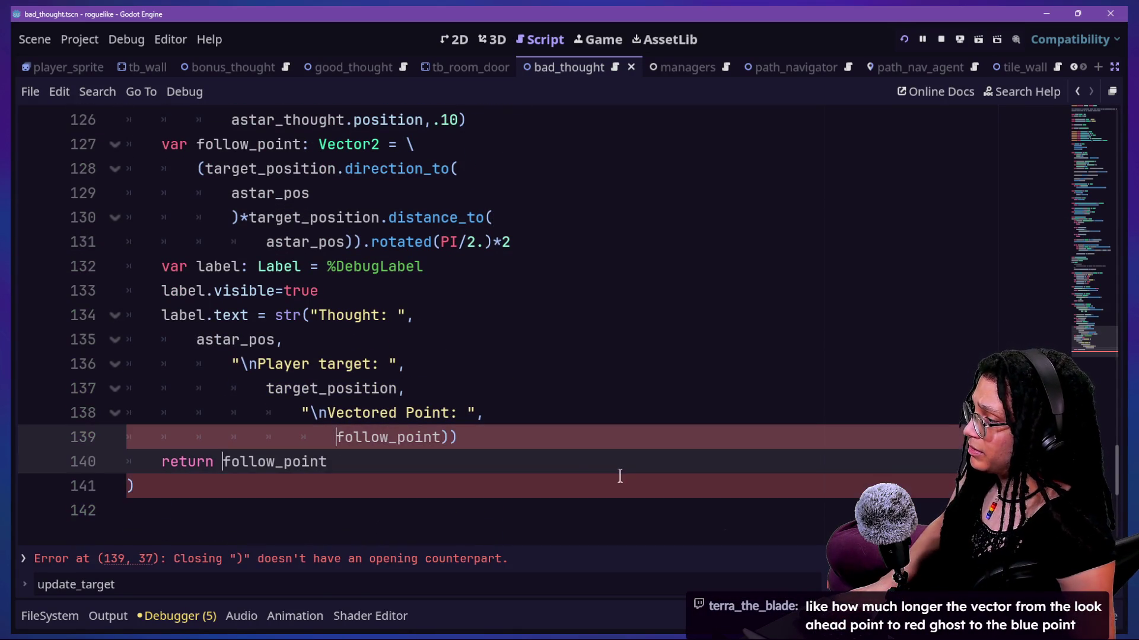
pyautogui.press('BackSpace')
pyautogui.press('BackSpace')
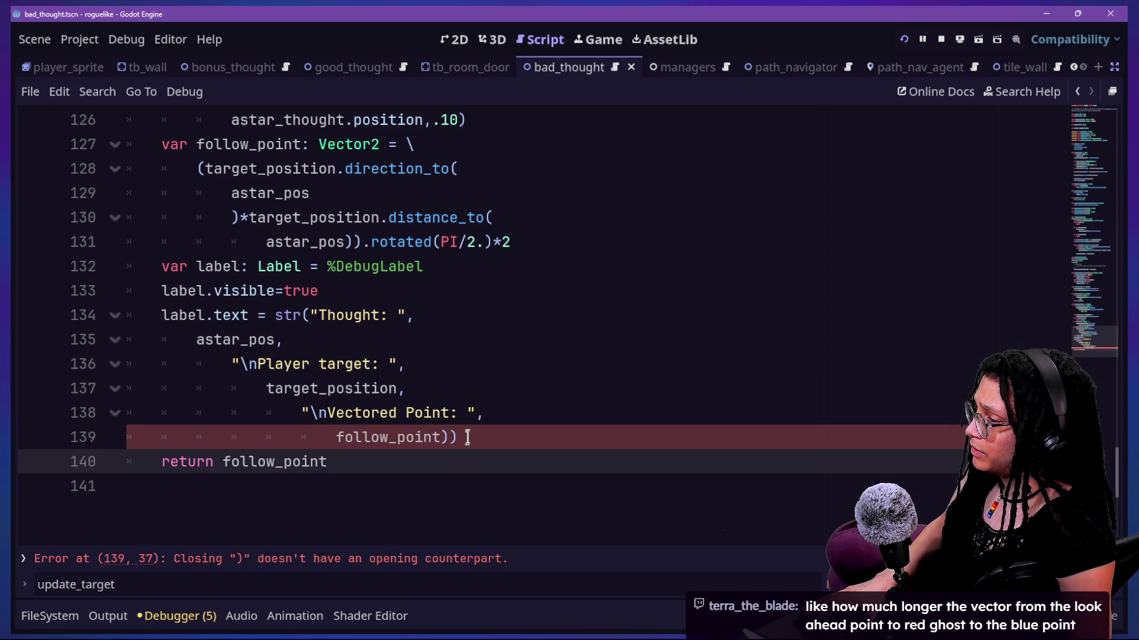
pyautogui.click(467, 438)
pyautogui.press('BackSpace')
pyautogui.click(904, 39)
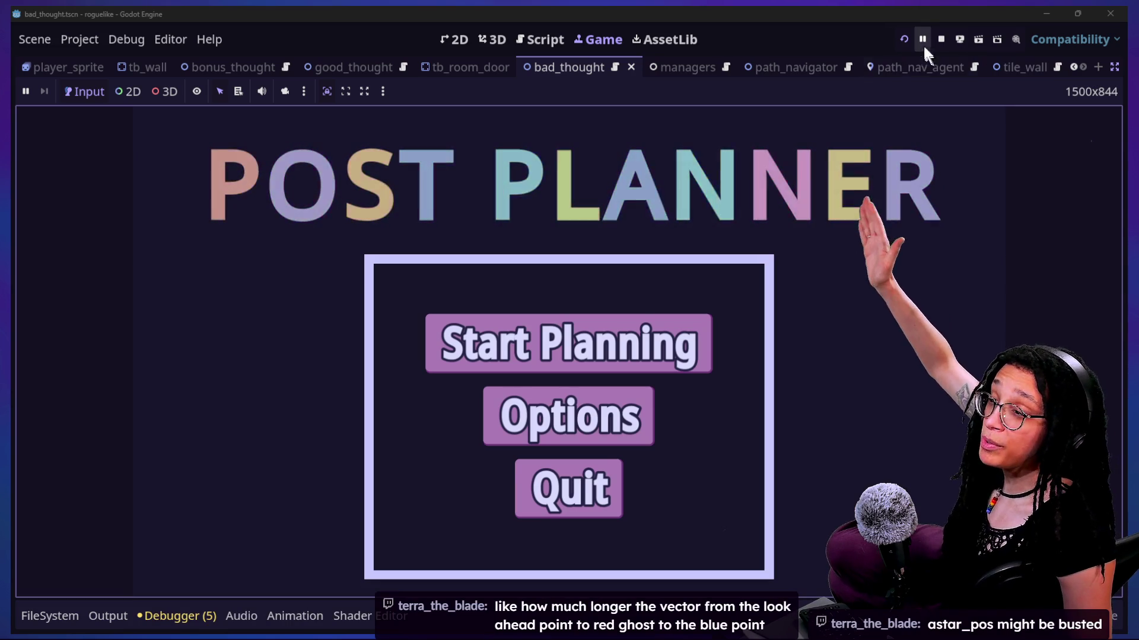
# Step: Play via Start Planning and Catstagram, note large Vectored Point values, then stop and reselect follow_point code
pyautogui.click(886, 40)
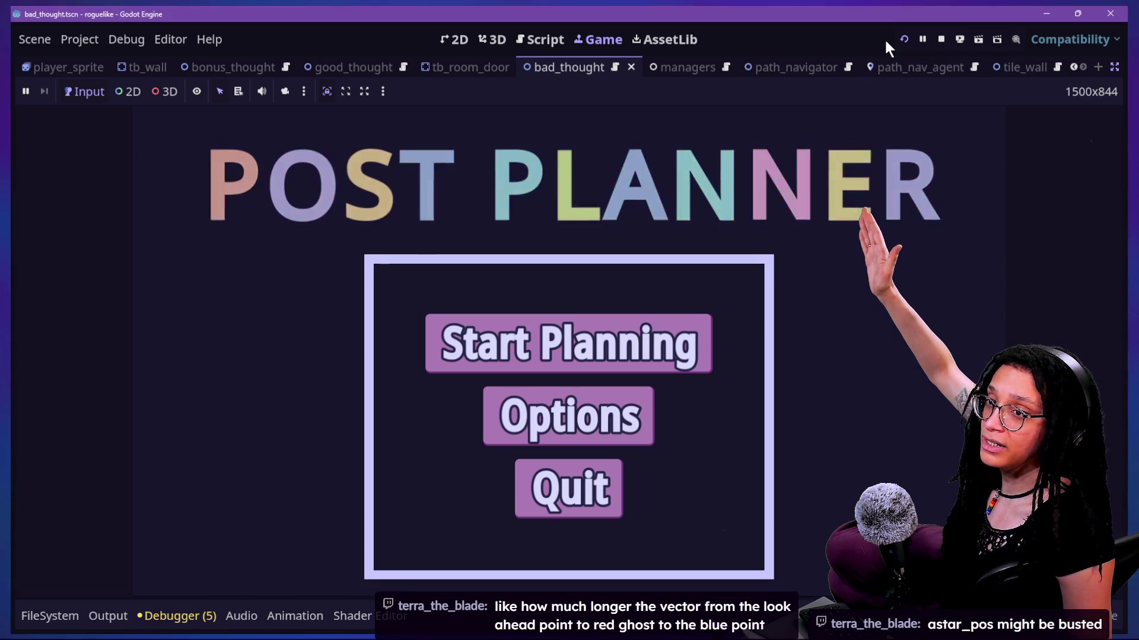
pyautogui.click(576, 359)
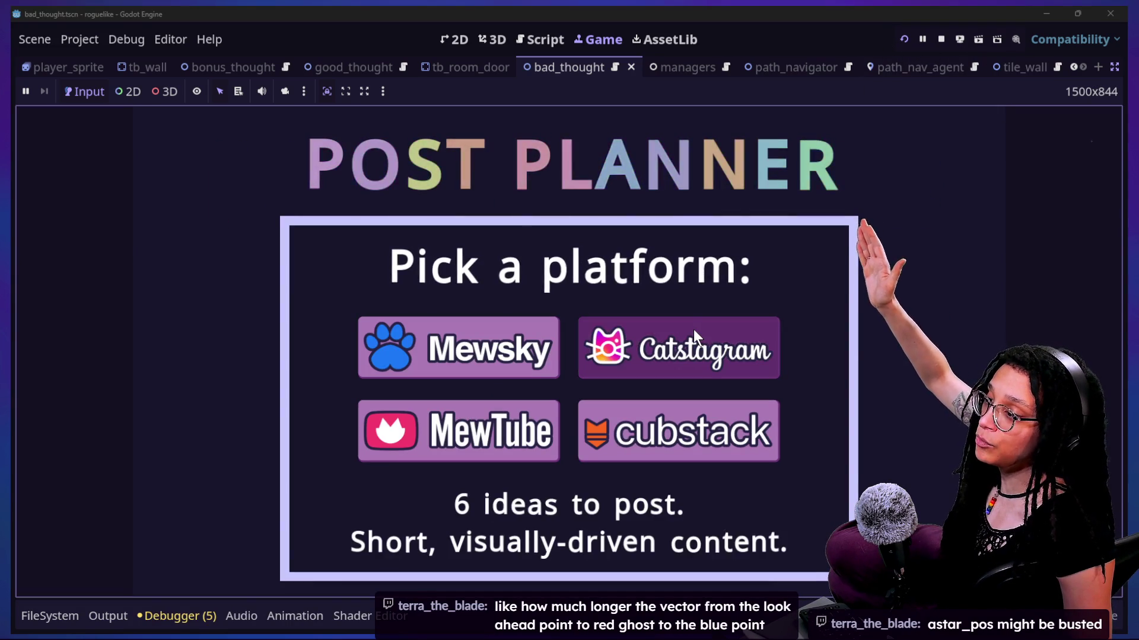
pyautogui.click(694, 330)
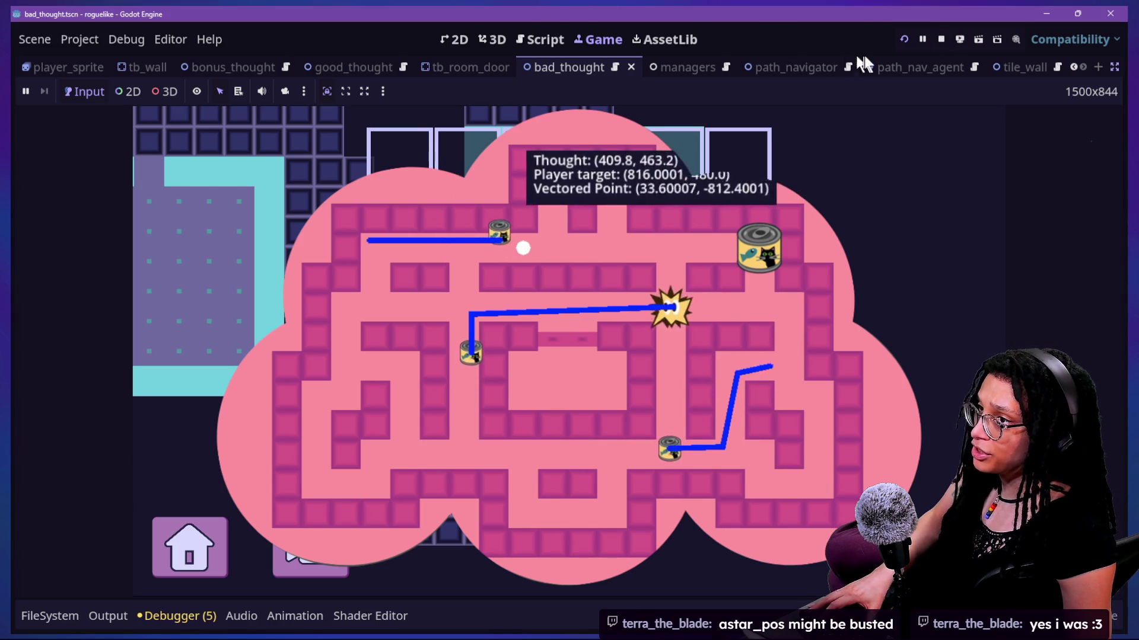
pyautogui.click(941, 39)
pyautogui.click(523, 227)
pyautogui.scroll(3, 521, 225)
pyautogui.scroll(-5, 522, 228)
pyautogui.moveTo(266, 242); pyautogui.dragTo(398, 267)
pyautogui.click(582, 336)
pyautogui.scroll(2, 582, 336)
pyautogui.click(356, 368)
pyautogui.click(509, 504)
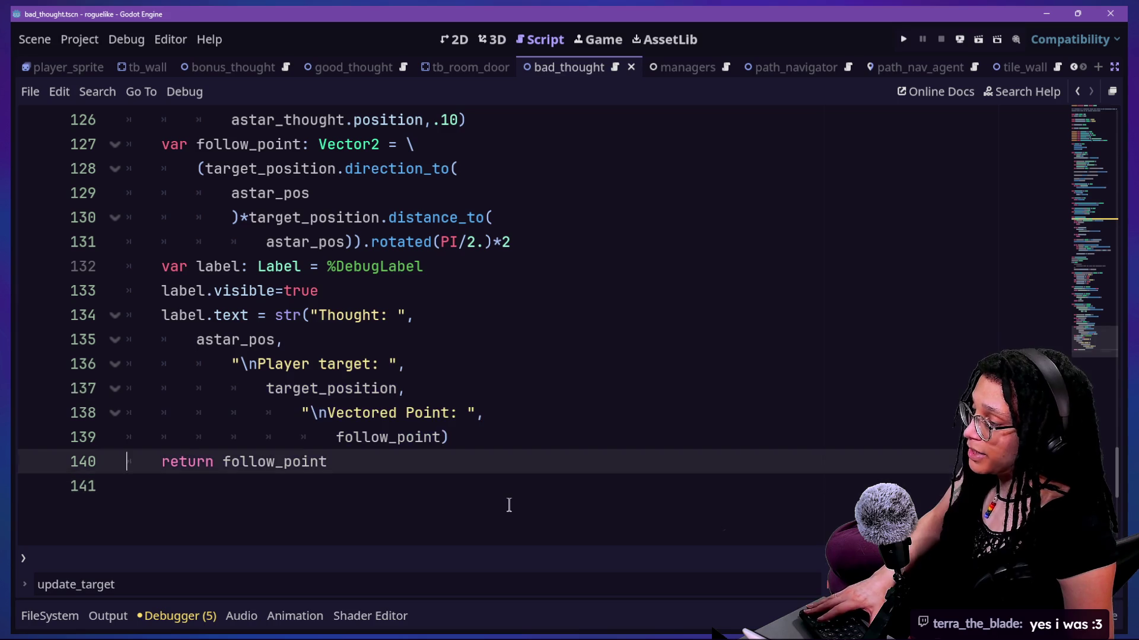
pyautogui.scroll(3, 509, 505)
pyautogui.moveTo(509, 505); pyautogui.dragTo(439, 460)
pyautogui.moveTo(391, 364); pyautogui.dragTo(343, 332)
pyautogui.press('Up')
pyautogui.press('Up')
pyautogui.press('Up')
pyautogui.click(338, 267)
pyautogui.click(425, 462)
pyautogui.moveTo(292, 267); pyautogui.dragTo(424, 315)
pyautogui.click(424, 315)
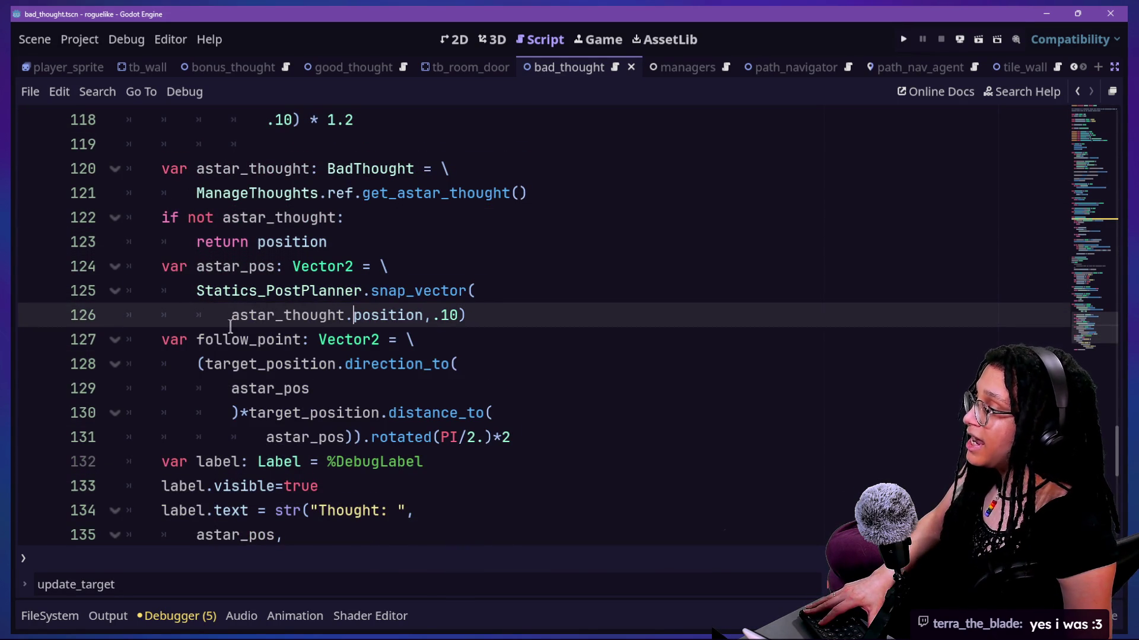
pyautogui.moveTo(328, 324)
pyautogui.click(430, 396)
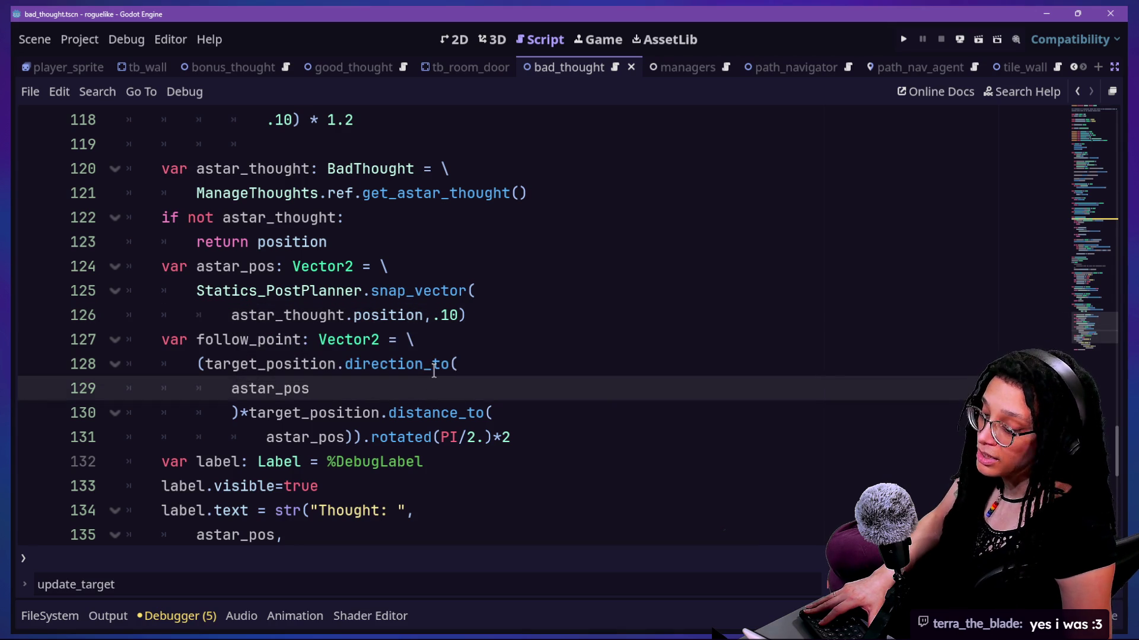
pyautogui.moveTo(434, 372)
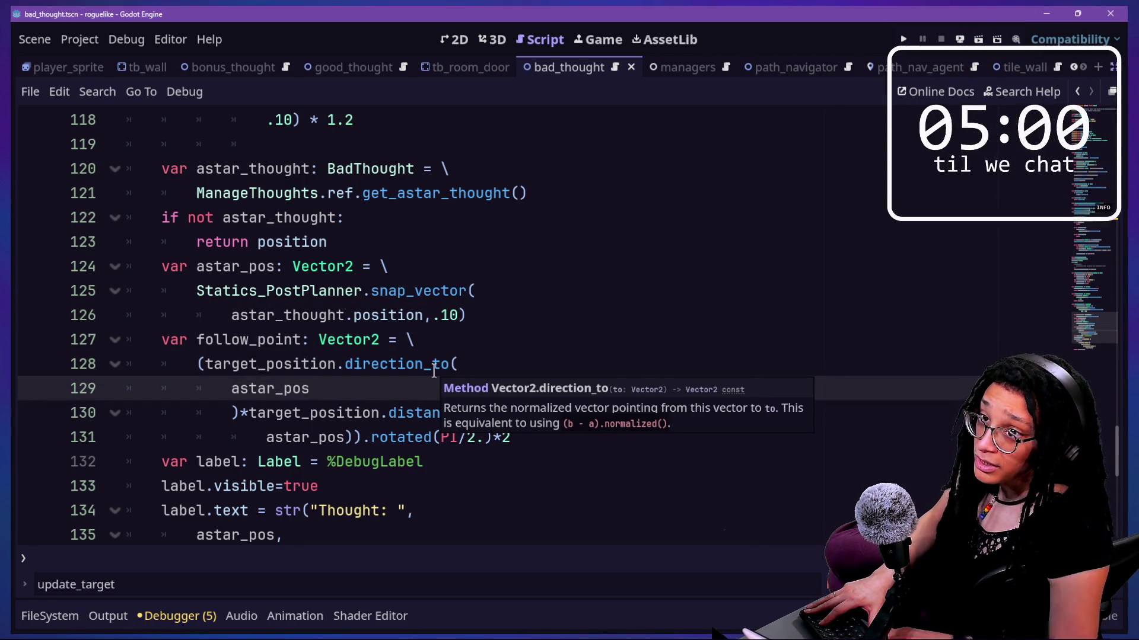
pyautogui.click(412, 128)
pyautogui.moveTo(354, 67)
pyautogui.mouseDown()
pyautogui.moveTo(605, 370)
pyautogui.moveTo(574, 332)
pyautogui.mouseUp()
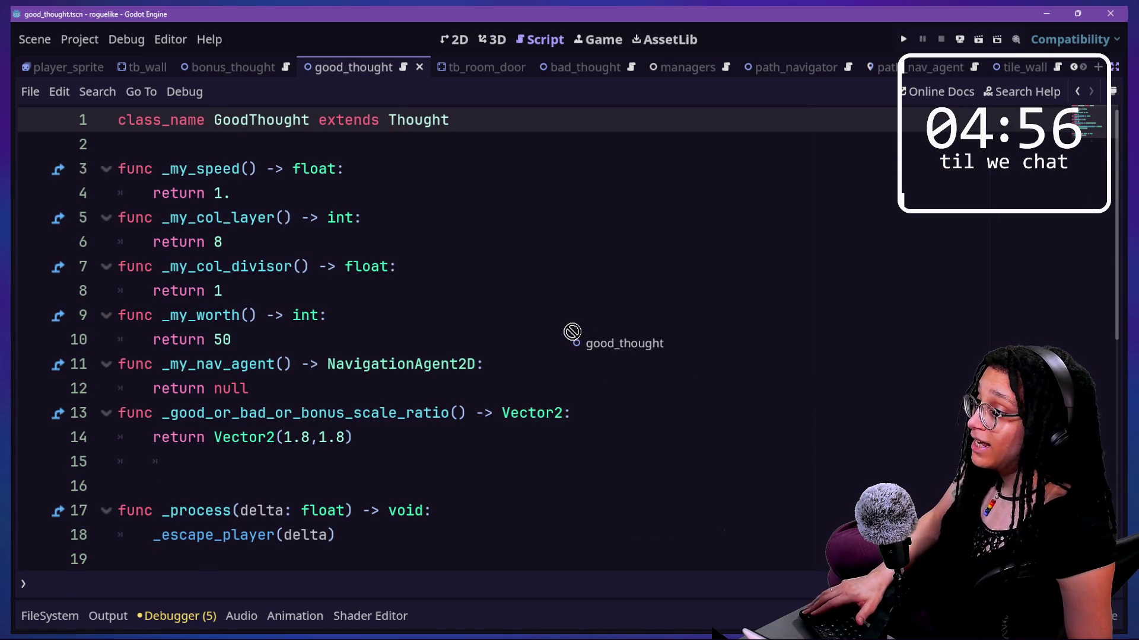
pyautogui.scroll(-6, 427, 289)
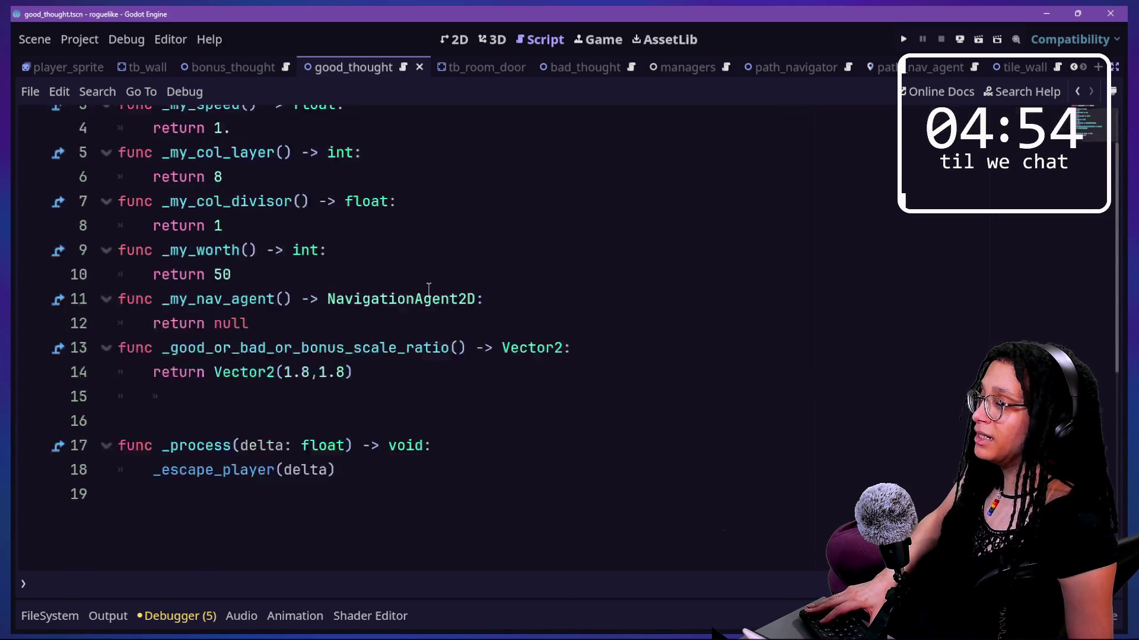
pyautogui.scroll(6, 429, 290)
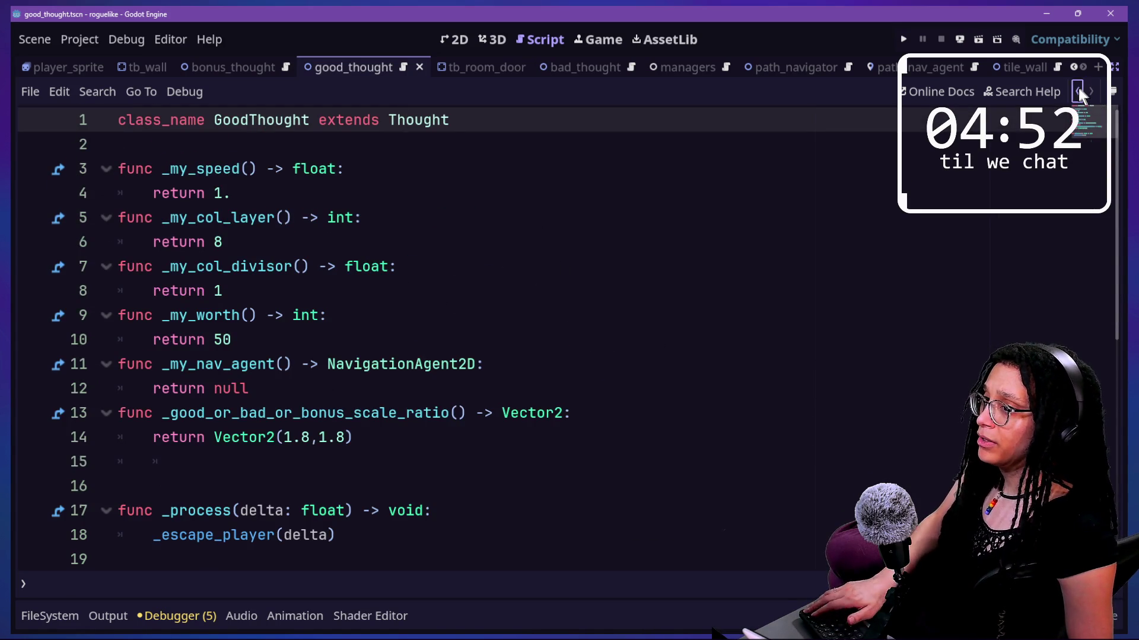
pyautogui.click(1078, 92)
pyautogui.click(613, 413)
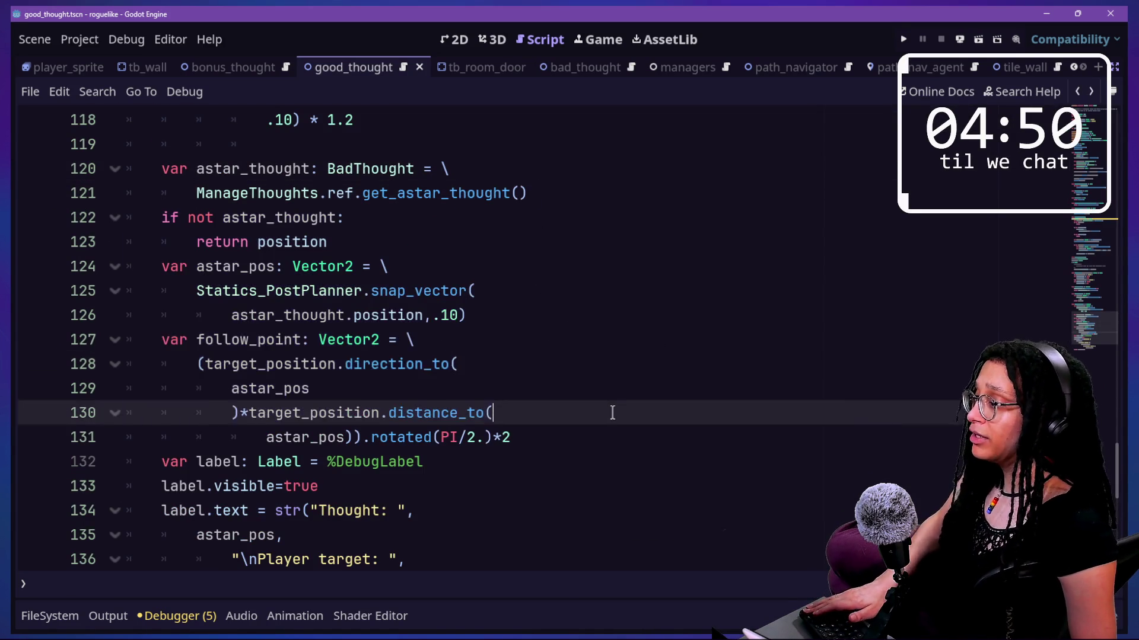
pyautogui.press('Down')
pyautogui.press('Down')
pyautogui.press('Down')
pyautogui.press('Up')
pyautogui.press('Up')
pyautogui.press('Up')
pyautogui.press('Down')
pyautogui.press('Up')
pyautogui.press('Up')
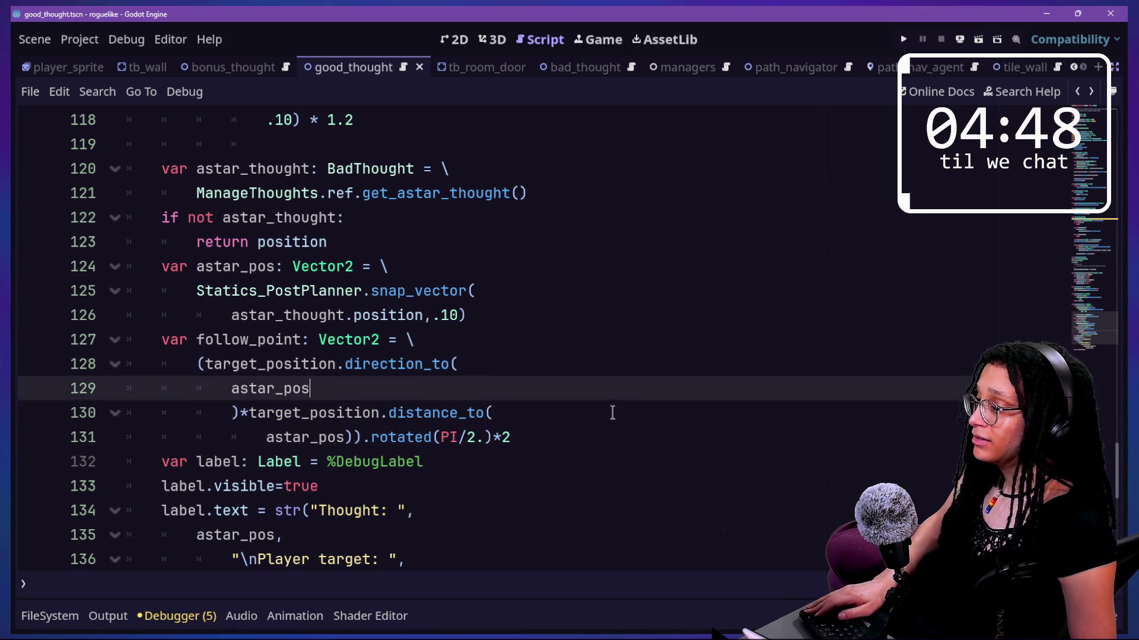
pyautogui.press('Down')
pyautogui.press('Down')
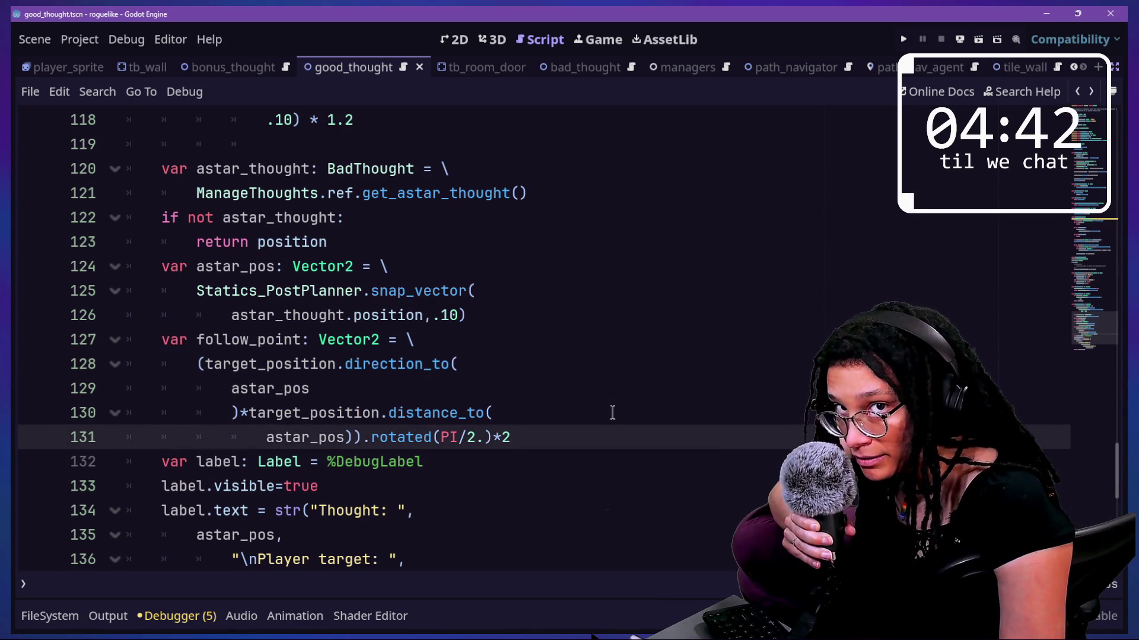
pyautogui.click(541, 268)
pyautogui.click(576, 341)
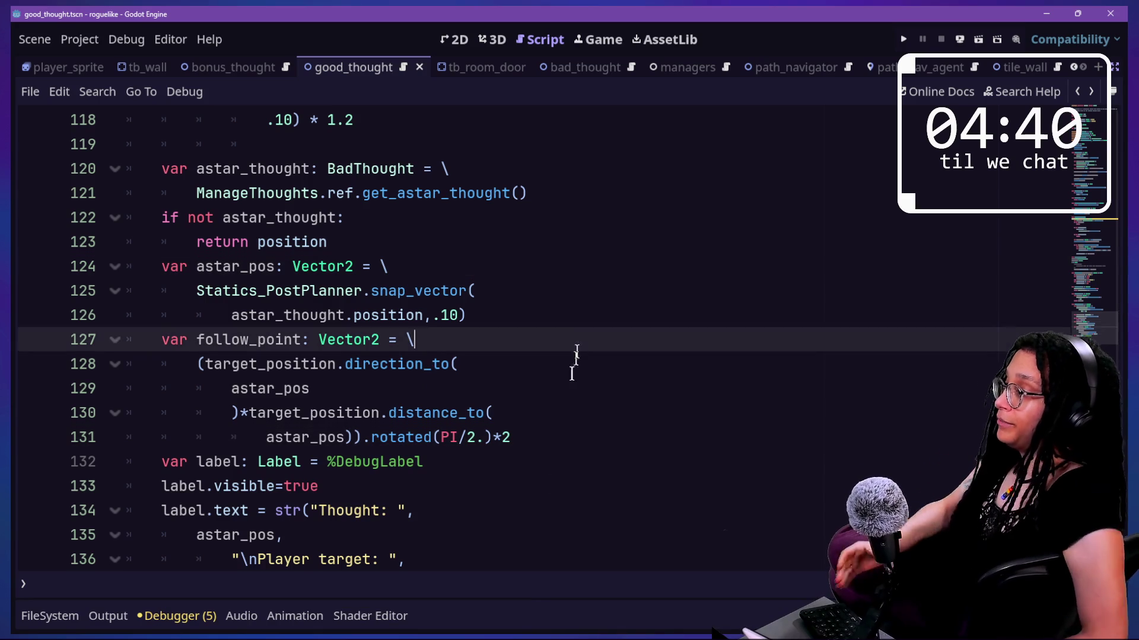
pyautogui.click(534, 486)
pyautogui.click(521, 415)
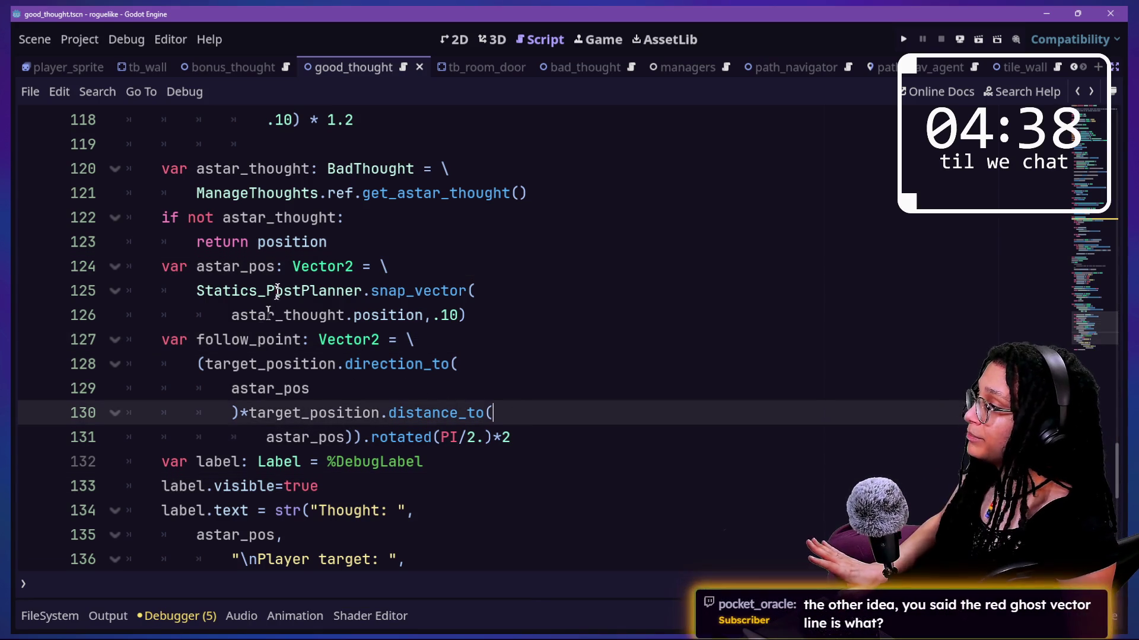
pyautogui.scroll(2, 375, 425)
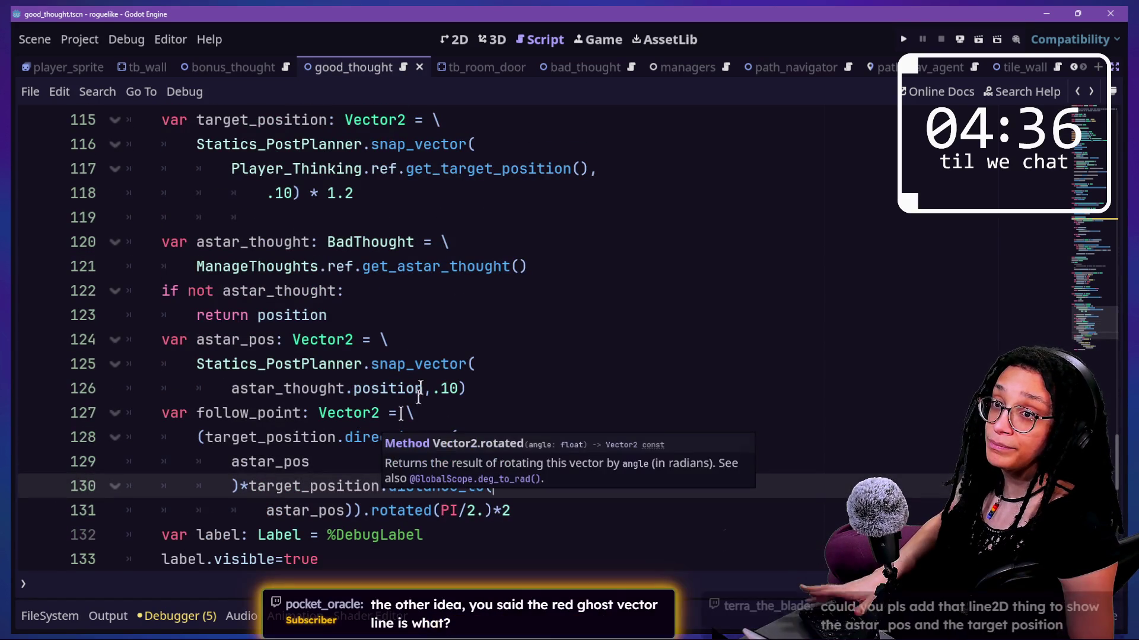
pyautogui.press('Up')
pyautogui.press('Up')
pyautogui.press('Up')
pyautogui.press('Up')
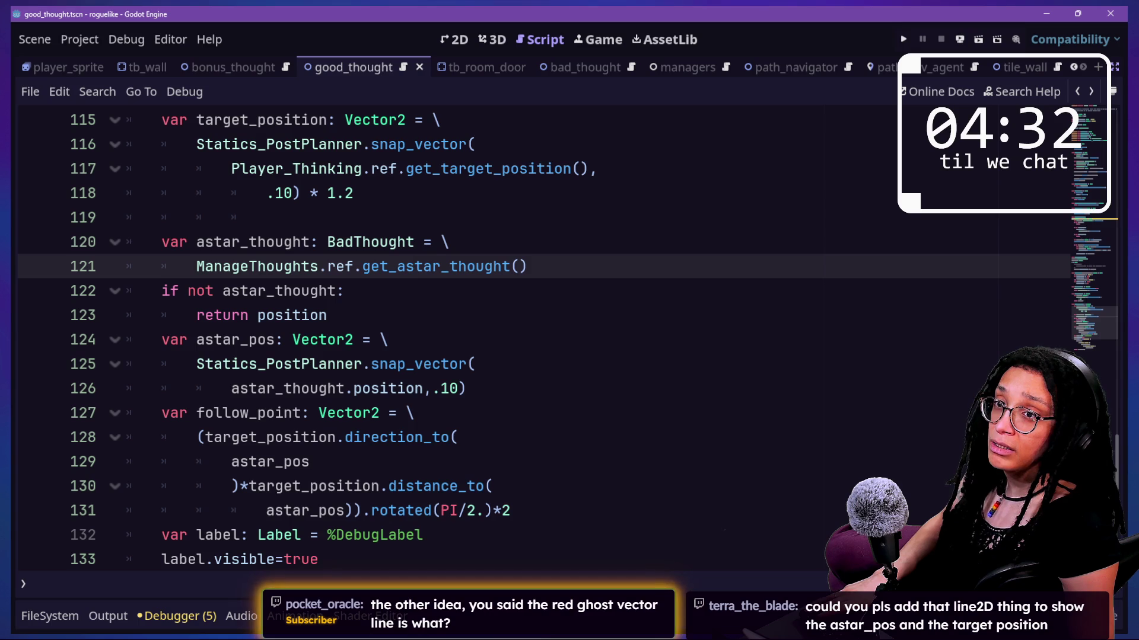
pyautogui.scroll(-1, 362, 378)
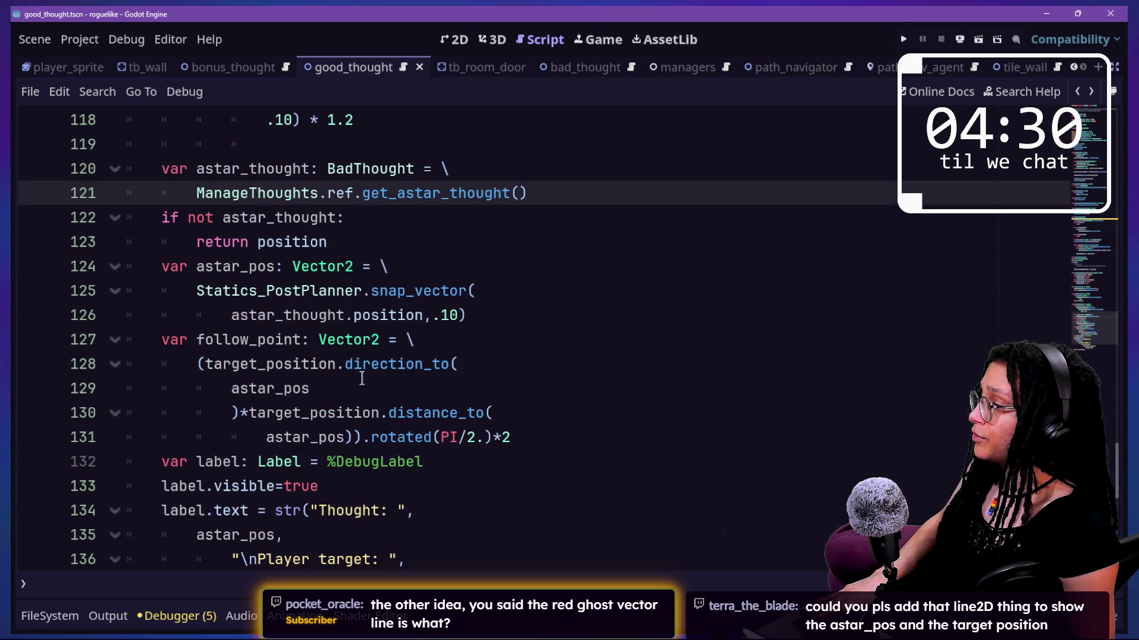
pyautogui.doubleClick(231, 389)
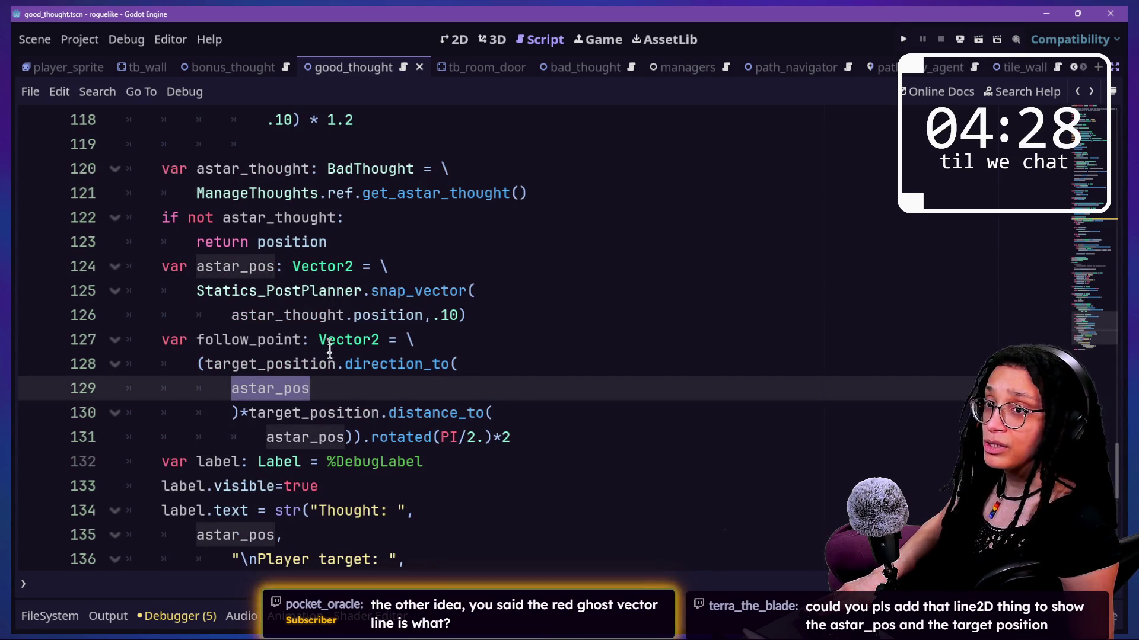
pyautogui.click(395, 266)
pyautogui.scroll(1, 397, 272)
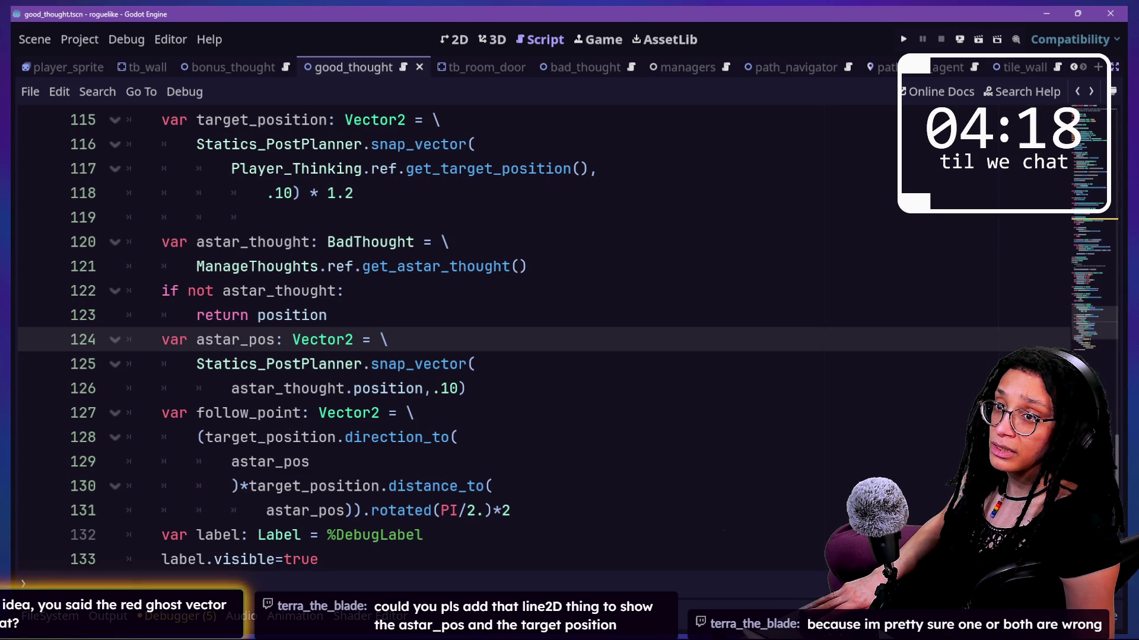
pyautogui.click(543, 290)
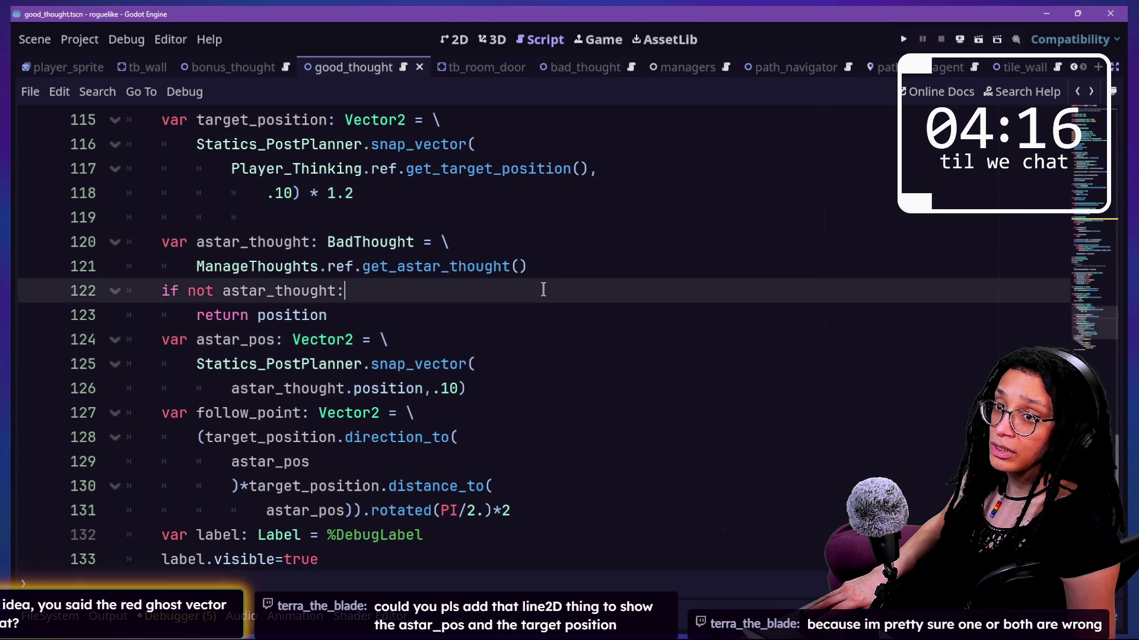
pyautogui.press('Down')
pyautogui.press('Down')
pyautogui.press('Down')
pyautogui.press('Down')
pyautogui.press('Down')
pyautogui.press('Down')
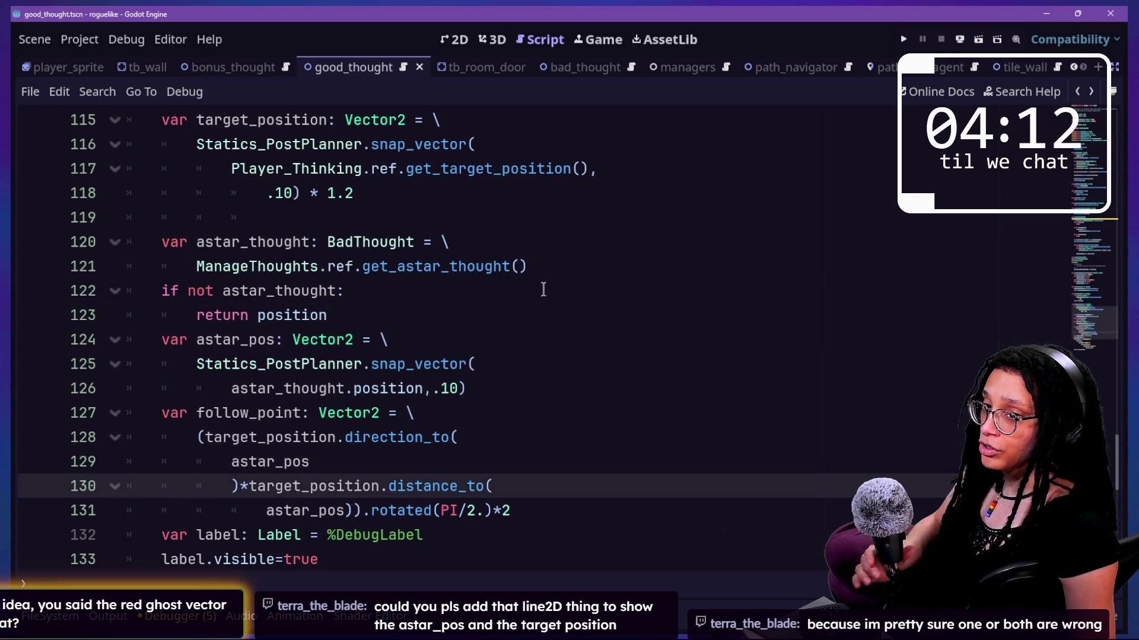
pyautogui.hotkey('alt', 'Tab')
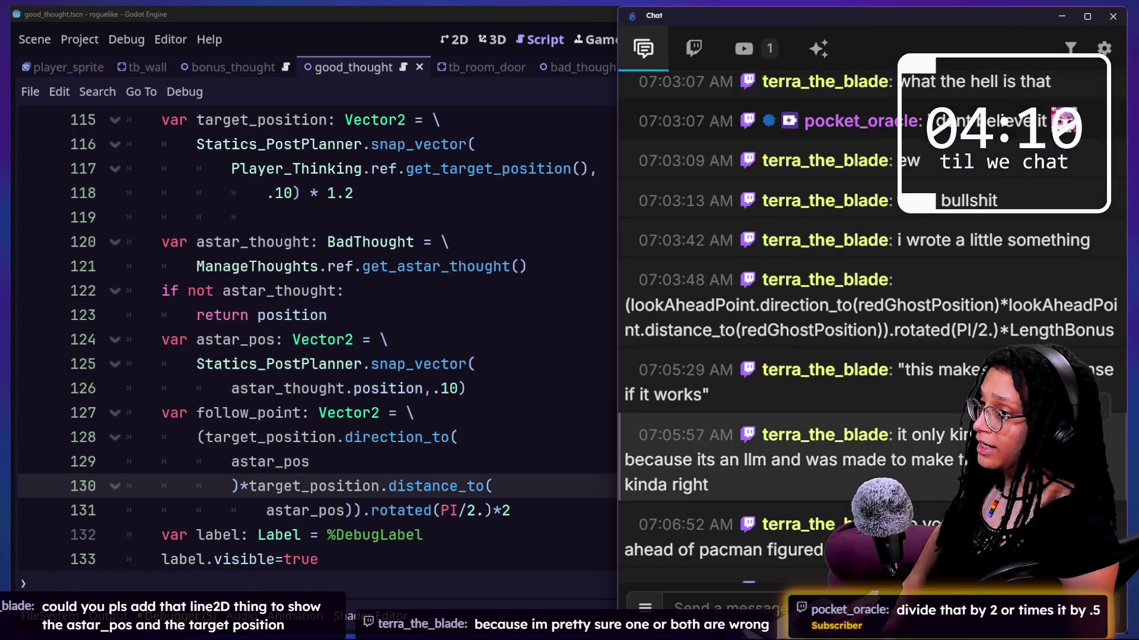
pyautogui.click(923, 394)
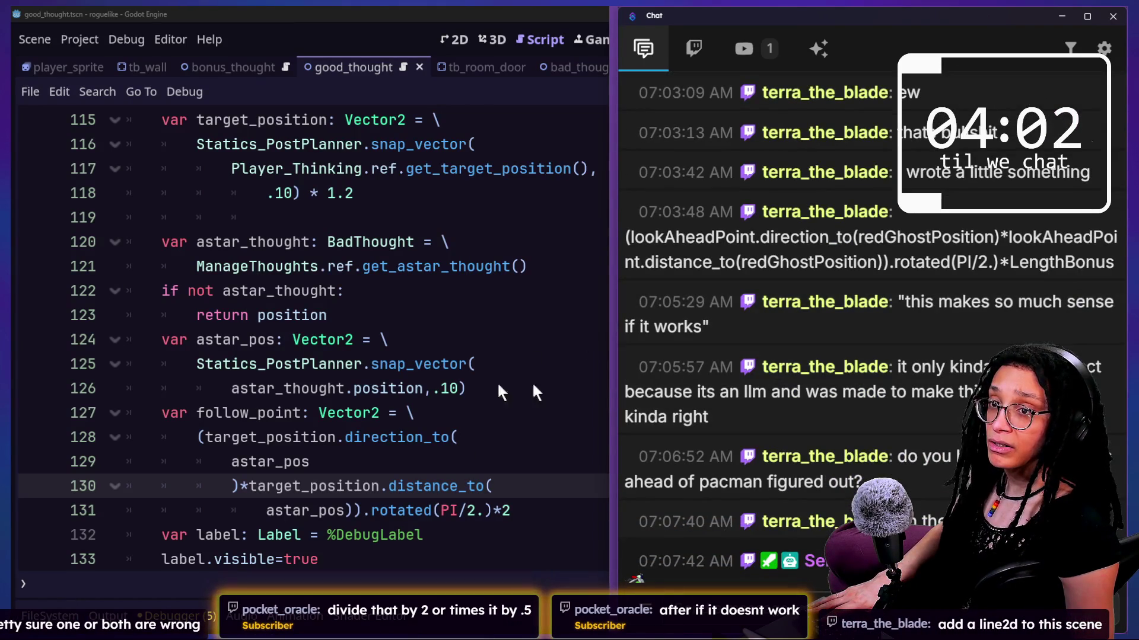
pyautogui.click(468, 388)
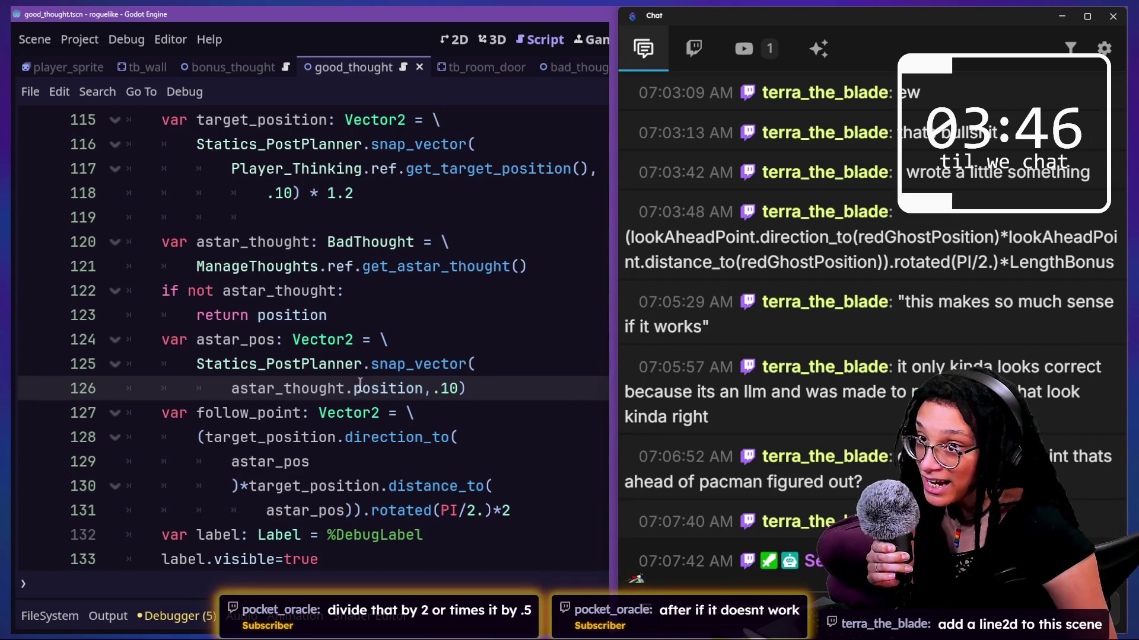
pyautogui.press('Down')
pyautogui.press('Up')
pyautogui.press('Down')
pyautogui.press('Down')
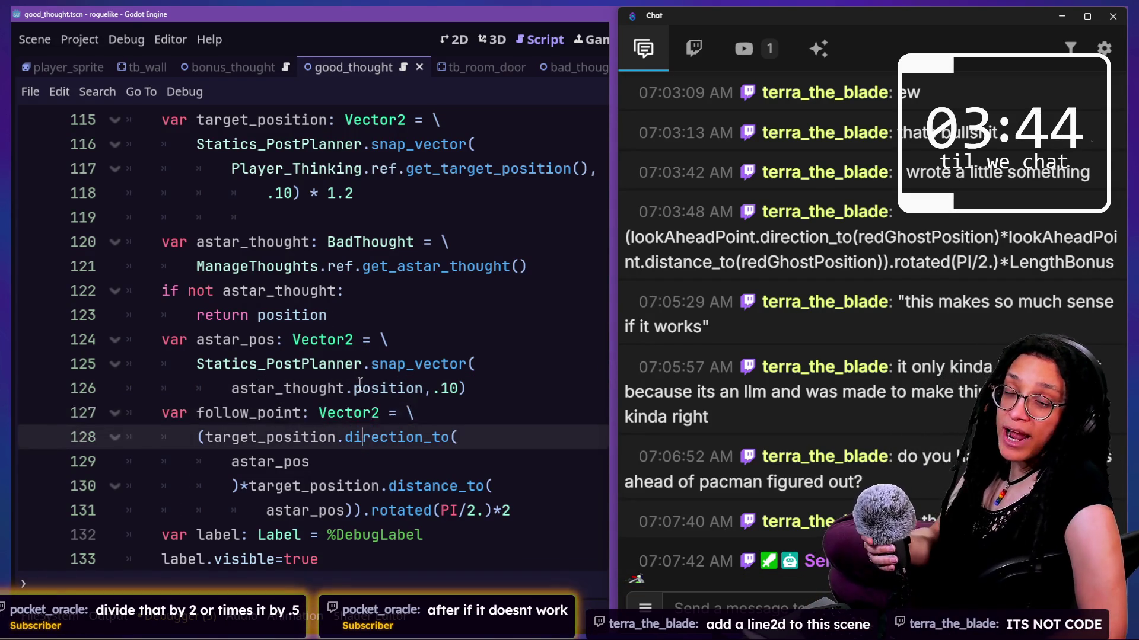
pyautogui.press('Up')
pyautogui.press('Up')
pyautogui.press('Up')
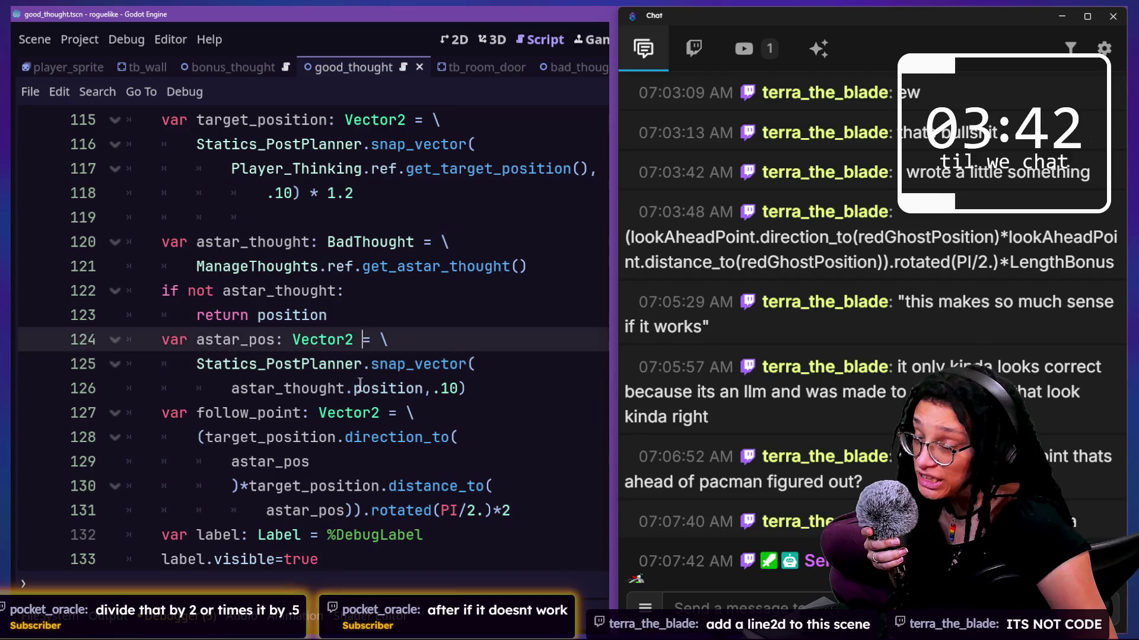
pyautogui.click(350, 313)
pyautogui.press('Up')
pyautogui.press('Up')
pyautogui.press('Up')
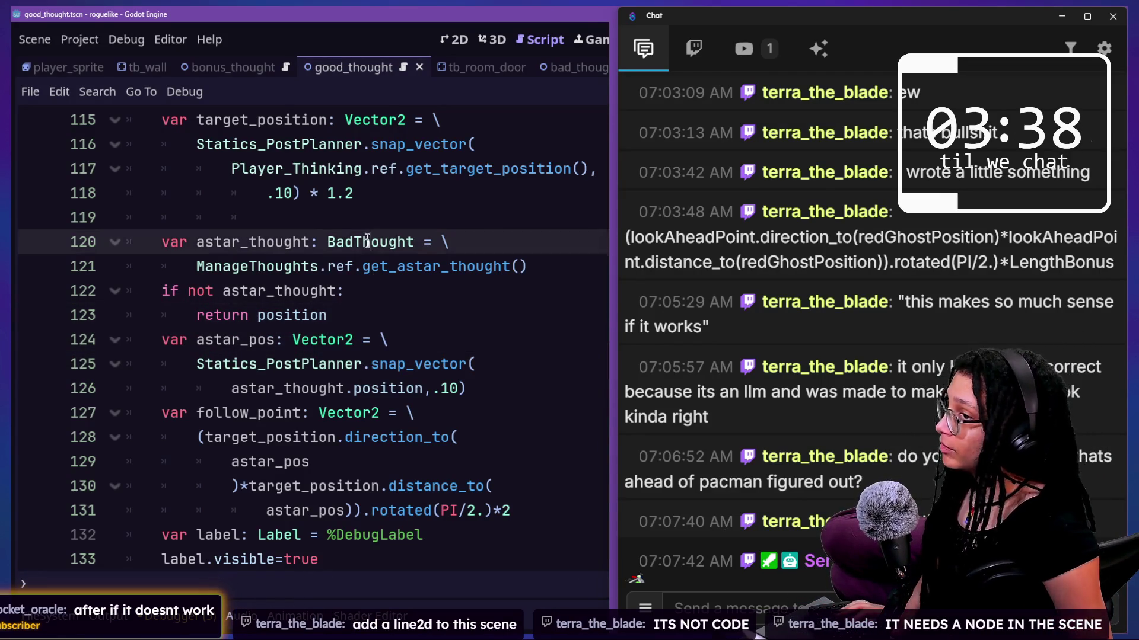
pyautogui.press('Up')
pyautogui.press('Down')
pyautogui.press('Down')
pyautogui.press('Down')
pyautogui.press('Down')
pyautogui.press('Up')
pyautogui.press('Up')
pyautogui.press('Up')
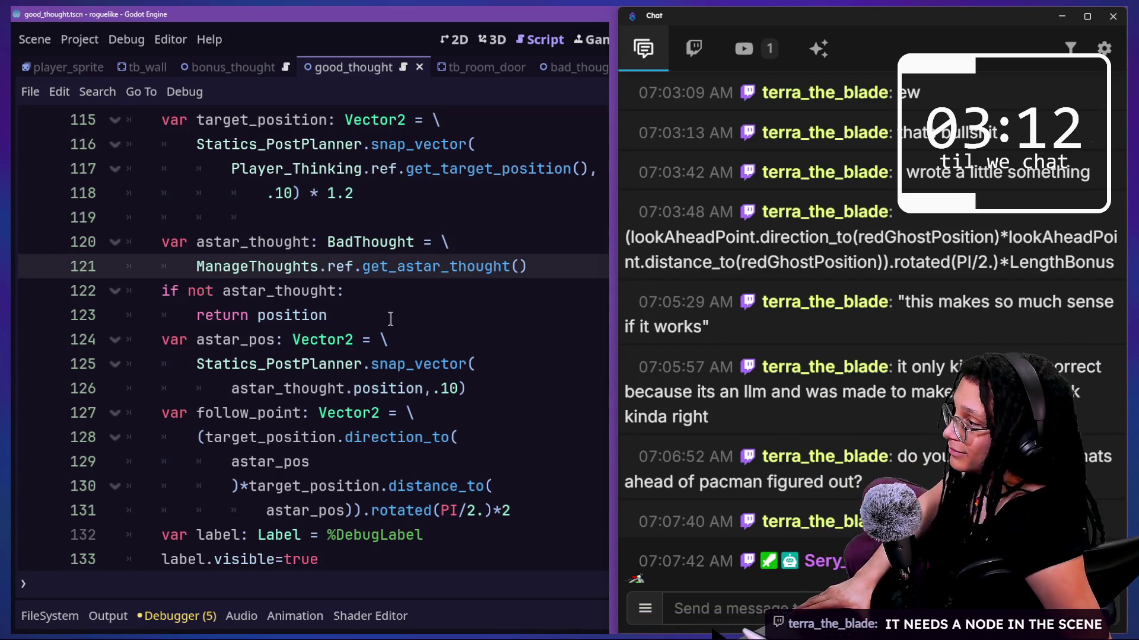
pyautogui.click(390, 319)
pyautogui.press('Up')
pyautogui.press('Down')
pyautogui.press('Up')
pyautogui.press('Down')
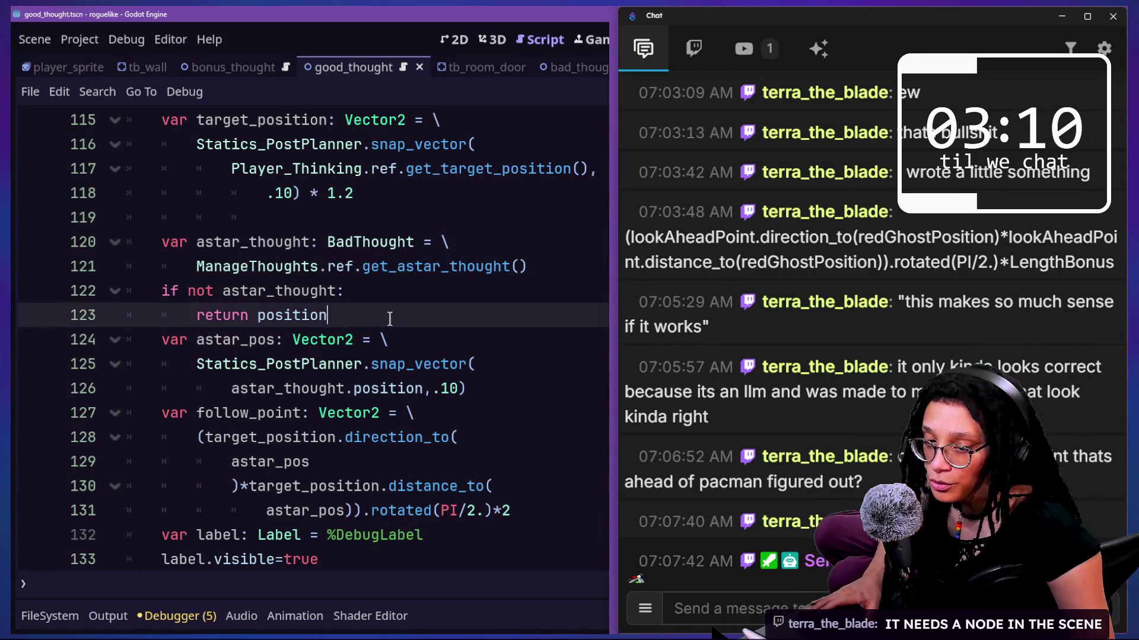
pyautogui.press('Down')
pyautogui.press('Up')
pyautogui.press('Down')
pyautogui.press('Down')
pyautogui.press('Up')
pyautogui.press('Up')
pyautogui.press('Up')
pyautogui.press('Down')
pyautogui.press('Down')
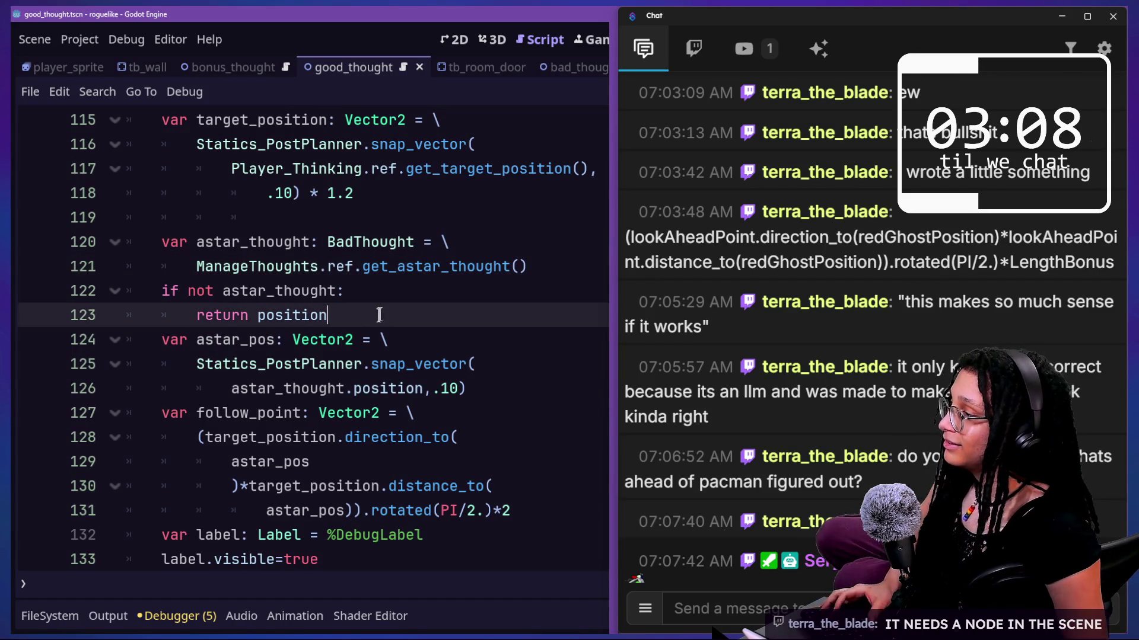
pyautogui.click(498, 388)
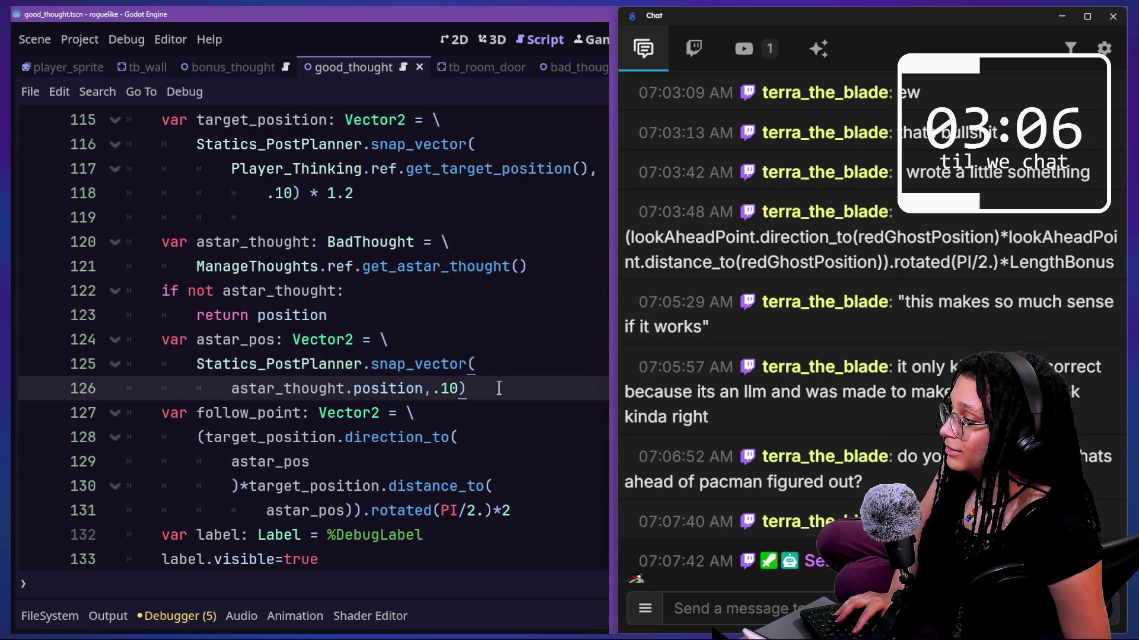
# Step: Replace get_target_position() on line 117 with global_position and save the script
pyautogui.scroll(1, 415, 374)
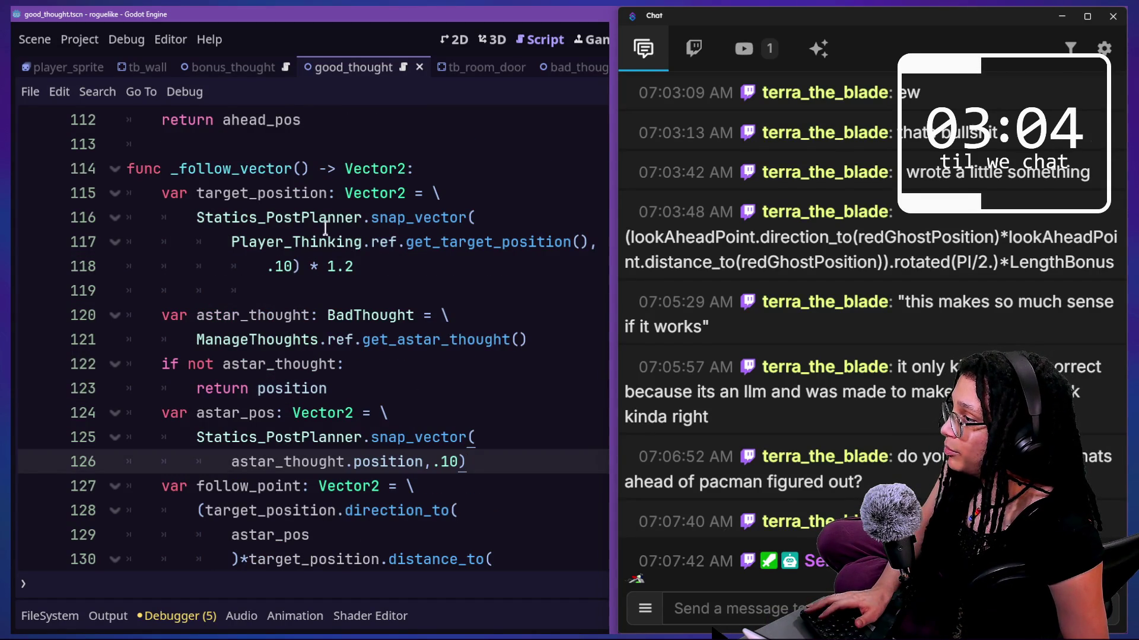
pyautogui.scroll(3, 314, 237)
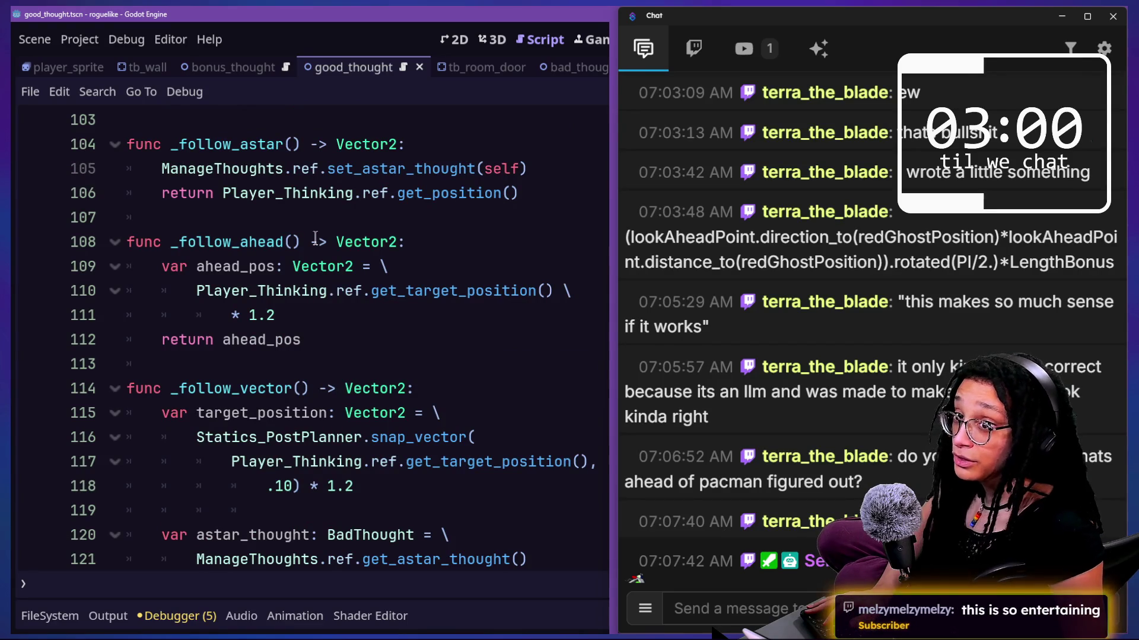
pyautogui.click(316, 239)
pyautogui.press('Down')
pyautogui.press('Down')
pyautogui.press('Down')
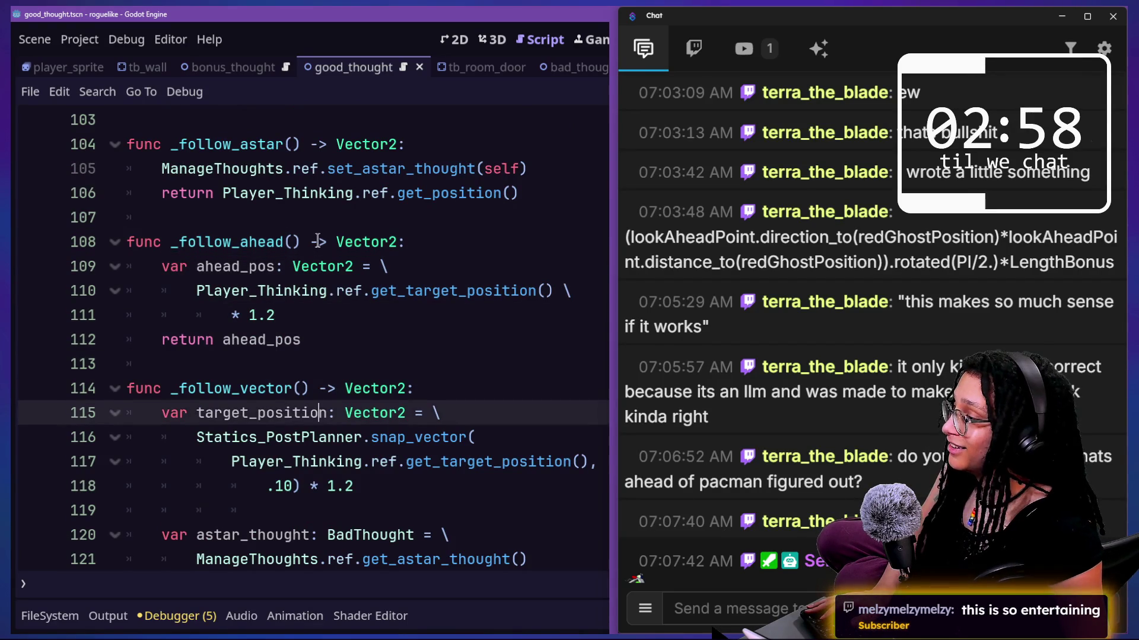
pyautogui.scroll(-1, 318, 240)
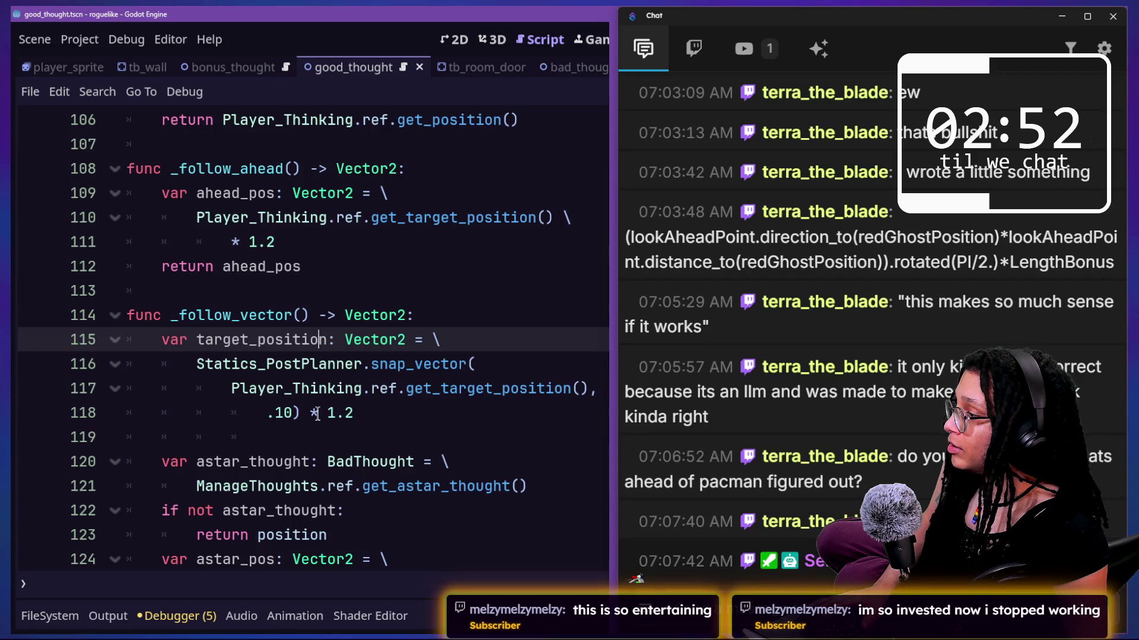
pyautogui.press('Down')
pyautogui.press('Down')
pyautogui.press('Down')
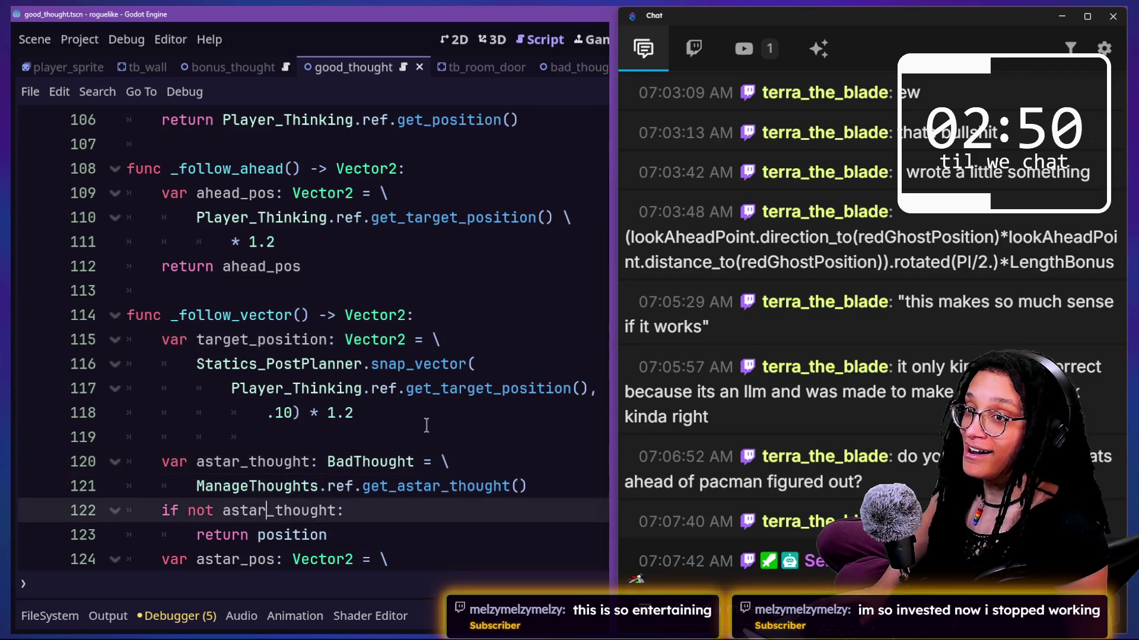
pyautogui.press('Down')
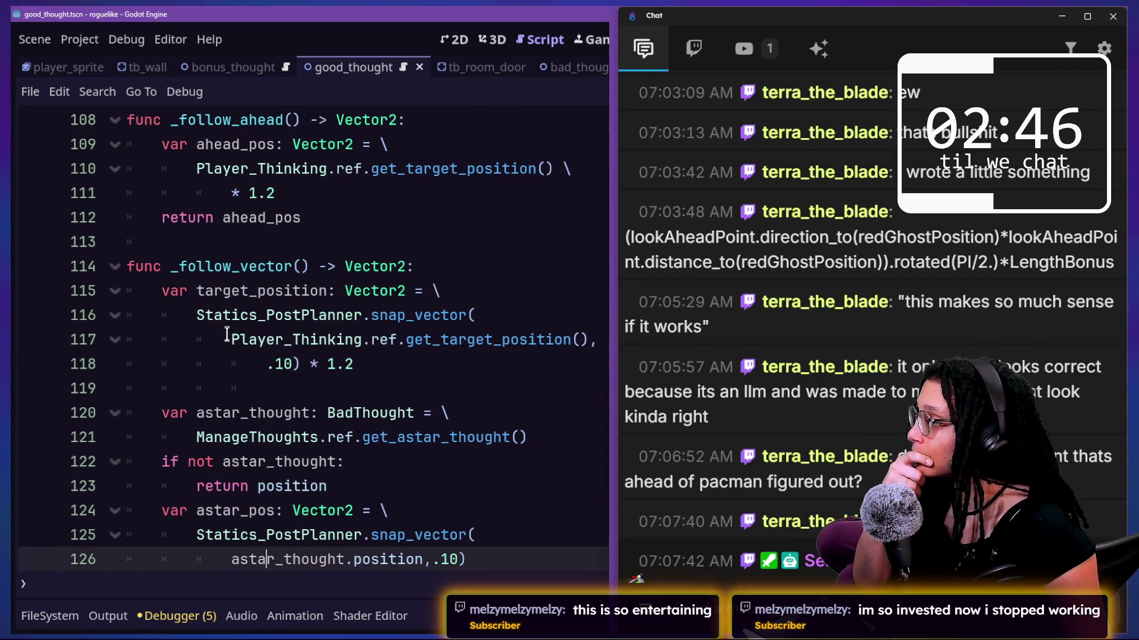
pyautogui.moveTo(230, 339); pyautogui.dragTo(301, 339)
pyautogui.moveTo(407, 339); pyautogui.dragTo(616, 343)
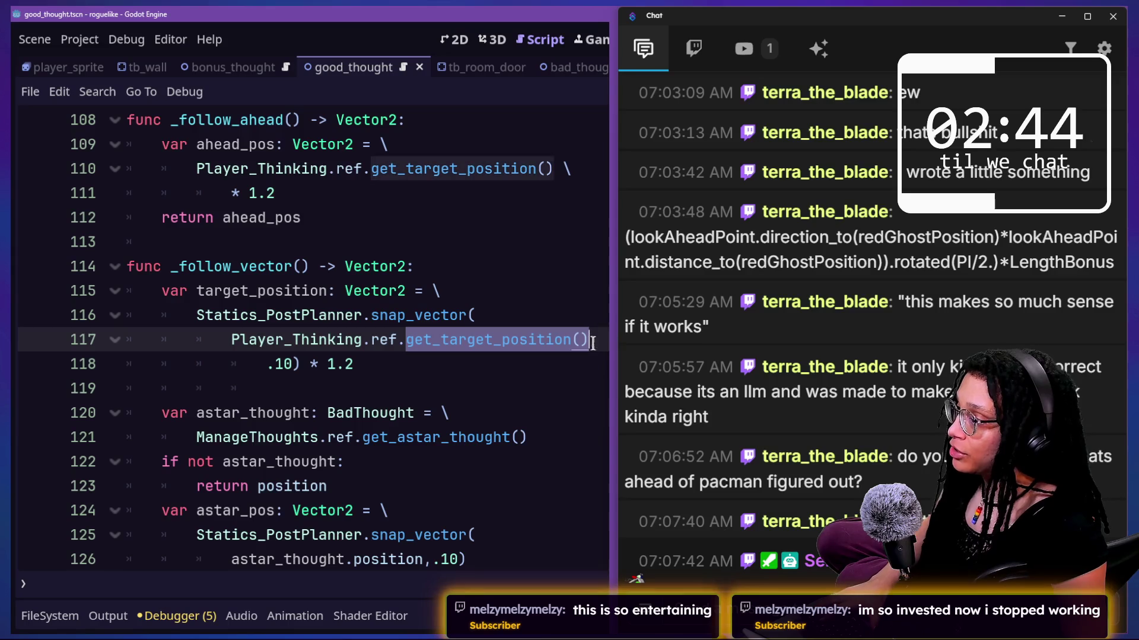
pyautogui.press('BackSpace')
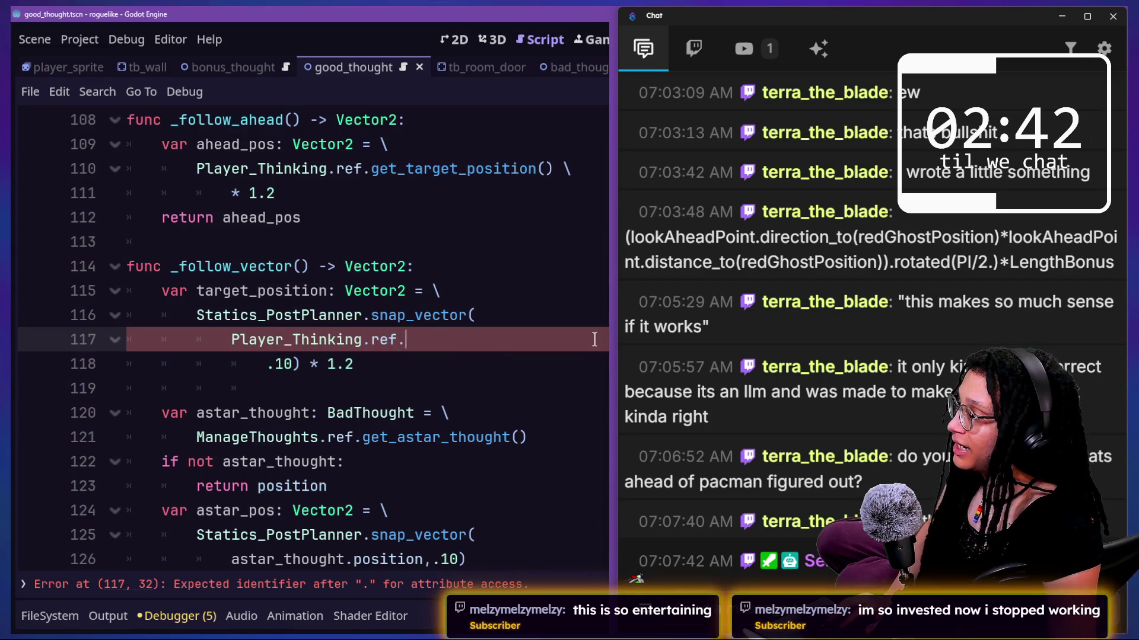
pyautogui.write(',')
pyautogui.press('Left')
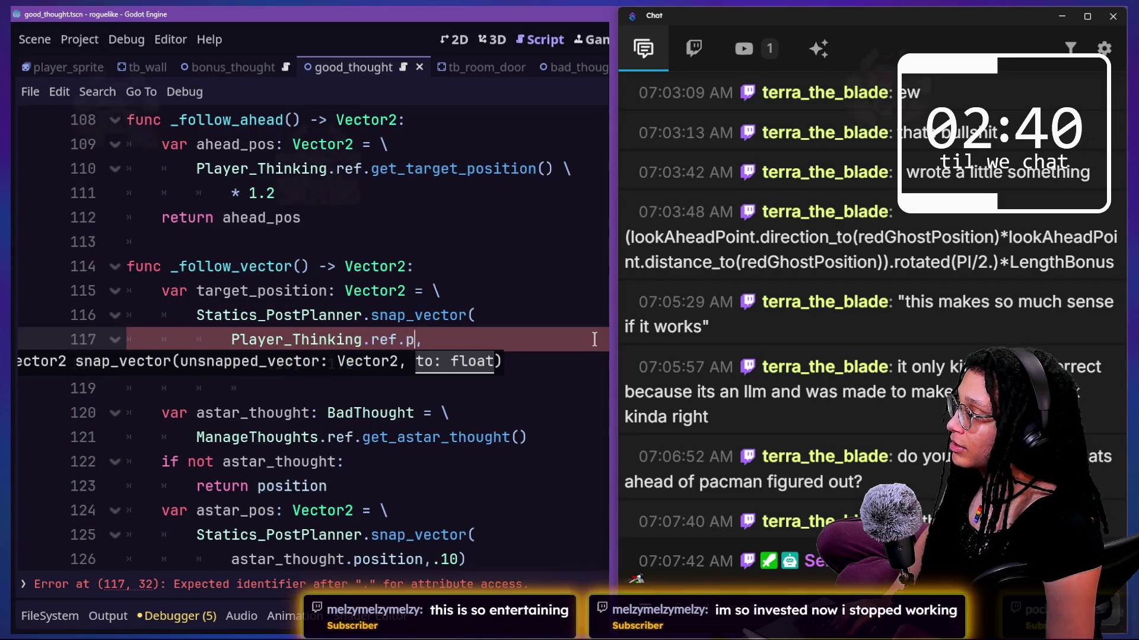
pyautogui.write('global_po')
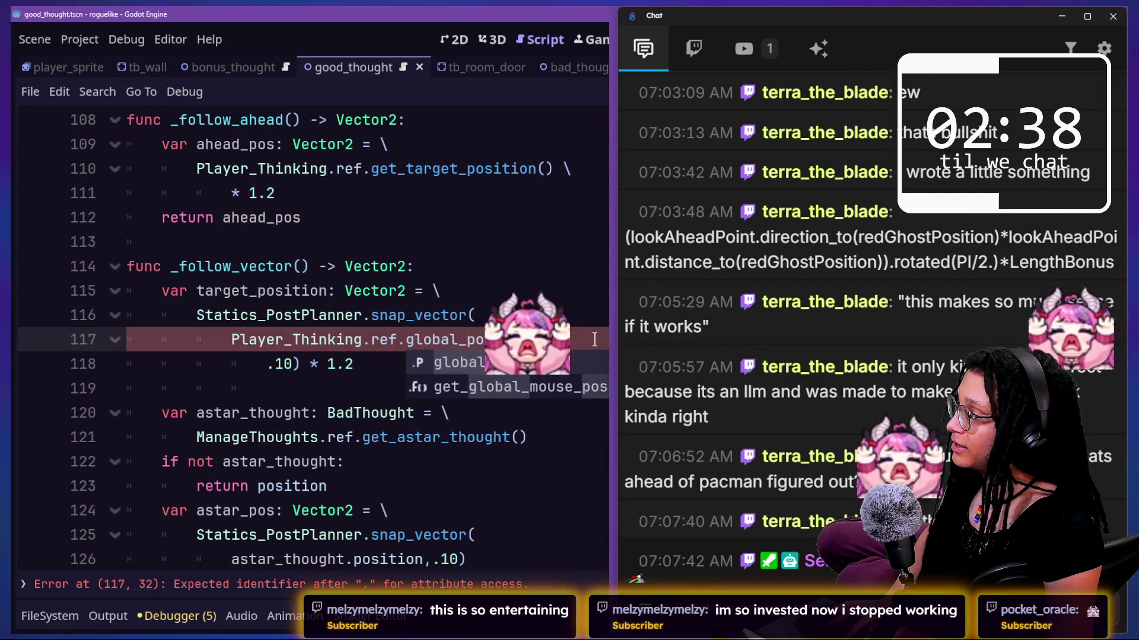
pyautogui.write('sition')
pyautogui.hotkey('ctrl', 's')
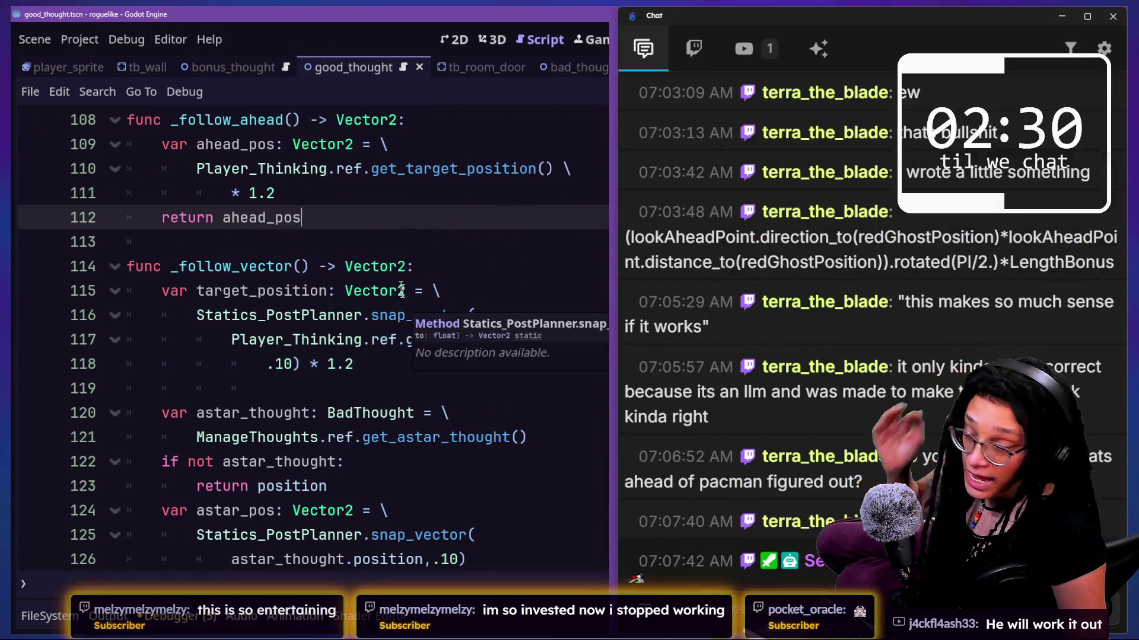
# Step: Check the _follow_vector declaration against the chat's vector formula, then bring Godot forward
pyautogui.click(381, 266)
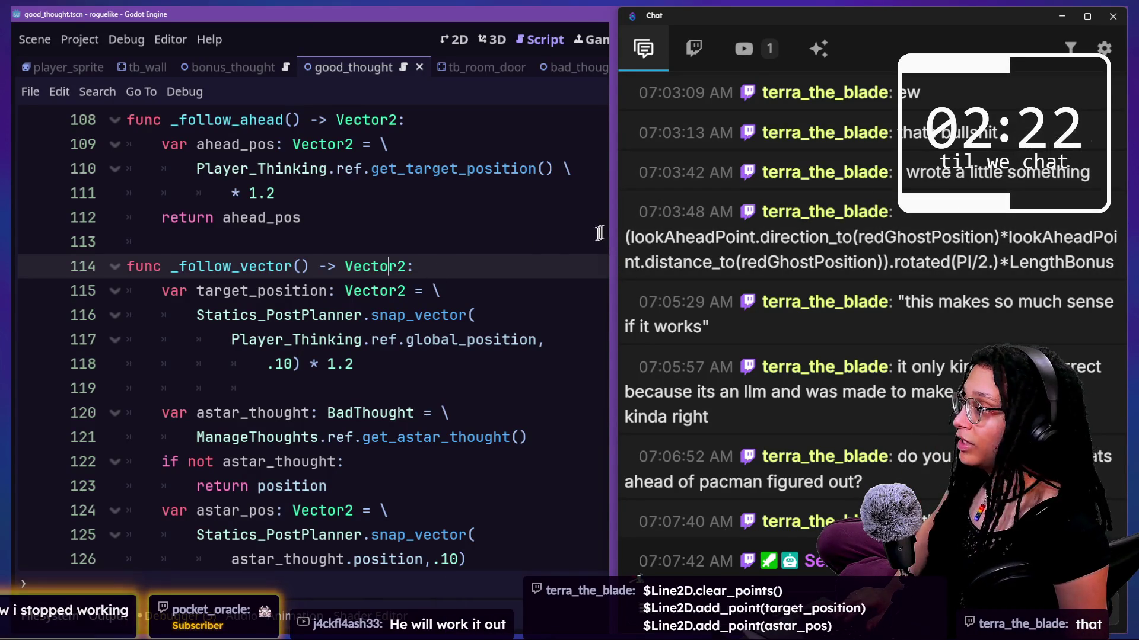
pyautogui.click(542, 266)
pyautogui.scroll(-1, 424, 296)
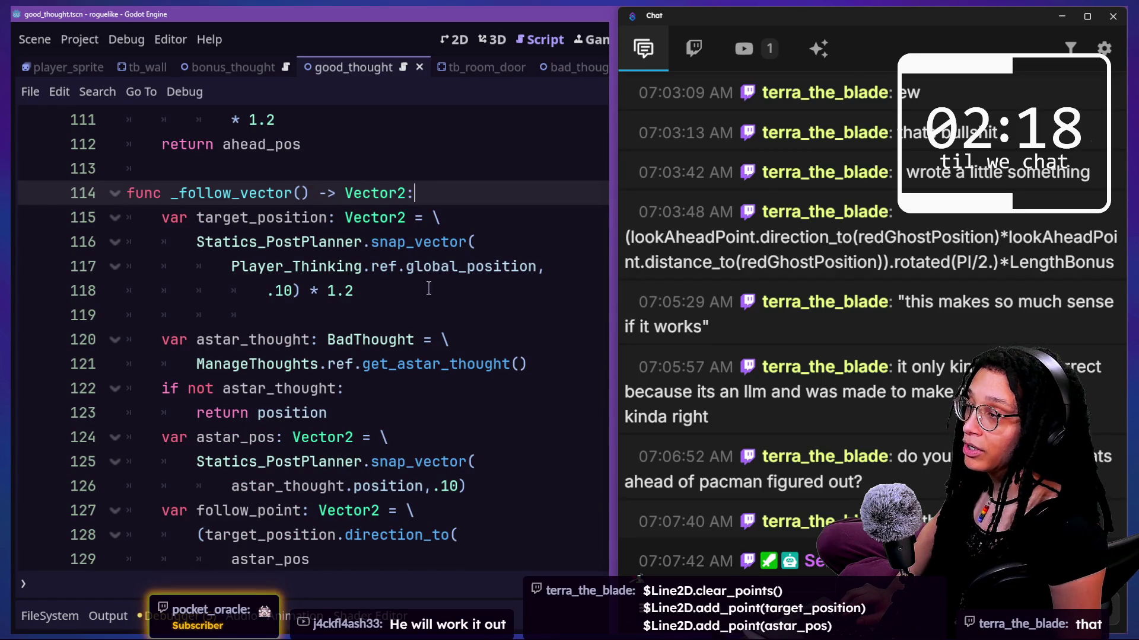
pyautogui.click(927, 278)
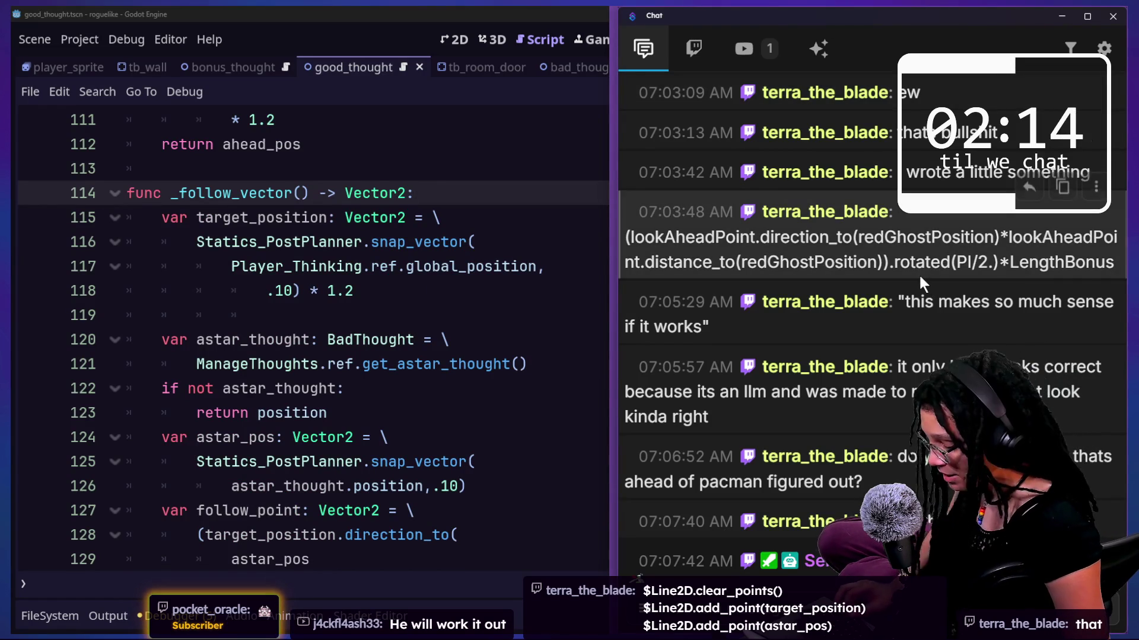
pyautogui.click(581, 217)
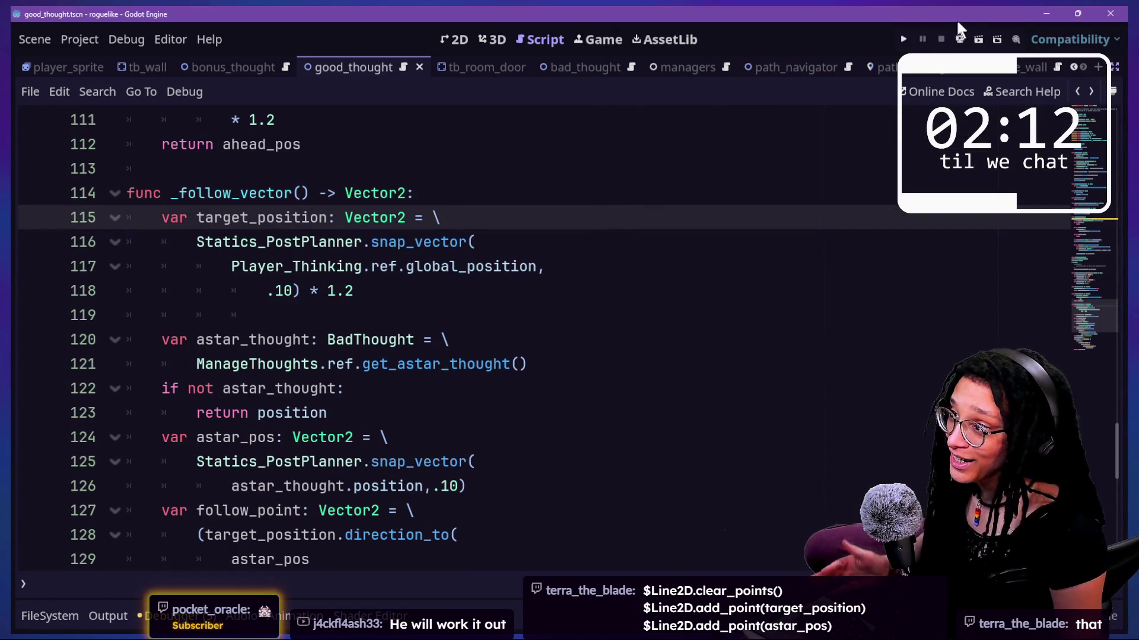
pyautogui.click(902, 40)
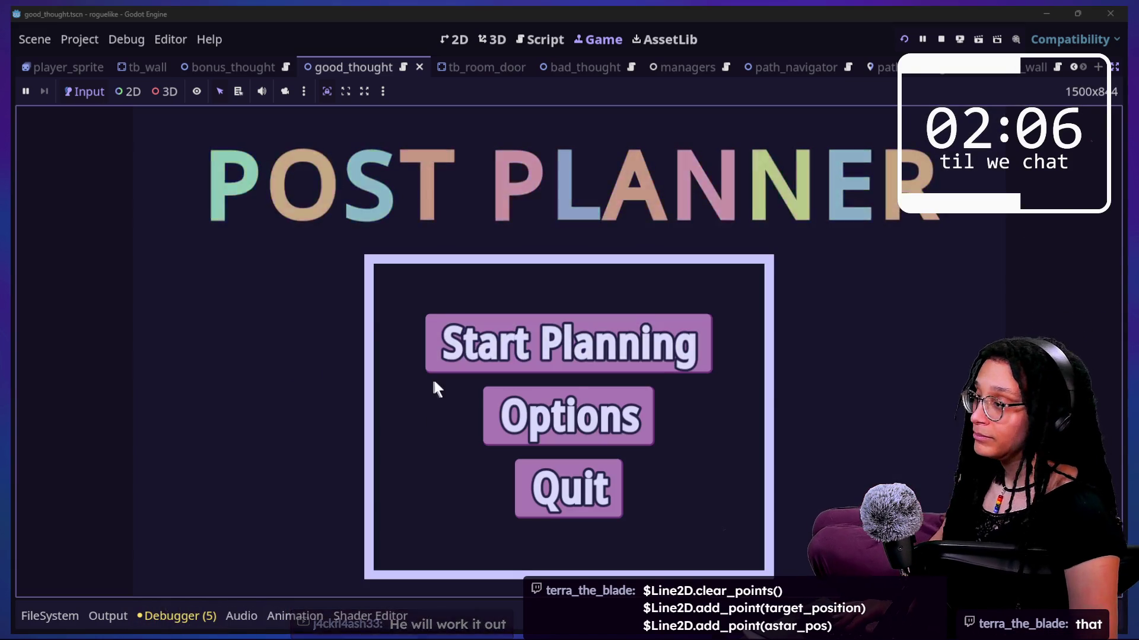
pyautogui.click(451, 366)
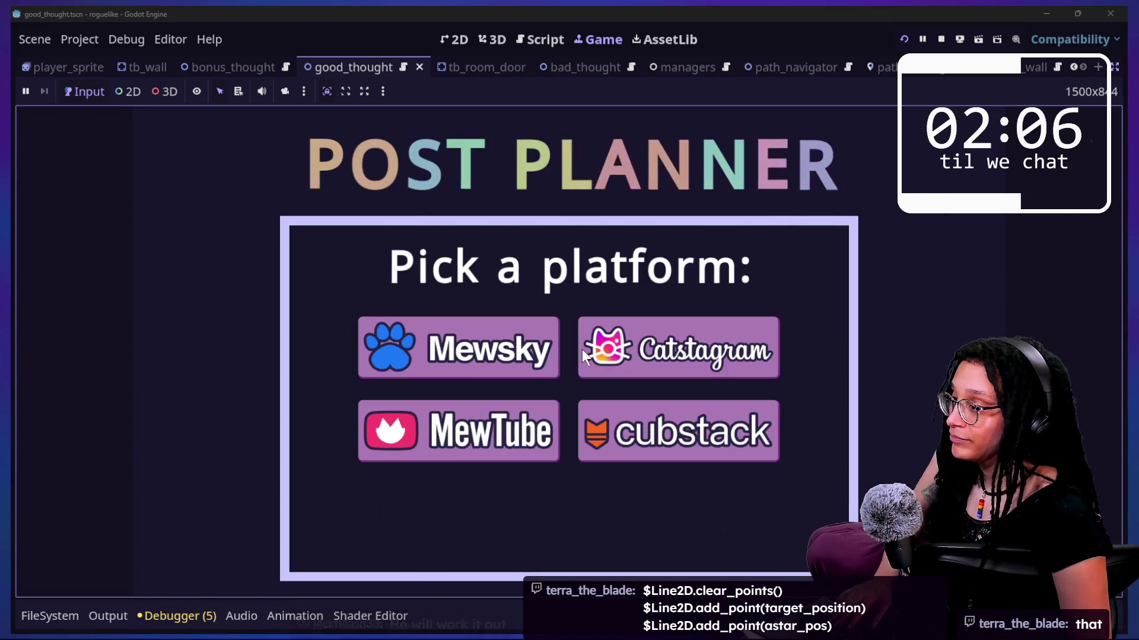
pyautogui.click(620, 362)
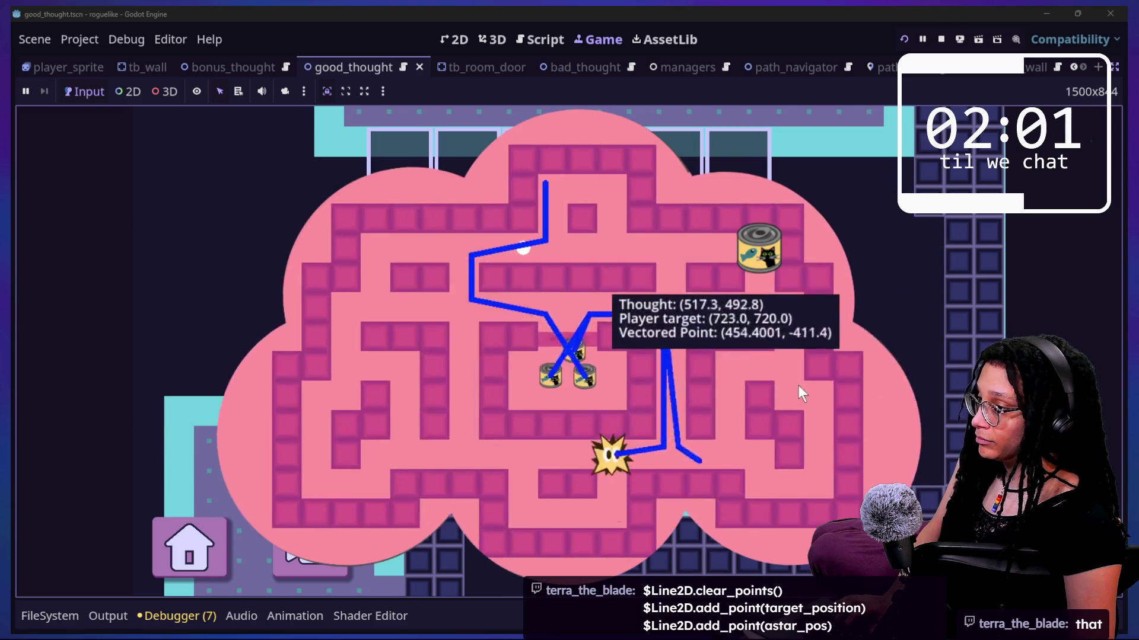
pyautogui.press('Left')
pyautogui.press('Right')
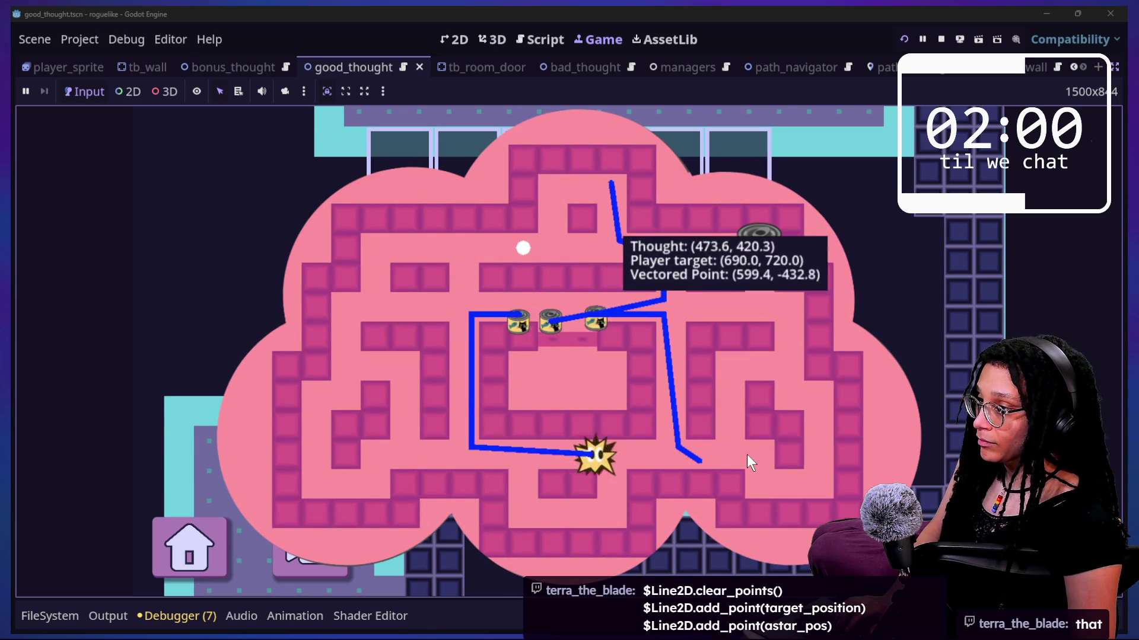
pyautogui.press('Left')
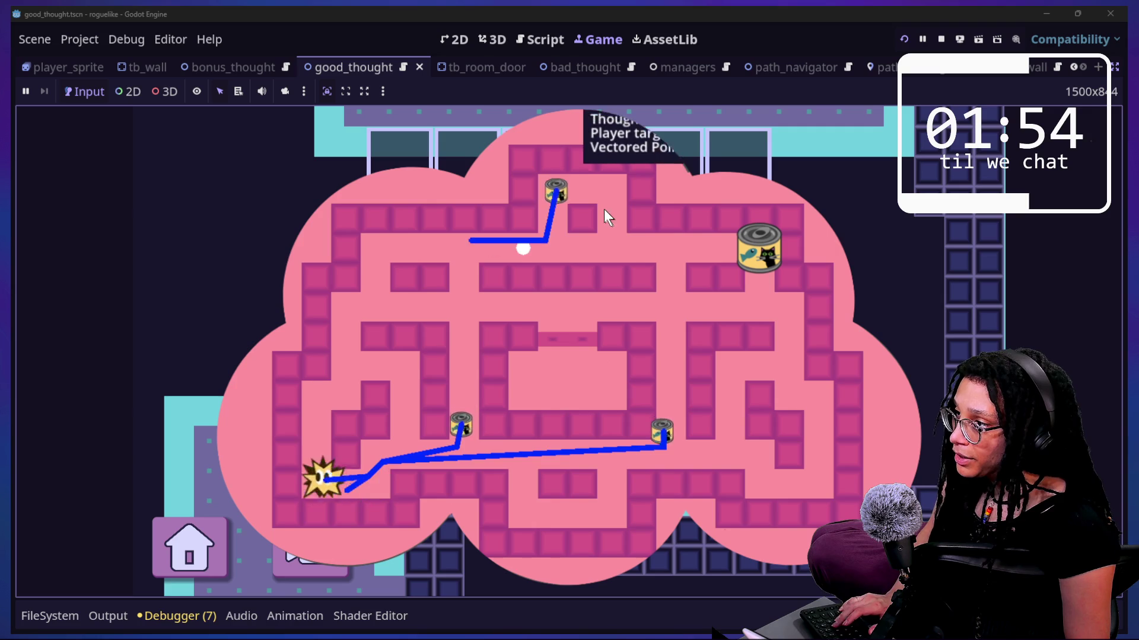
pyautogui.press('Up')
pyautogui.press('Right')
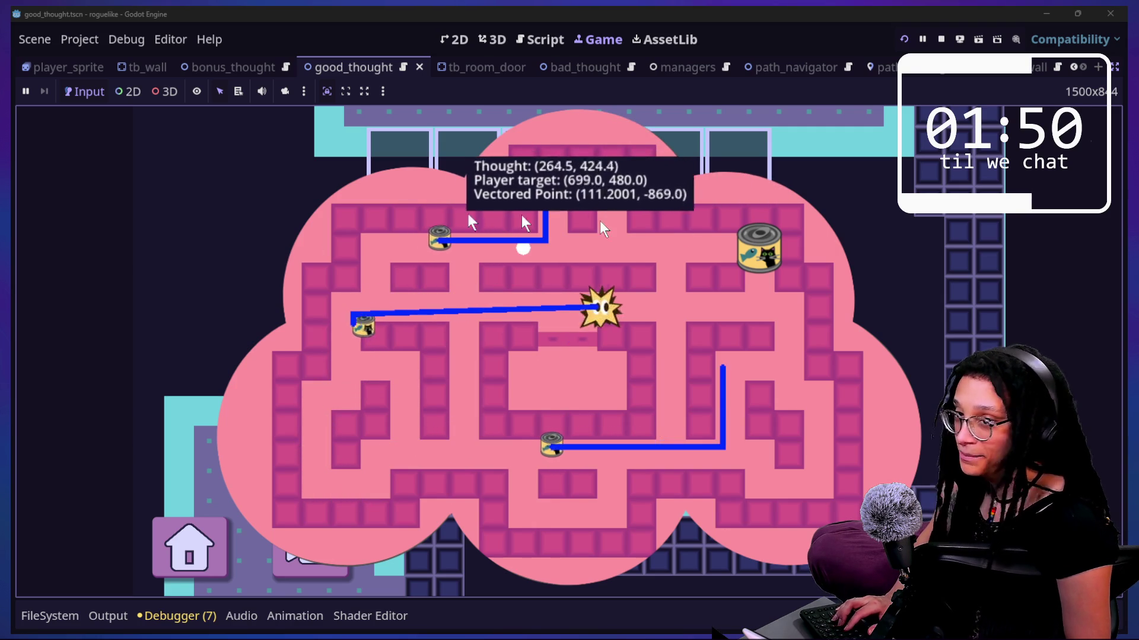
pyautogui.press('Down')
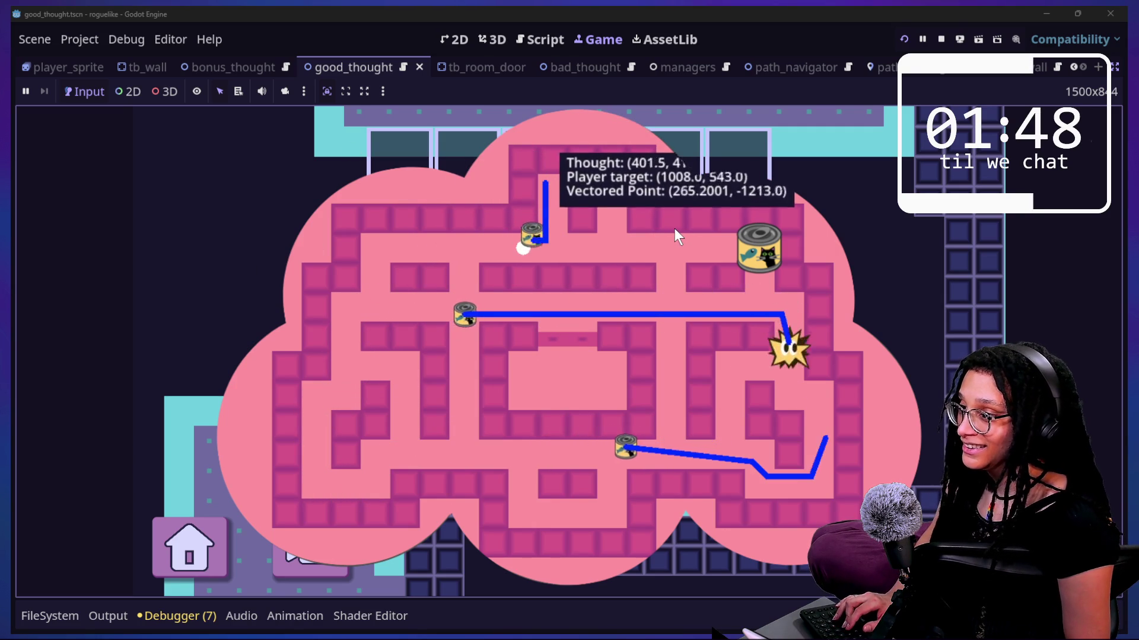
pyautogui.press('Up')
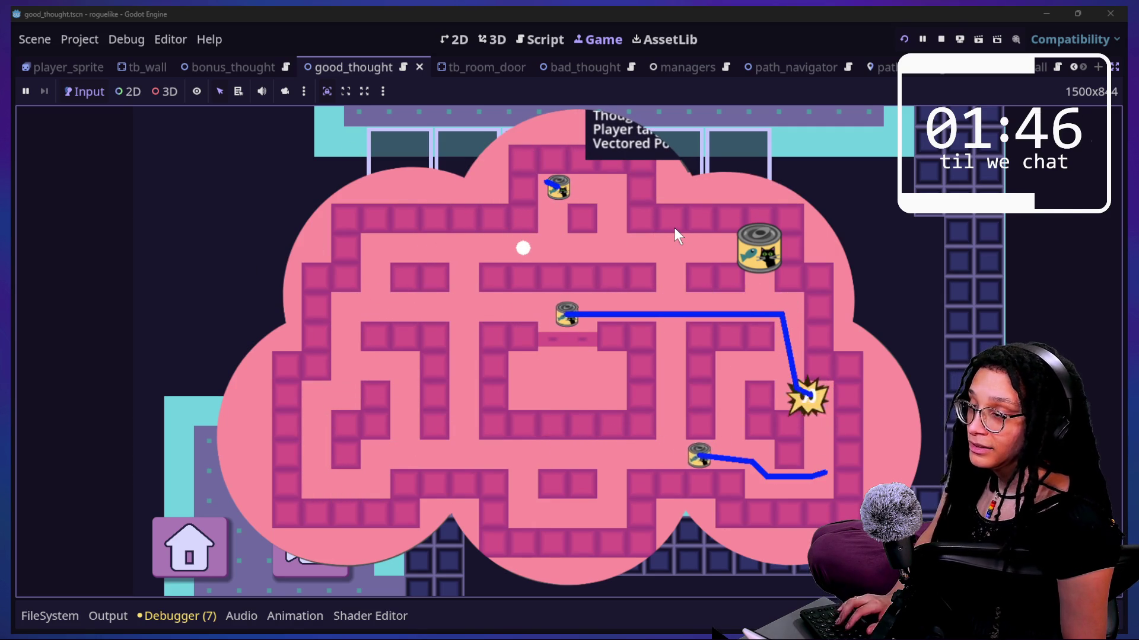
pyautogui.press('F8')
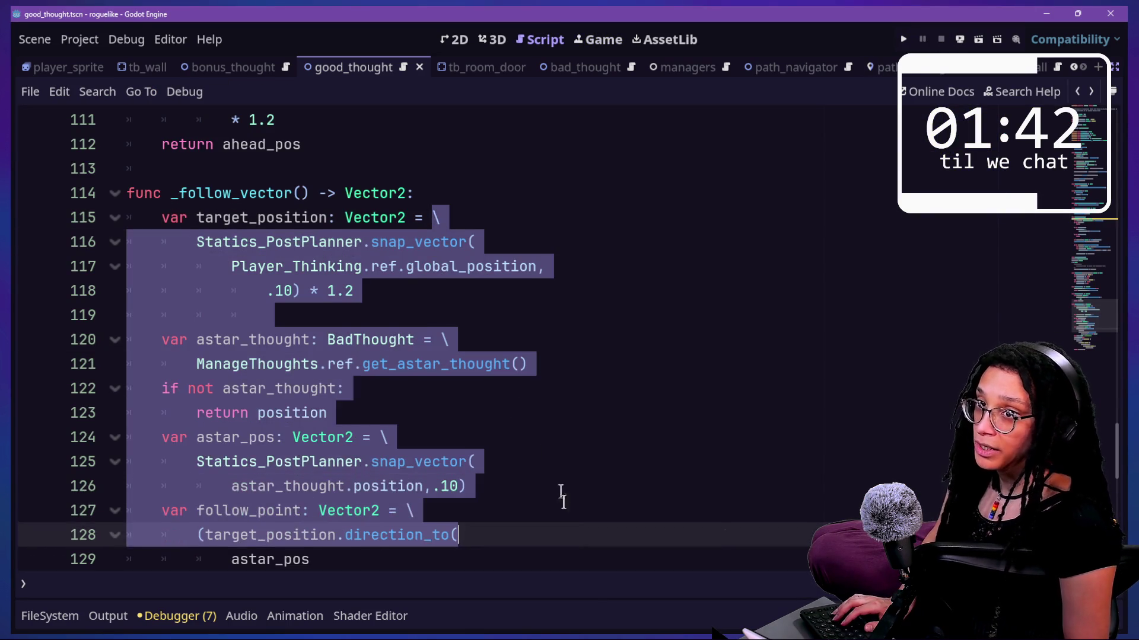
# Step: Review and select the follow-vector code around lines 117–125
pyautogui.click(563, 414)
pyautogui.click(528, 290)
pyautogui.moveTo(529, 291); pyautogui.dragTo(592, 478)
pyautogui.click(596, 478)
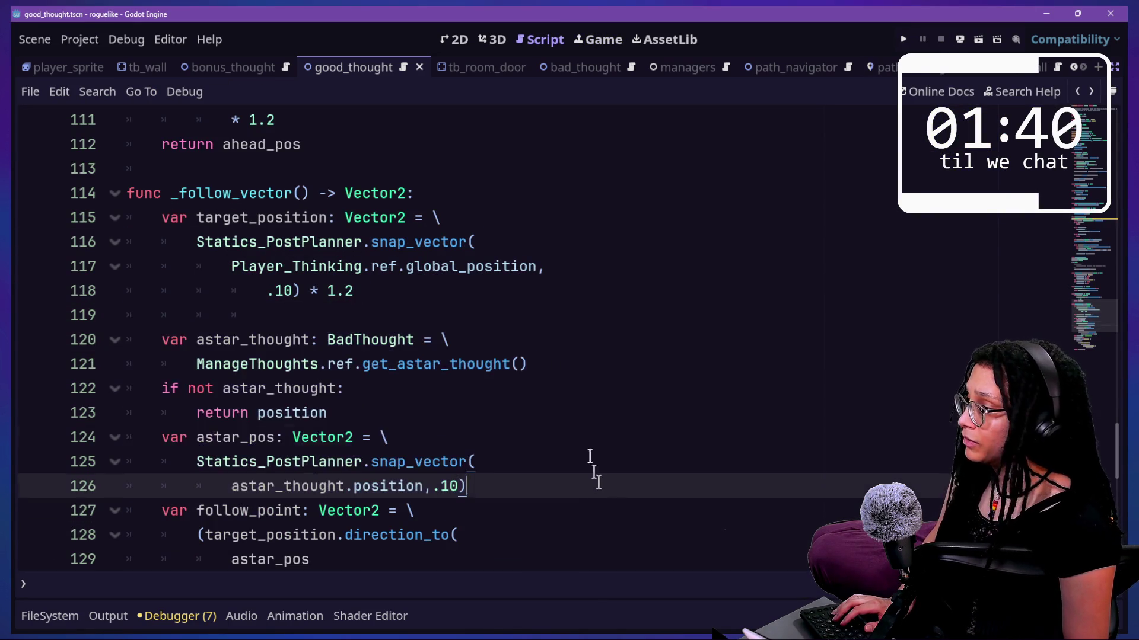
pyautogui.click(522, 268)
pyautogui.moveTo(521, 267); pyautogui.dragTo(596, 530)
pyautogui.click(596, 531)
pyautogui.scroll(-1, 598, 525)
pyautogui.click(566, 387)
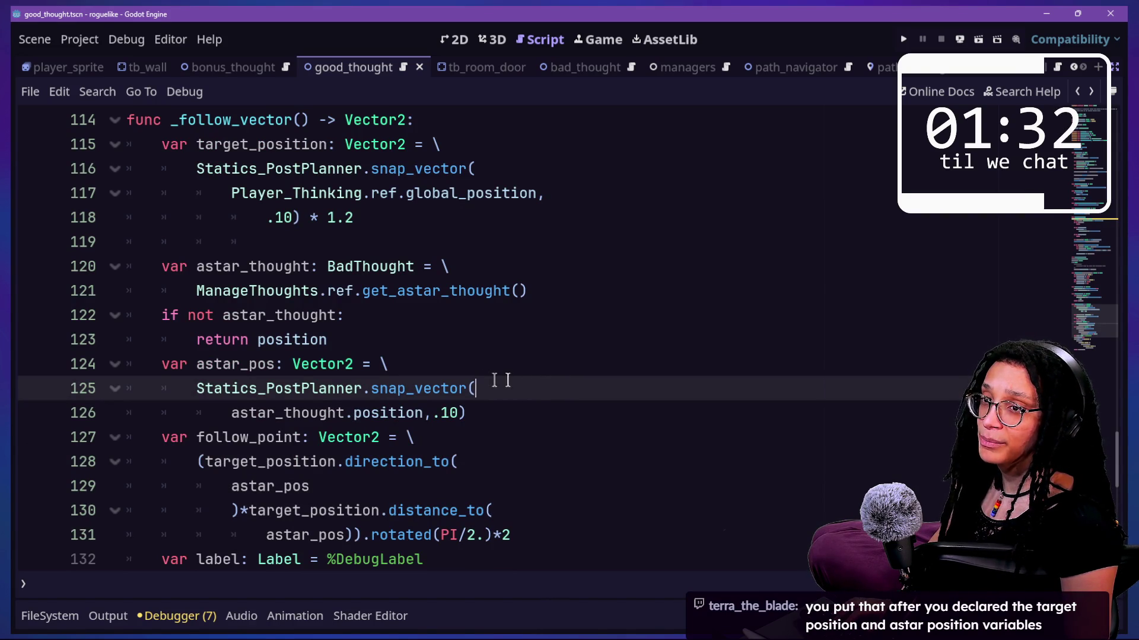
pyautogui.scroll(-1, 483, 377)
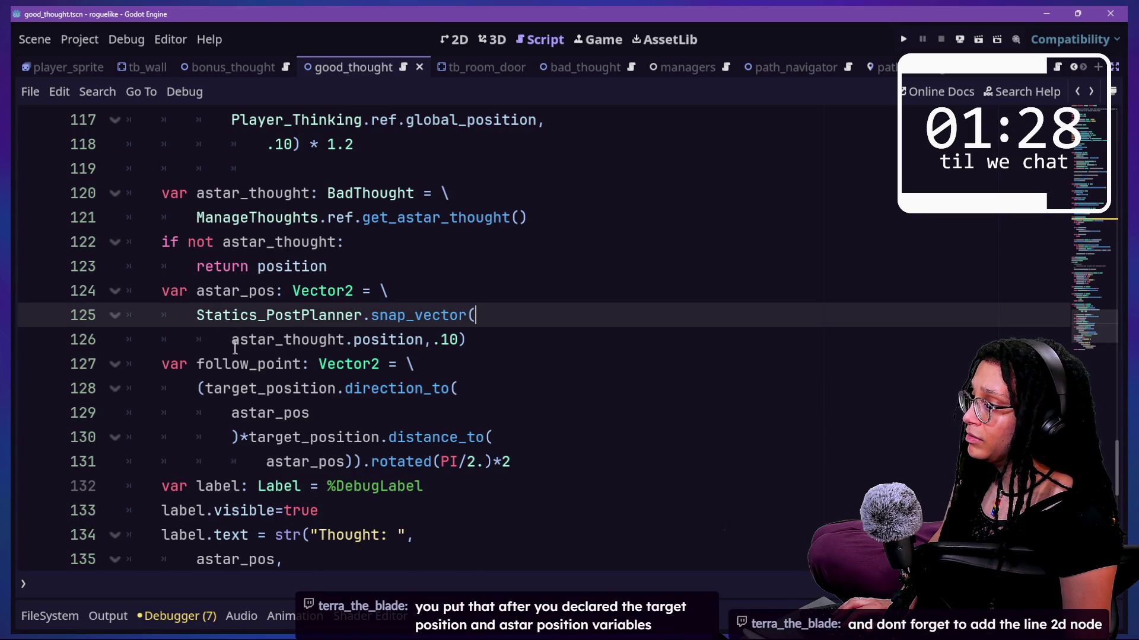
pyautogui.scroll(-1, 235, 348)
pyautogui.scroll(1, 237, 169)
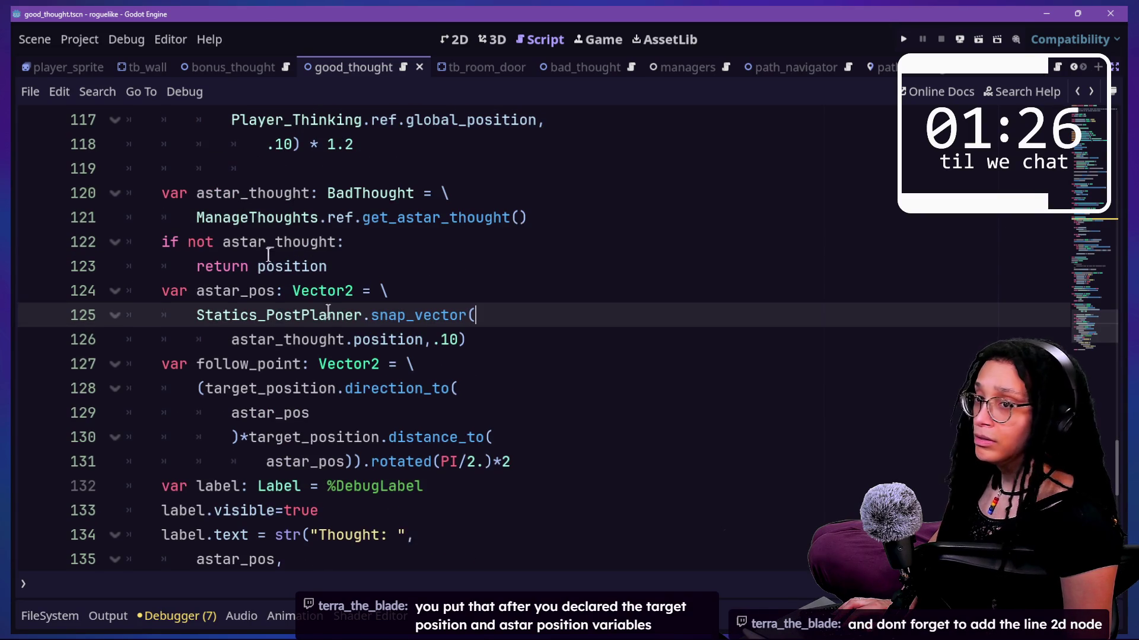
# Step: Insert an unindented blank line after astar_pos, then bring up the stream chat
pyautogui.press('Up')
pyautogui.press('Up')
pyautogui.press('Up')
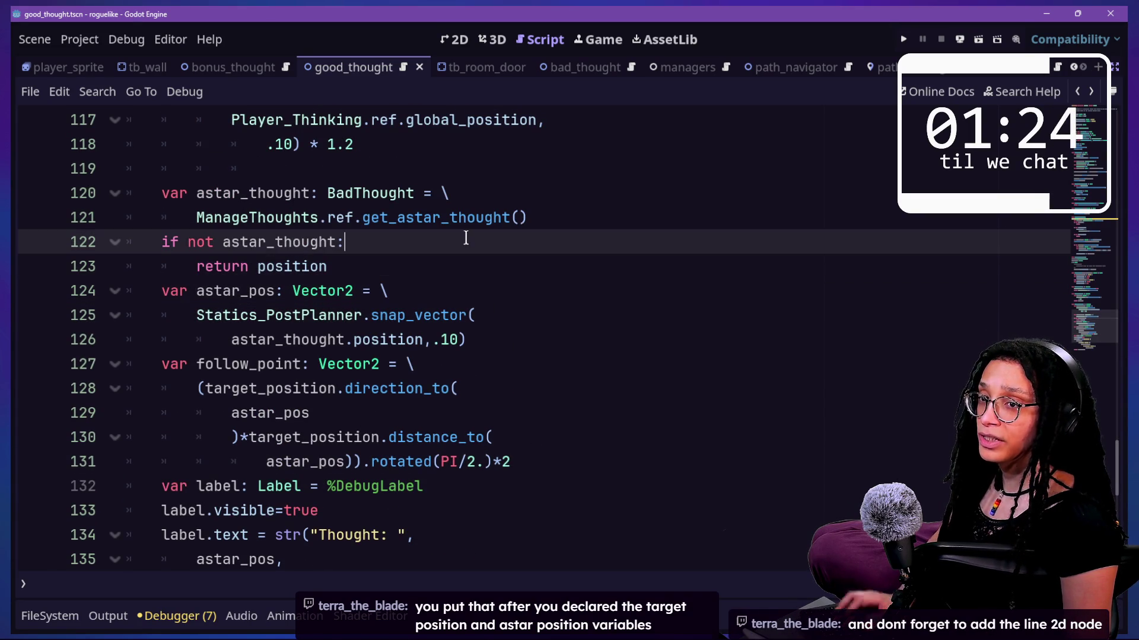
pyautogui.click(509, 345)
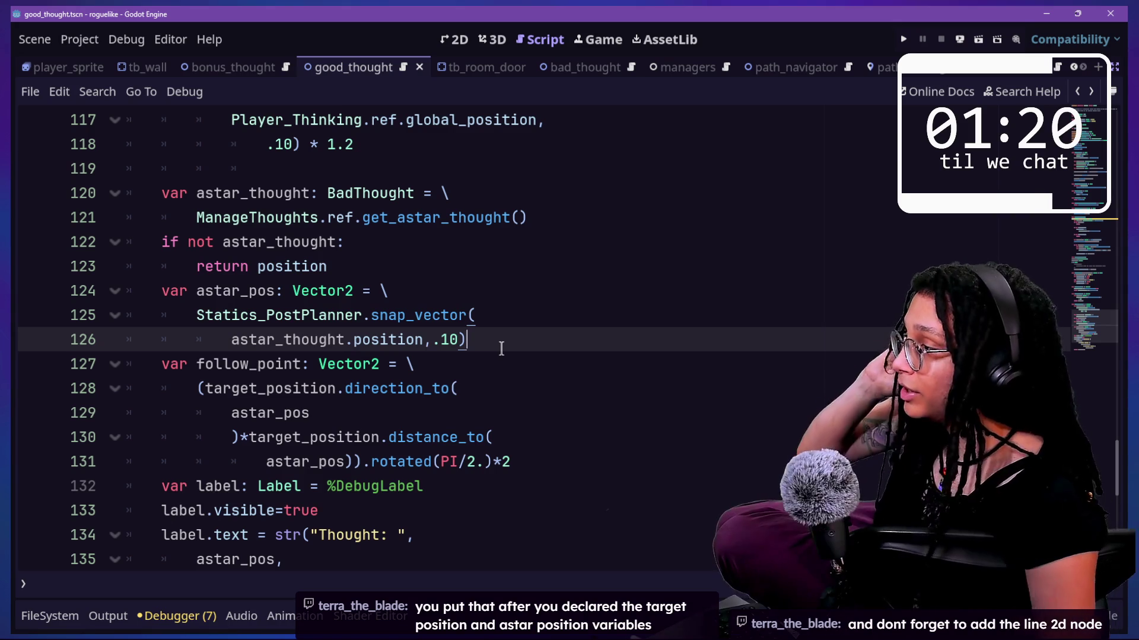
pyautogui.press('Return')
pyautogui.press('BackSpace')
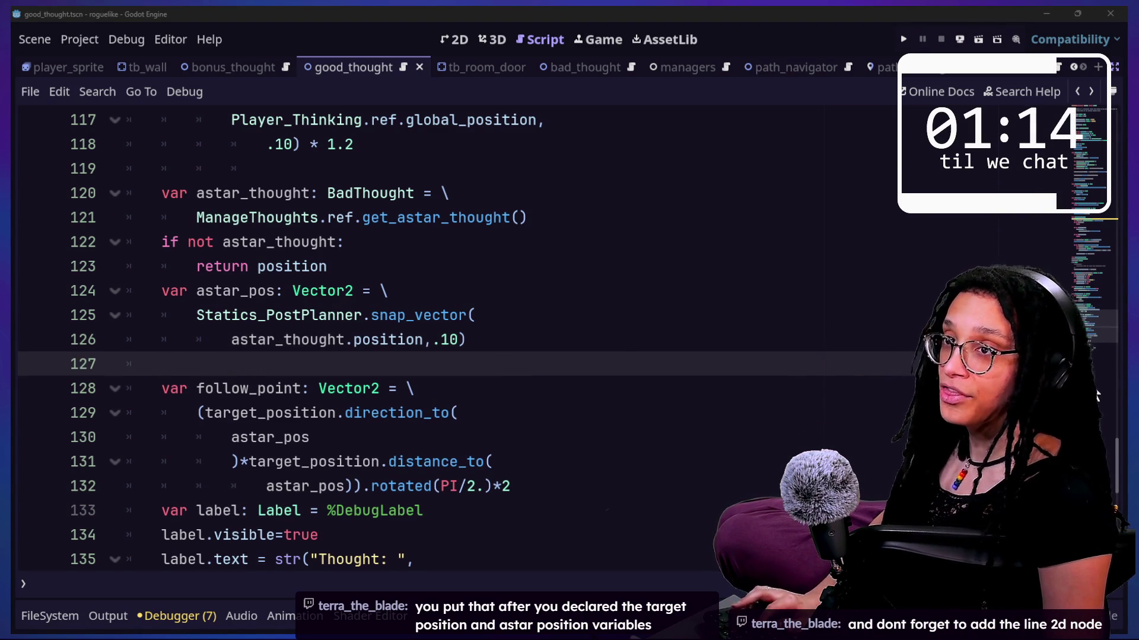
pyautogui.hotkey('alt', 'Tab')
pyautogui.scroll(-15, 959, 262)
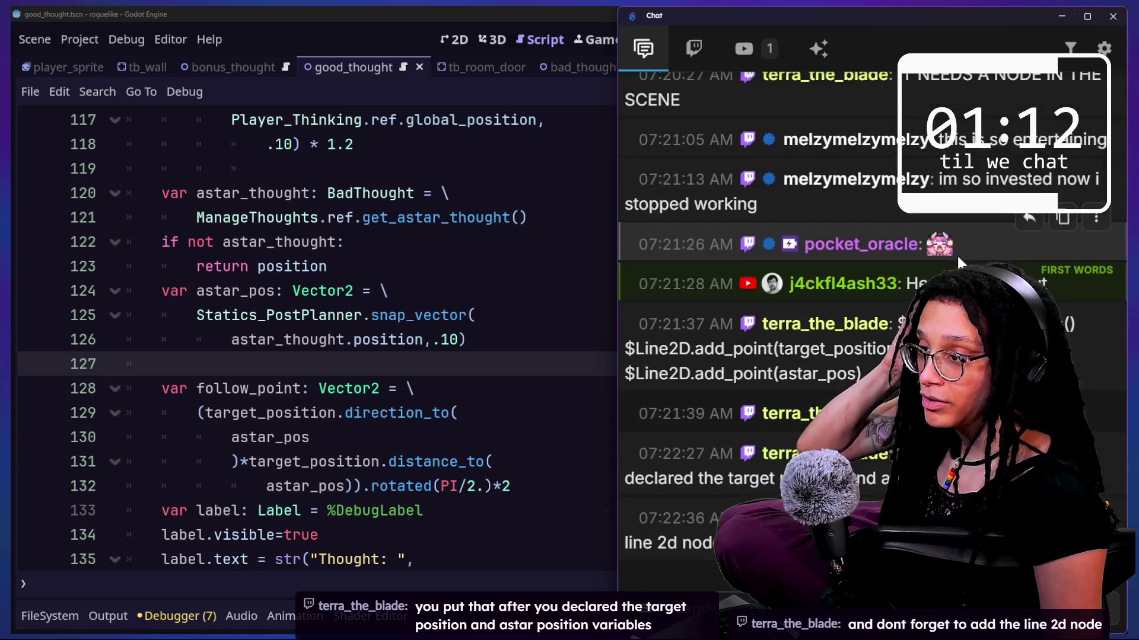
# Step: Add %Line2D.clear_points(), add_point(target_position) and add_point(astar_pos) on line 127
pyautogui.scroll(2, 959, 262)
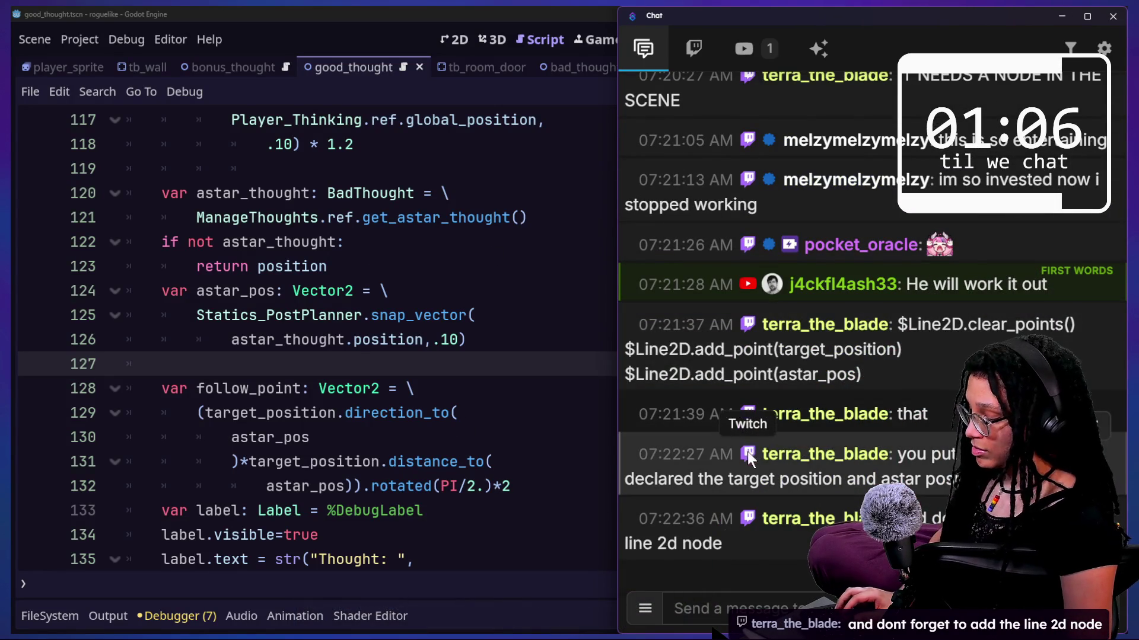
pyautogui.click(407, 339)
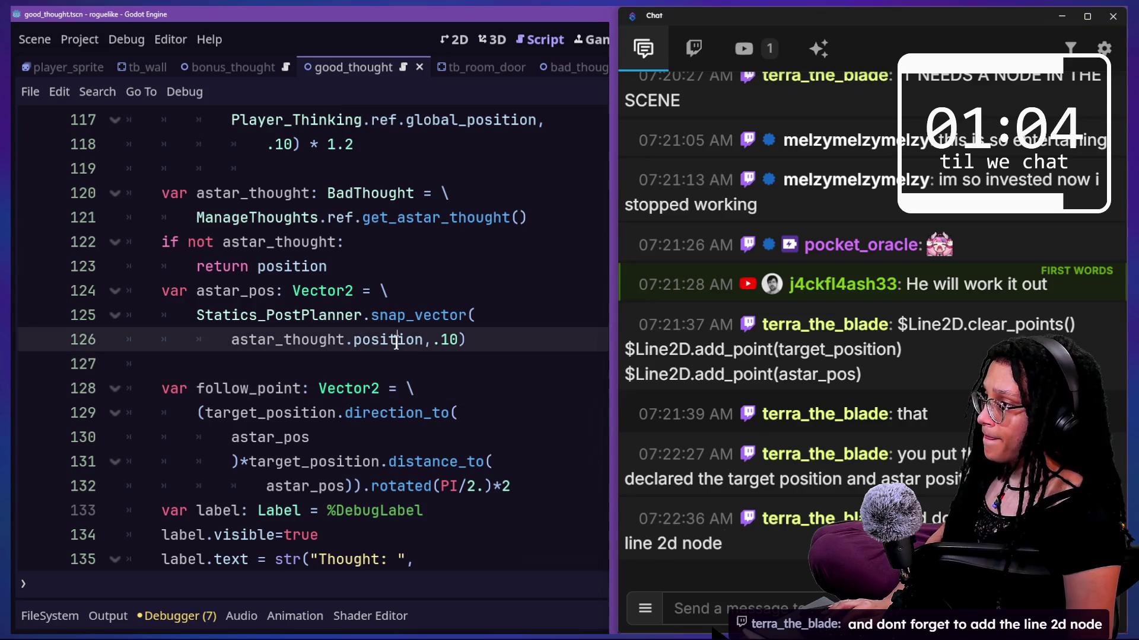
pyautogui.click(413, 360)
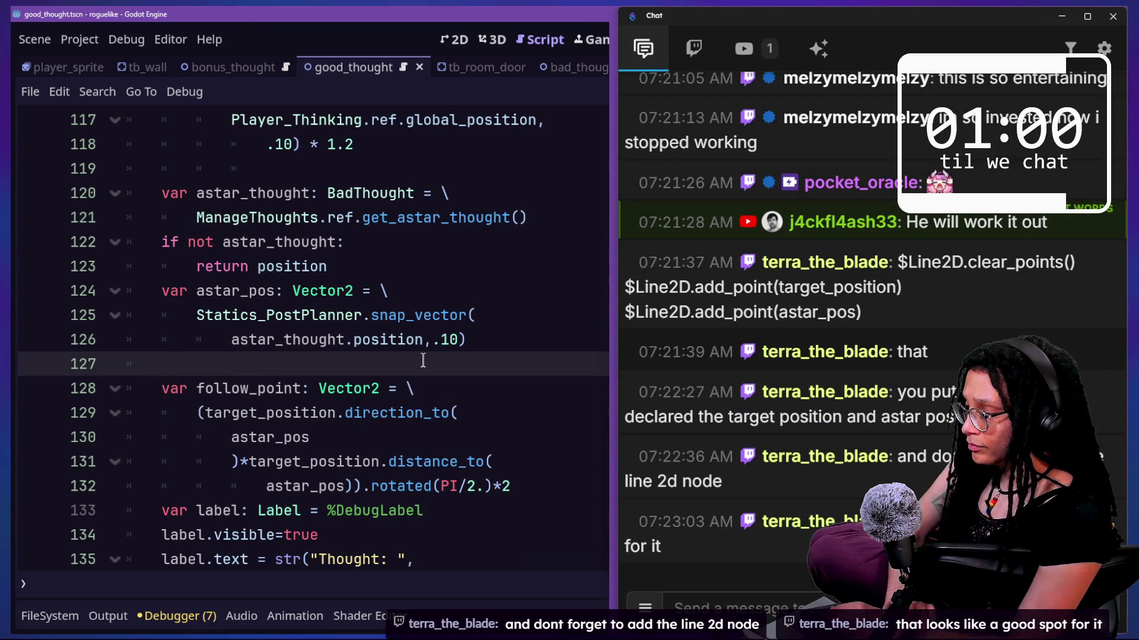
pyautogui.write('%Line2D.')
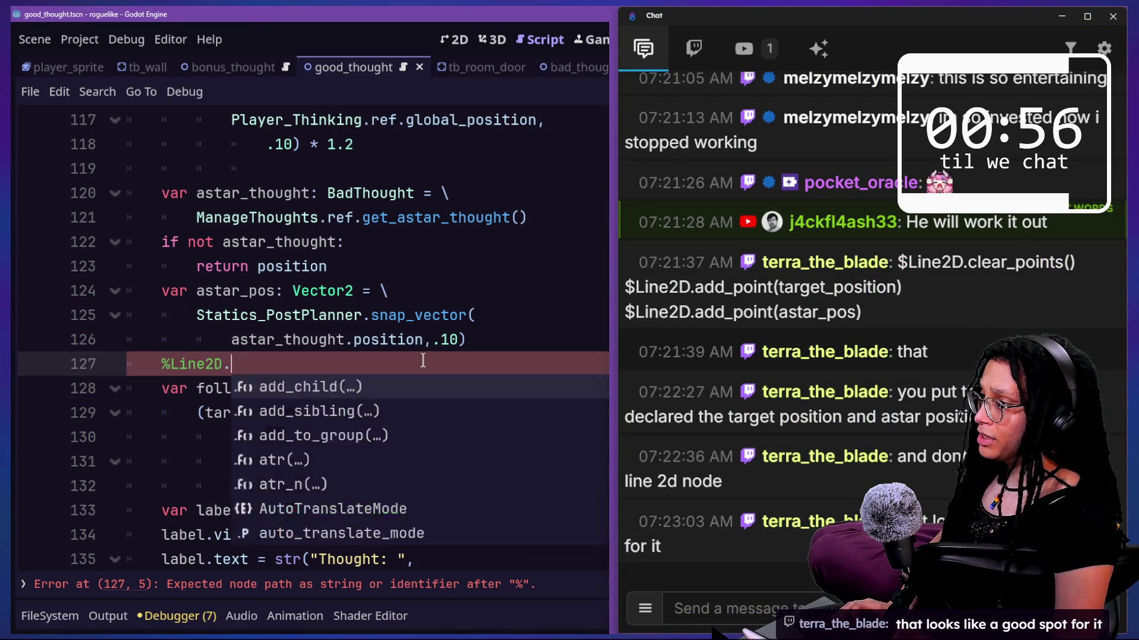
pyautogui.write('clear_points(')
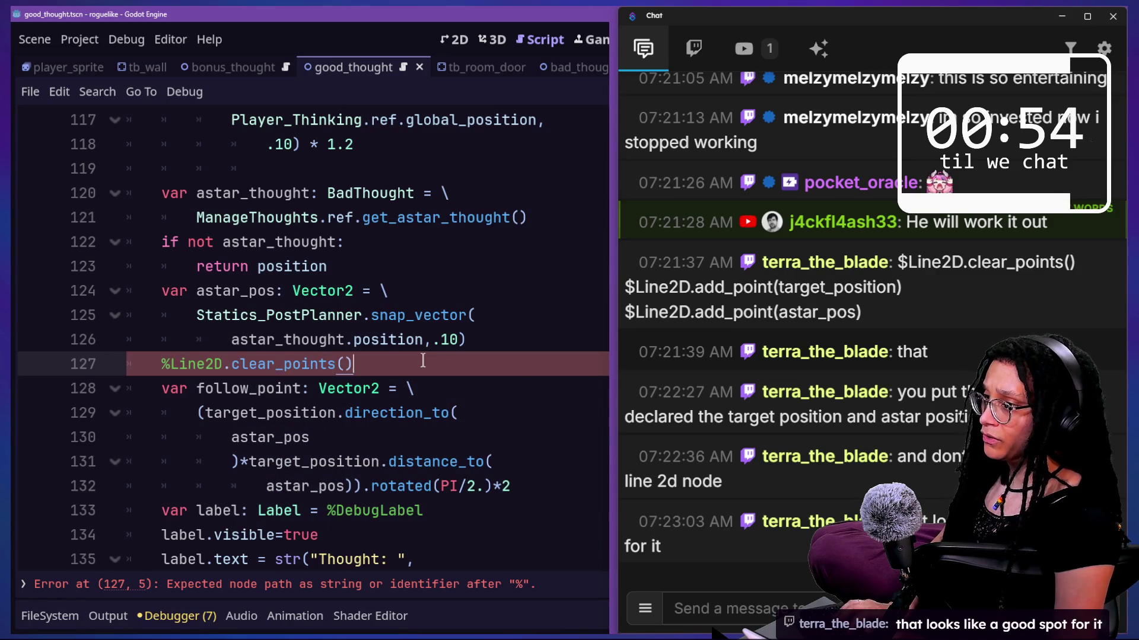
pyautogui.press('Return')
pyautogui.write('%Line2D.add_point(targe')
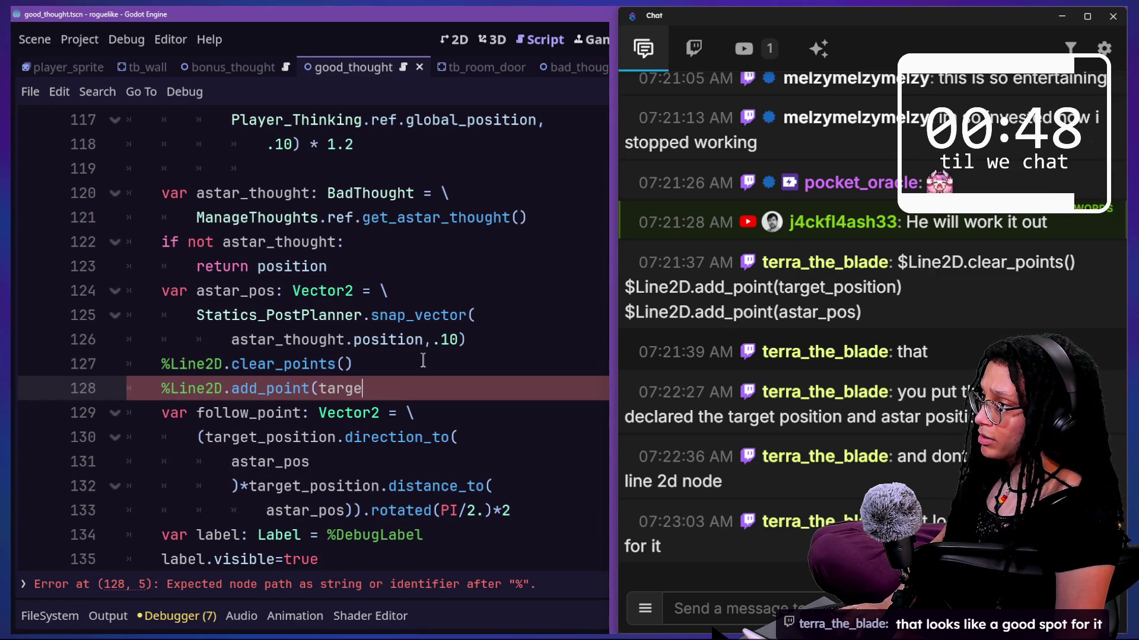
pyautogui.press('Return')
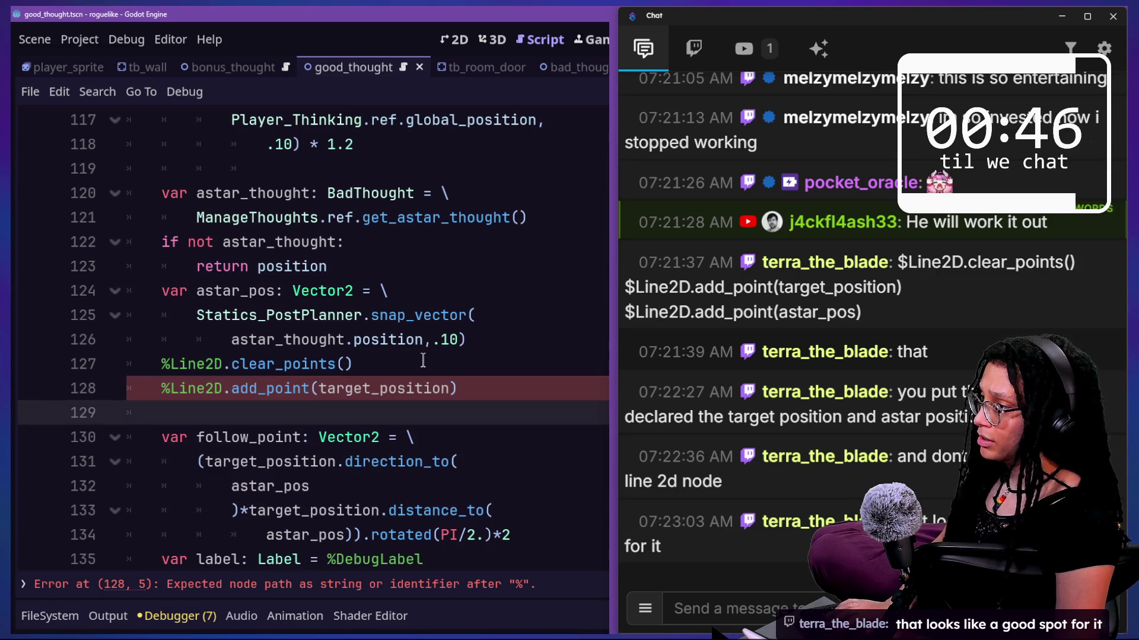
pyautogui.write('%Line')
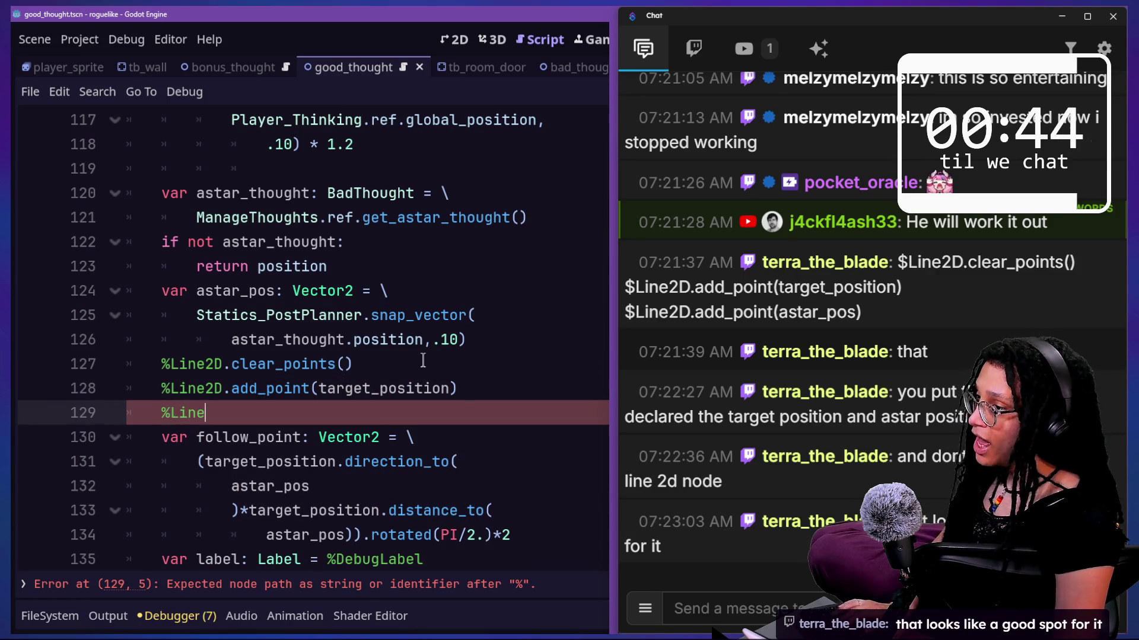
pyautogui.write('2D.add')
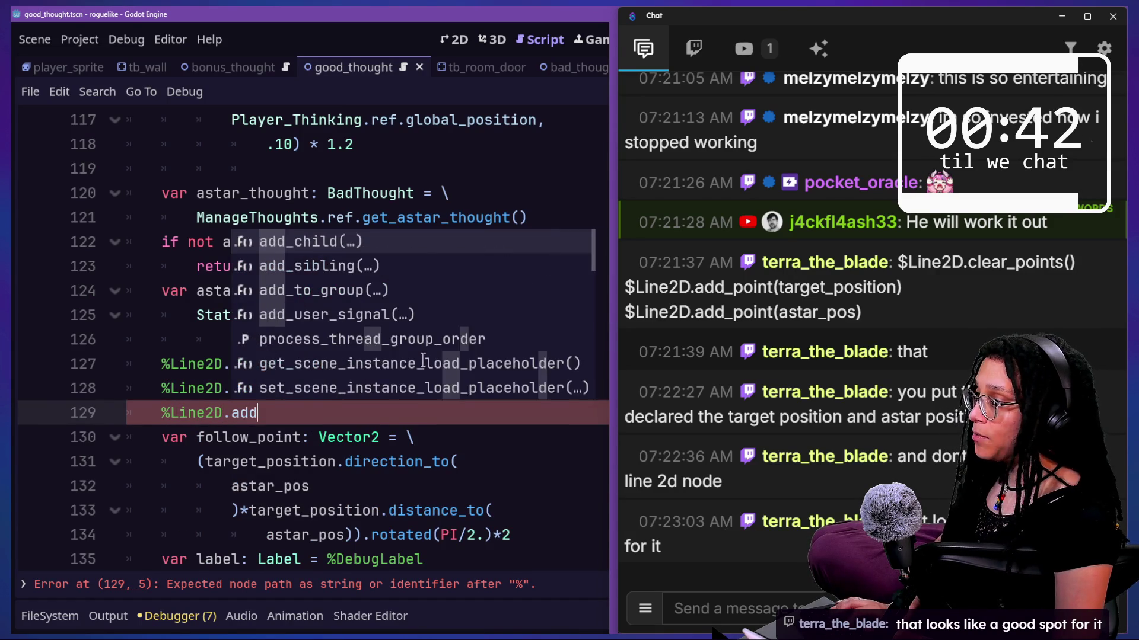
pyautogui.write('_point(astar')
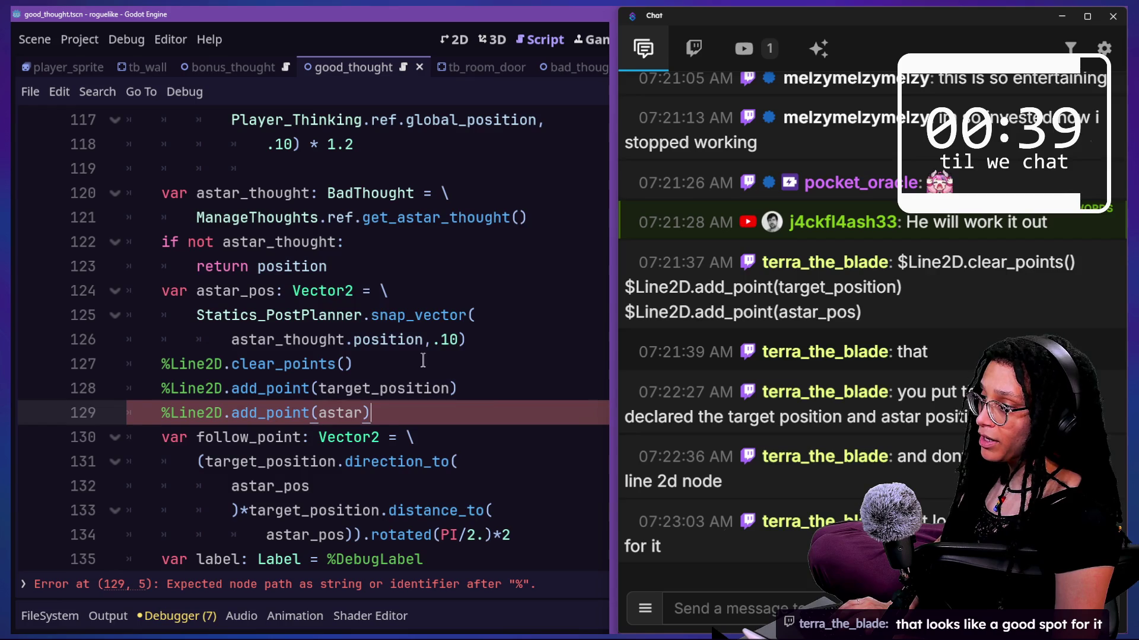
pyautogui.press('BackSpace')
pyautogui.write('_pao')
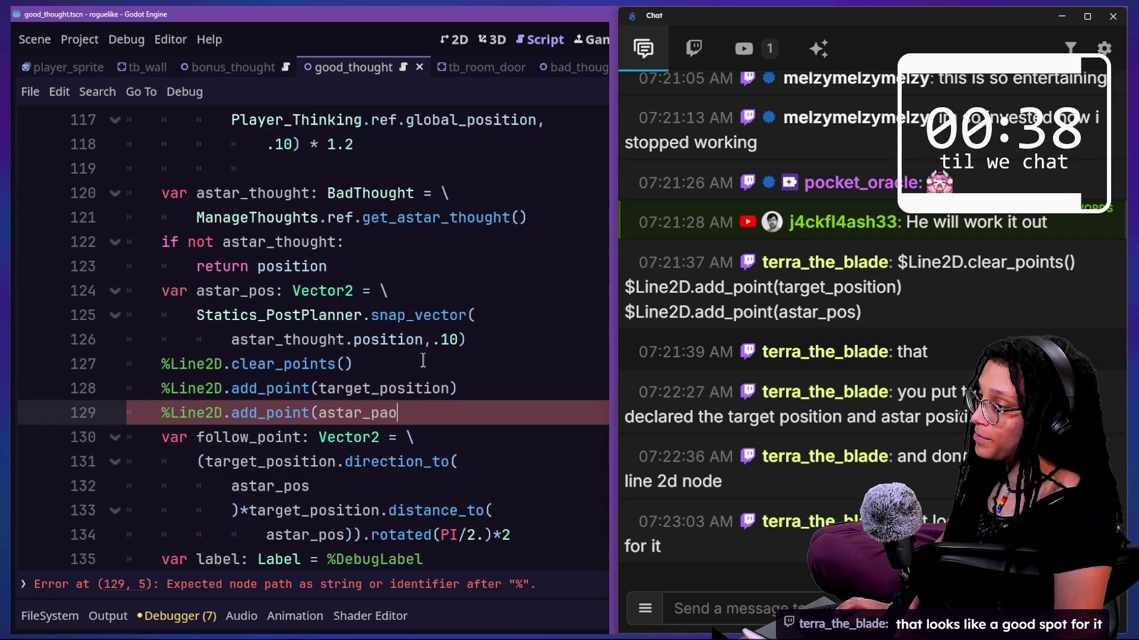
pyautogui.moveTo(422, 360); pyautogui.dragTo(355, 339)
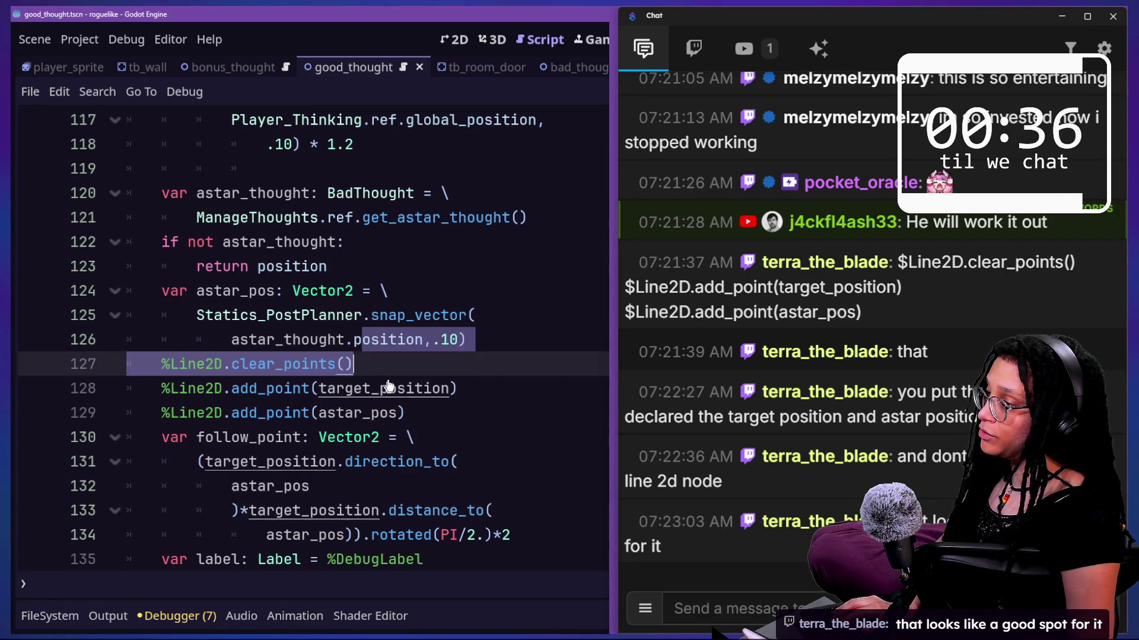
# Step: Add a Line2D child under GoodThought and make it accessible as a unique name
pyautogui.hotkey('ctrl', 'shift', 'F11')
pyautogui.rightClick(86, 120)
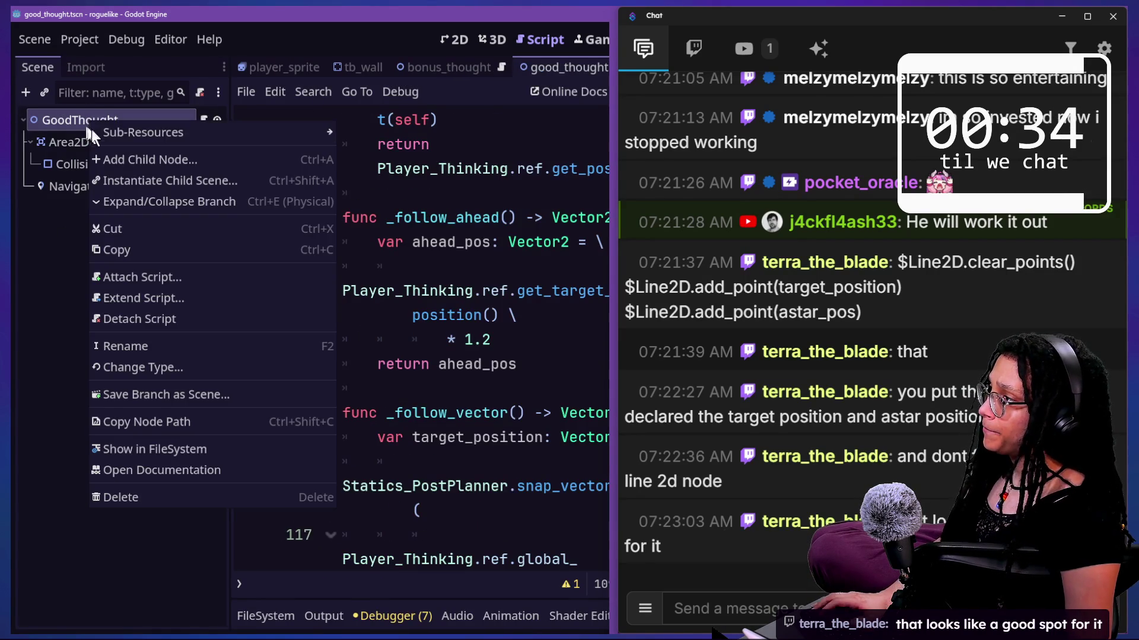
pyautogui.click(123, 145)
pyautogui.write('line2d')
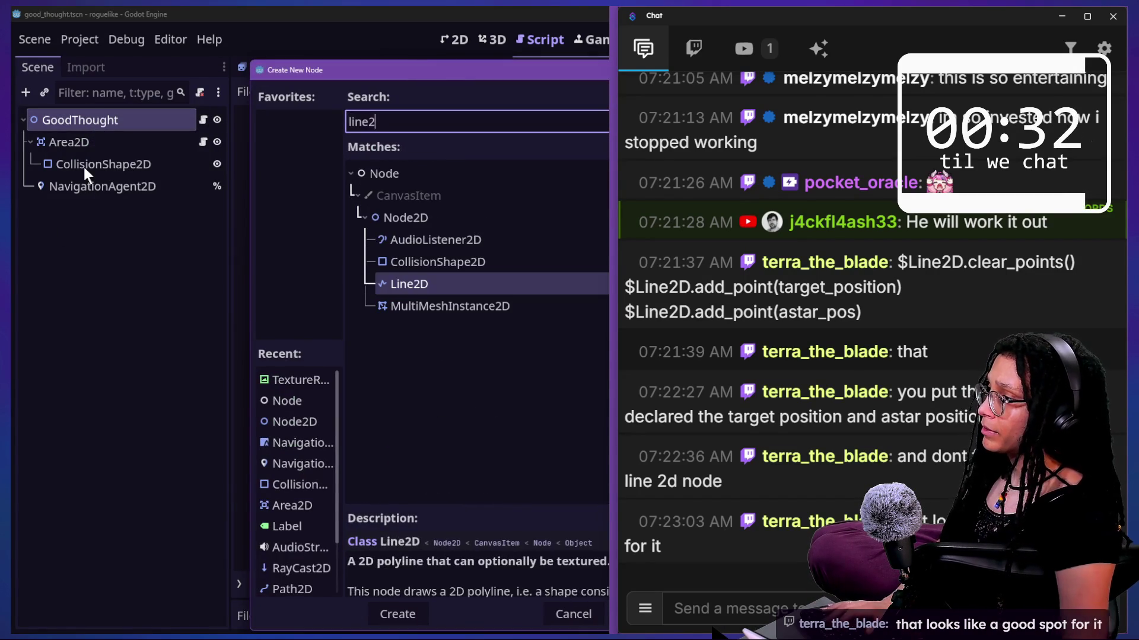
pyautogui.press('Return')
pyautogui.rightClick(97, 215)
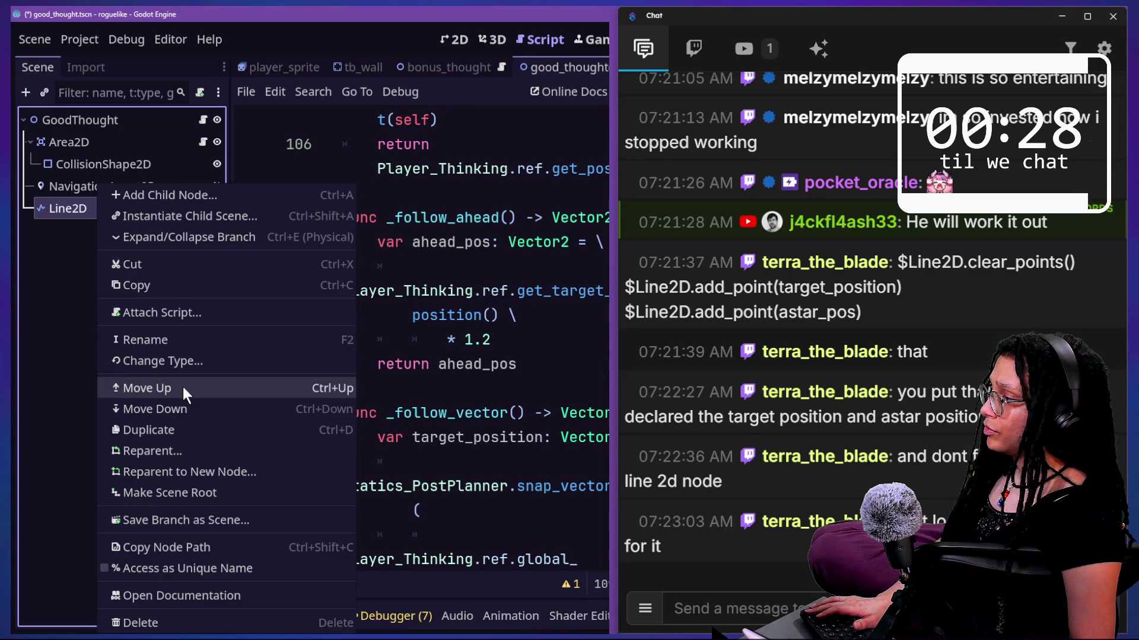
pyautogui.click(202, 568)
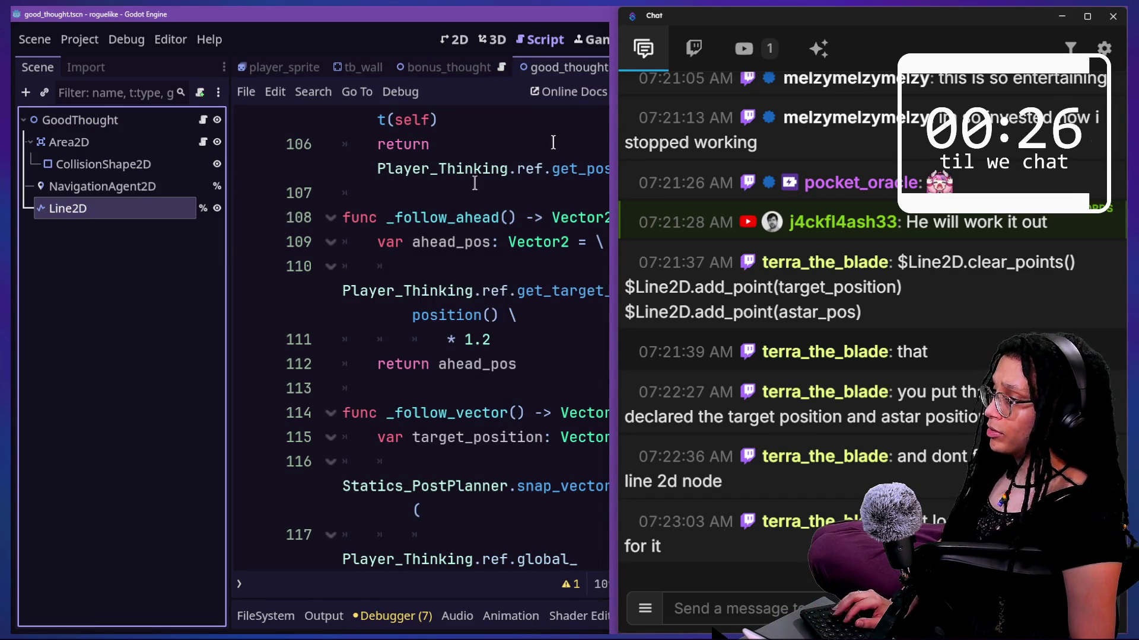
# Step: Hide the side docks and run the project
pyautogui.hotkey('ctrl', 'shift', 'F11')
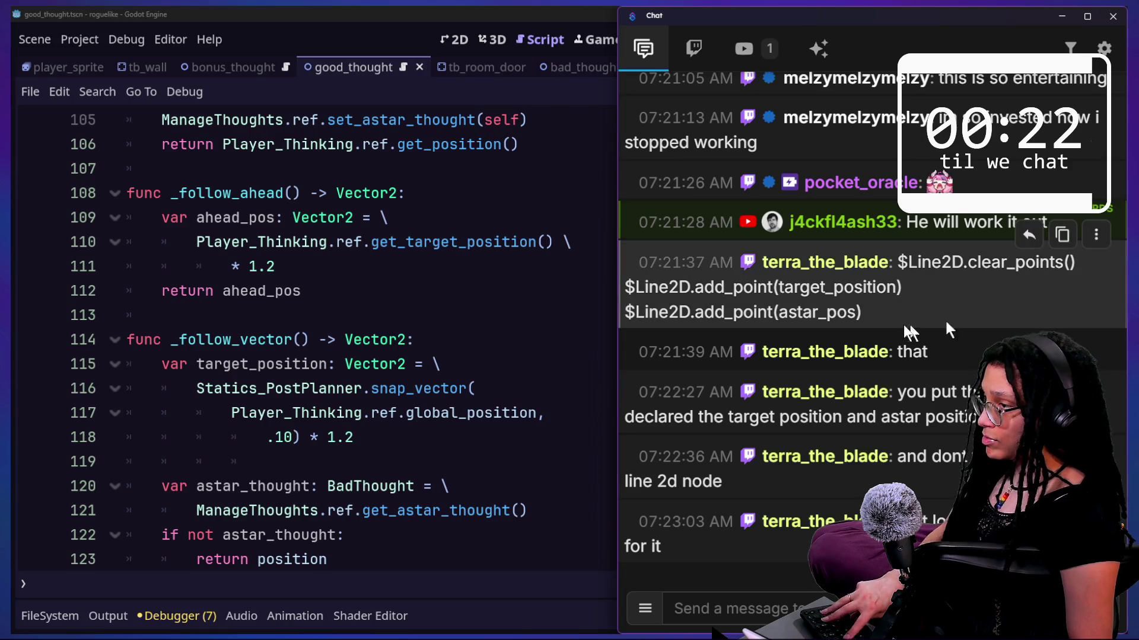
pyautogui.click(509, 55)
pyautogui.click(906, 39)
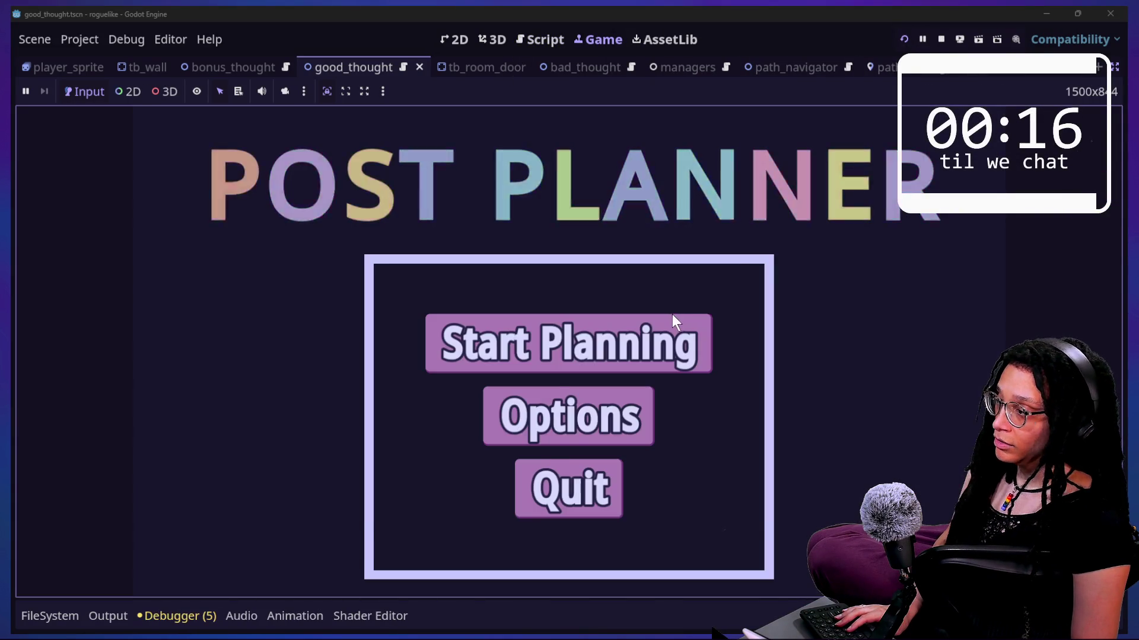
# Step: Enter the level via Catstagram, then cut Line2D out of GoodThought and save
pyautogui.click(676, 324)
pyautogui.click(679, 341)
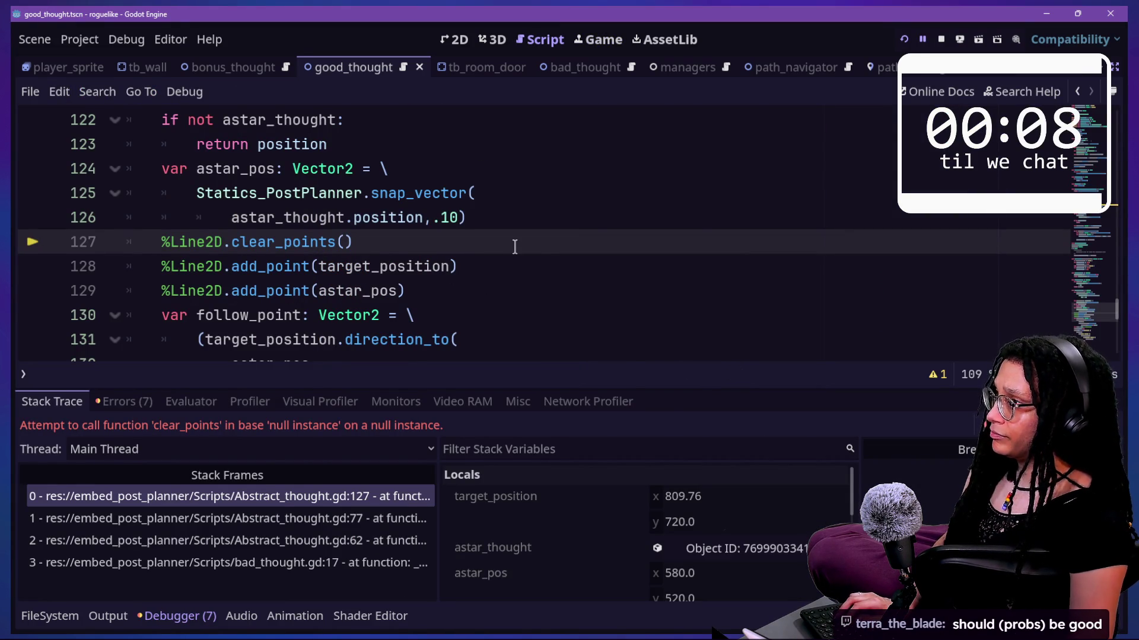
pyautogui.hotkey('ctrl', 'shift', 'F11')
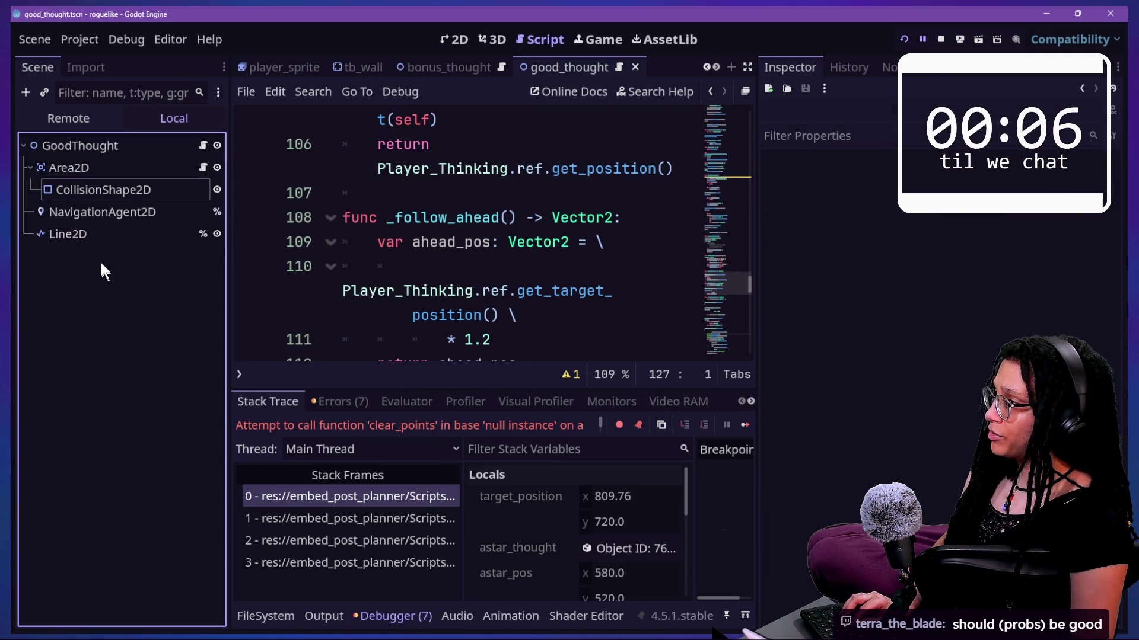
pyautogui.press('Delete')
pyautogui.click(473, 243)
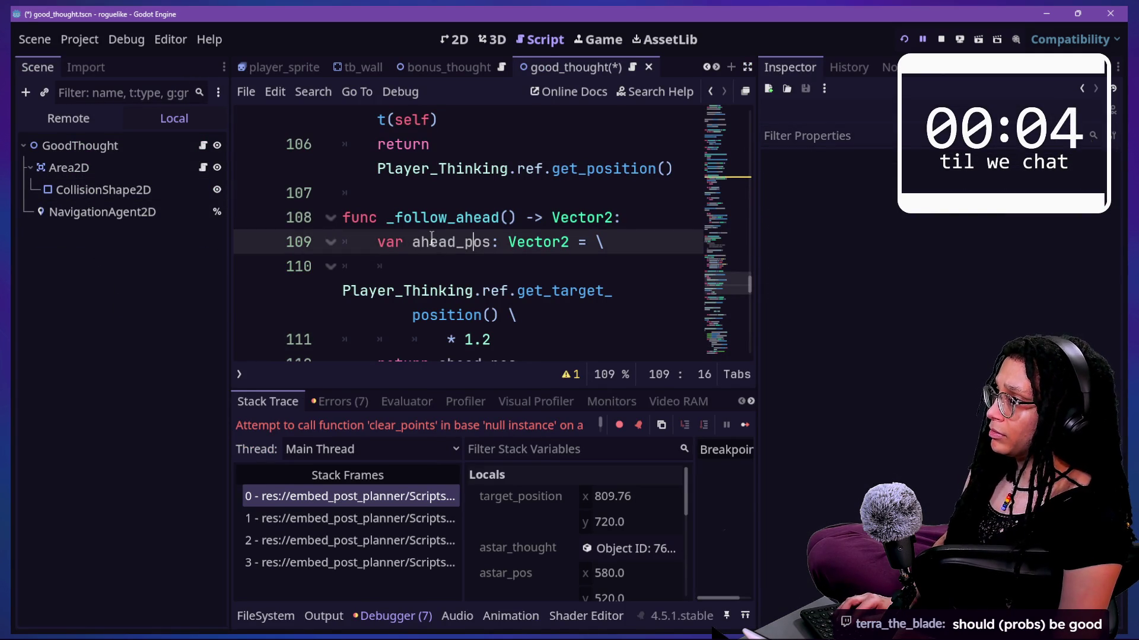
pyautogui.hotkey('ctrl', 's')
# Step: Open bad_thought.tscn, paste Line2D under BadThought and run again
pyautogui.hotkey('shift', 'alt', 'o')
pyautogui.write('bad_')
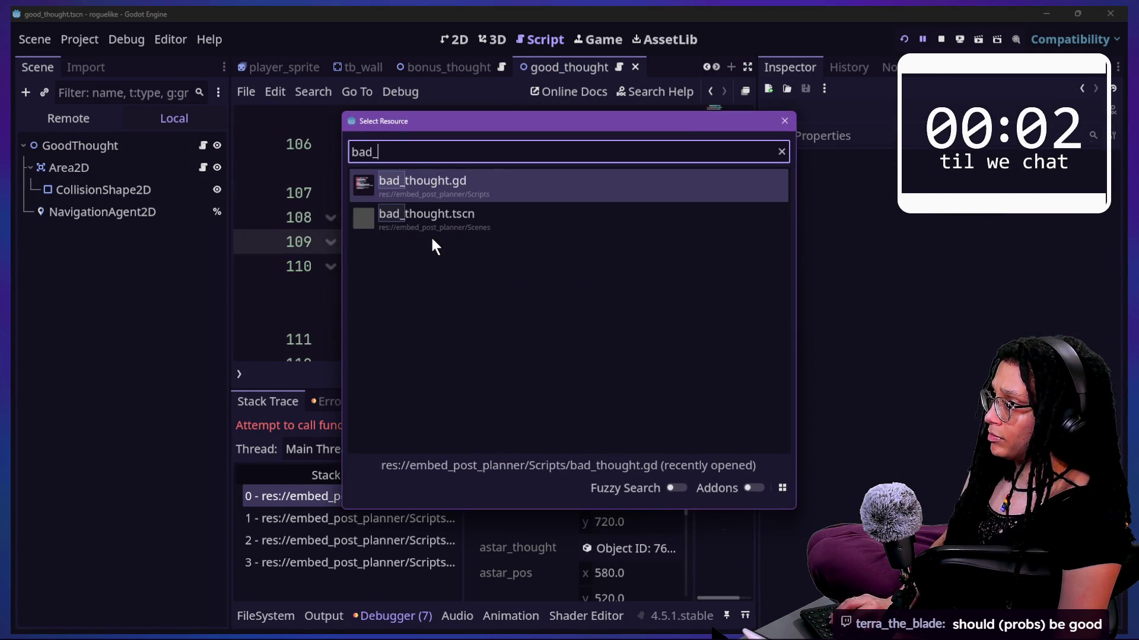
pyautogui.click(432, 235)
pyautogui.hotkey('ctrl', 'v')
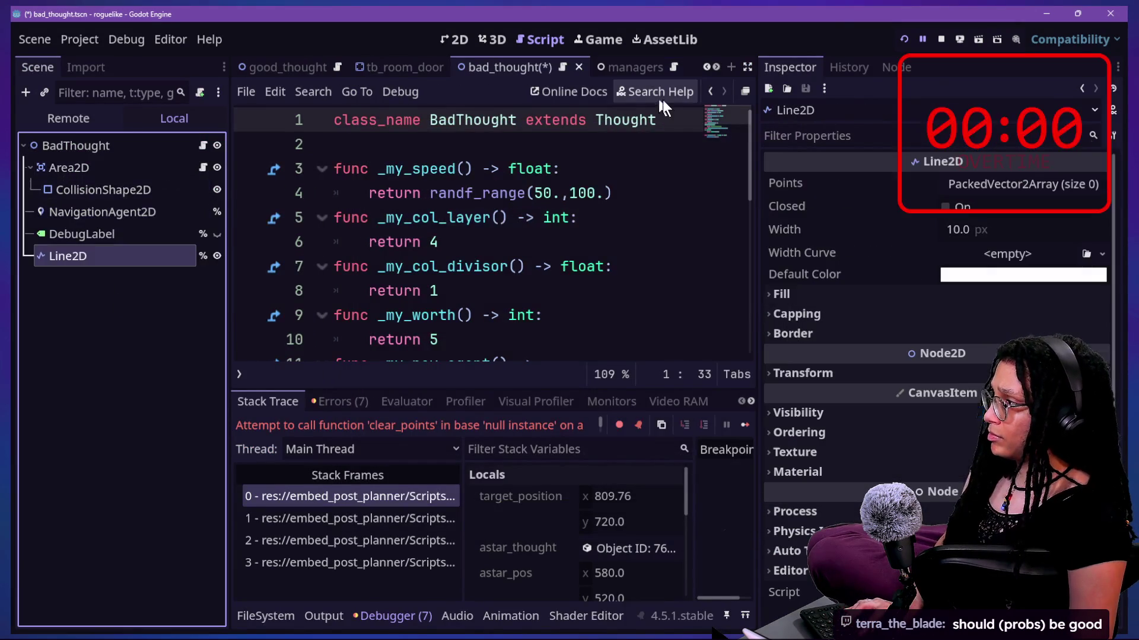
pyautogui.click(900, 41)
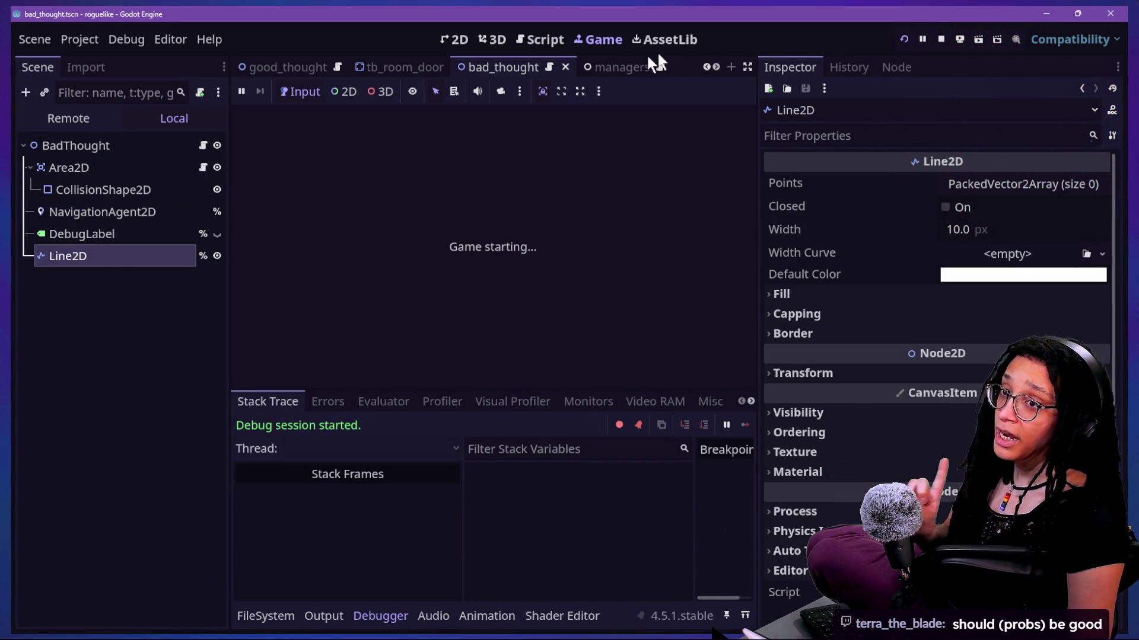
# Step: Enter the level via Catstagram and enlarge the game by hiding the panels
pyautogui.click(567, 241)
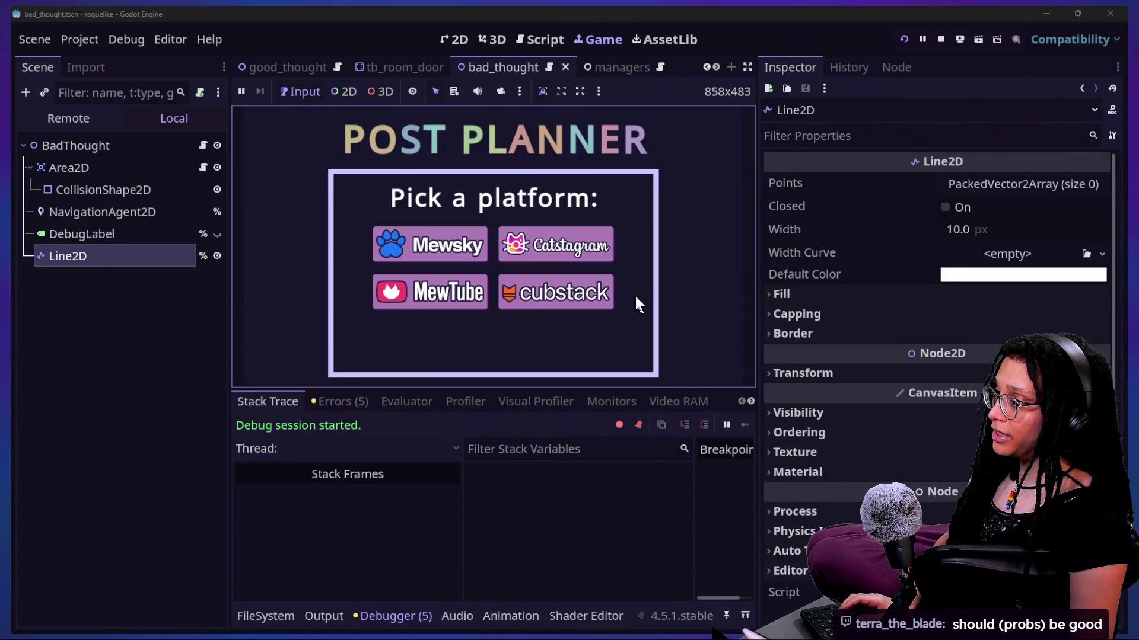
pyautogui.click(591, 244)
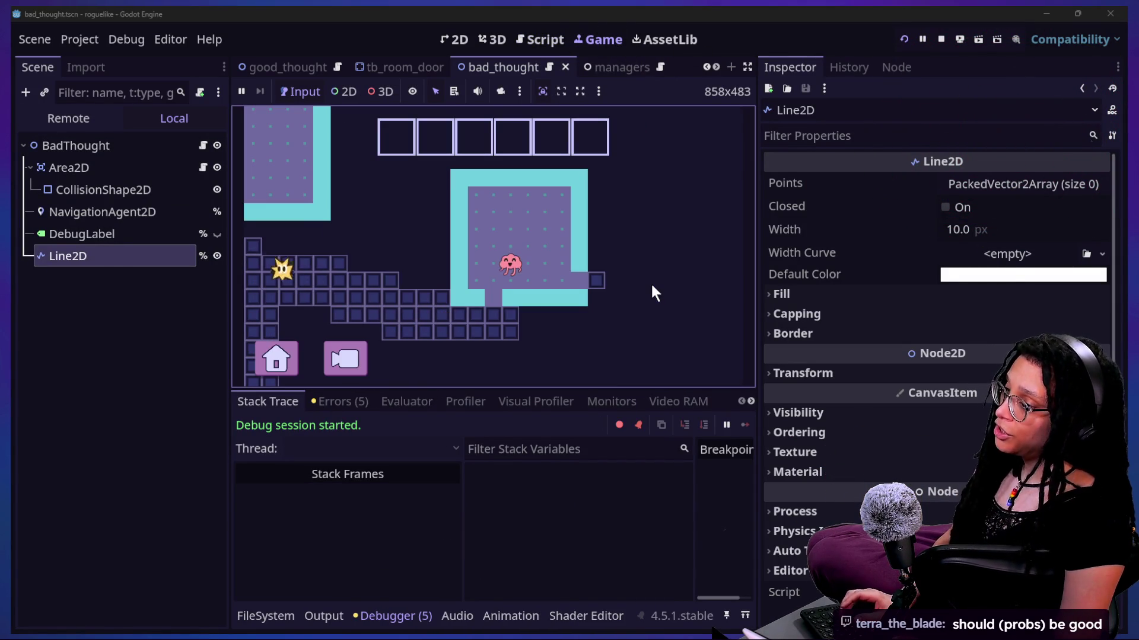
pyautogui.click(508, 513)
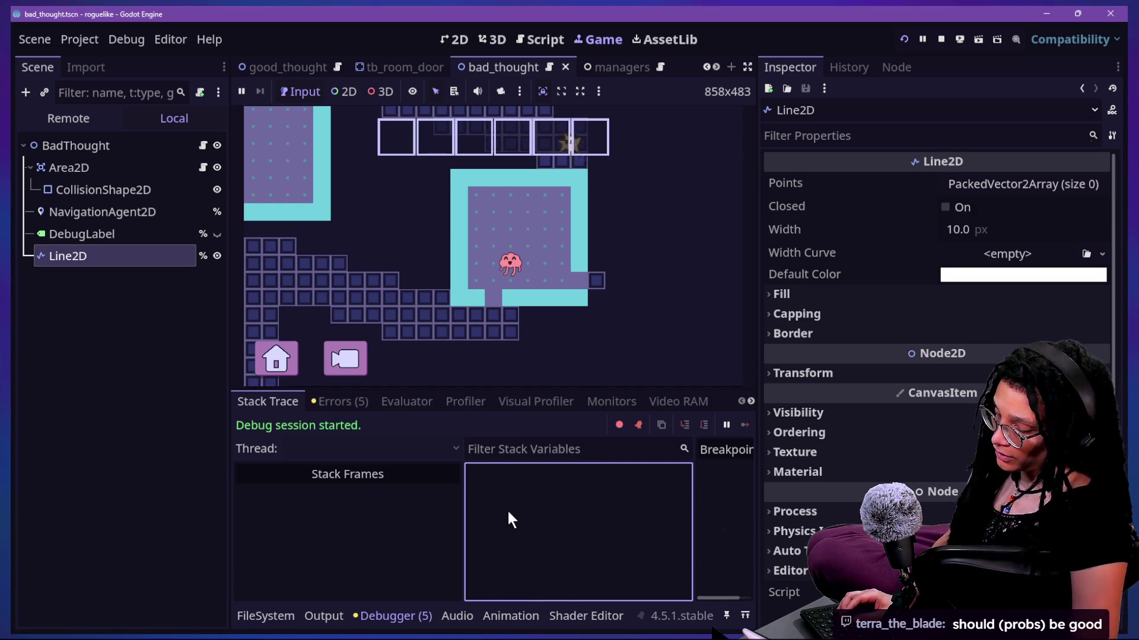
pyautogui.hotkey('alt', 'o')
pyautogui.hotkey('alt', 'o')
pyautogui.hotkey('ctrl', 'shift', 'F11')
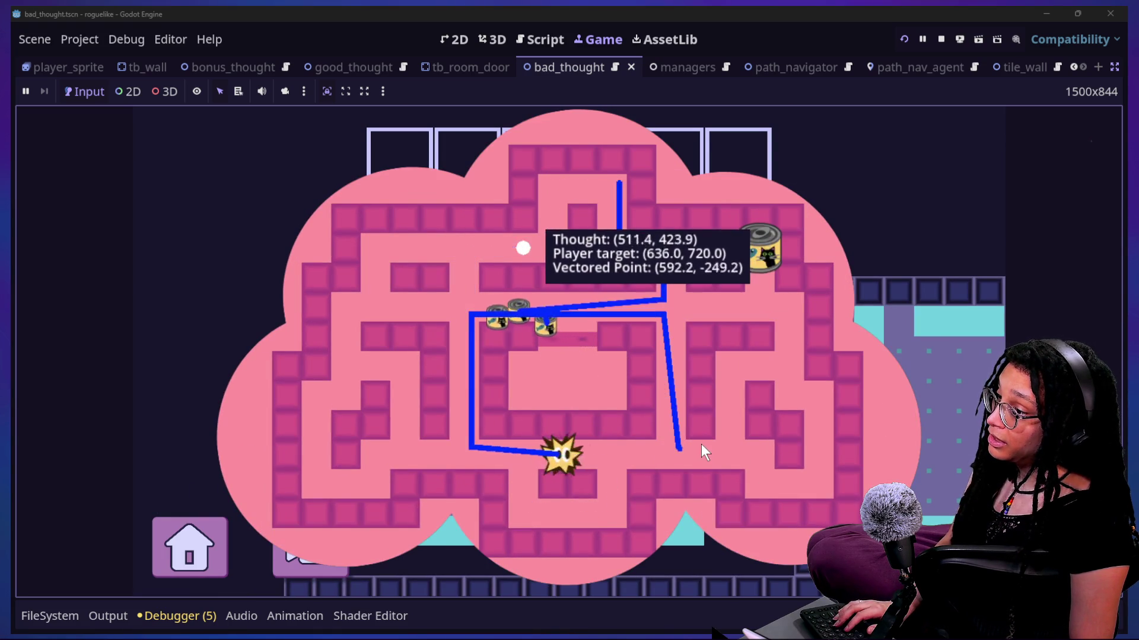
# Step: Playtest the maze with the arrow keys, then stop the game
pyautogui.press('Left')
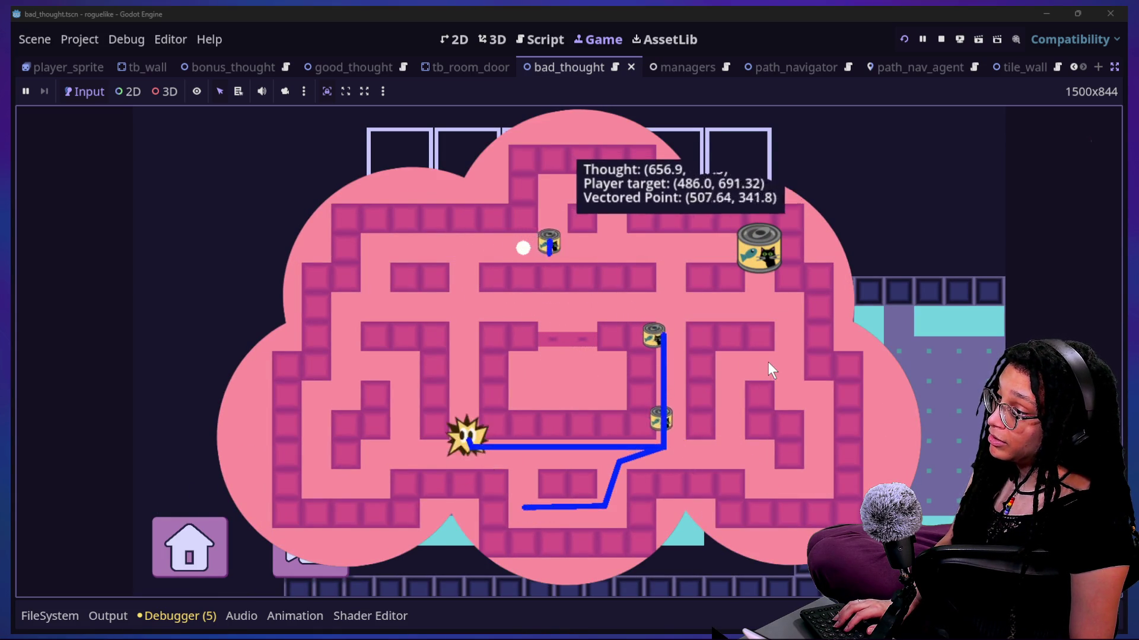
pyautogui.press('Up')
pyautogui.press('Down')
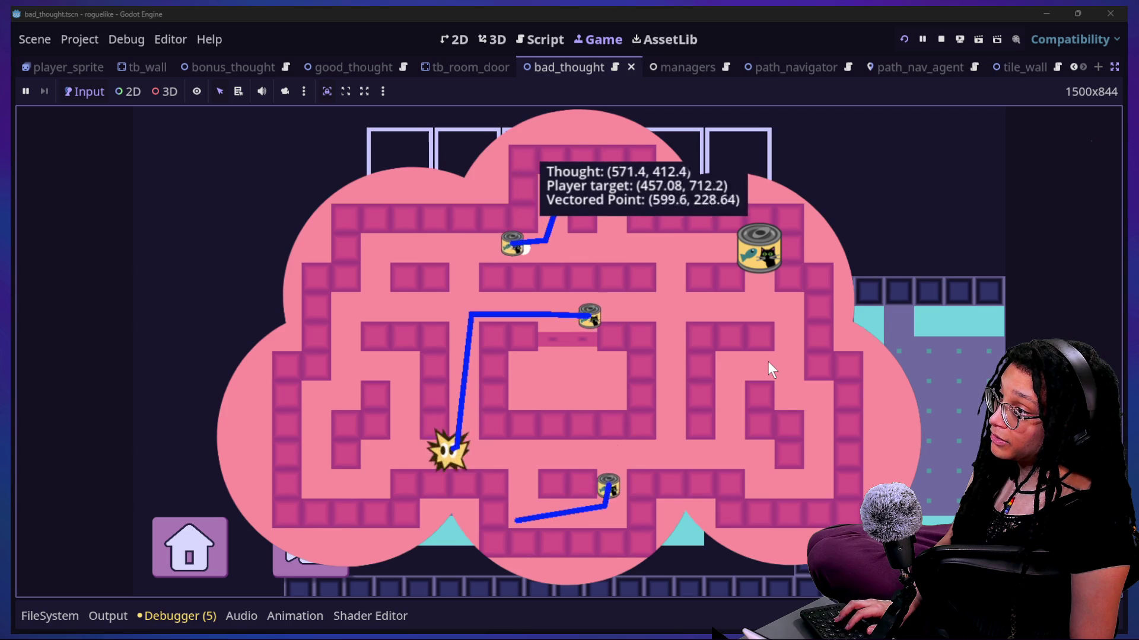
pyautogui.press('Left')
pyautogui.press('Right')
pyautogui.press('Left')
pyautogui.press('Up')
pyautogui.press('Up')
pyautogui.press('Right')
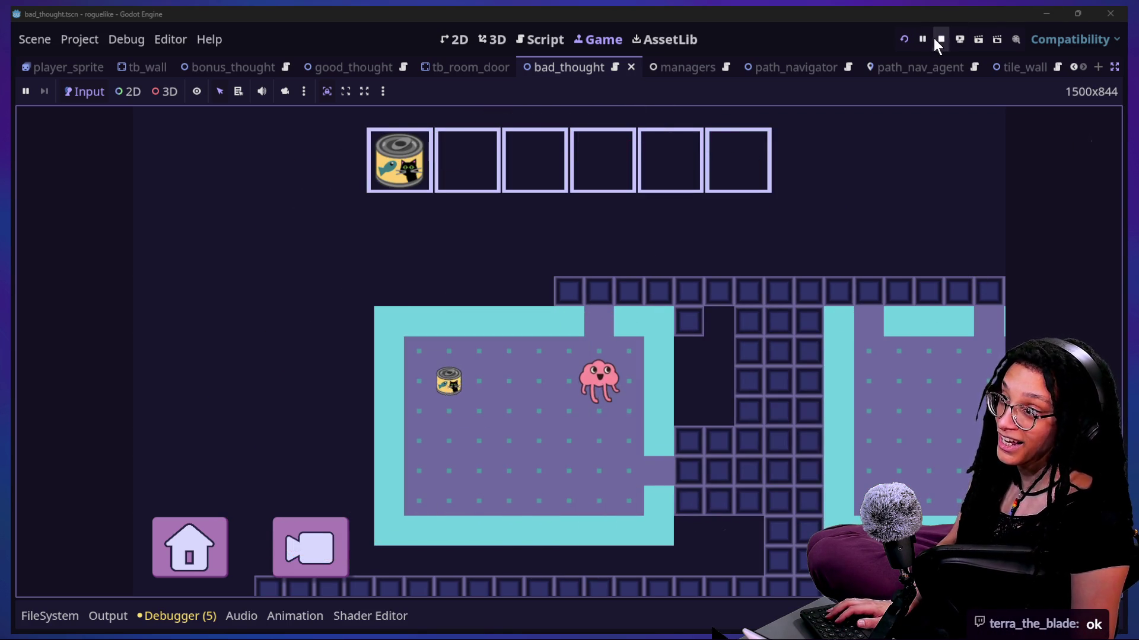
pyautogui.click(937, 39)
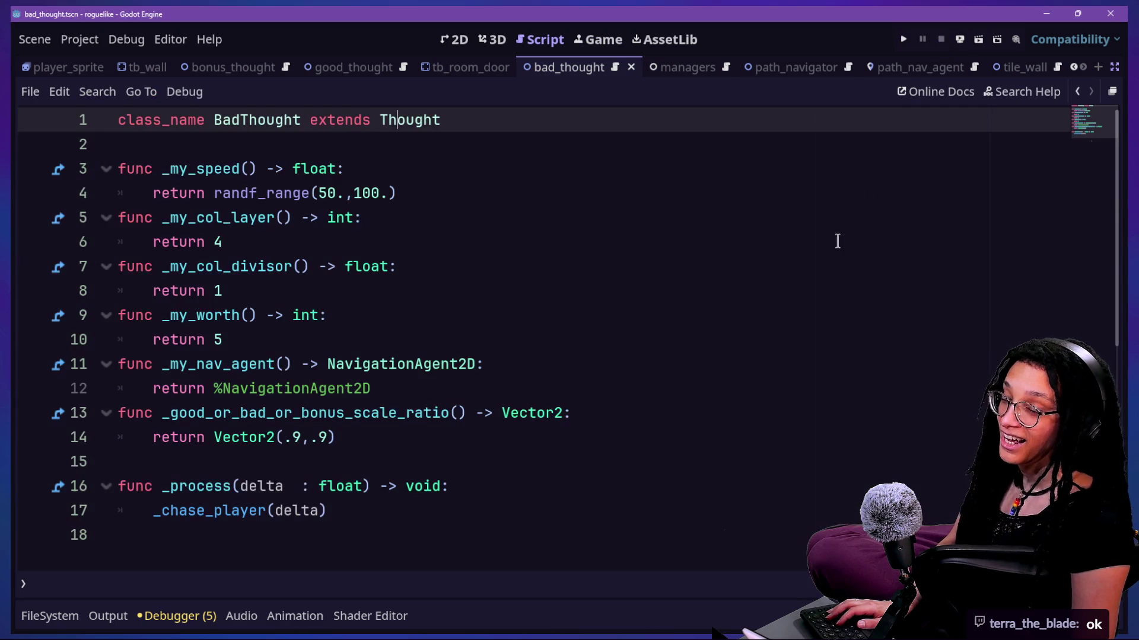
# Step: Delete the Line2D node and relaunch the game
pyautogui.click(368, 348)
pyautogui.hotkey('ctrl', 'shift', 'F11')
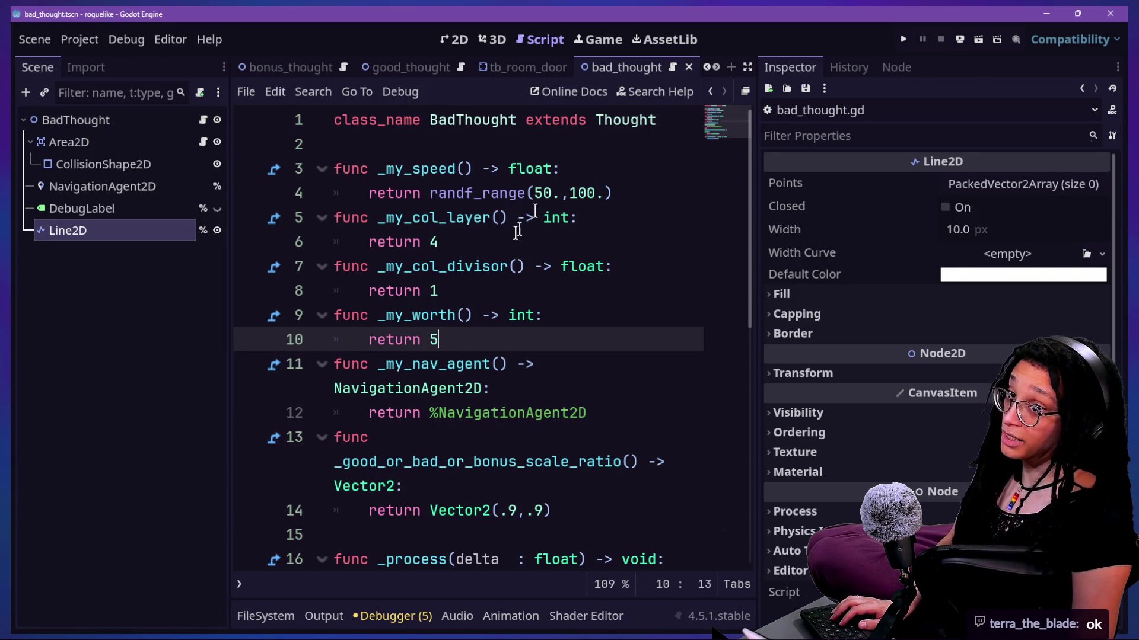
pyautogui.click(163, 233)
pyautogui.click(180, 253)
pyautogui.click(166, 231)
pyautogui.press('Delete')
pyautogui.press('Return')
pyautogui.click(203, 119)
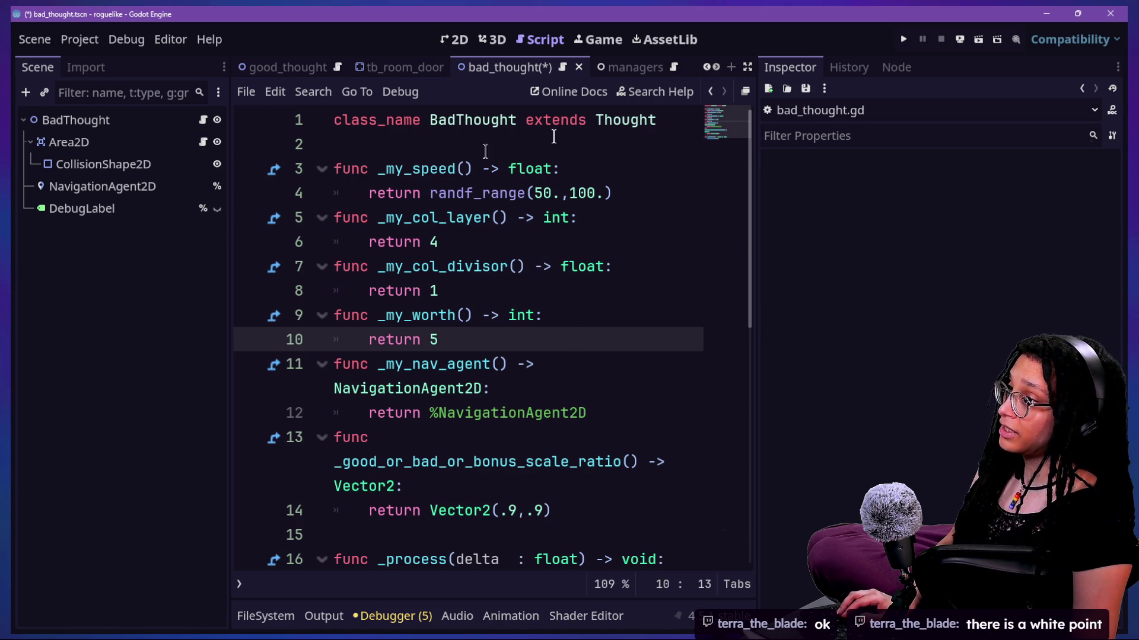
pyautogui.click(58, 355)
pyautogui.click(895, 35)
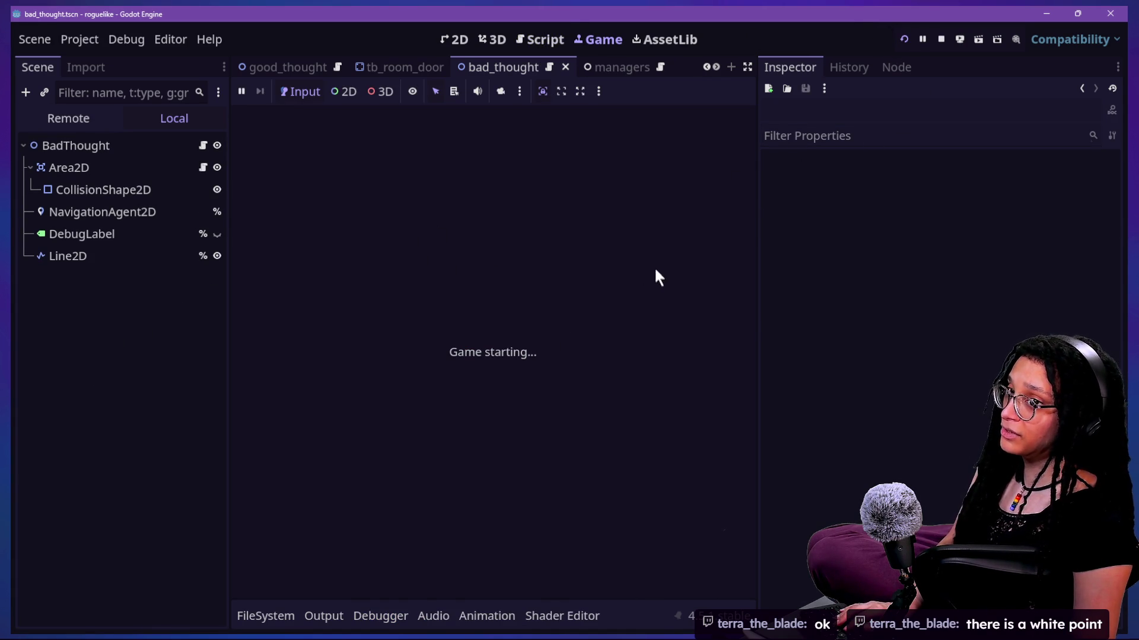
# Step: Switch to the 2D view and quick-open thought_battle.tscn
pyautogui.click(454, 39)
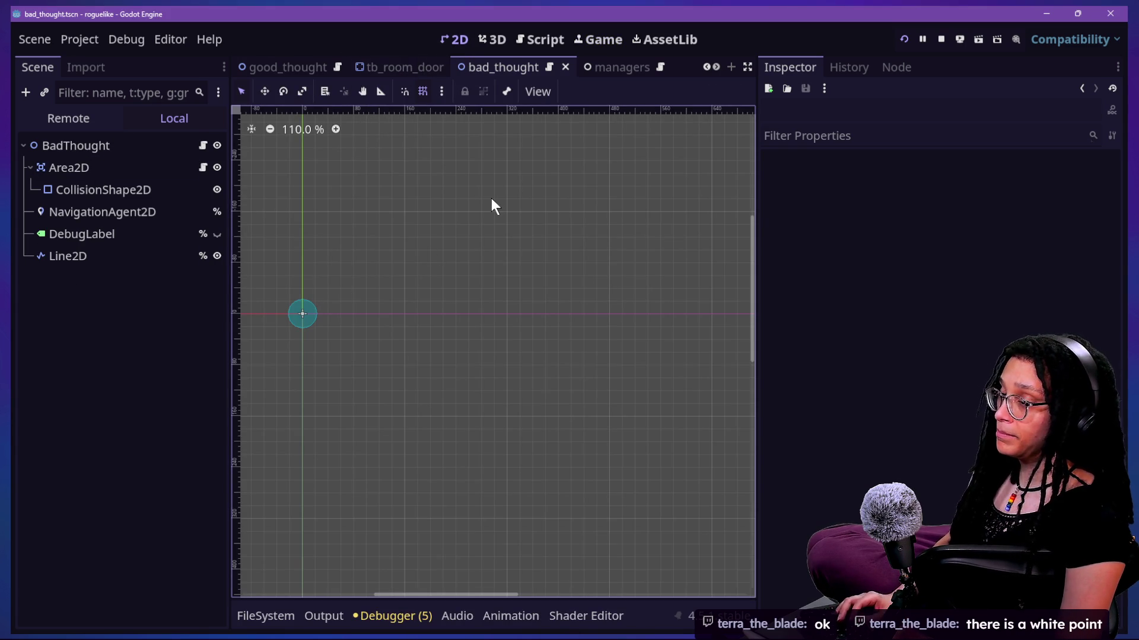
pyautogui.hotkey('shift', 'alt', 'o')
pyautogui.write('thought')
pyautogui.press('Down')
pyautogui.press('Down')
pyautogui.press('Down')
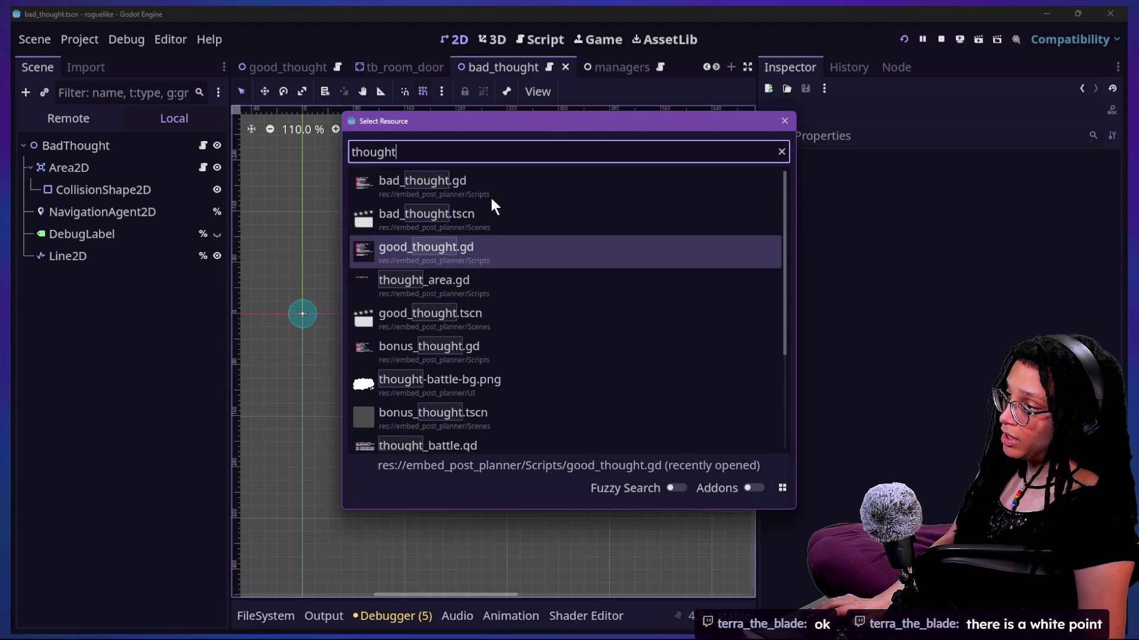
pyautogui.write('_batt')
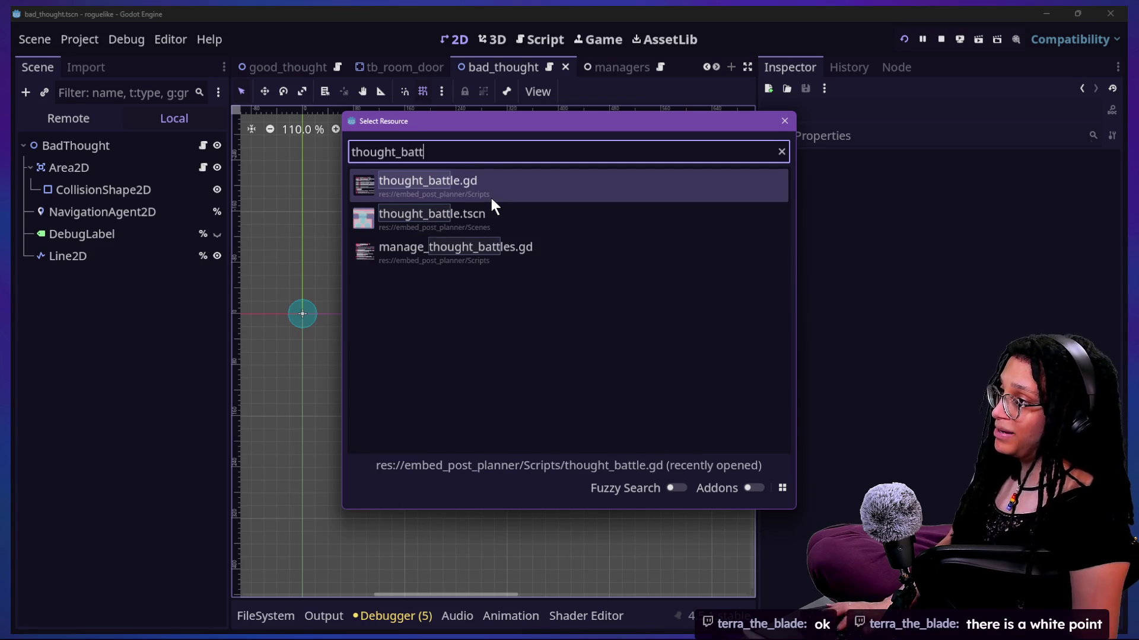
pyautogui.press('Down')
pyautogui.press('Return')
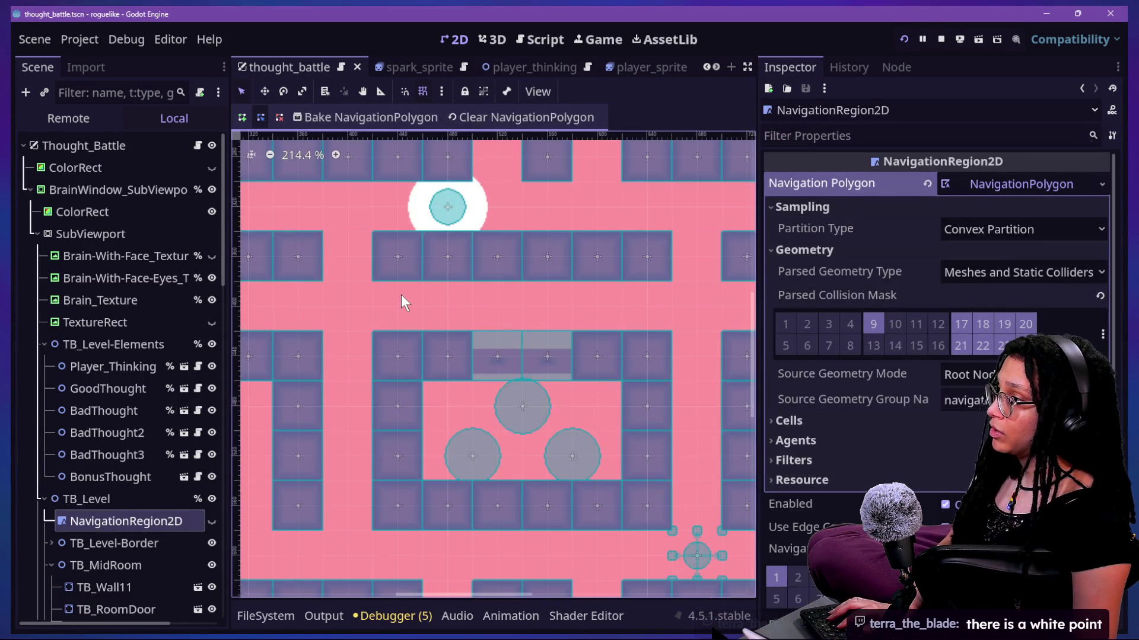
# Step: Zoom out, turn off BonusThought's visibility, and run the game
pyautogui.scroll(-3, 400, 294)
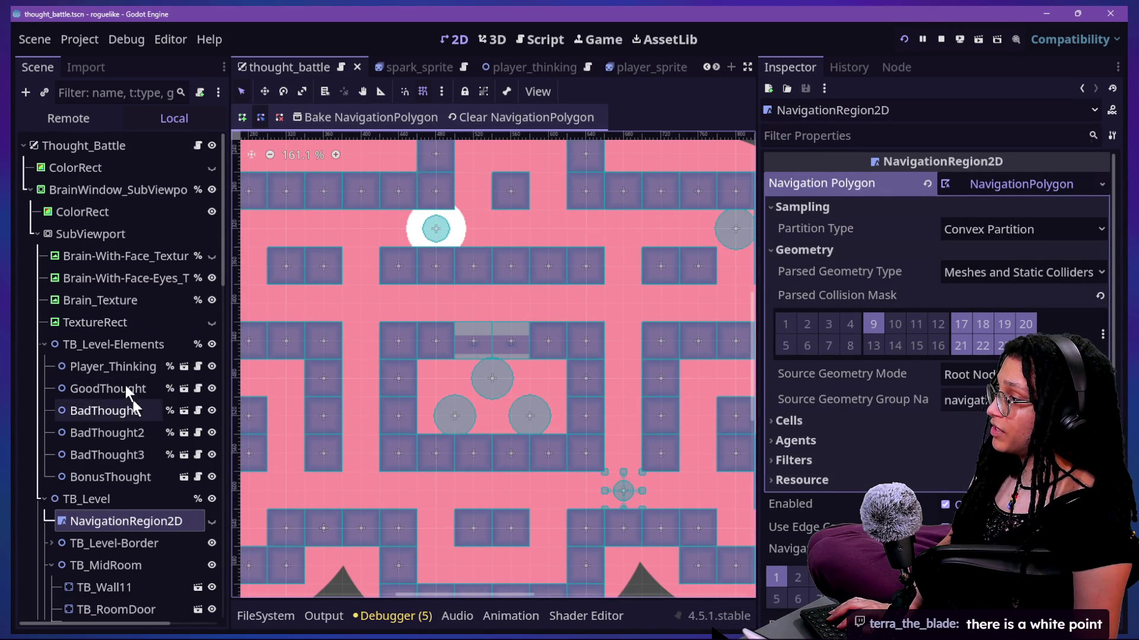
pyautogui.click(212, 477)
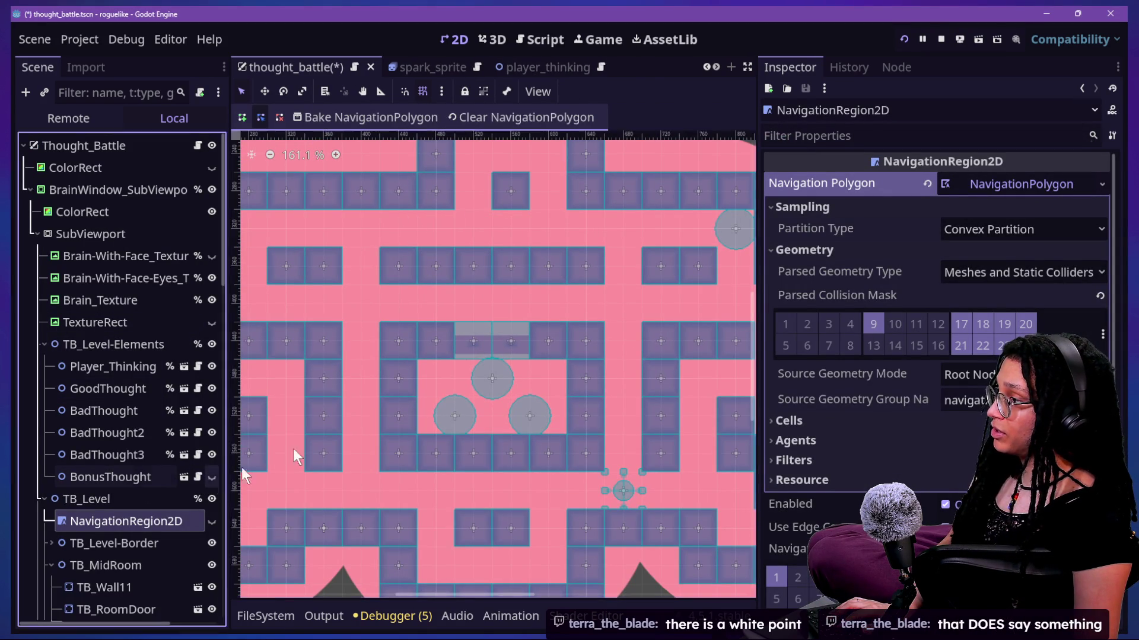
pyautogui.click(921, 39)
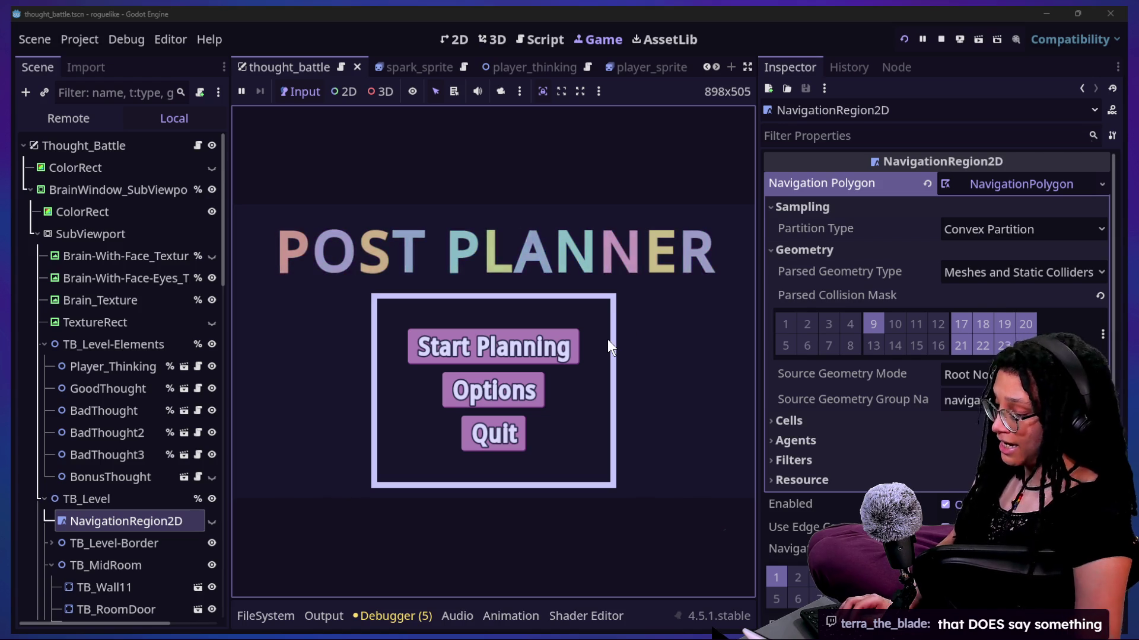
# Step: In bad_thought.tscn, set the Line2D Z Index to 4096 and save
pyautogui.click(521, 70)
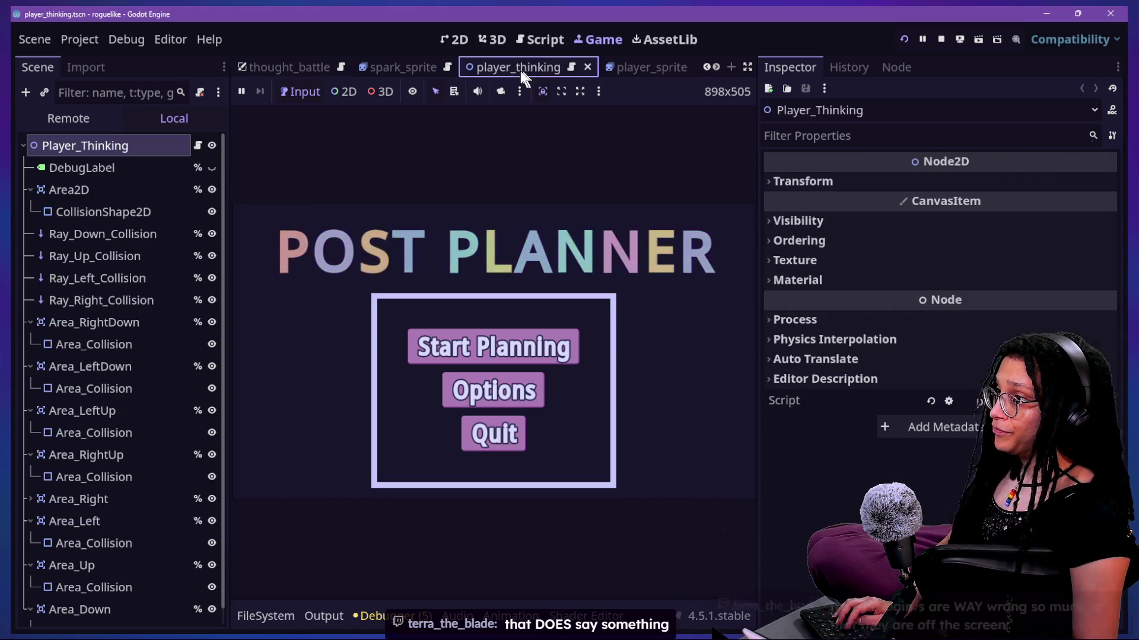
pyautogui.hotkey('shift', 'alt', 'o')
pyautogui.write('bad')
pyautogui.press('Down')
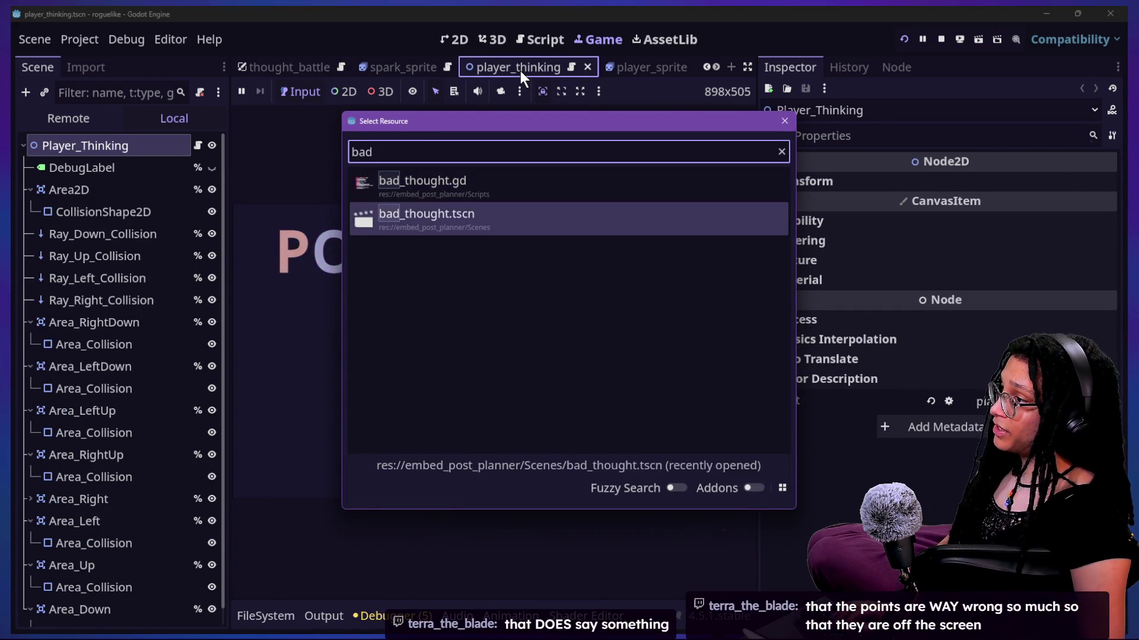
pyautogui.press('Return')
pyautogui.click(122, 262)
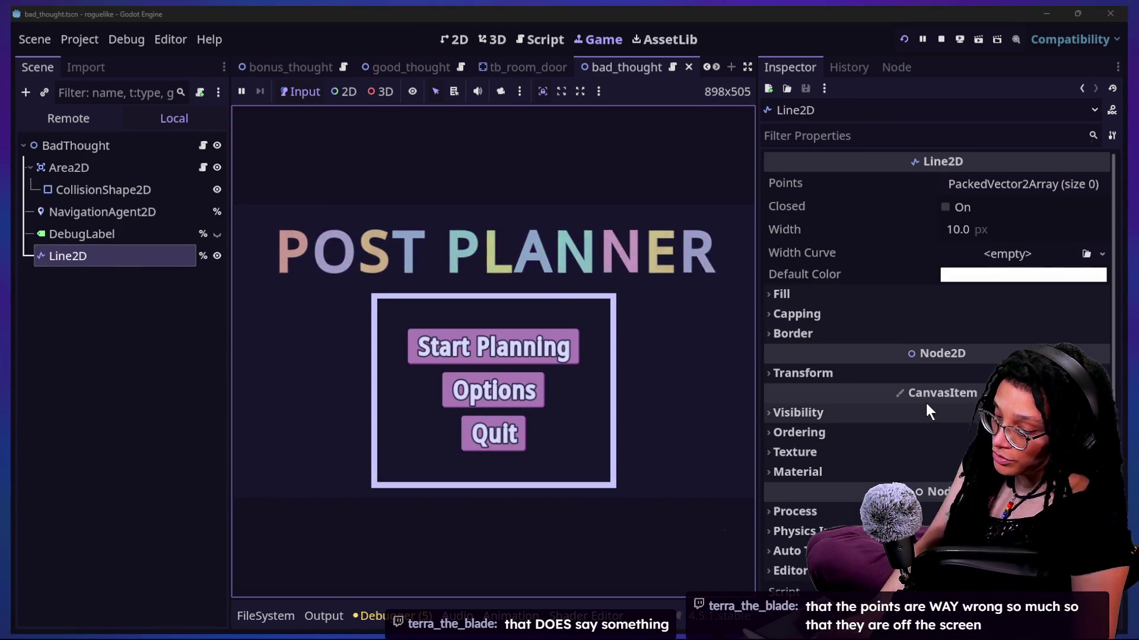
pyautogui.click(794, 432)
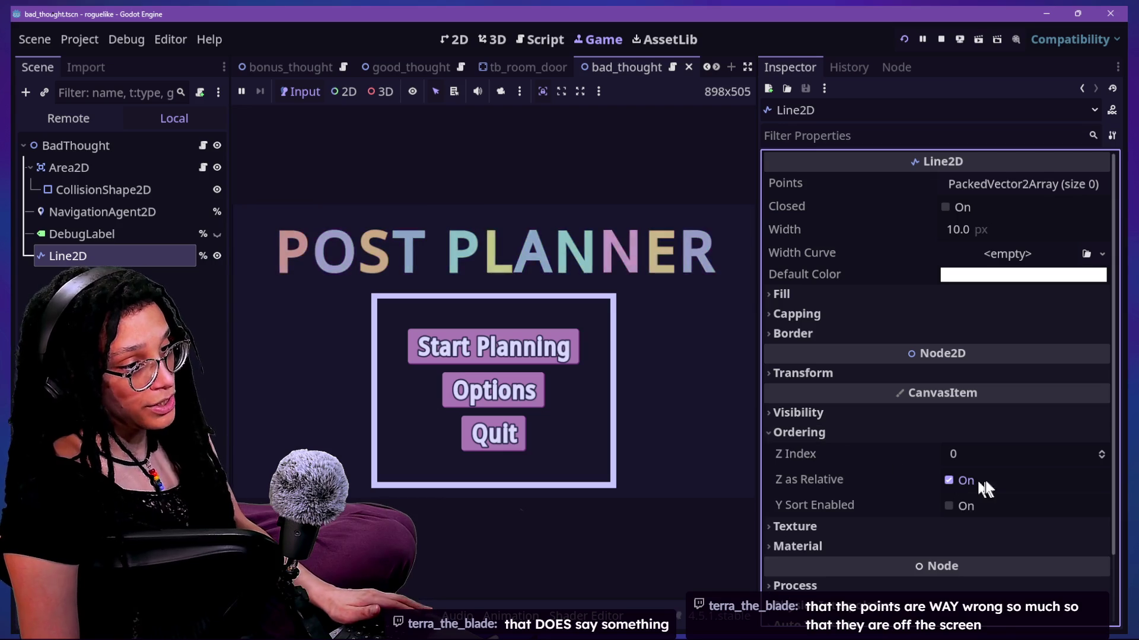
pyautogui.click(990, 454)
pyautogui.write('452424')
pyautogui.press('Return')
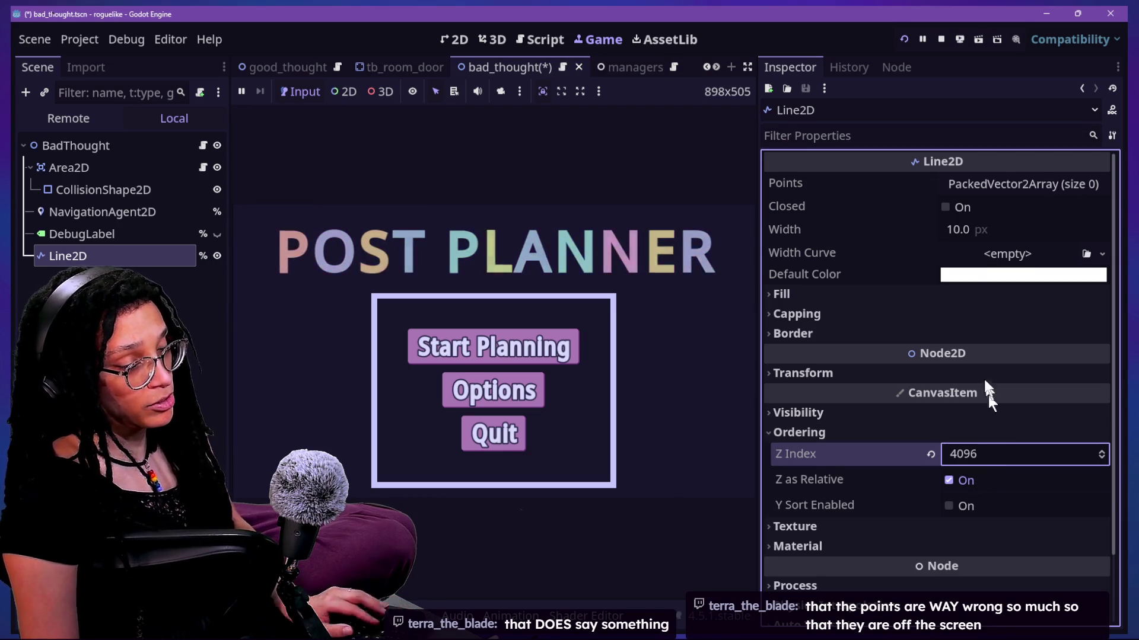
pyautogui.hotkey('ctrl', 's')
# Step: Set the Line2D width to 29 px and relaunch the game
pyautogui.click(940, 289)
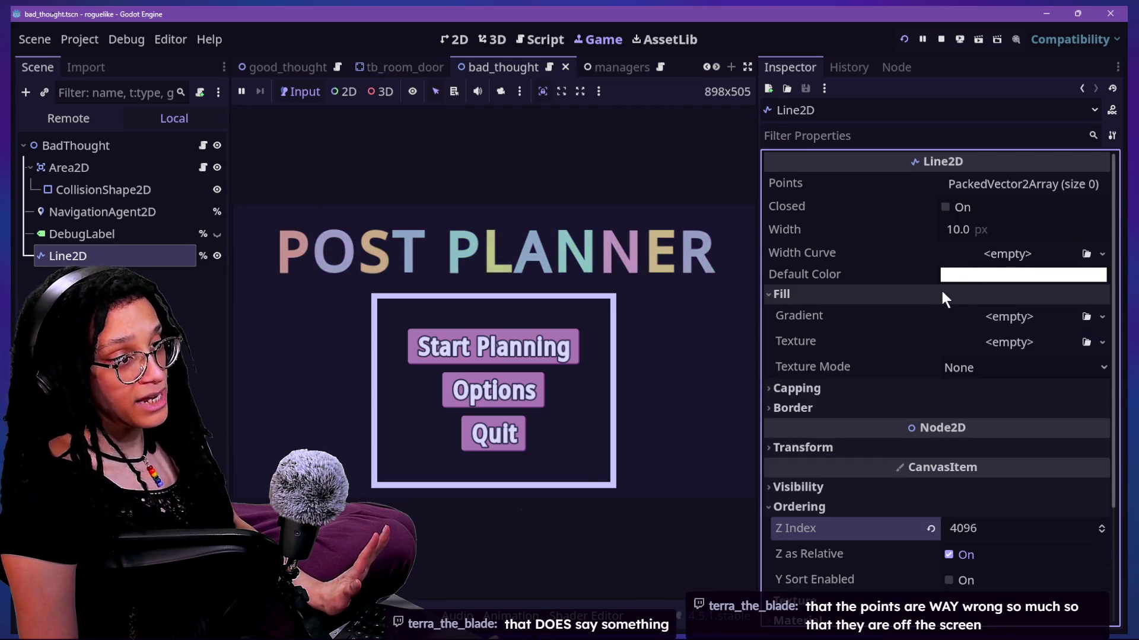
pyautogui.click(996, 254)
pyautogui.click(863, 296)
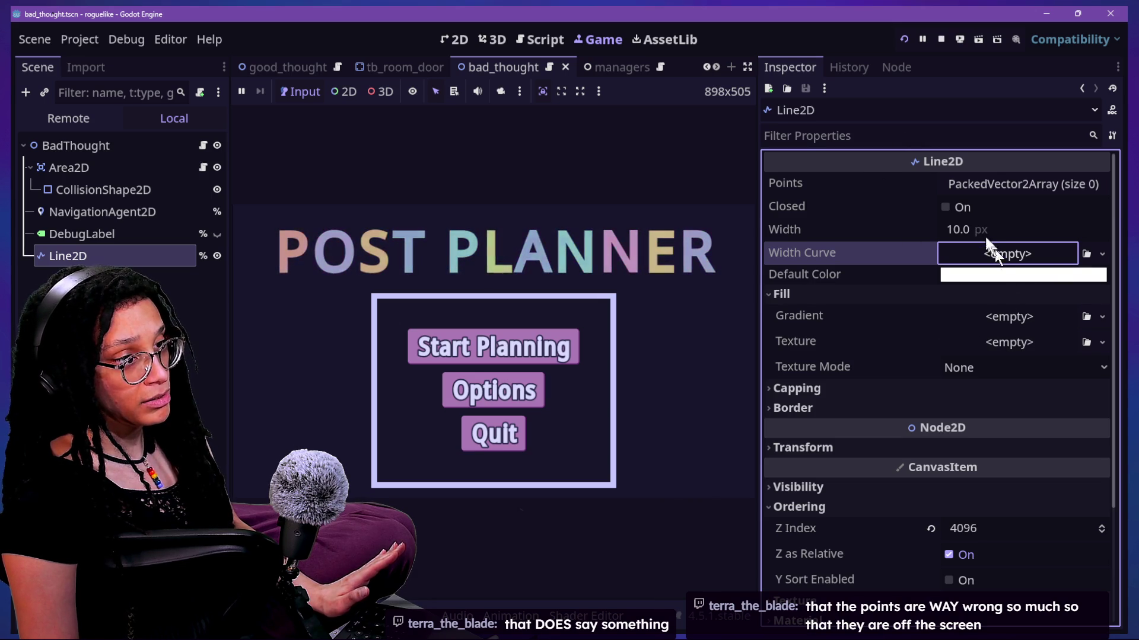
pyautogui.click(961, 230)
pyautogui.write('29')
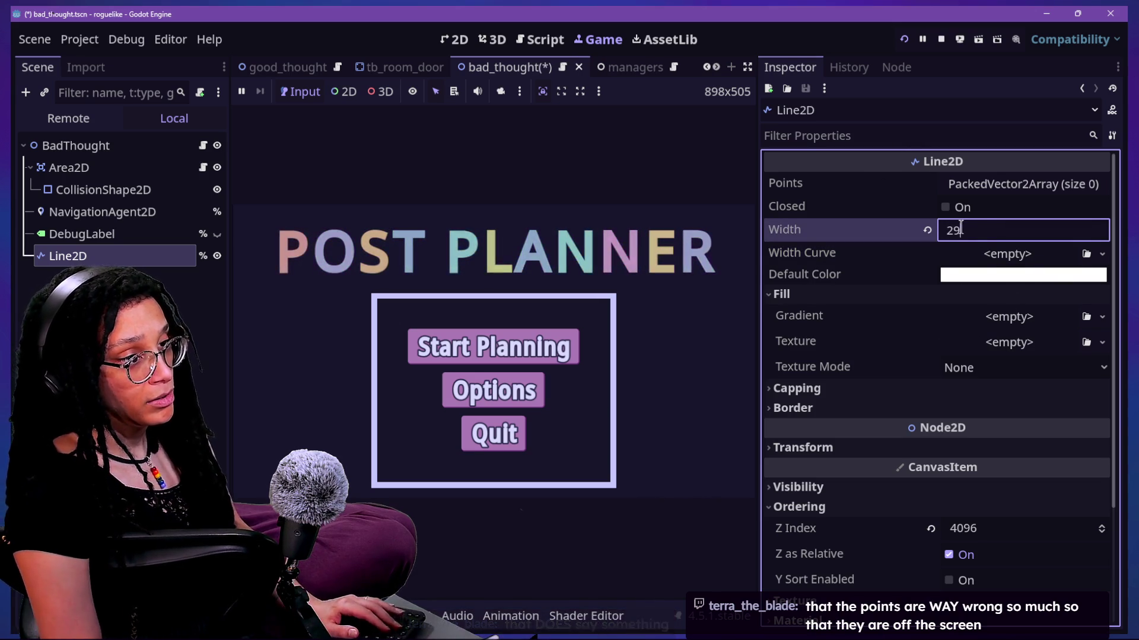
pyautogui.press('Return')
pyautogui.click(904, 40)
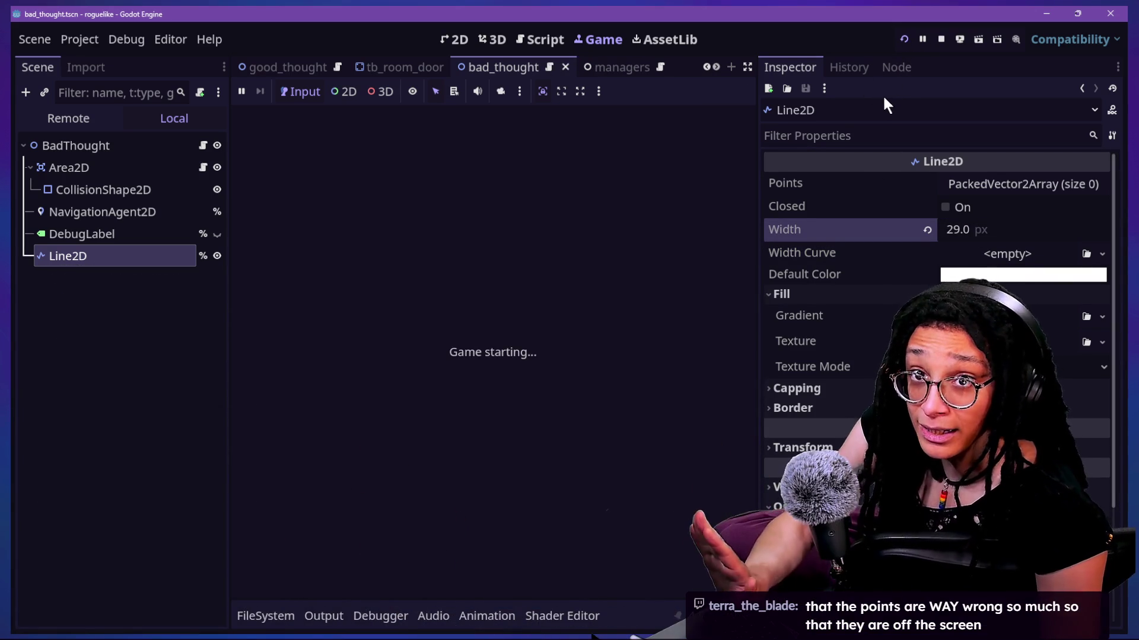
# Step: Start planning, pick a platform, move left, up and right into a thought, then stop
pyautogui.click(534, 347)
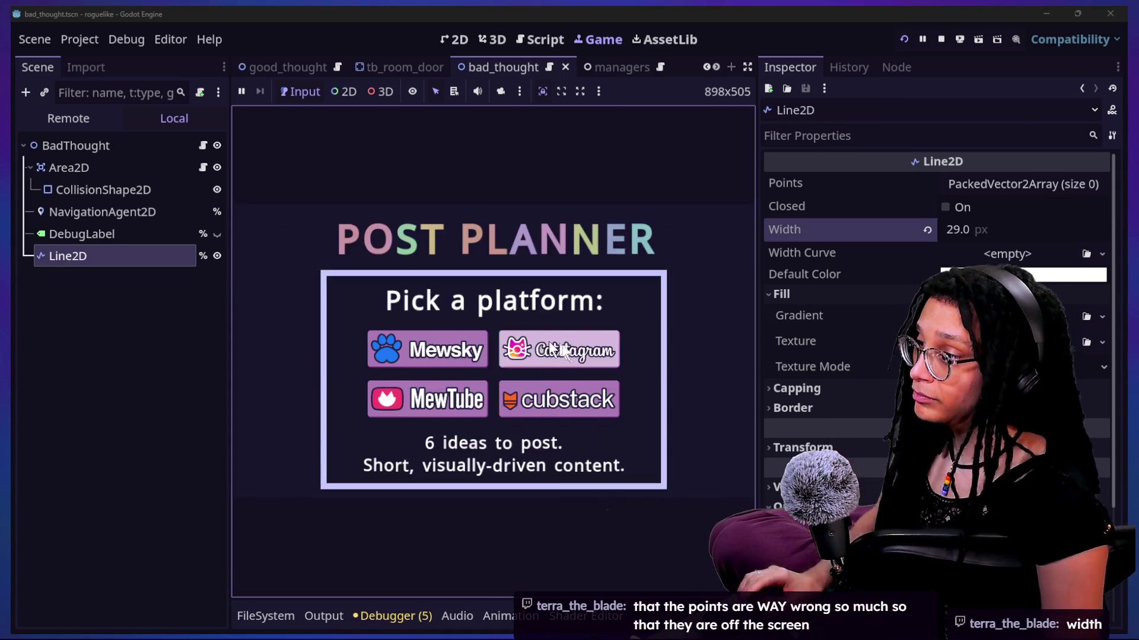
pyautogui.click(579, 346)
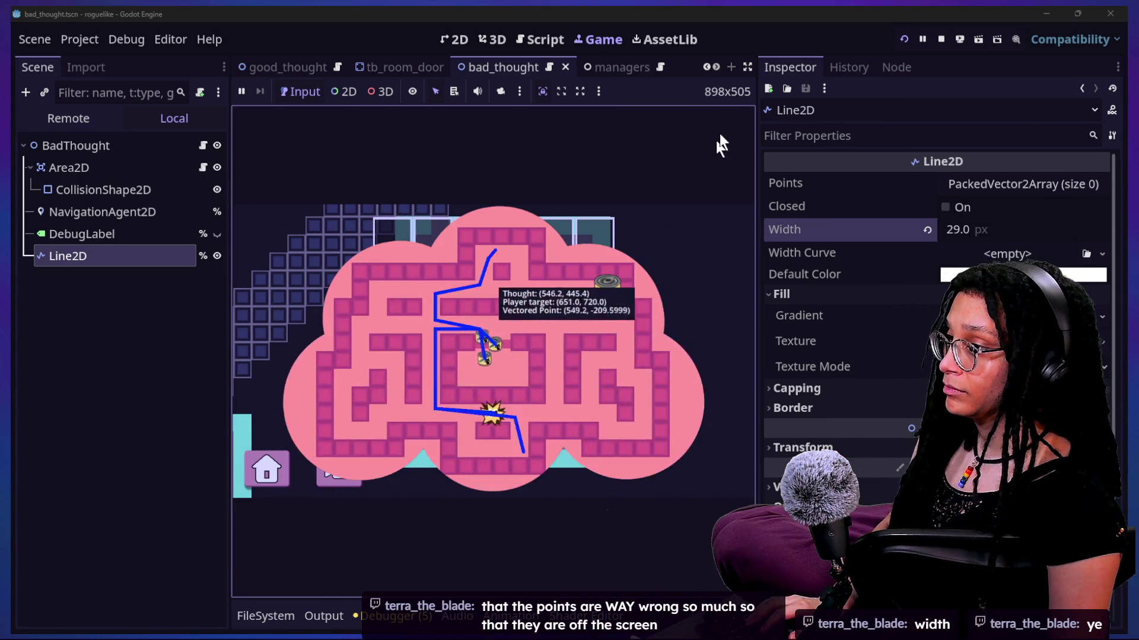
pyautogui.click(747, 67)
pyautogui.press('Left')
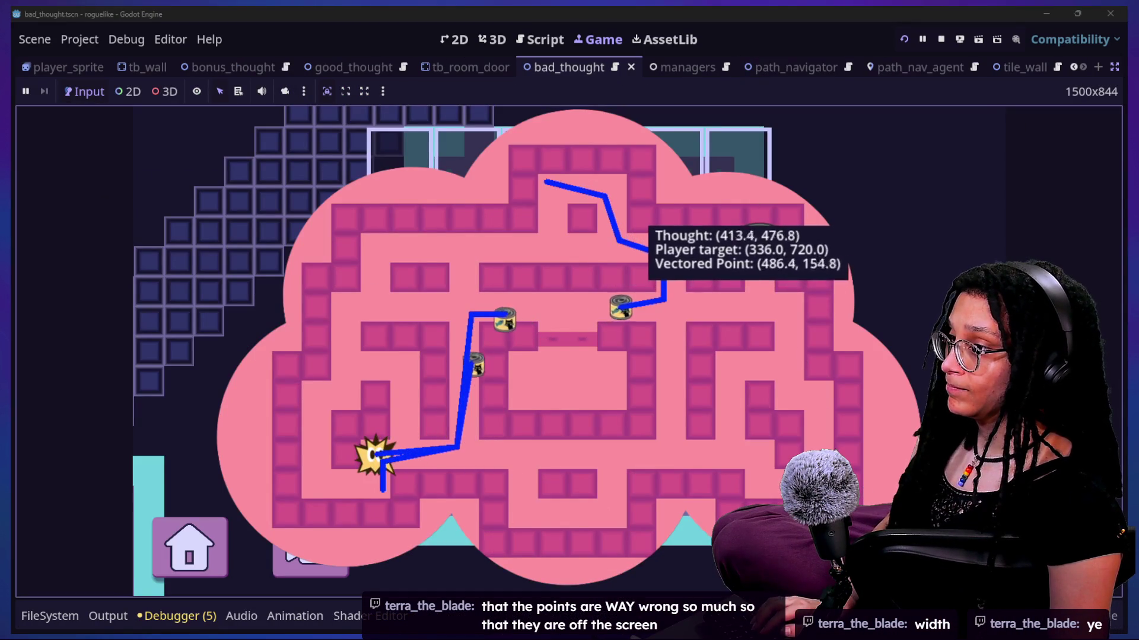
pyautogui.press('Left')
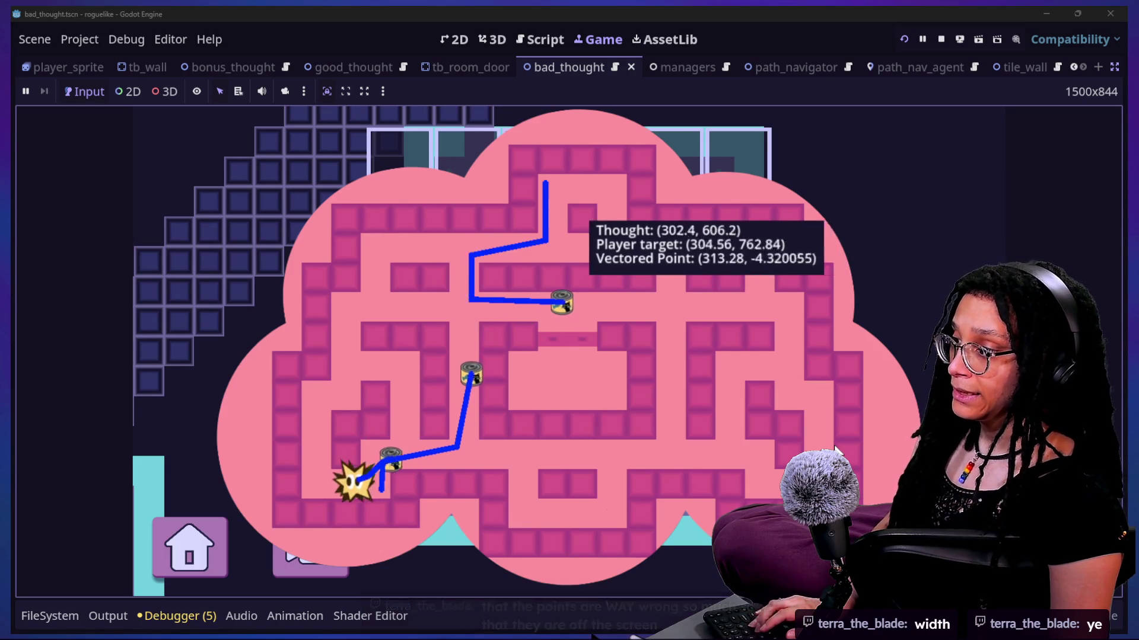
pyautogui.press('Up')
pyautogui.press('Right')
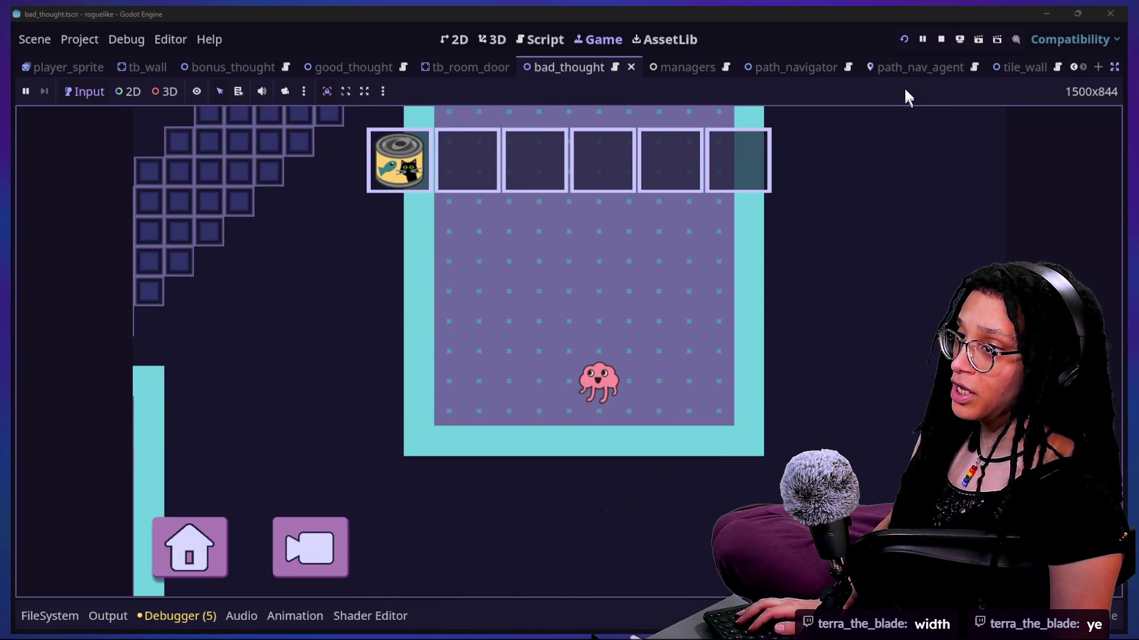
pyautogui.click(941, 39)
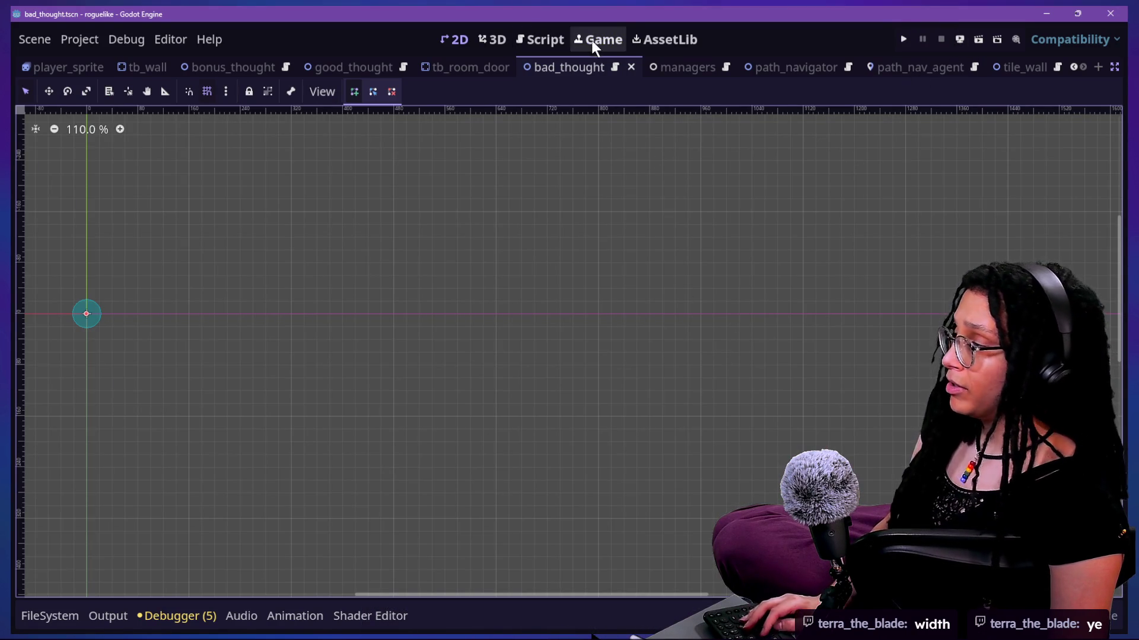
# Step: Delete the Line2D node from the bad_thought scene and save it
pyautogui.click(1114, 66)
pyautogui.click(61, 394)
pyautogui.click(122, 230)
pyautogui.press('Delete')
pyautogui.press('Return')
pyautogui.hotkey('ctrl', 's')
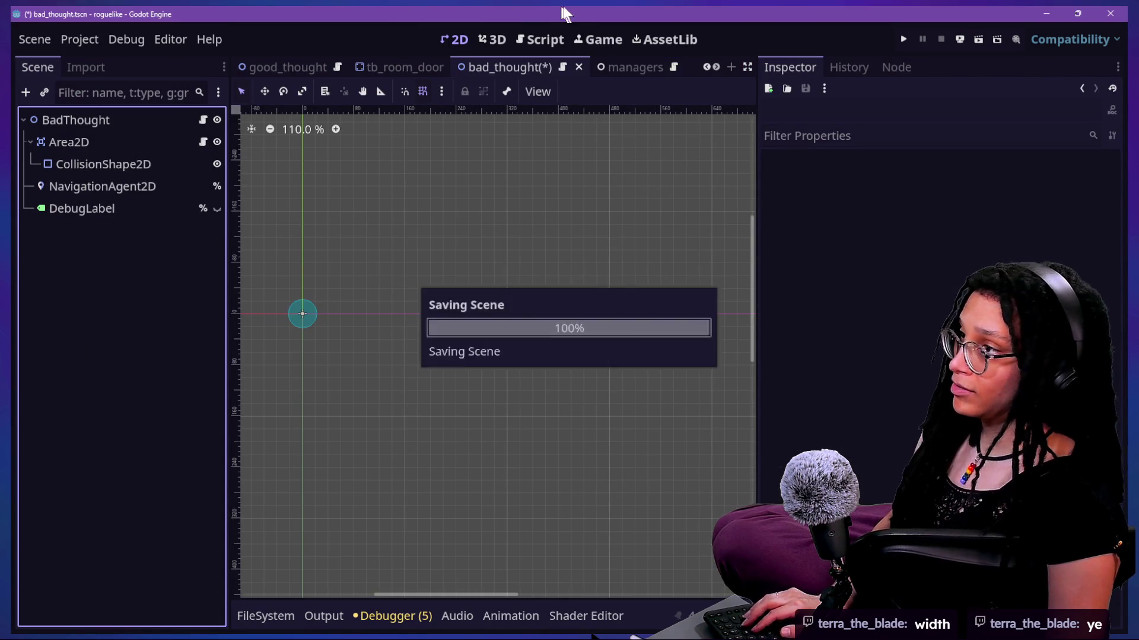
# Step: Open Abstract_thought.gd via the Thought class definition and widen the code view
pyautogui.click(541, 39)
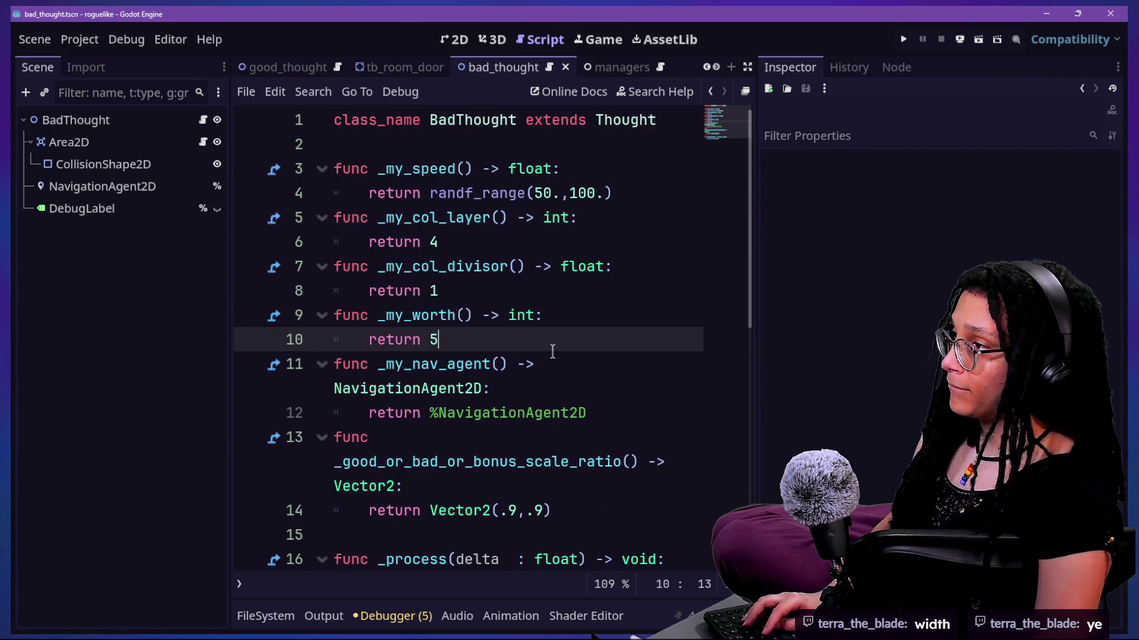
pyautogui.keyDown('ctrl'); pyautogui.click(620, 129); pyautogui.keyUp('ctrl')
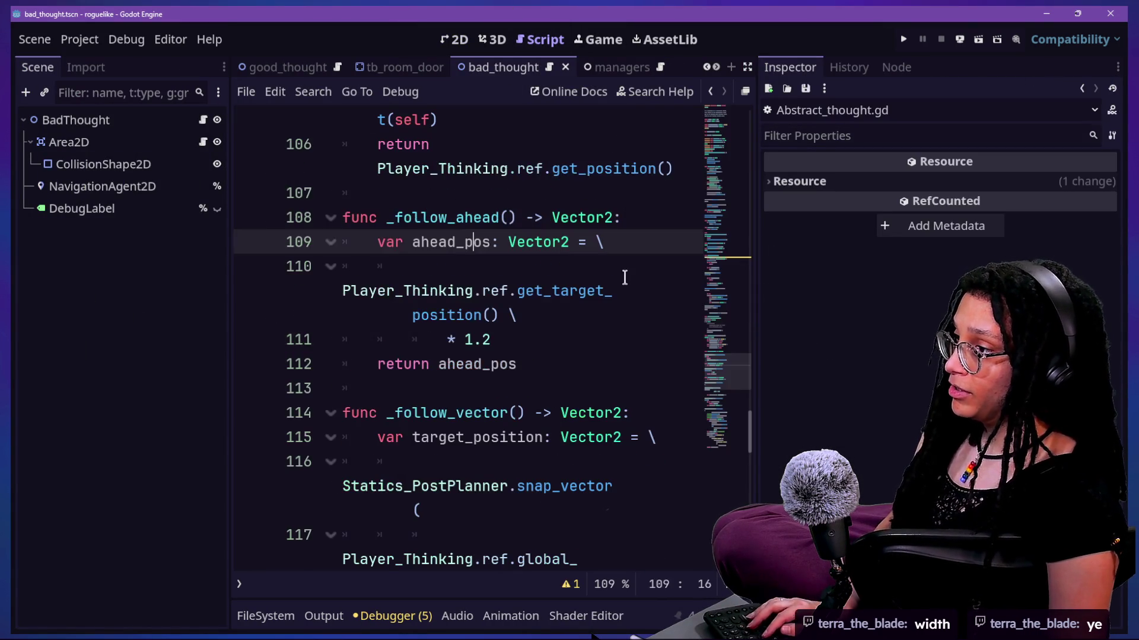
pyautogui.scroll(-5, 618, 285)
pyautogui.hotkey('ctrl', 'shift', 'F11')
pyautogui.scroll(-10, 615, 318)
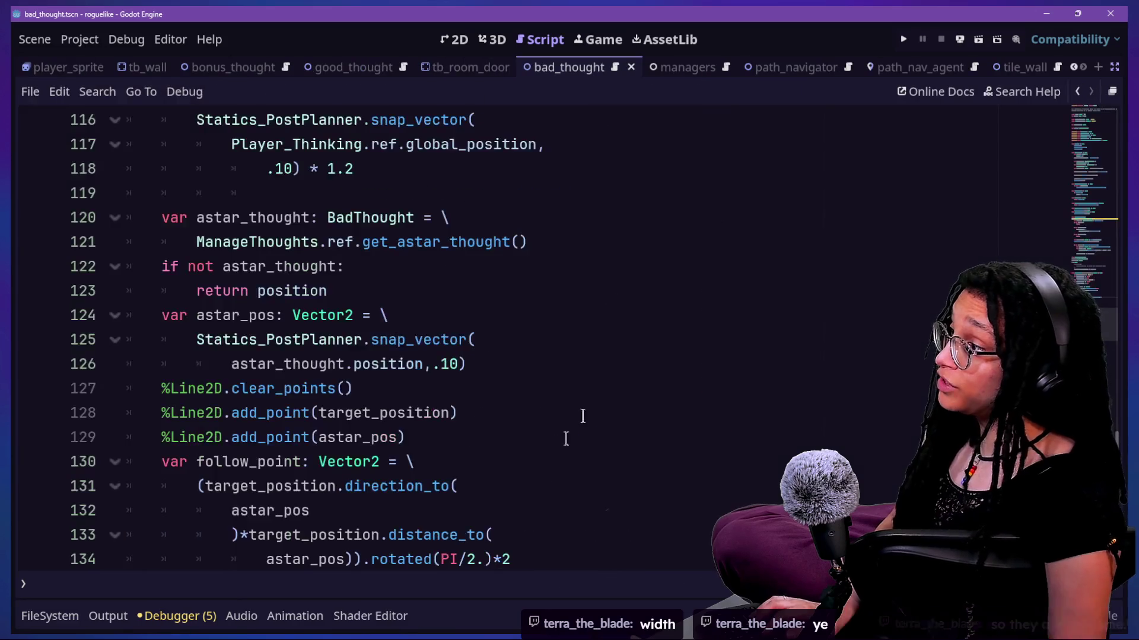
pyautogui.scroll(6, 557, 446)
pyautogui.scroll(-1, 557, 446)
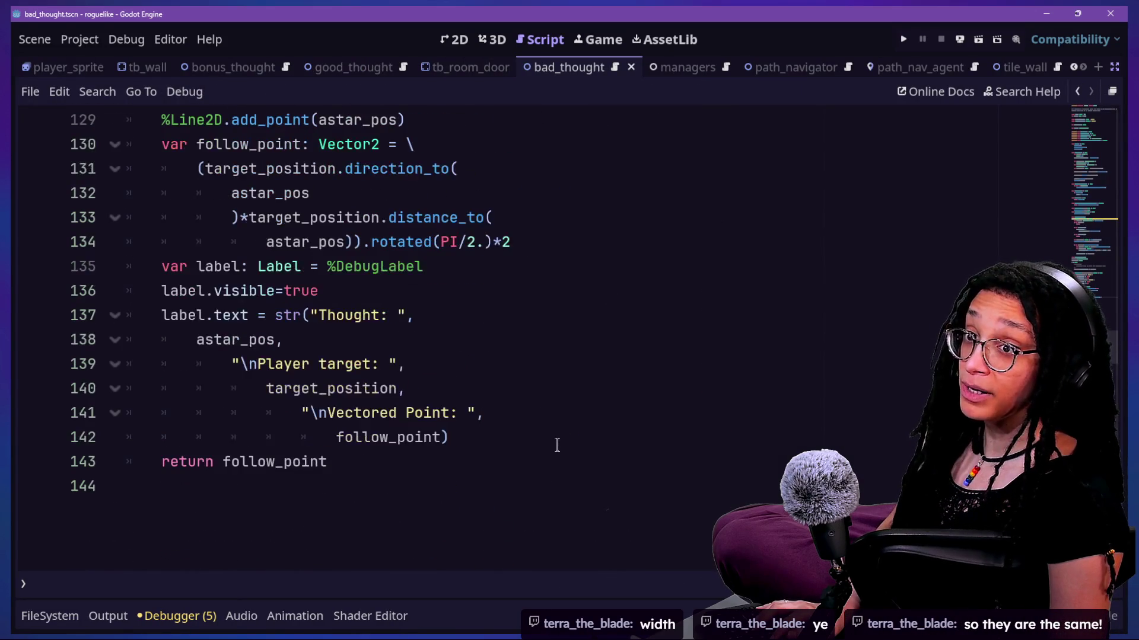
pyautogui.scroll(1, 557, 445)
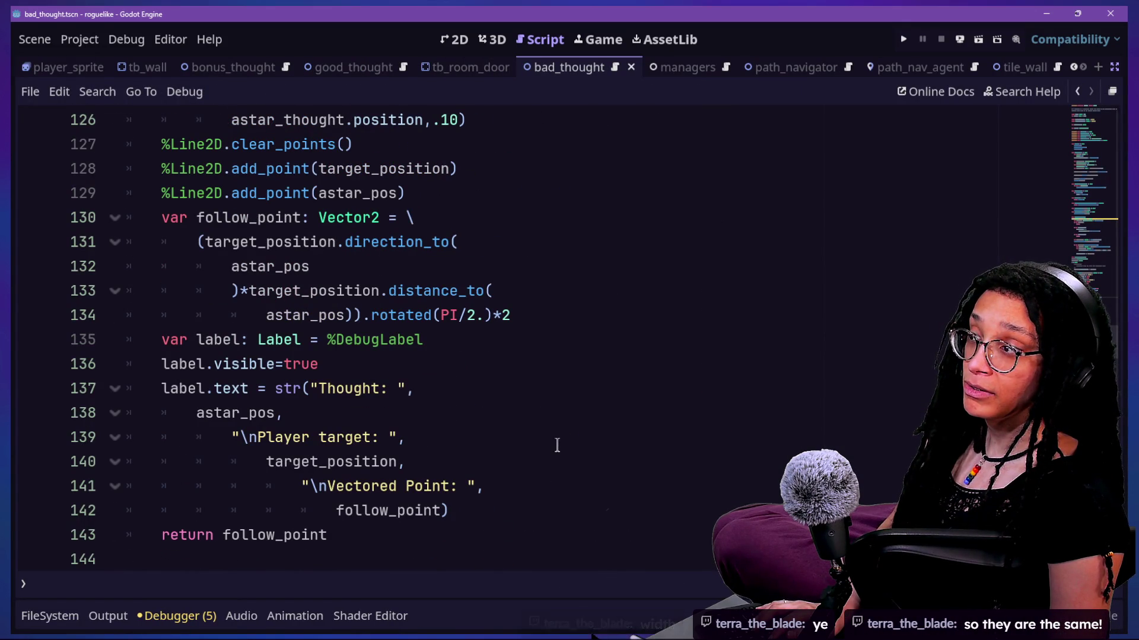
# Step: Delete the three %Line2D lines 127–129 from _follow_vector and run the game
pyautogui.click(578, 419)
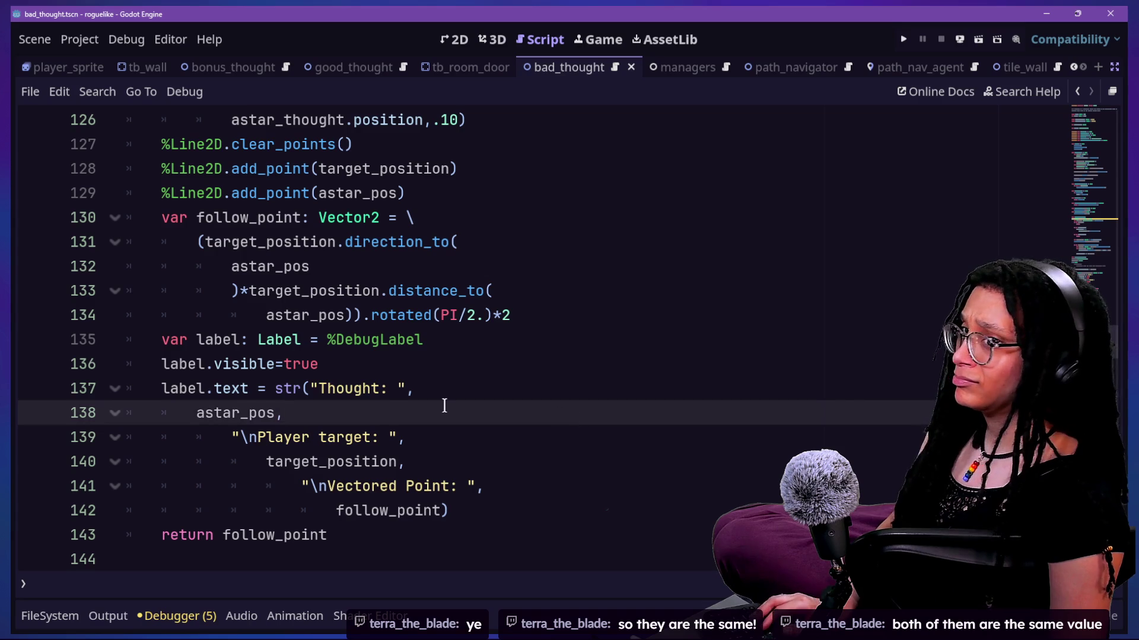
pyautogui.scroll(4, 445, 405)
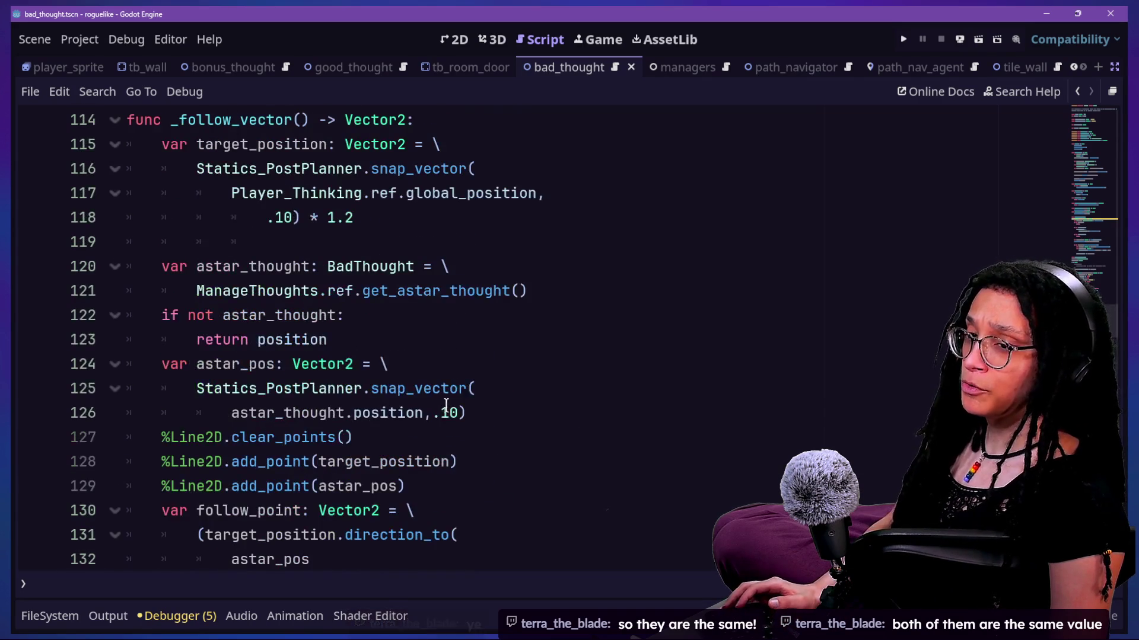
pyautogui.scroll(1, 446, 406)
pyautogui.scroll(-4, 449, 405)
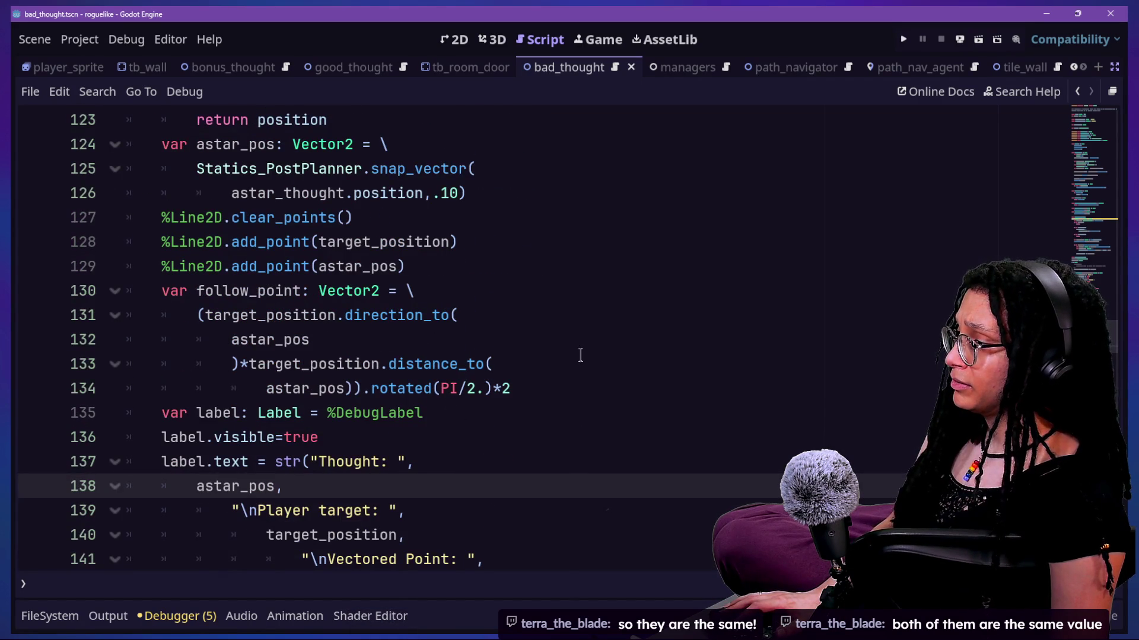
pyautogui.rightClick(580, 355)
pyautogui.click(558, 354)
pyautogui.scroll(-2, 559, 355)
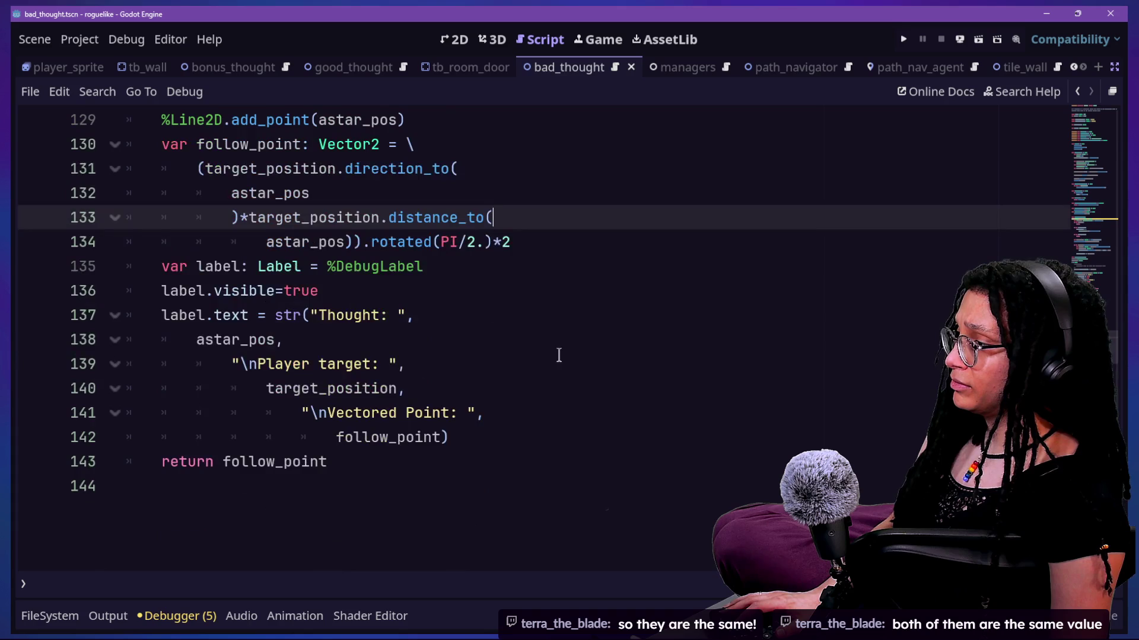
pyautogui.scroll(1, 495, 371)
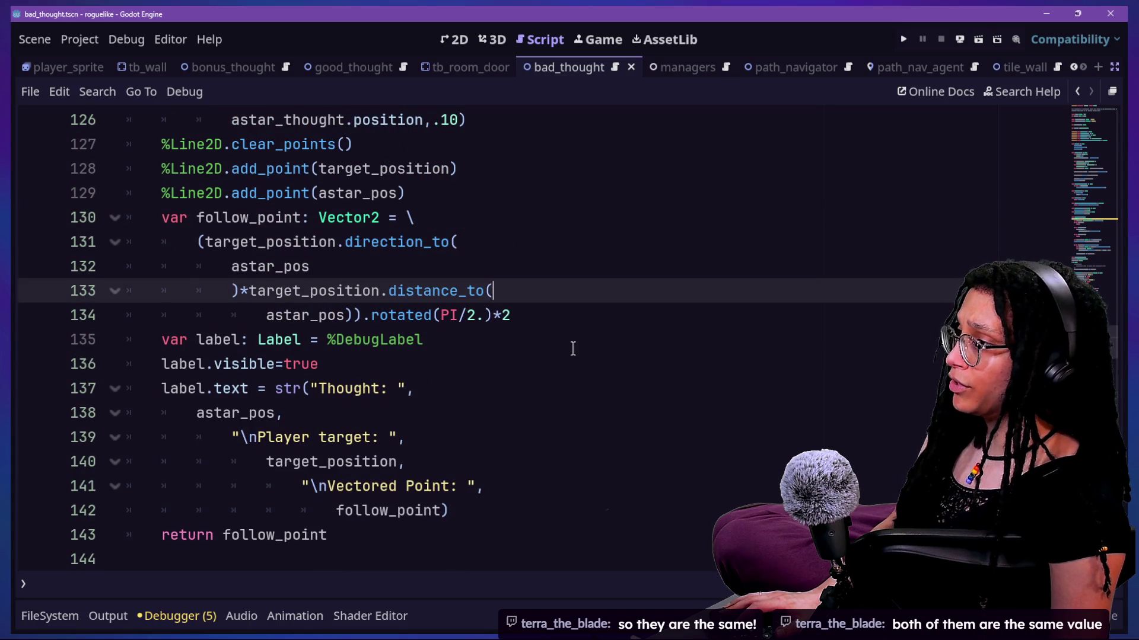
pyautogui.scroll(4, 573, 349)
pyautogui.moveTo(543, 479)
pyautogui.mouseDown()
pyautogui.moveTo(582, 457)
pyautogui.moveTo(580, 417)
pyautogui.mouseUp()
pyautogui.press('BackSpace')
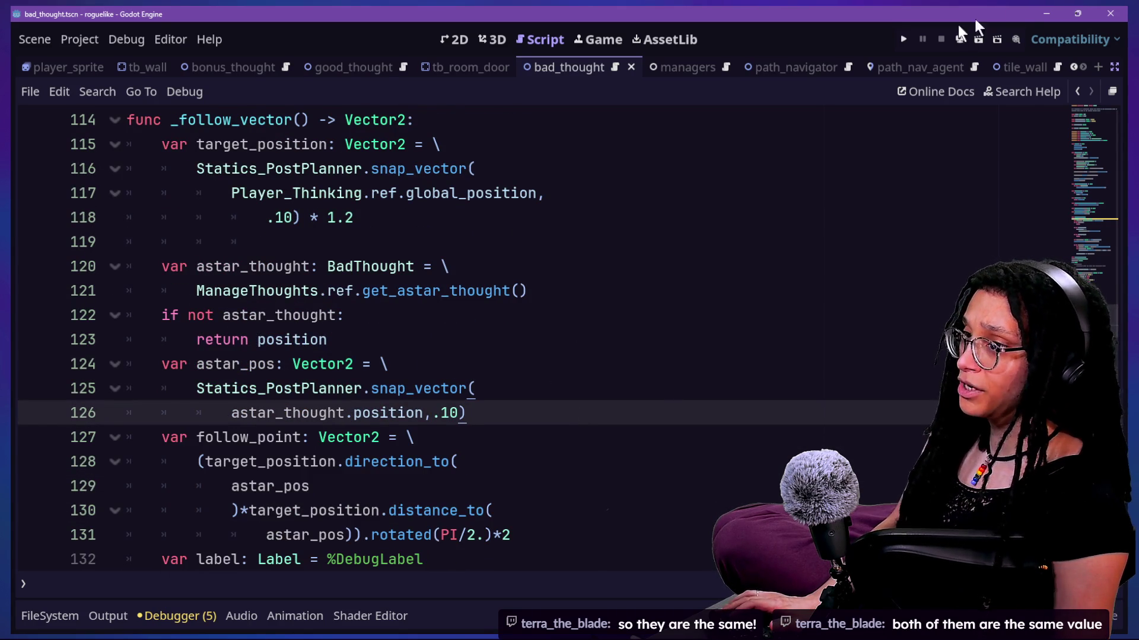
pyautogui.click(904, 38)
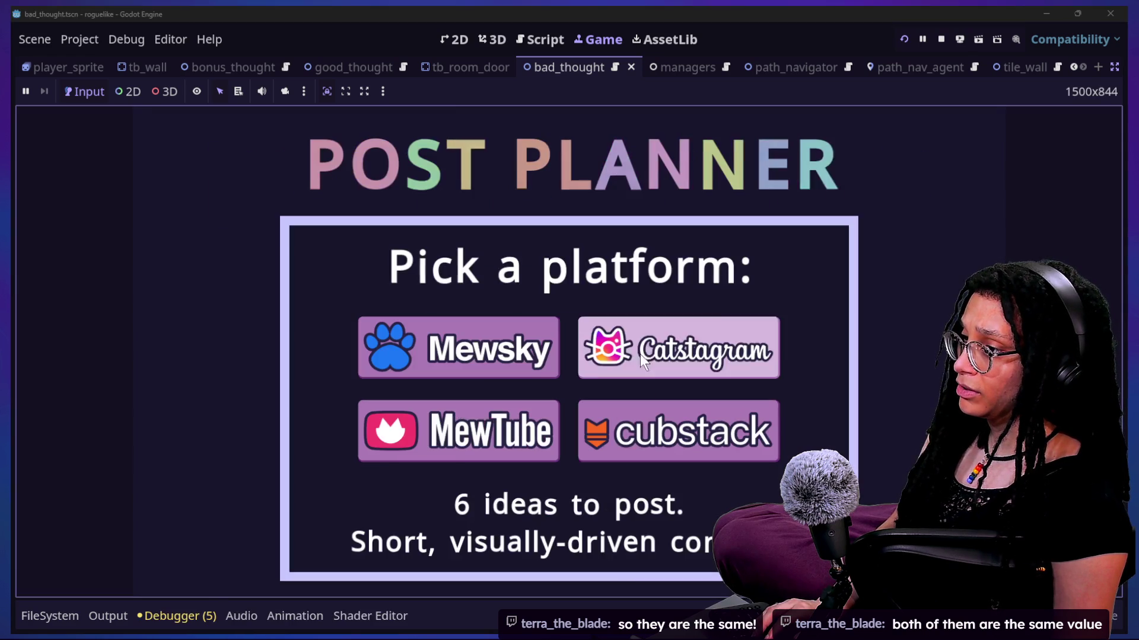
# Step: Restart the running game and start planning on the Catstagram level
pyautogui.click(641, 356)
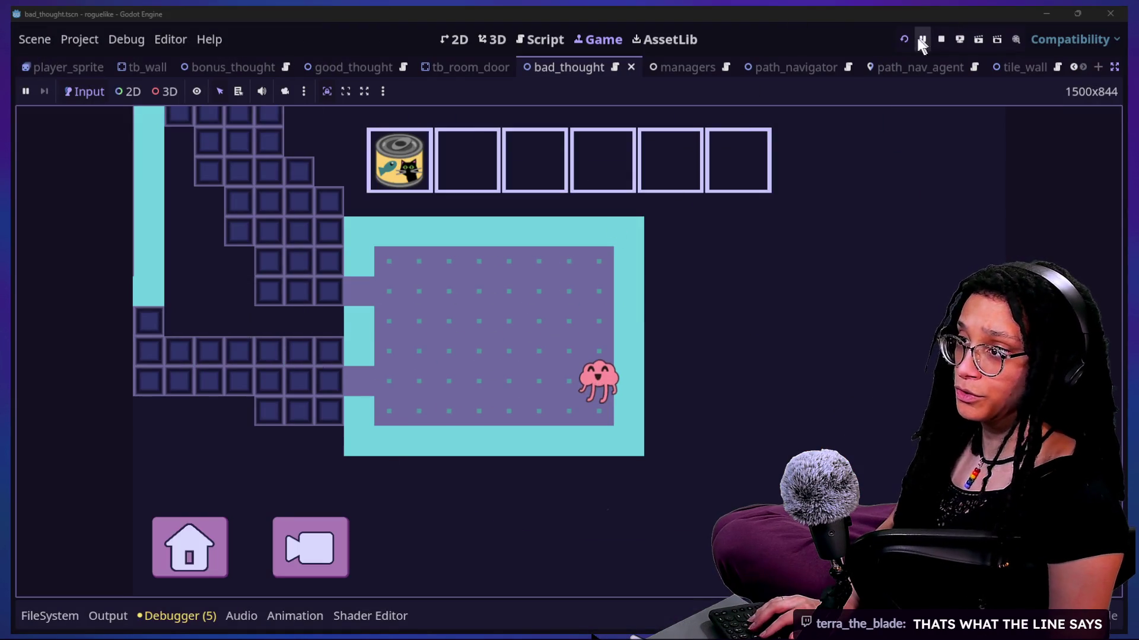
pyautogui.click(903, 39)
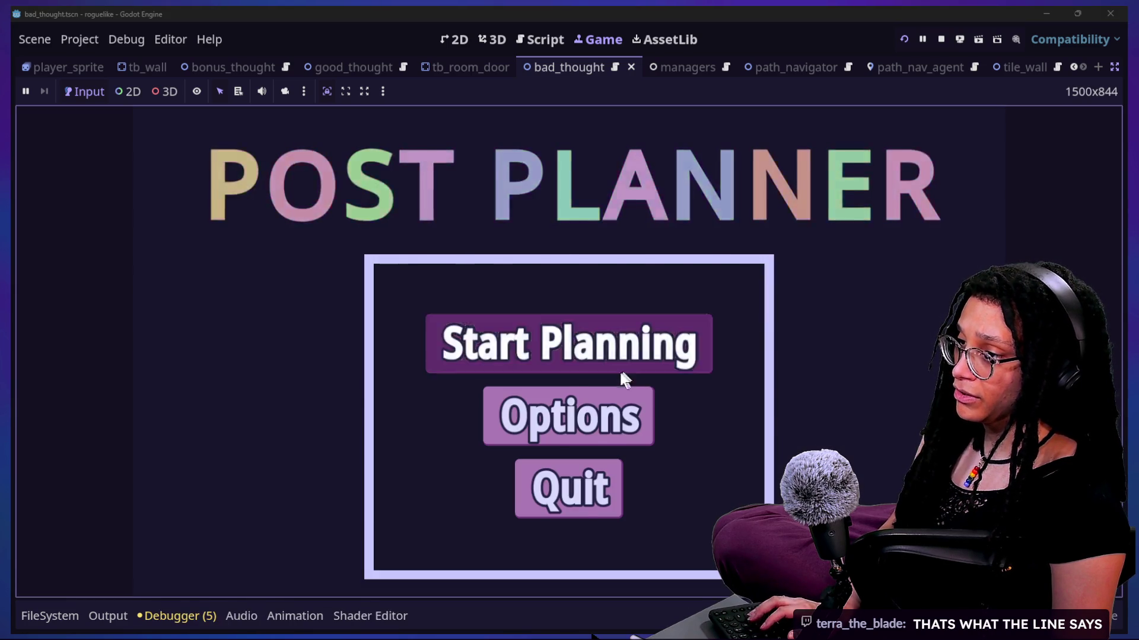
pyautogui.click(623, 375)
pyautogui.click(656, 370)
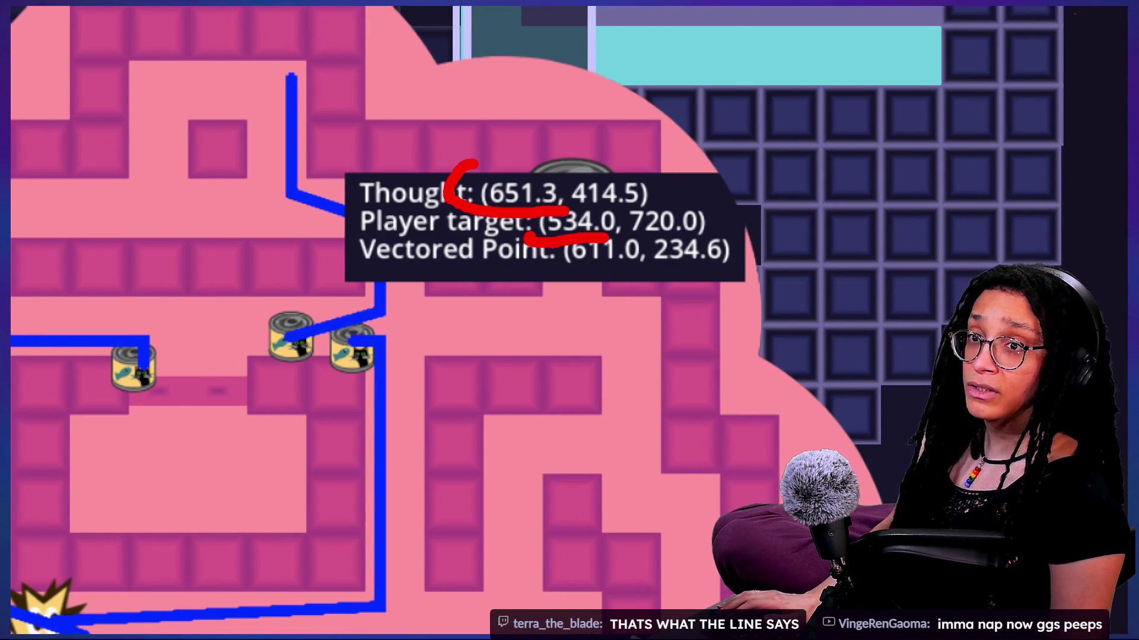
# Step: Inspect the debug tooltip showing Thought (651.3, 414.5) and Vectored Point (611.0, 234.6), then stop the game
pyautogui.press('Escape')
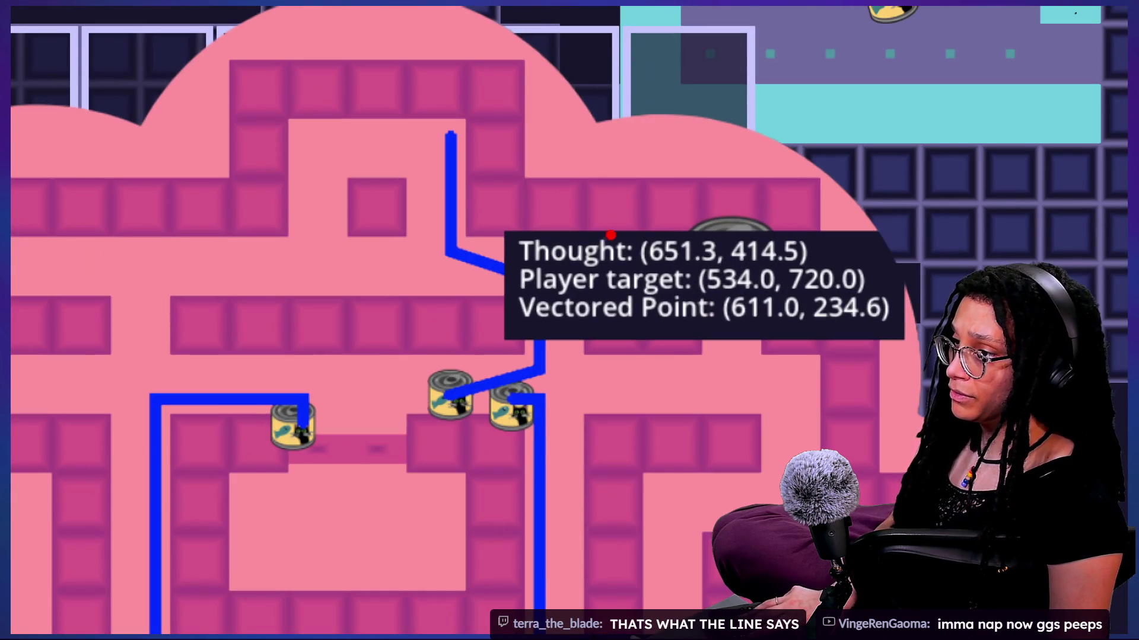
pyautogui.moveTo(900, 252); pyautogui.dragTo(842, 252)
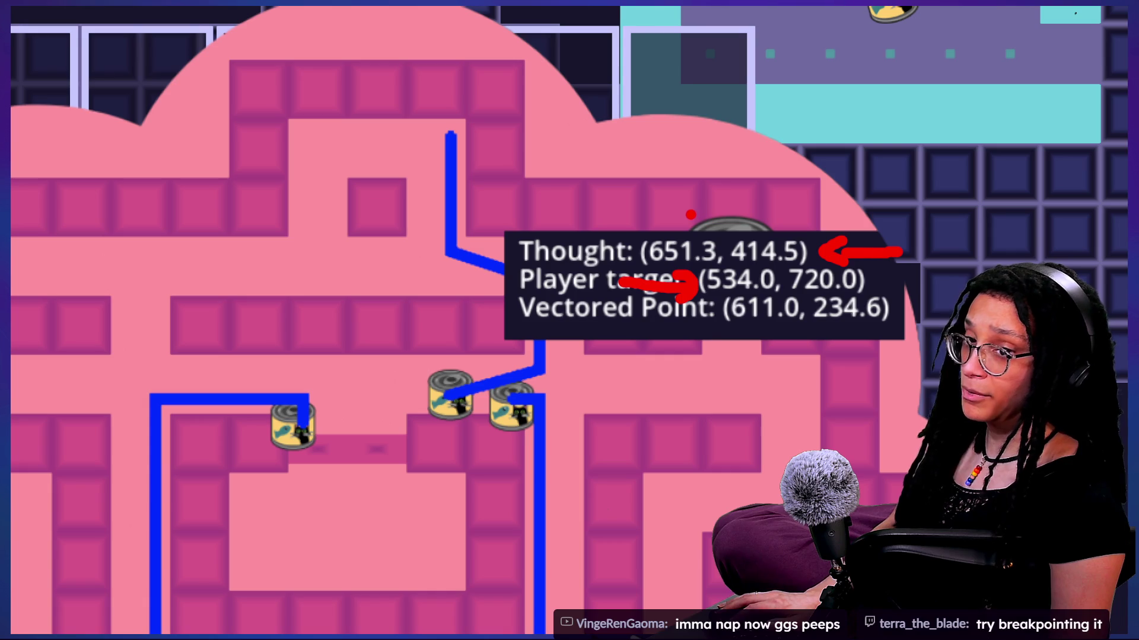
pyautogui.rightClick(564, 256)
pyautogui.rightClick(852, 191)
pyautogui.click(942, 37)
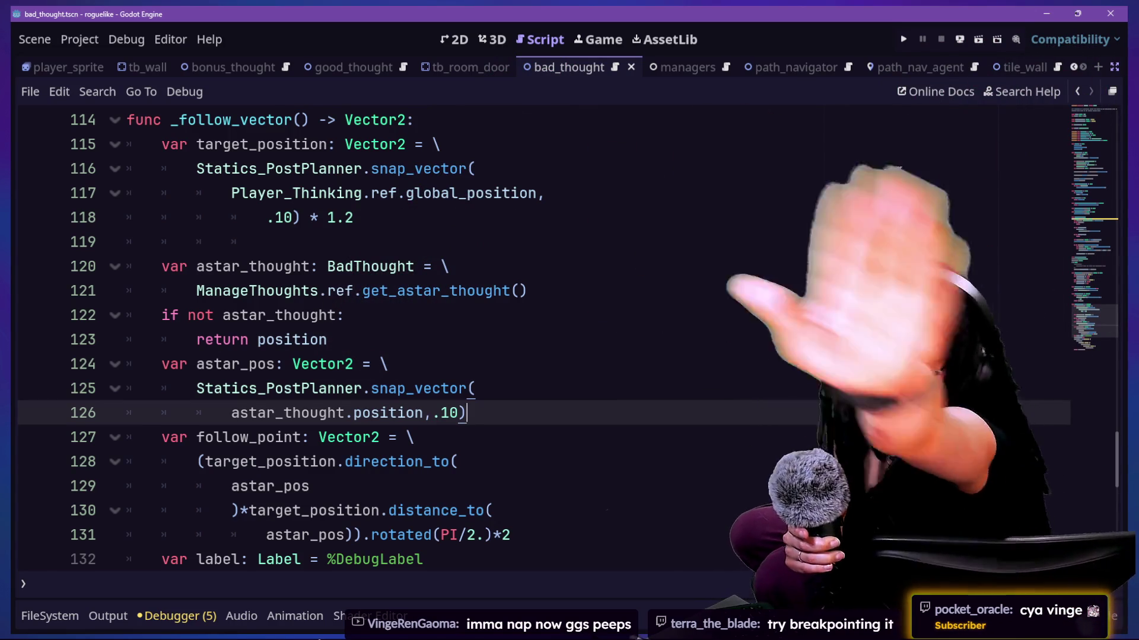
# Step: Put the caret at the end of line 118, then switch to the Claude chat about Inky's targeting
pyautogui.click(690, 209)
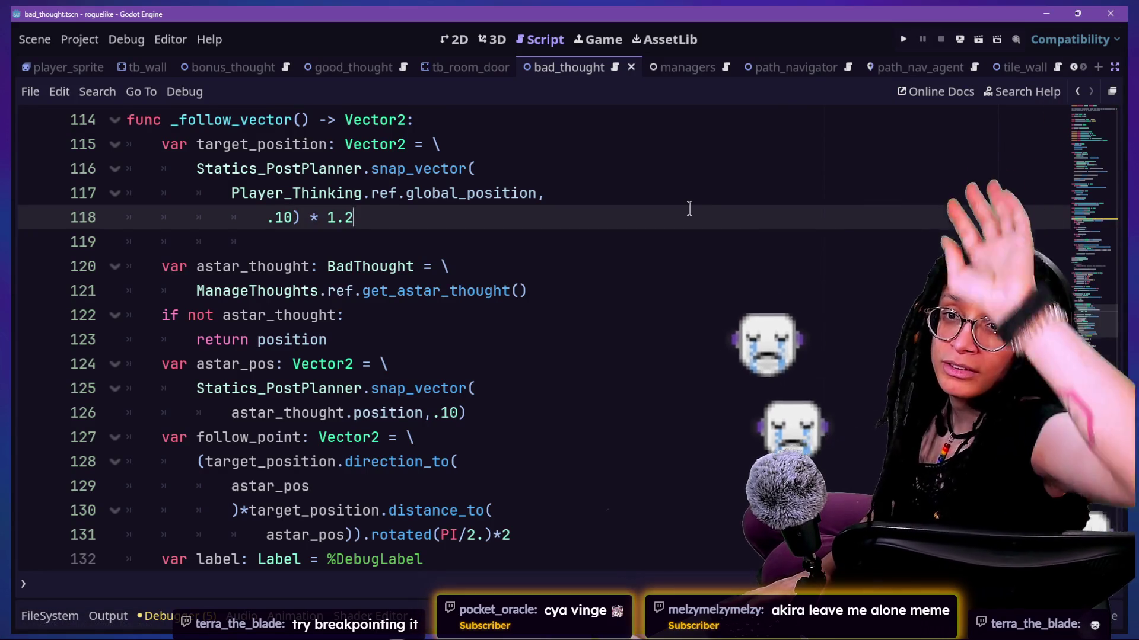
pyautogui.hotkey('alt', 'Tab')
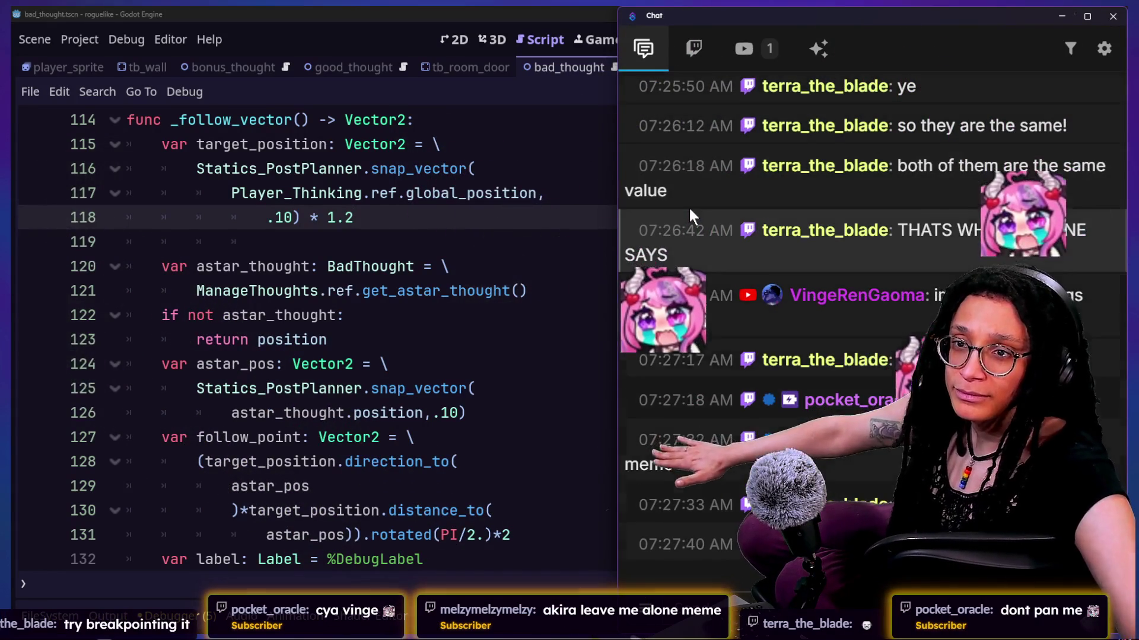
pyautogui.hotkey('alt', 'Tab')
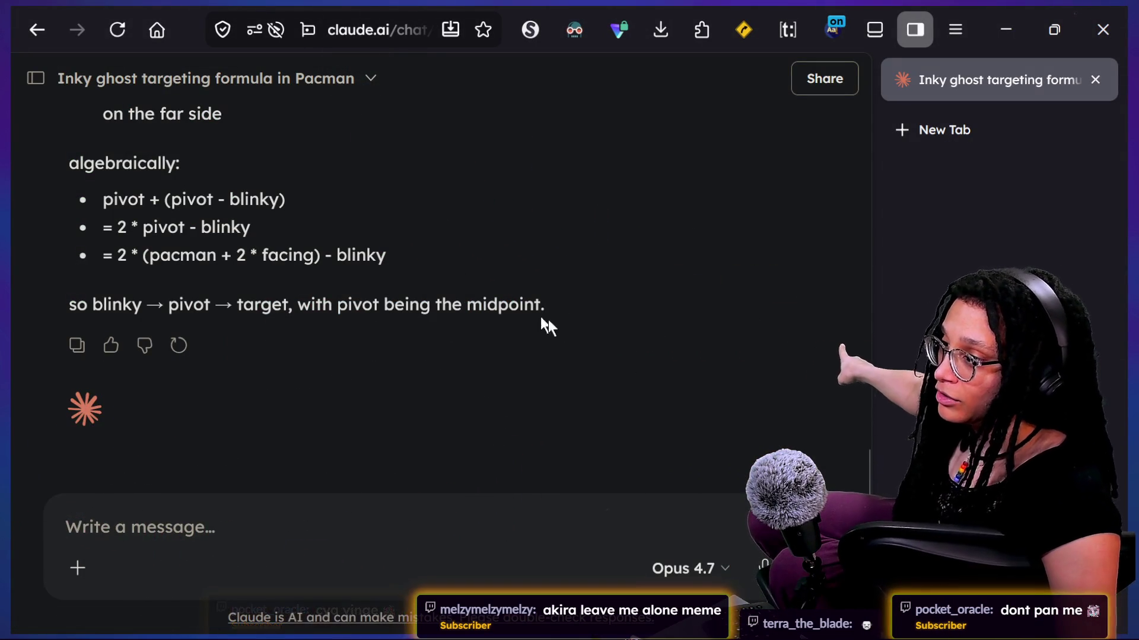
# Step: Check the script in the Godot editor and flip between windows back to the Claude chat
pyautogui.moveTo(522, 304); pyautogui.dragTo(545, 304)
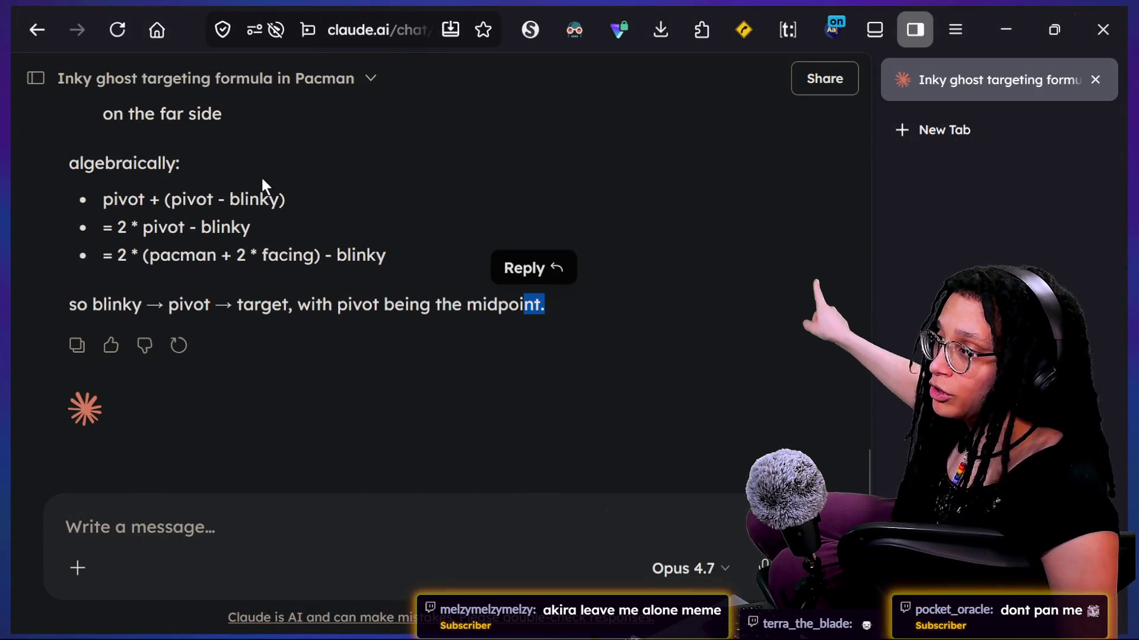
pyautogui.click(395, 532)
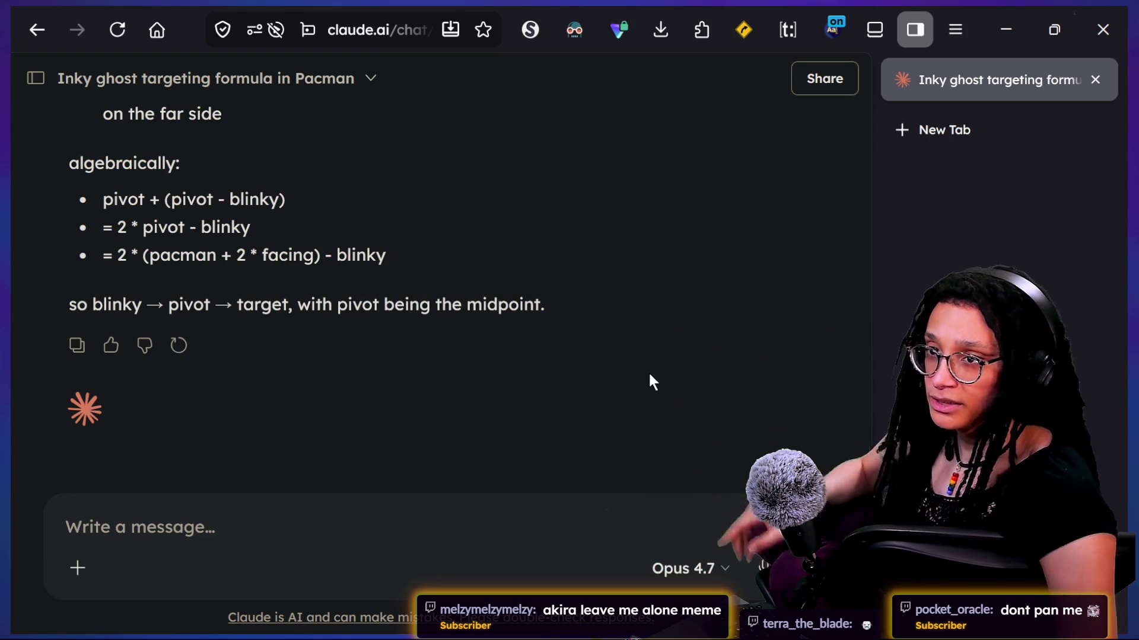
pyautogui.hotkey('alt', 'Tab')
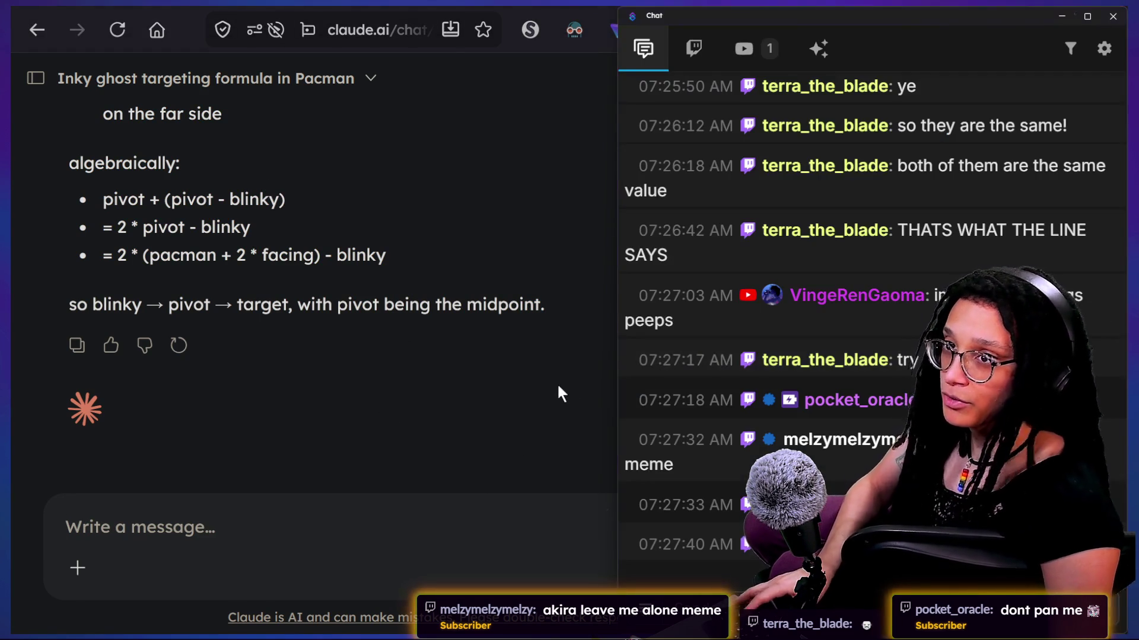
pyautogui.hotkey('alt', 'Tab')
pyautogui.click(305, 463)
pyautogui.hotkey('ctrl', 'a')
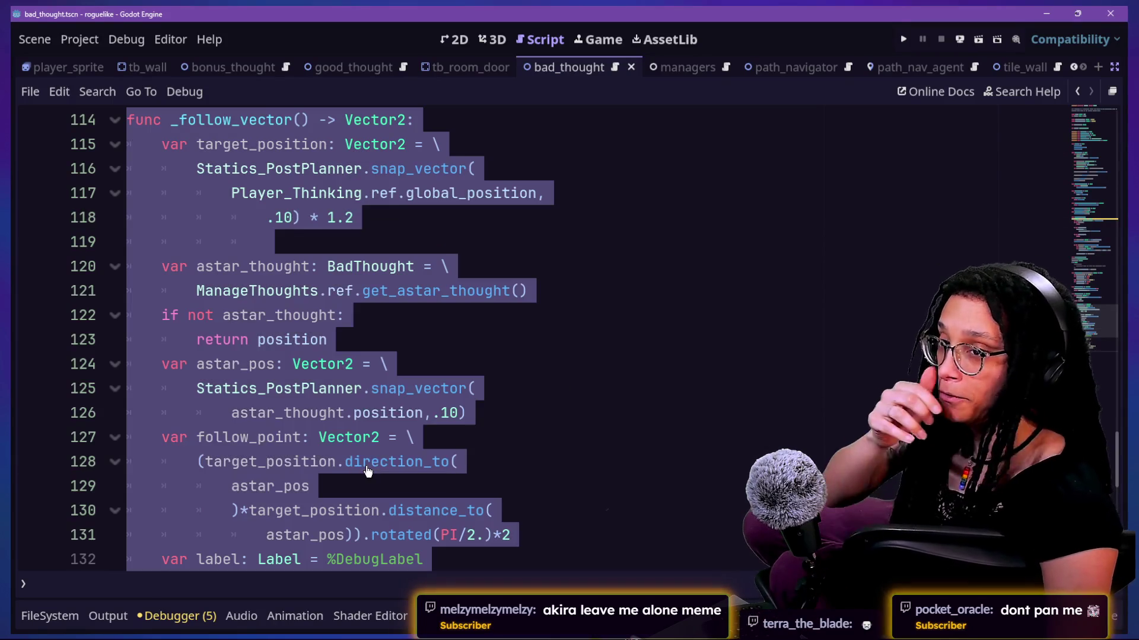
pyautogui.click(606, 533)
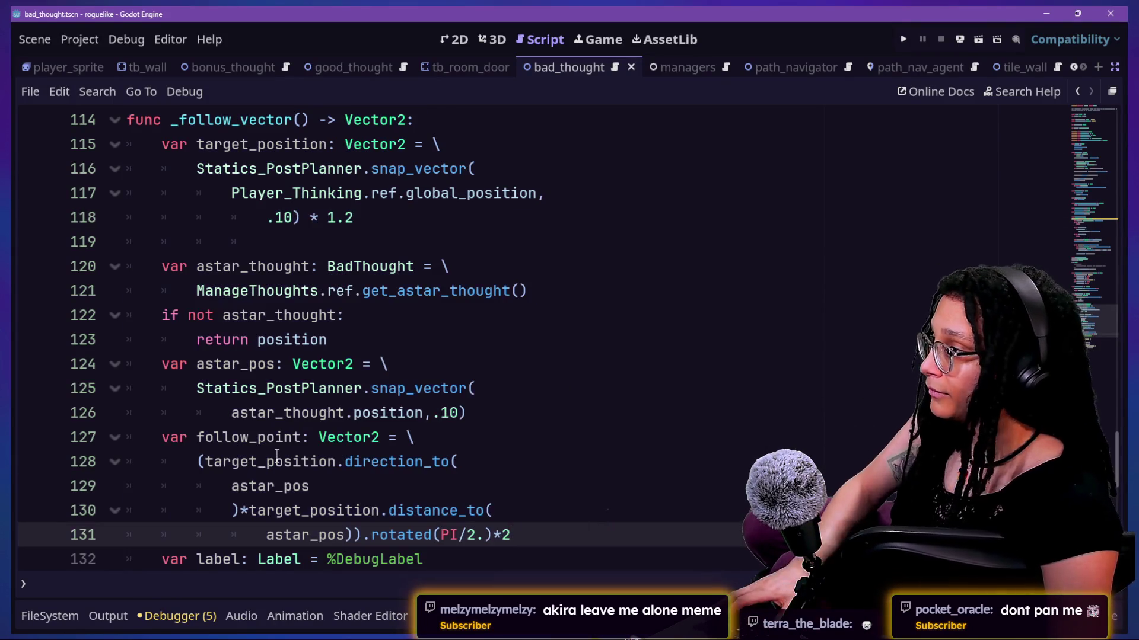
pyautogui.hotkey('alt', 'Tab')
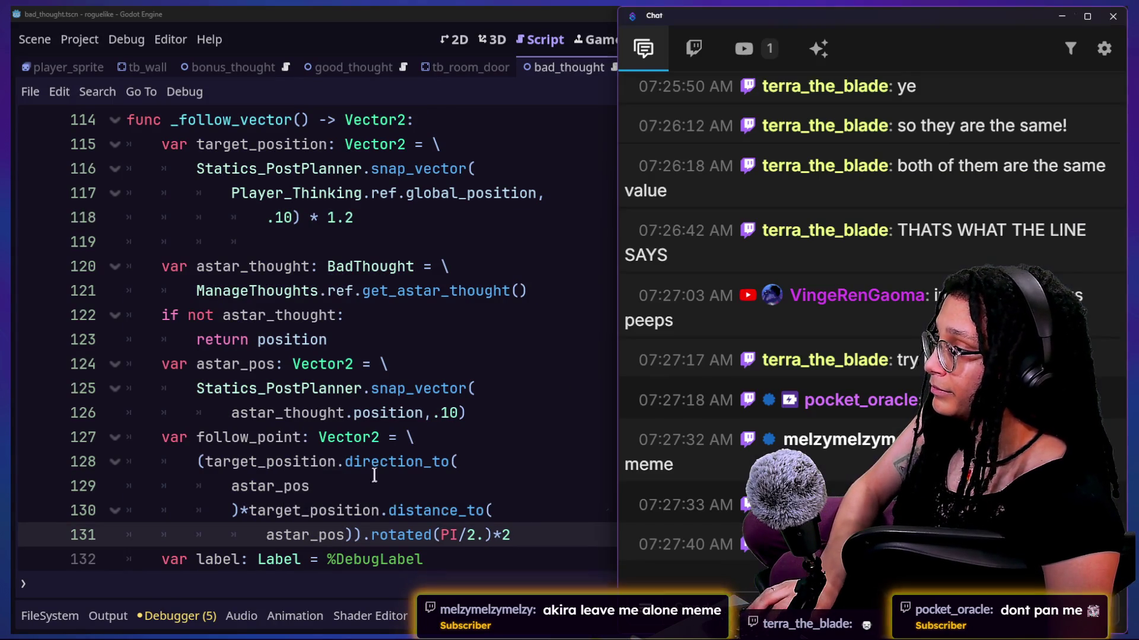
pyautogui.hotkey('alt', 'Tab')
pyautogui.hotkey('alt', 'Tab')
pyautogui.hotkey('alt', 'Tab')
pyautogui.hotkey('alt', 'Tab')
pyautogui.hotkey('alt', 'Tab')
pyautogui.scroll(-3, 413, 456)
pyautogui.scroll(3, 414, 457)
pyautogui.scroll(3, 413, 457)
pyautogui.hotkey('alt', 'Tab')
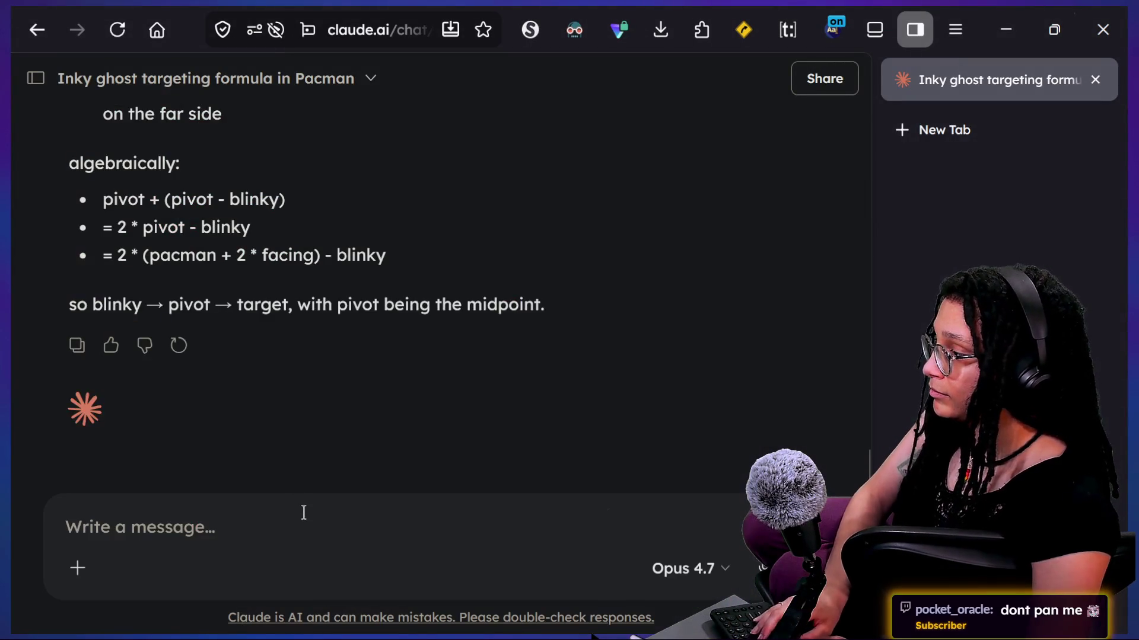
# Step: Type and then clear a draft message, and choose Add files or photos to open the upload dialog
pyautogui.write('gi')
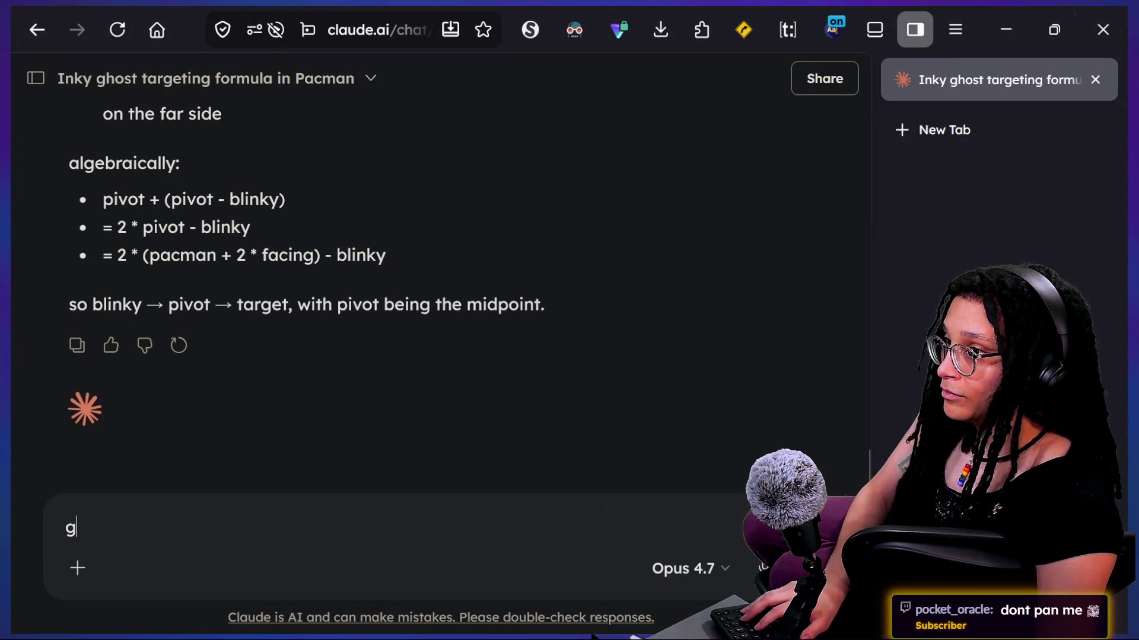
pyautogui.click(36, 78)
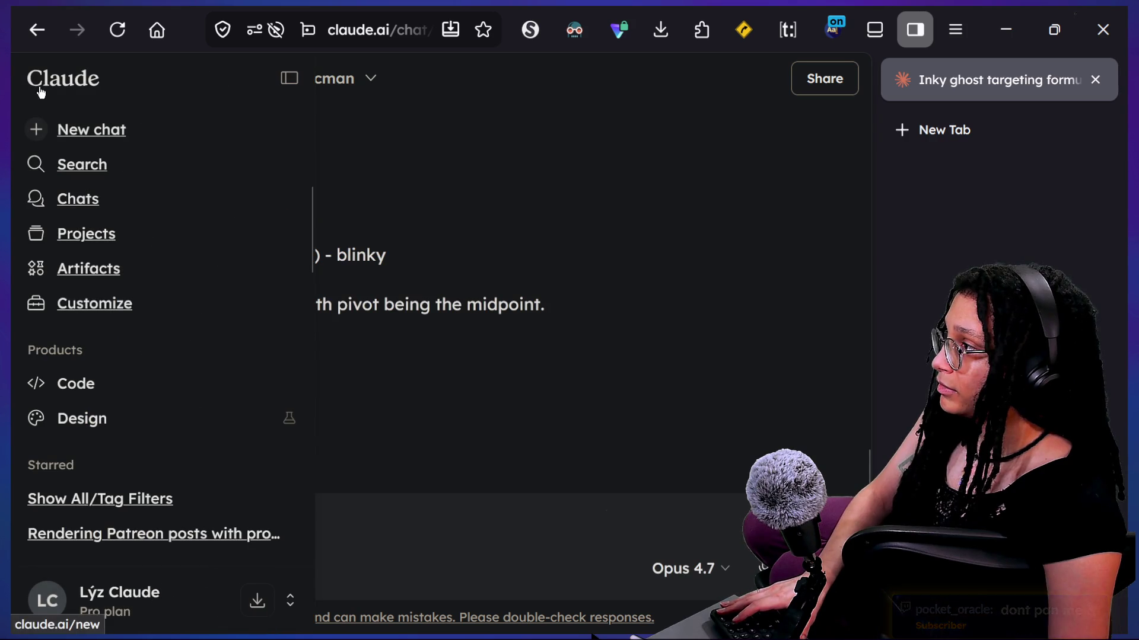
pyautogui.click(330, 106)
pyautogui.write('ive full')
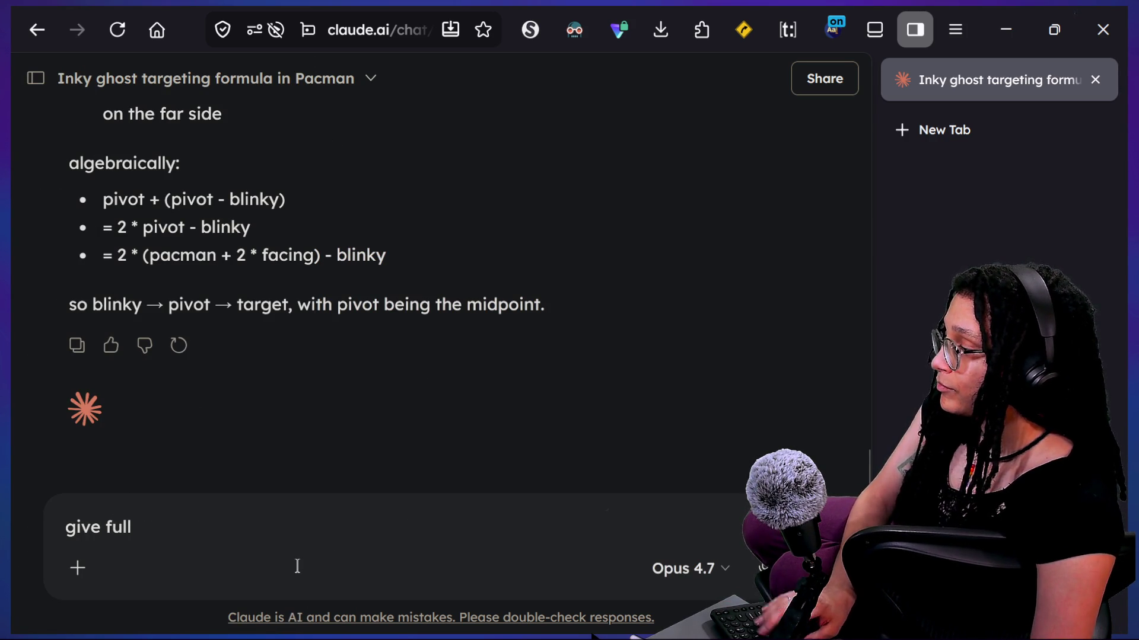
pyautogui.hotkey('ctrl', 'a')
pyautogui.press('BackSpace')
pyautogui.click(78, 568)
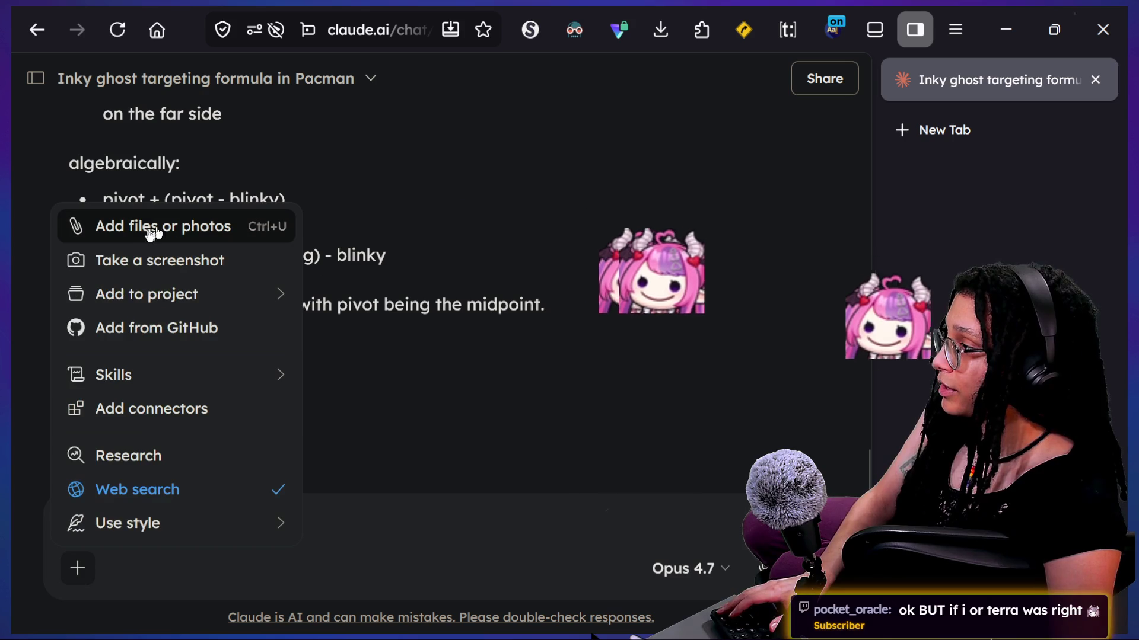
pyautogui.click(158, 231)
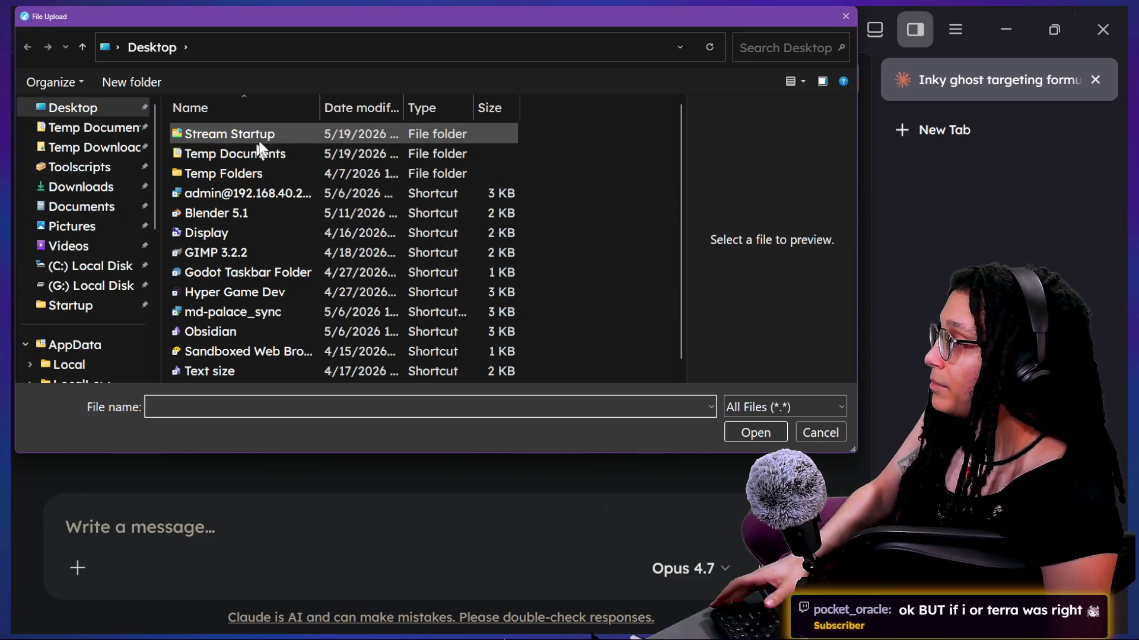
# Step: Browse in the upload dialog to Godot Projects > roguelike > embed_post_planner
pyautogui.scroll(-1, 259, 151)
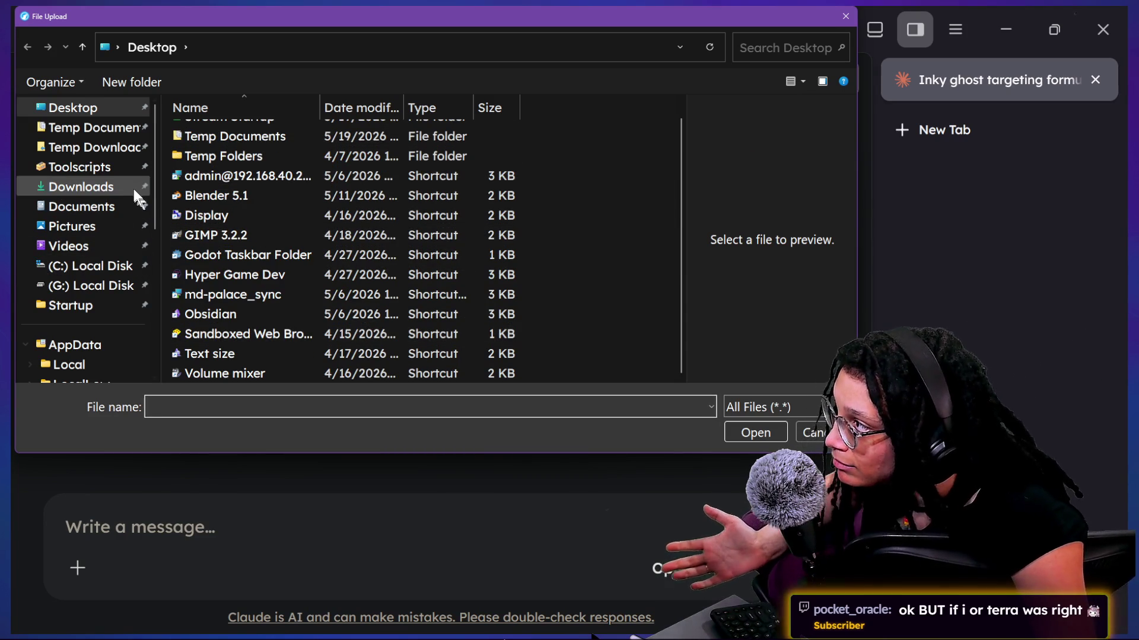
pyautogui.scroll(-2, 106, 305)
pyautogui.scroll(-5, 105, 308)
pyautogui.click(98, 166)
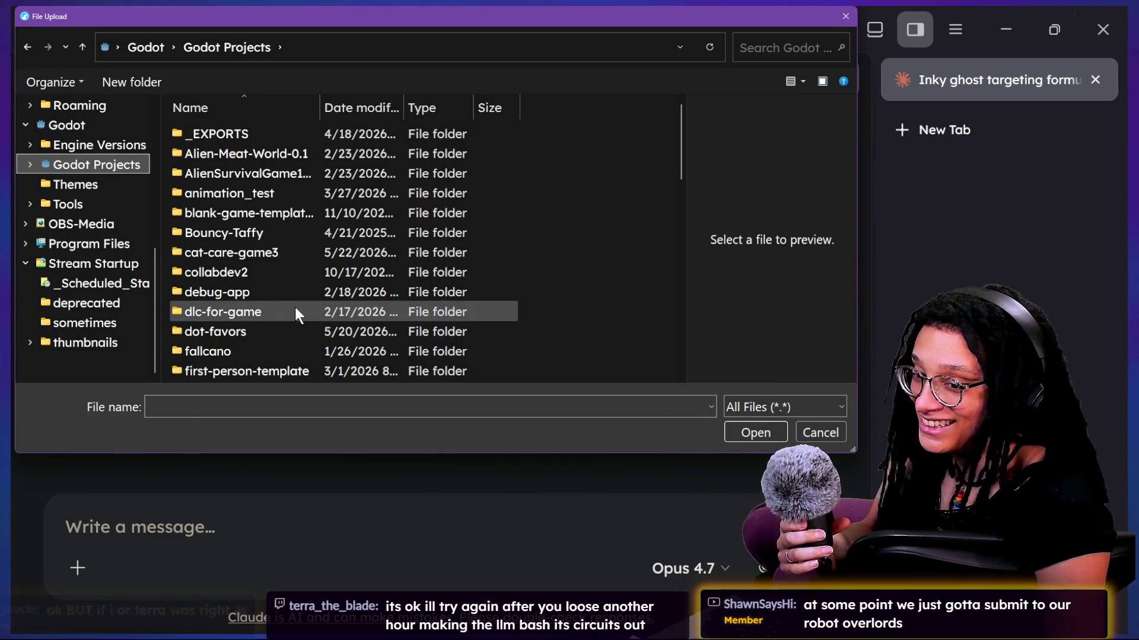
pyautogui.scroll(-2, 294, 307)
pyautogui.scroll(-8, 295, 315)
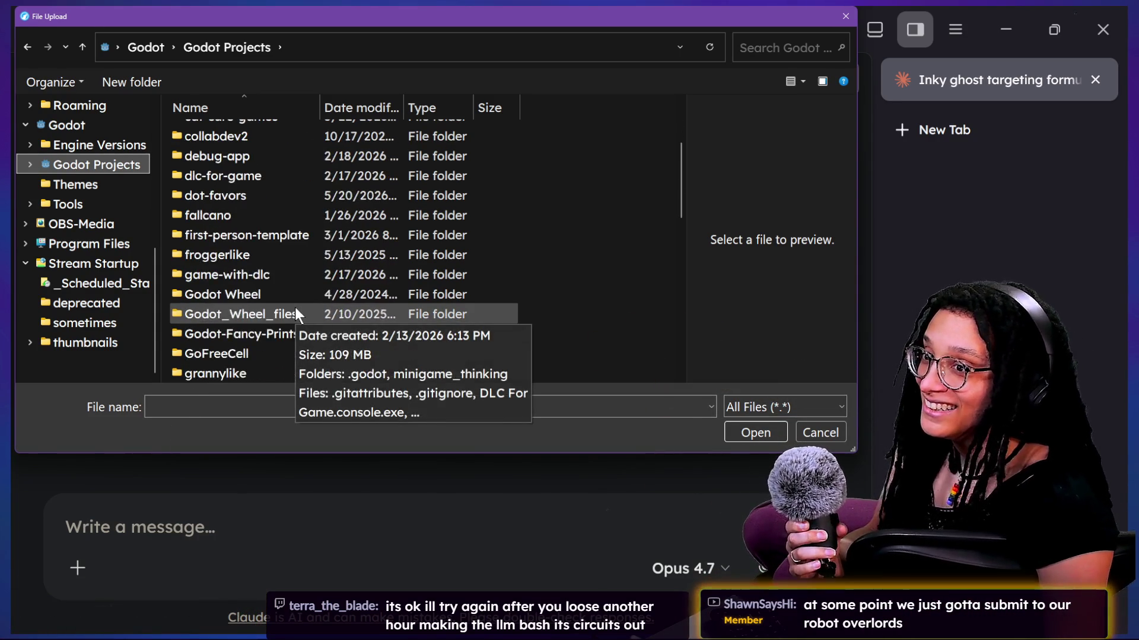
pyautogui.scroll(6, 295, 307)
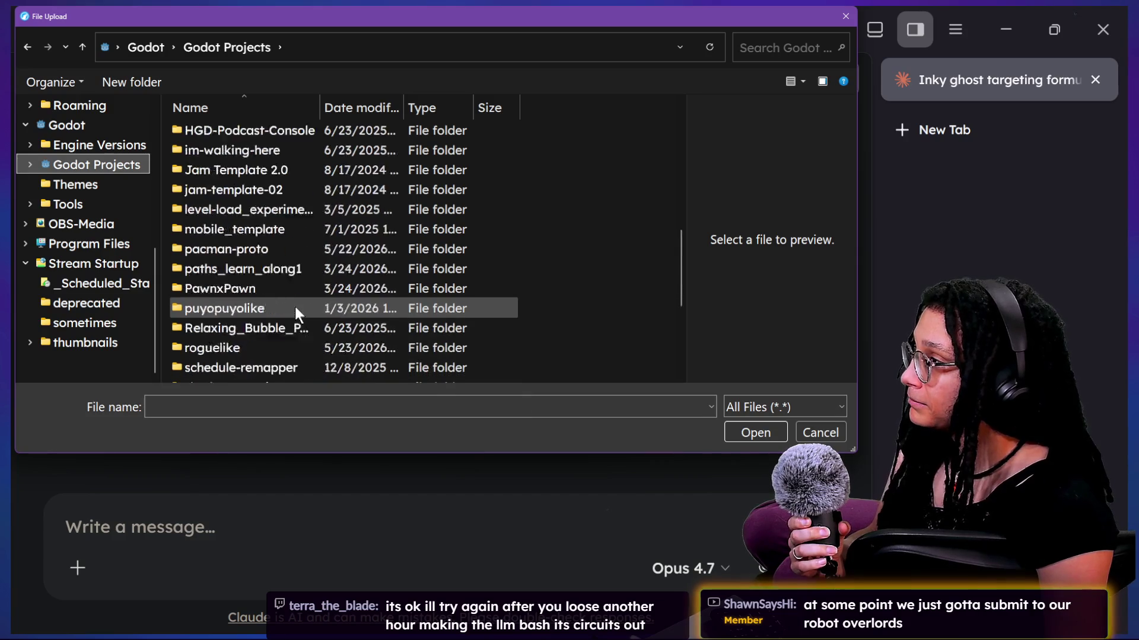
pyautogui.scroll(3, 294, 307)
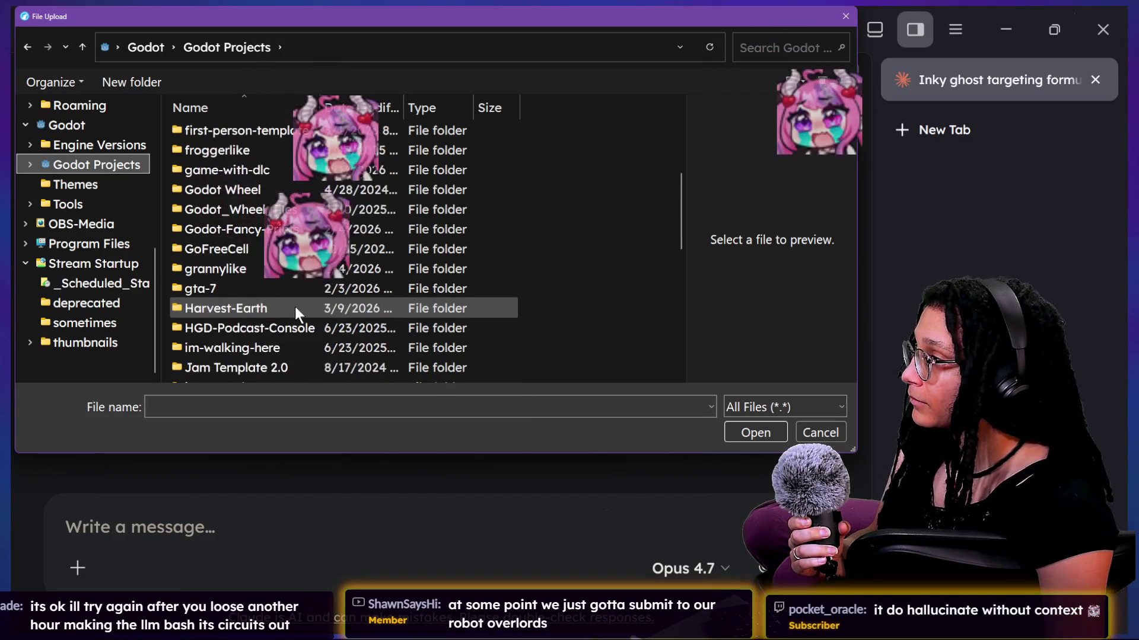
pyautogui.scroll(-1, 294, 307)
pyautogui.scroll(5, 295, 307)
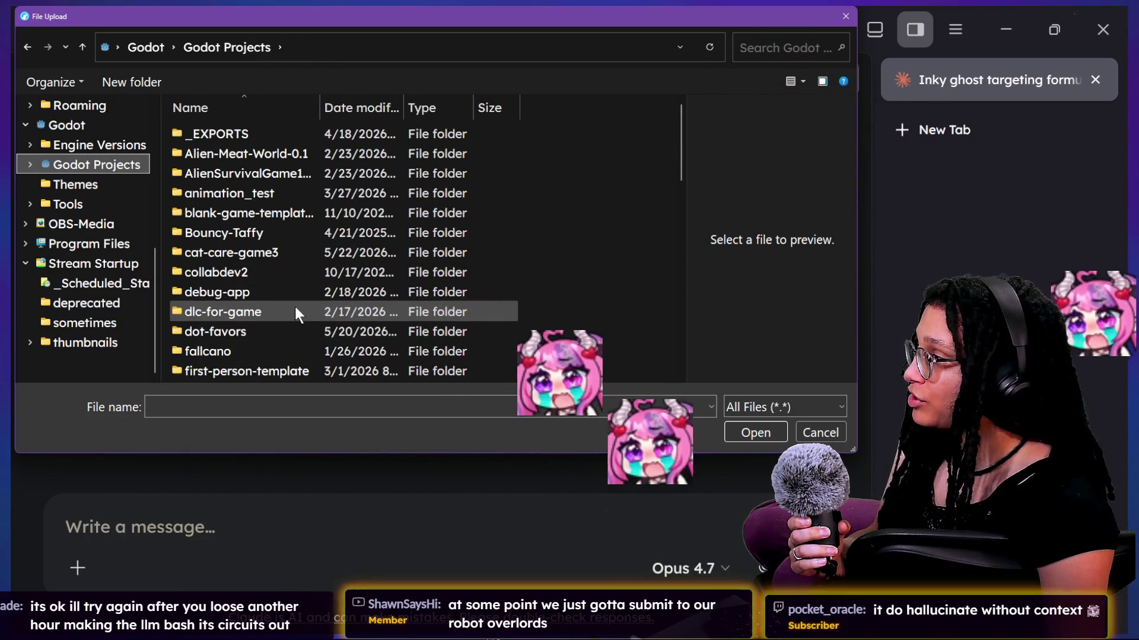
pyautogui.press('r')
pyautogui.press('Down')
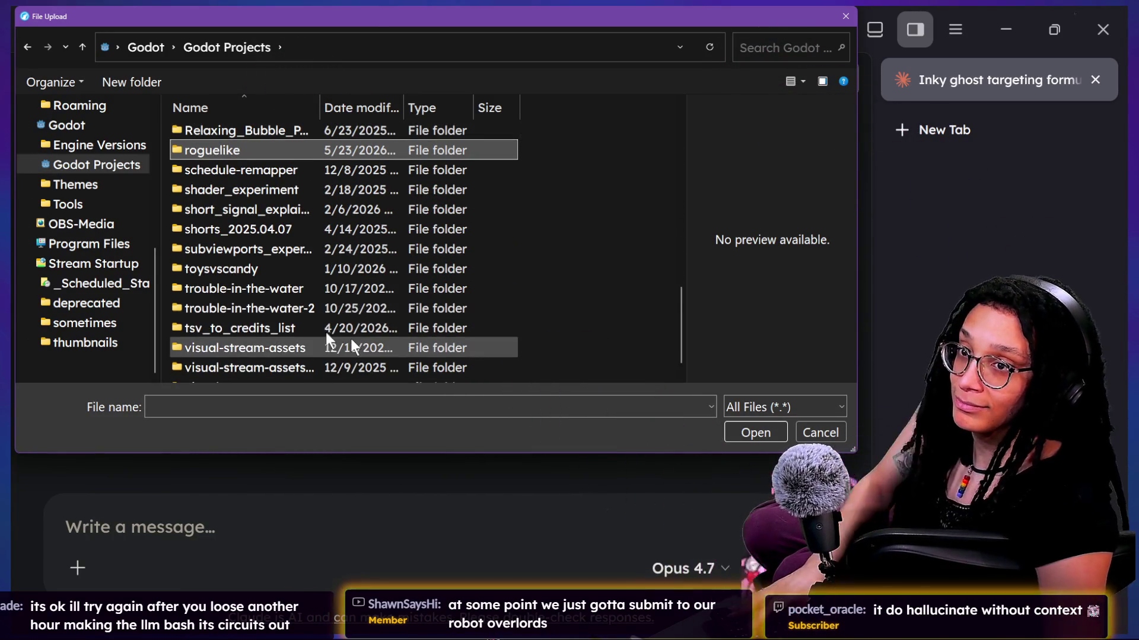
pyautogui.scroll(-1, 350, 339)
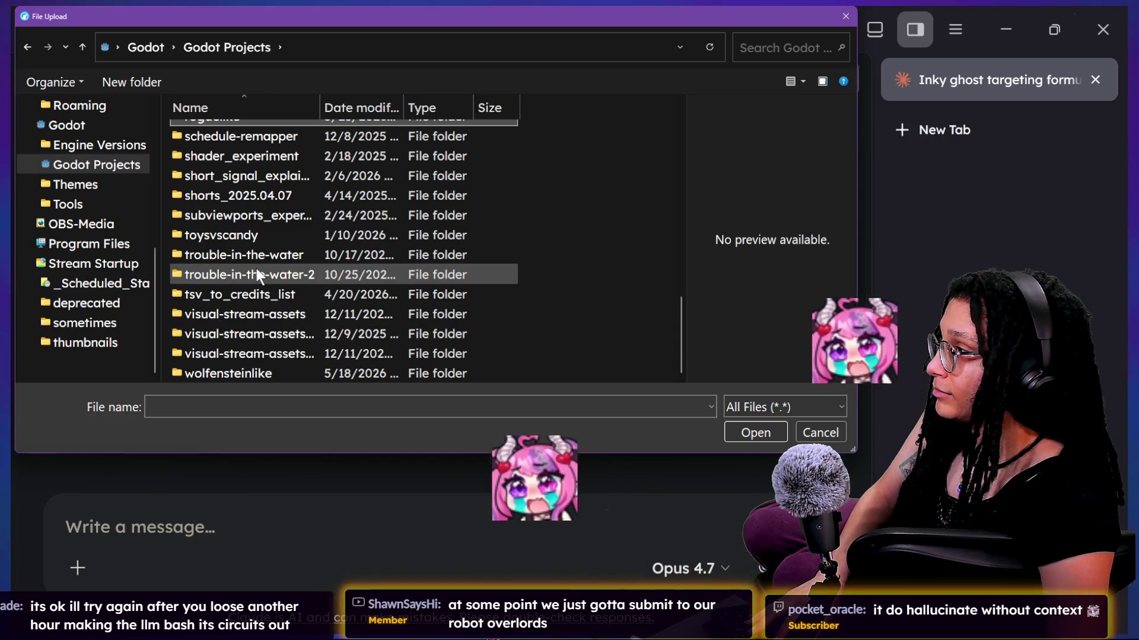
pyautogui.scroll(1, 263, 222)
pyautogui.doubleClick(261, 171)
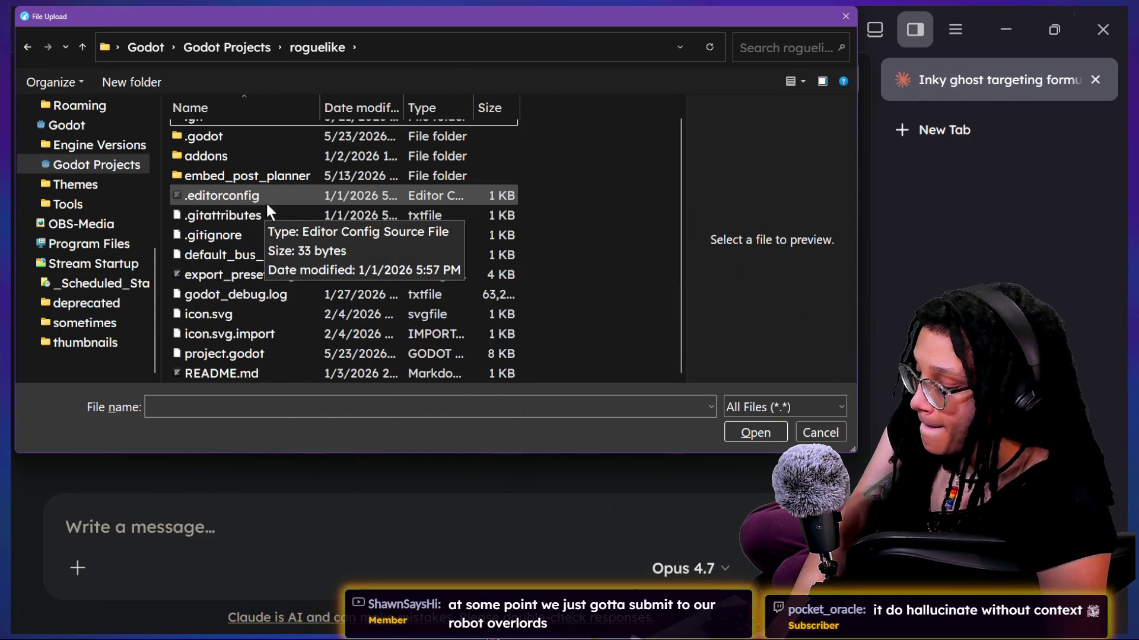
pyautogui.scroll(1, 314, 290)
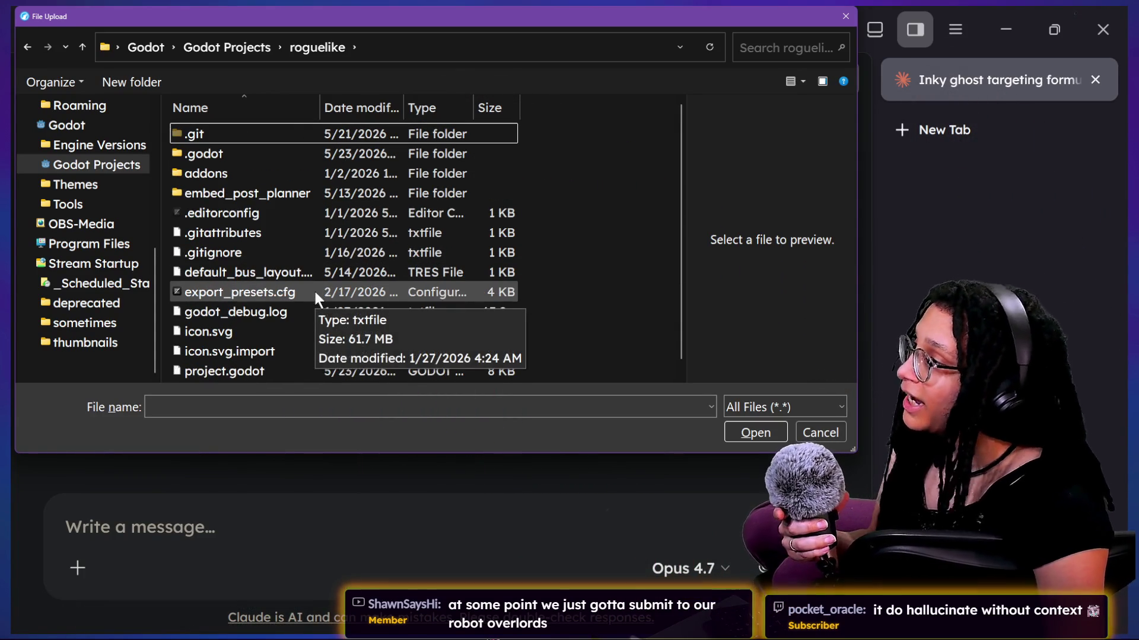
pyautogui.click(277, 195)
pyautogui.doubleClick(276, 195)
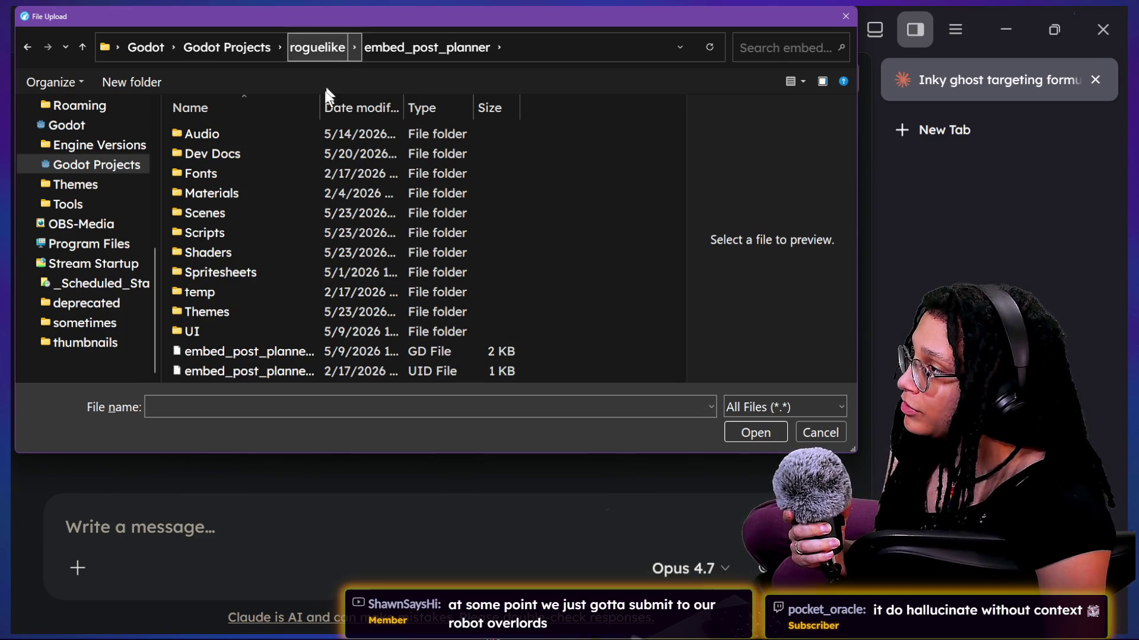
# Step: Open the Scripts folder, locate Abstract_thought.gd and attach it to the Claude message
pyautogui.moveTo(320, 107); pyautogui.dragTo(441, 107)
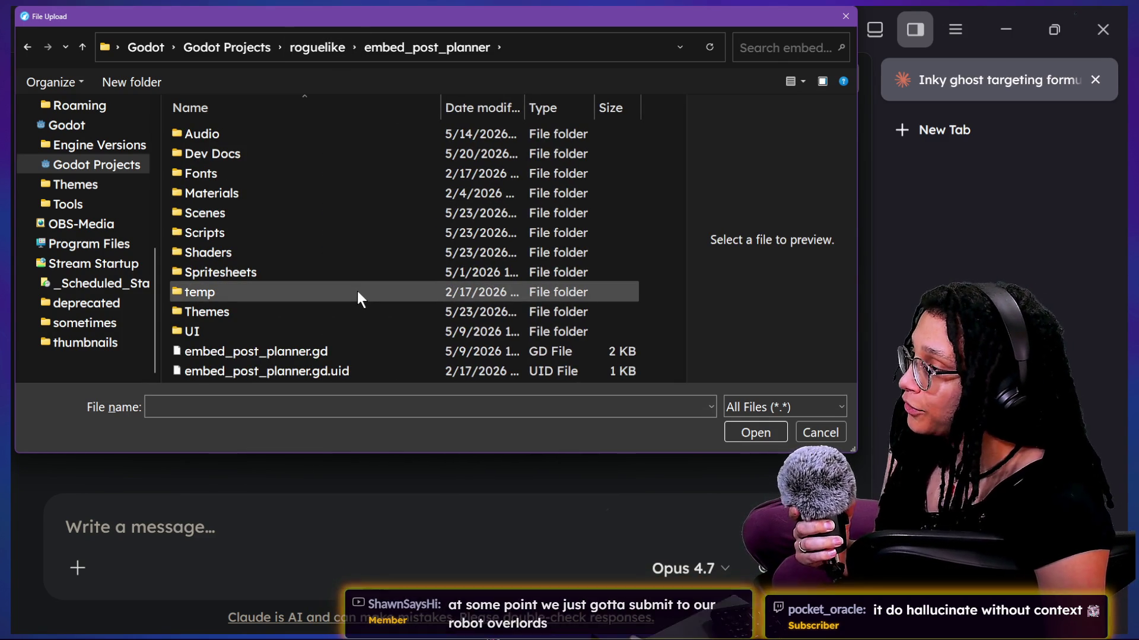
pyautogui.doubleClick(252, 233)
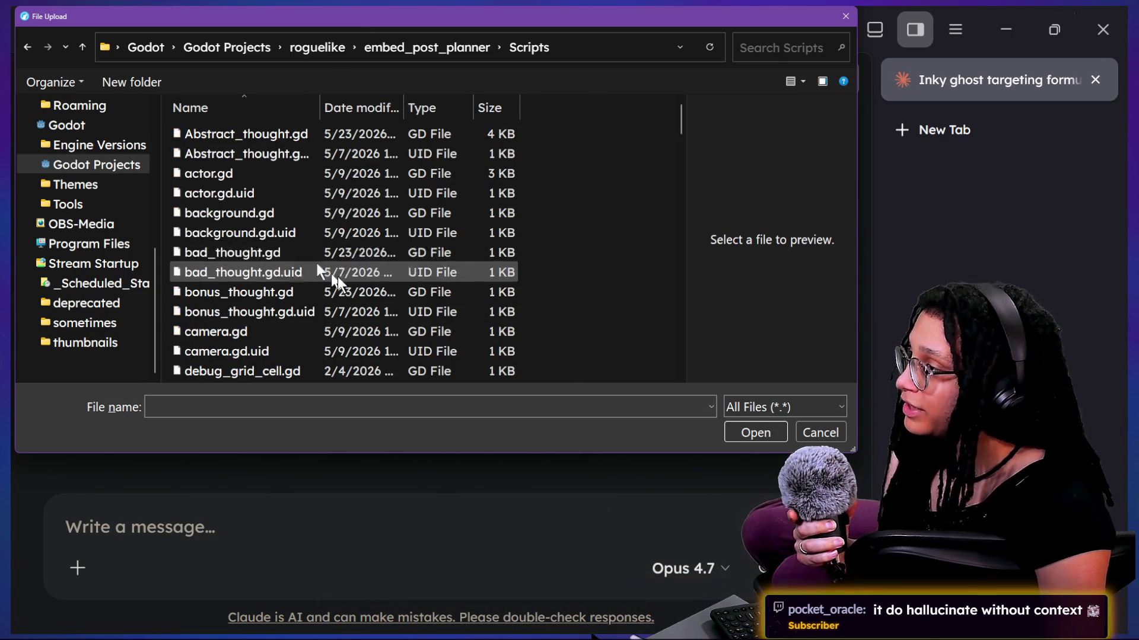
pyautogui.scroll(-3, 350, 289)
pyautogui.scroll(3, 350, 290)
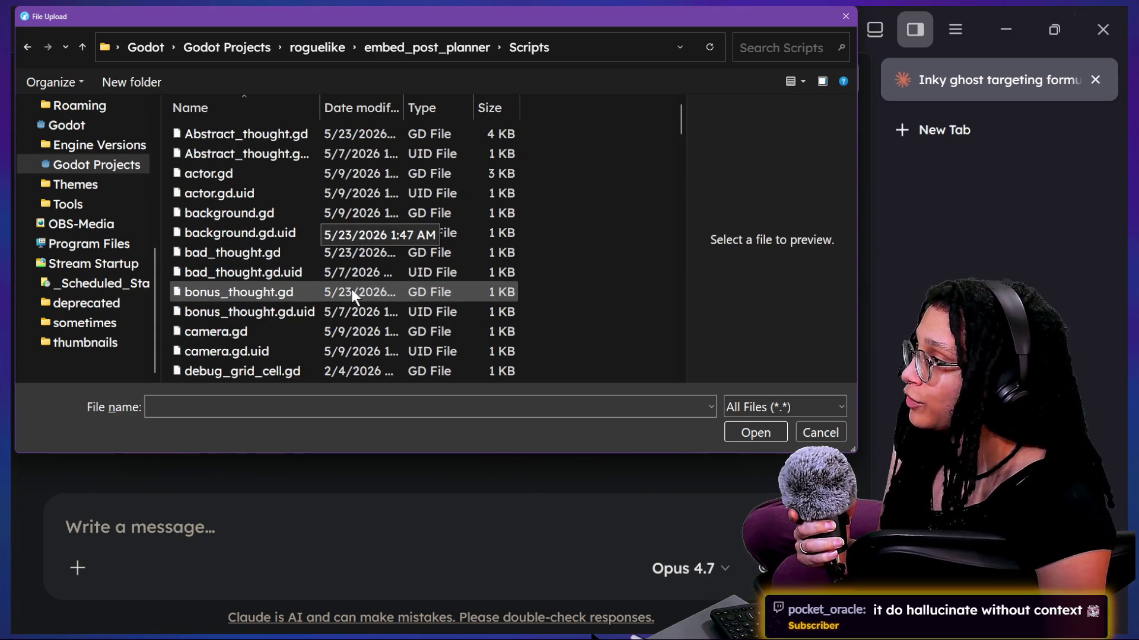
pyautogui.scroll(-12, 385, 284)
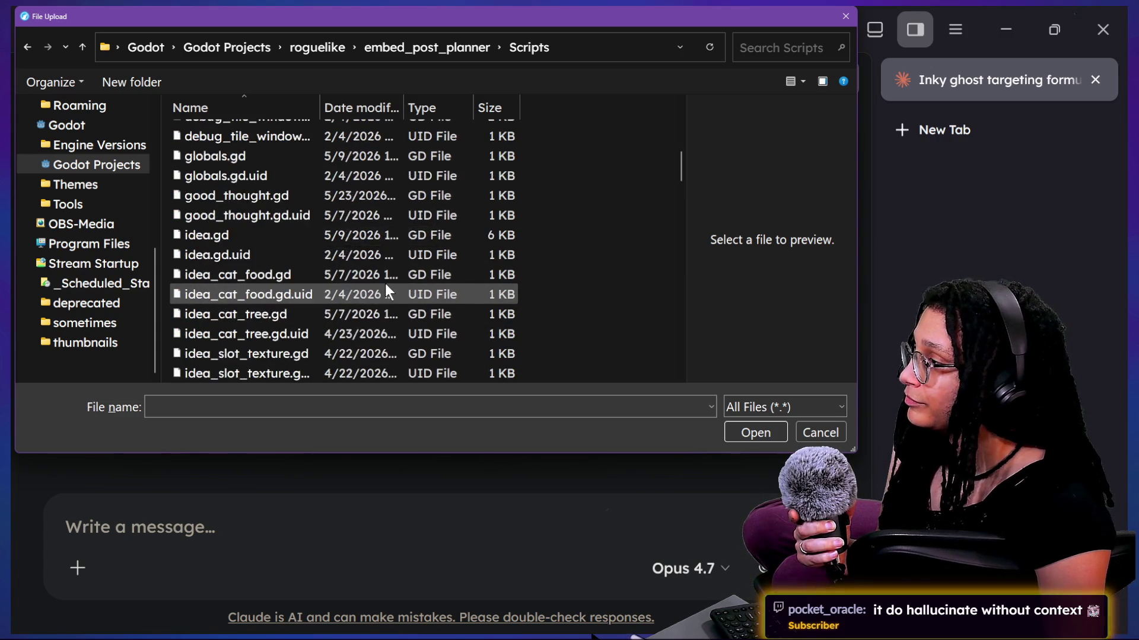
pyautogui.scroll(-1, 386, 283)
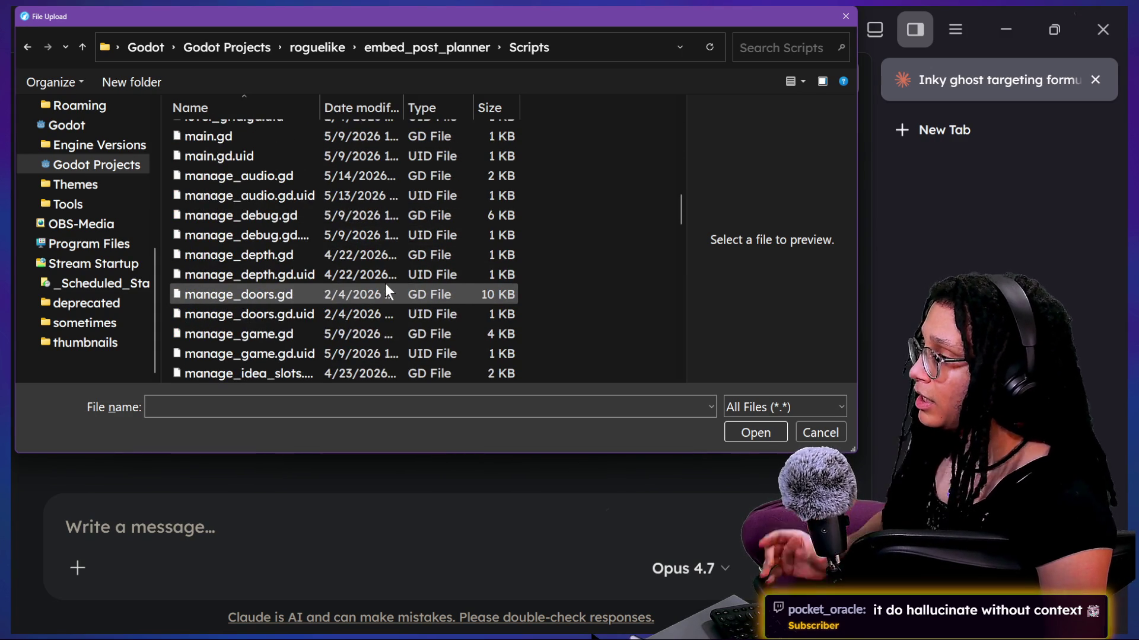
pyautogui.click(405, 287)
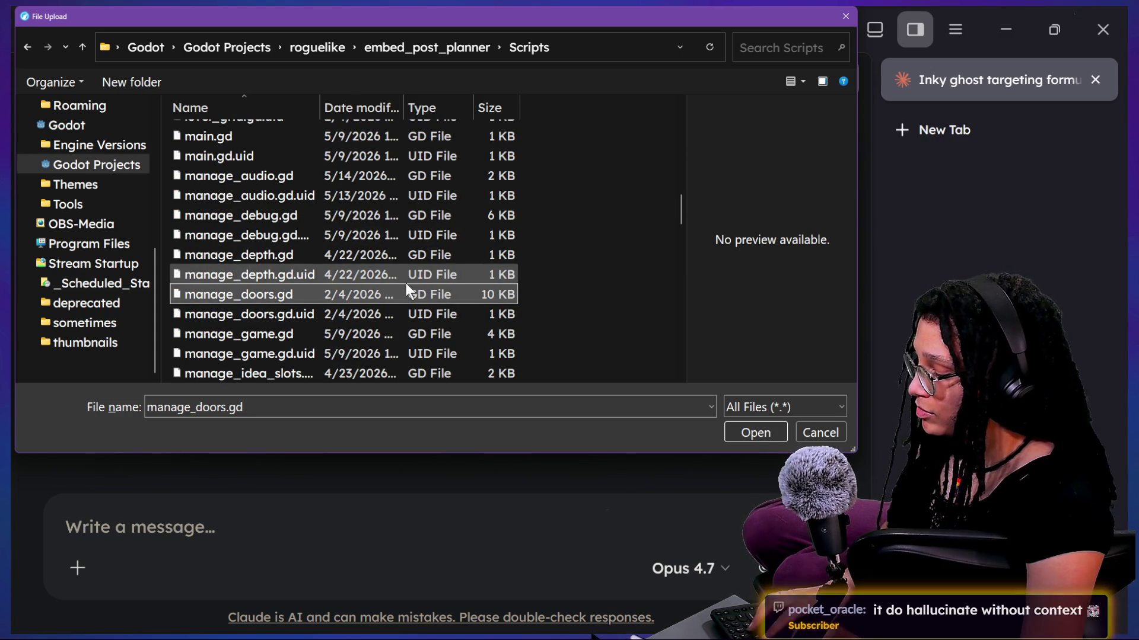
pyautogui.press('t')
pyautogui.press('BackSpace')
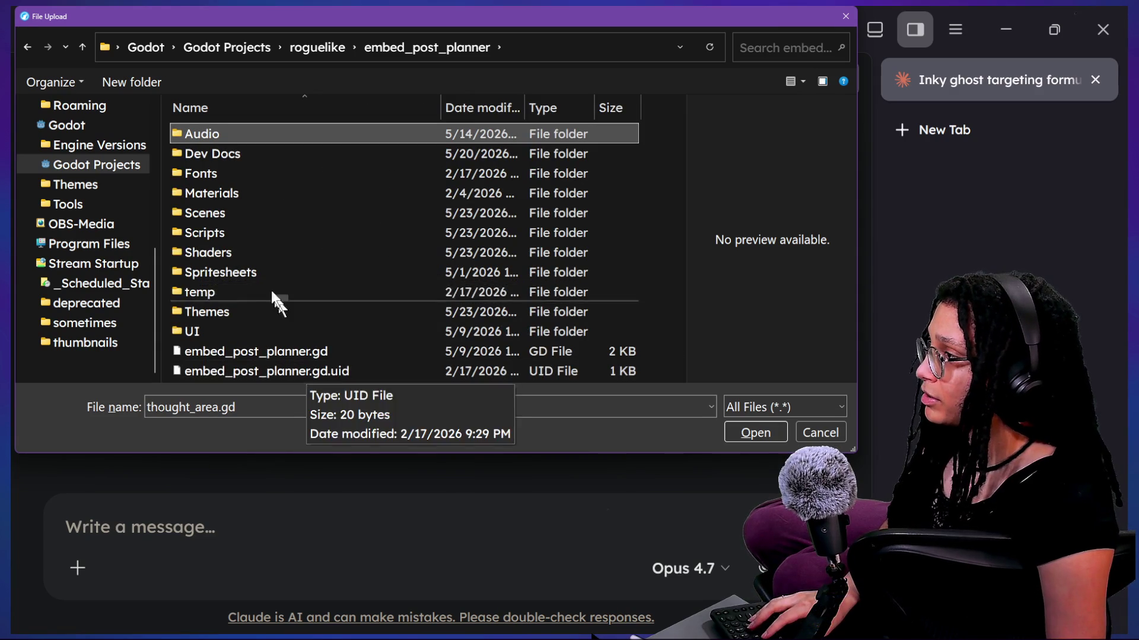
pyautogui.doubleClick(255, 231)
pyautogui.click(377, 160)
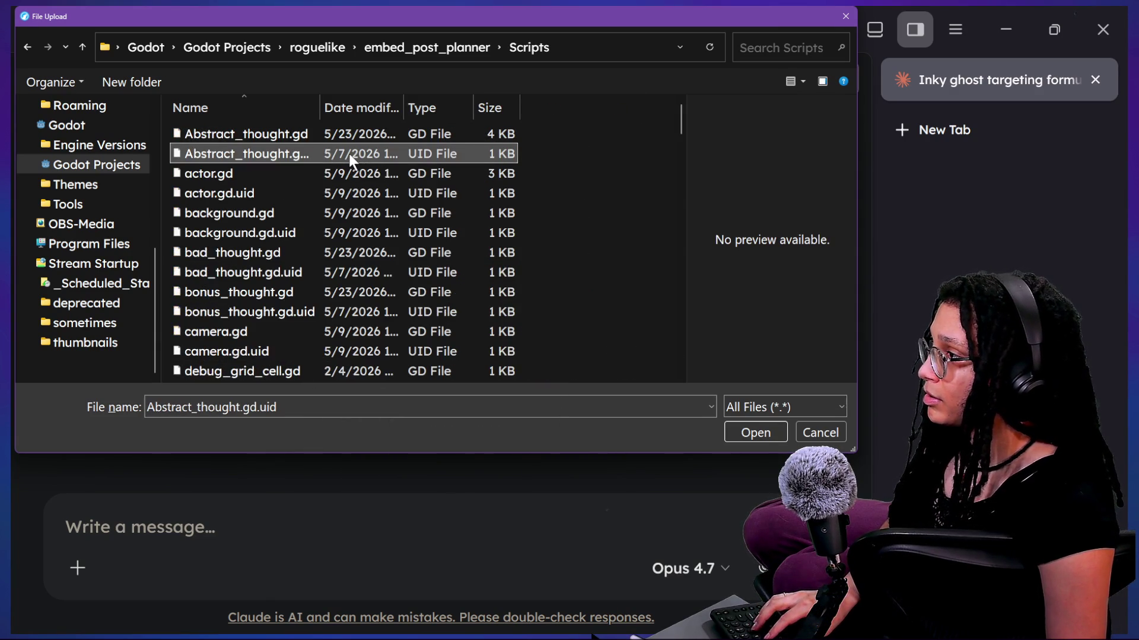
pyautogui.click(315, 138)
pyautogui.click(328, 109)
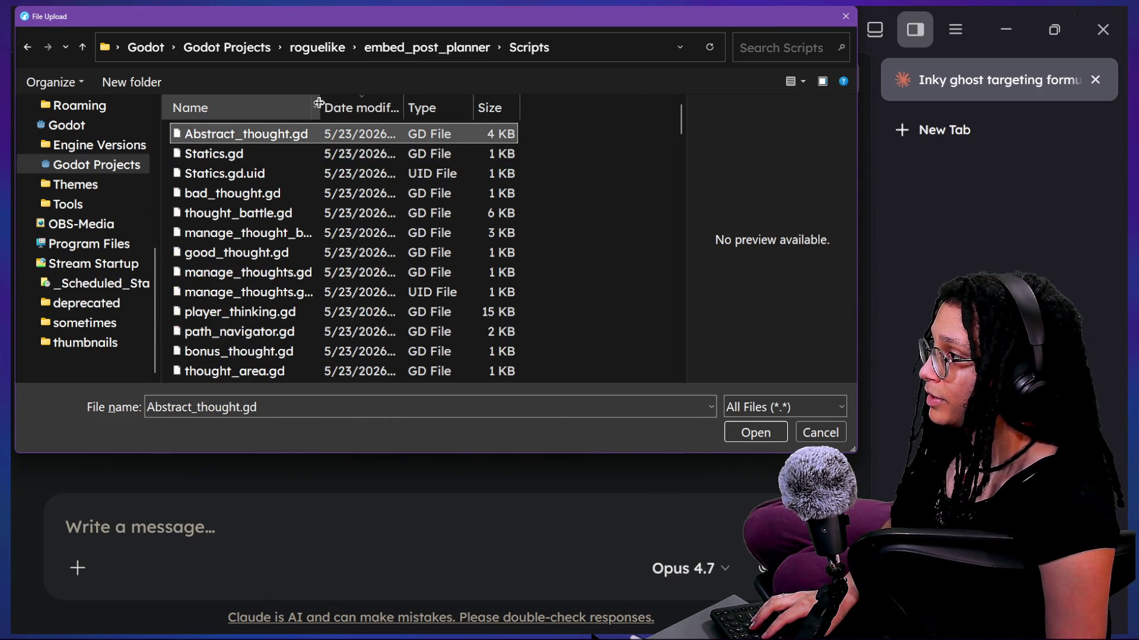
pyautogui.moveTo(319, 108); pyautogui.dragTo(410, 127)
pyautogui.click(383, 107)
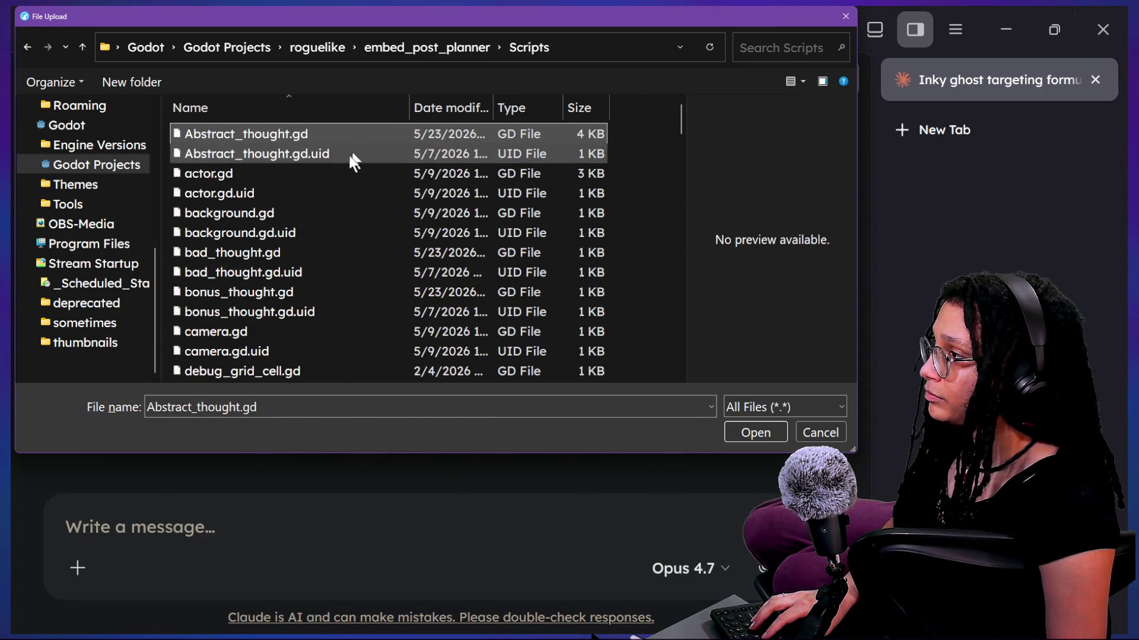
pyautogui.doubleClick(336, 132)
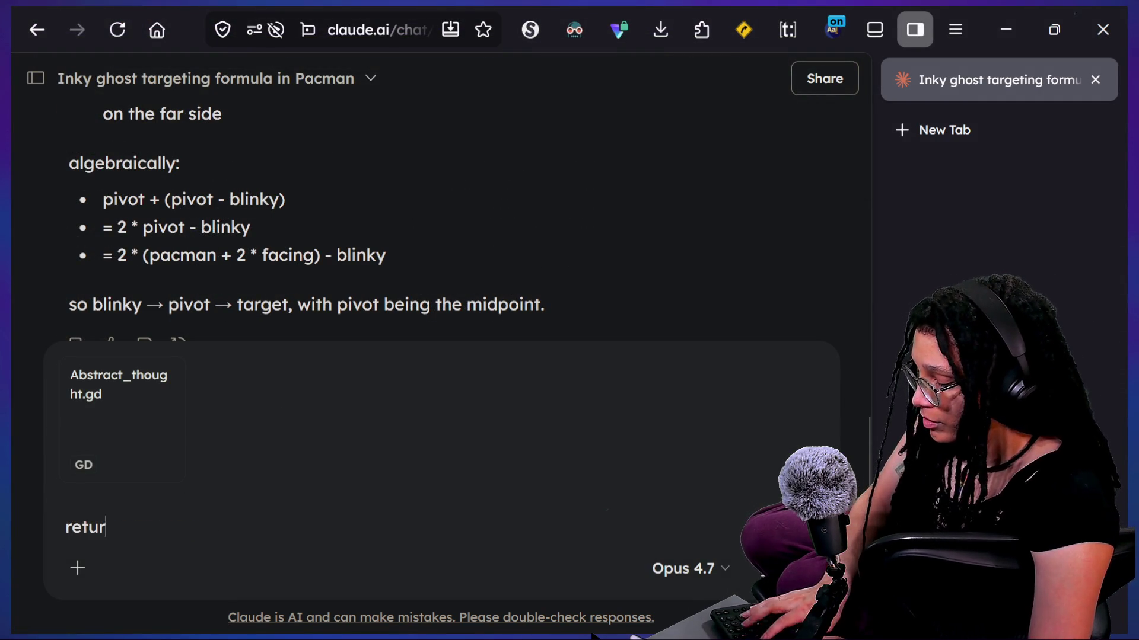
# Step: Glance at the _follow_vector code in Godot, then return to the Claude message box
pyautogui.hotkey('alt', 'Tab')
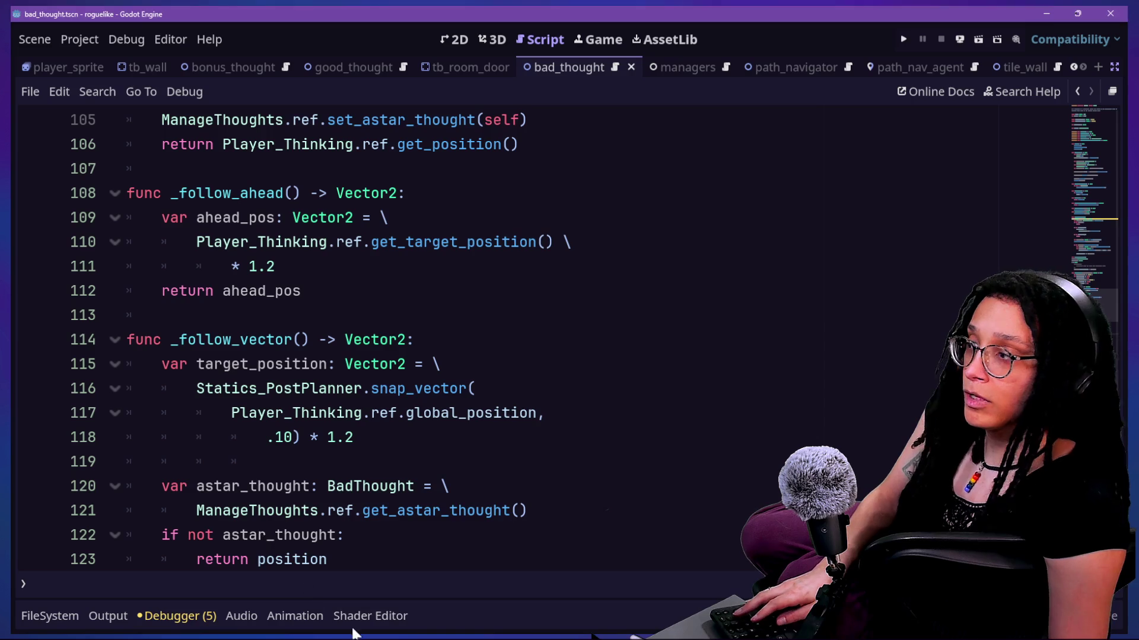
pyautogui.hotkey('alt', 'Tab')
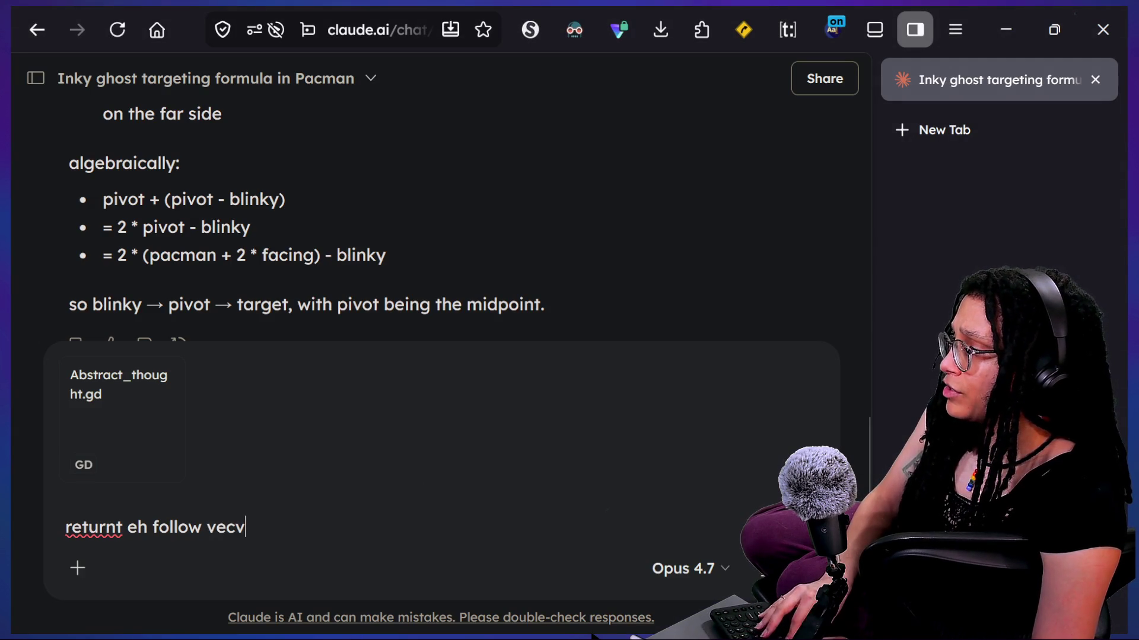
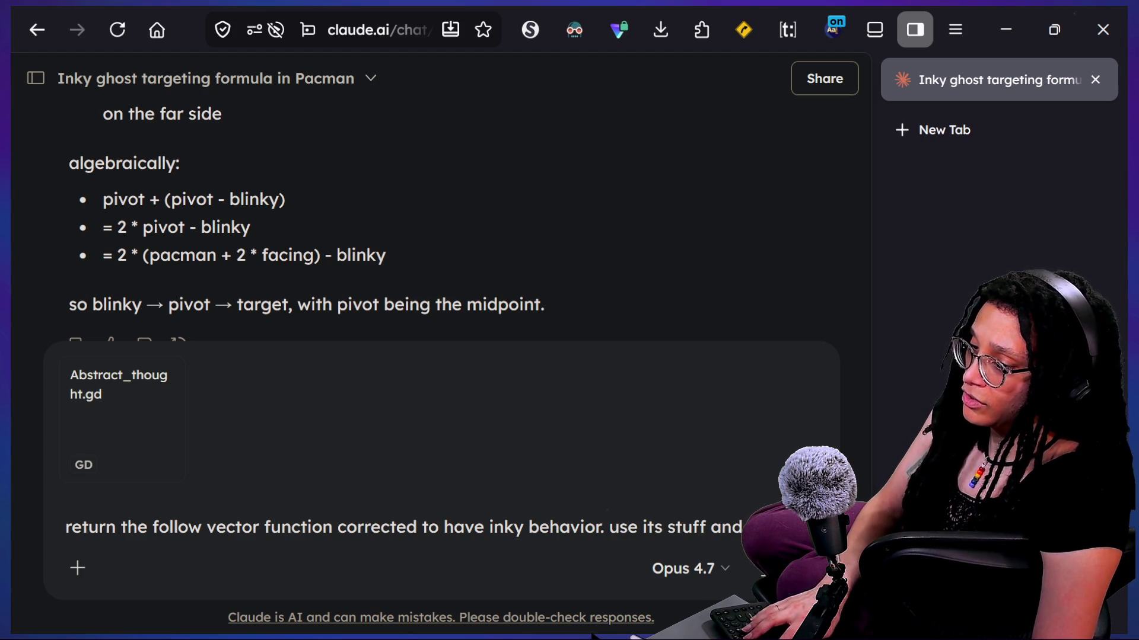
# Step: Send the Inky-style follow-vector request with Abstract_thought.gd attached and read Claude's three clarifying questions
pyautogui.press('Return')
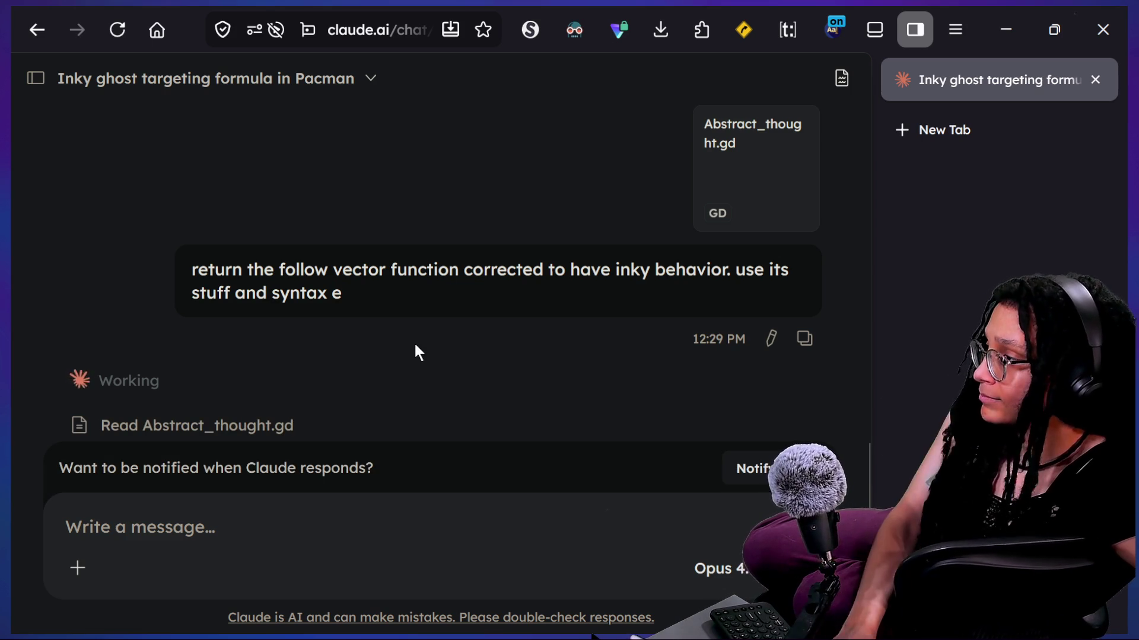
pyautogui.scroll(-2, 423, 398)
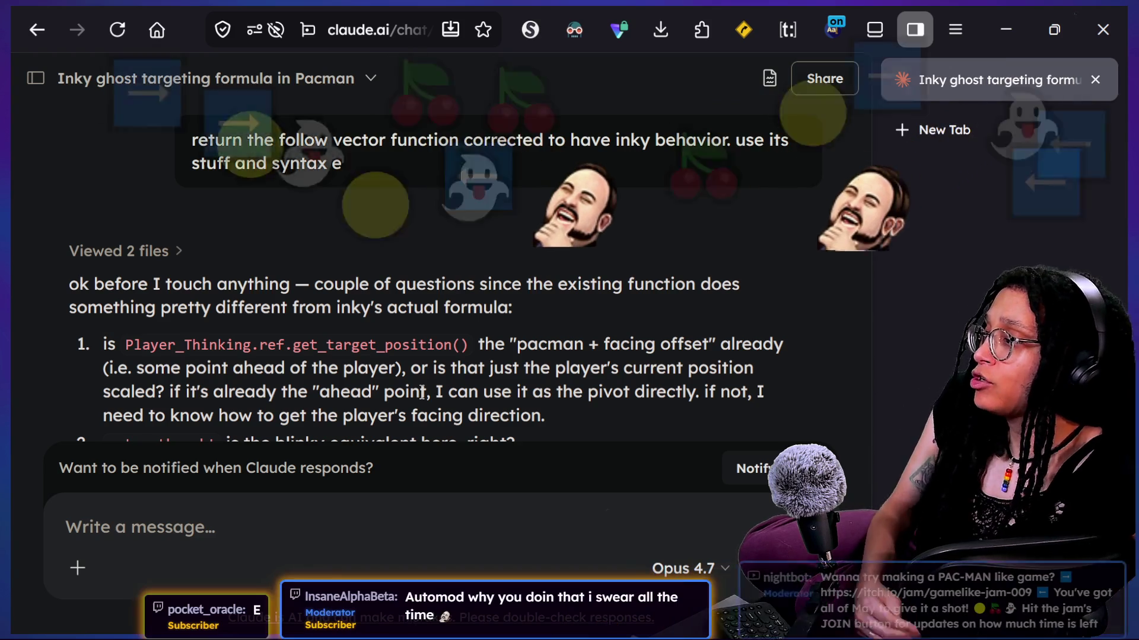
pyautogui.rightClick(404, 418)
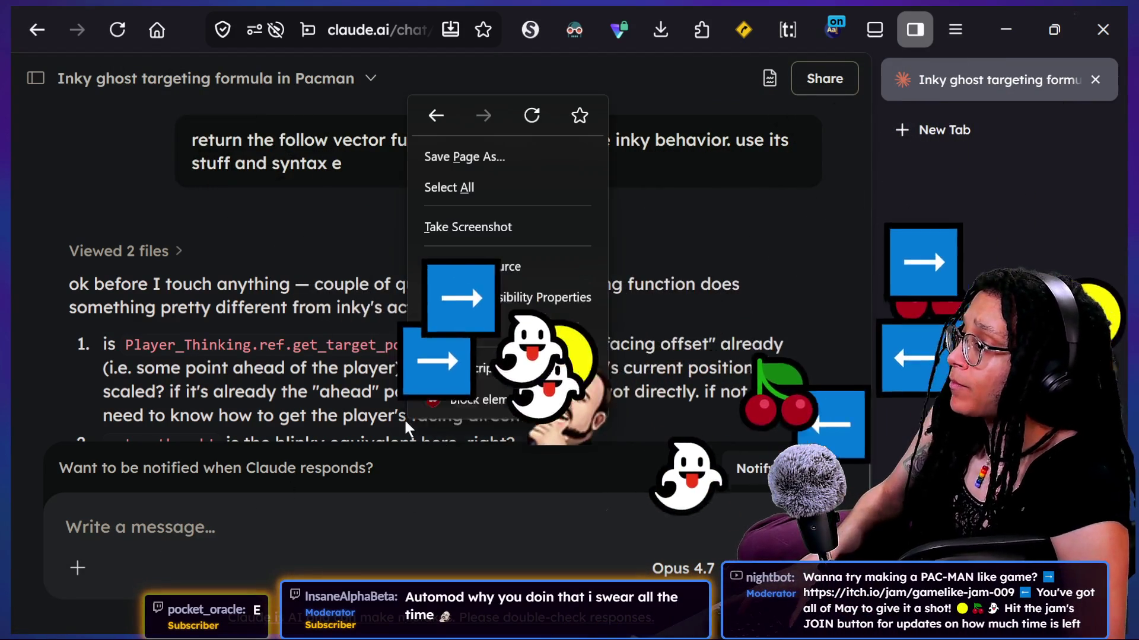
pyautogui.press('Escape')
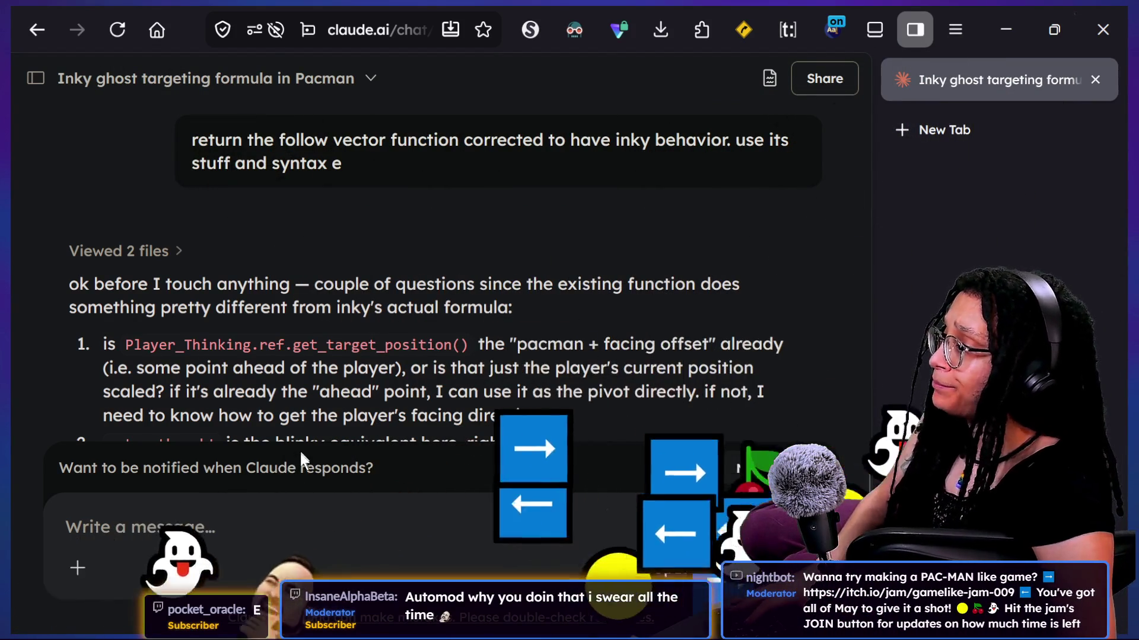
pyautogui.write('get')
pyautogui.press('BackSpace')
pyautogui.press('BackSpace')
pyautogui.press('BackSpace')
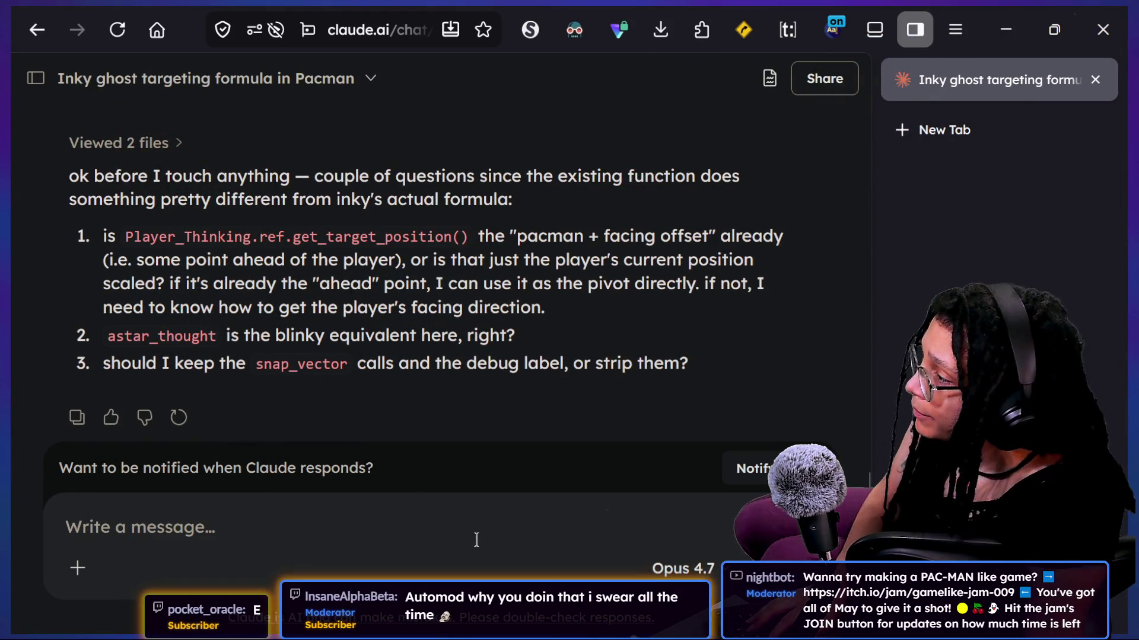
# Step: Reply 'yes to all' to Claude's clarifying questions
pyautogui.write('assum')
pyautogui.press('BackSpace')
pyautogui.press('BackSpace')
pyautogui.press('BackSpace')
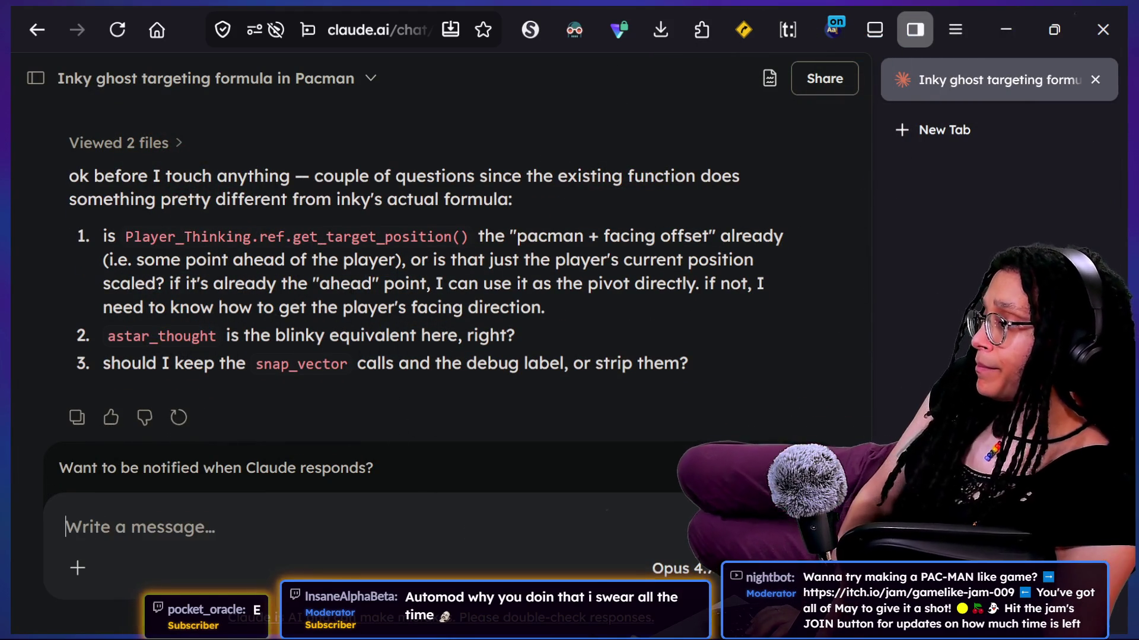
pyautogui.write('yes')
pyautogui.press('BackSpace')
pyautogui.press('BackSpace')
pyautogui.press('BackSpace')
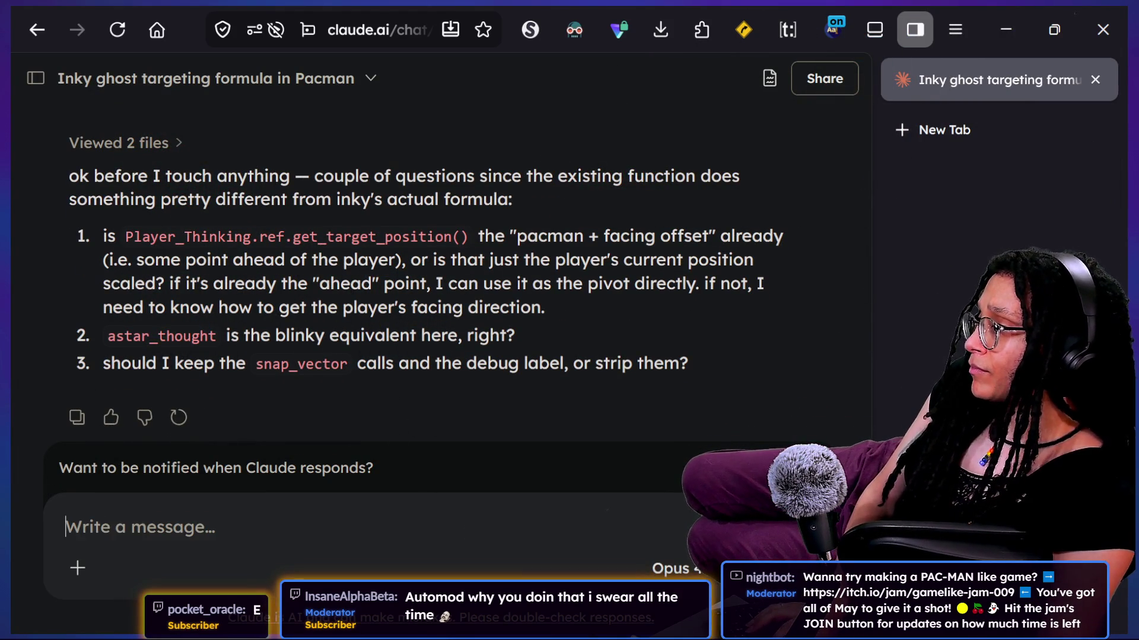
pyautogui.write('o all')
pyautogui.press('Return')
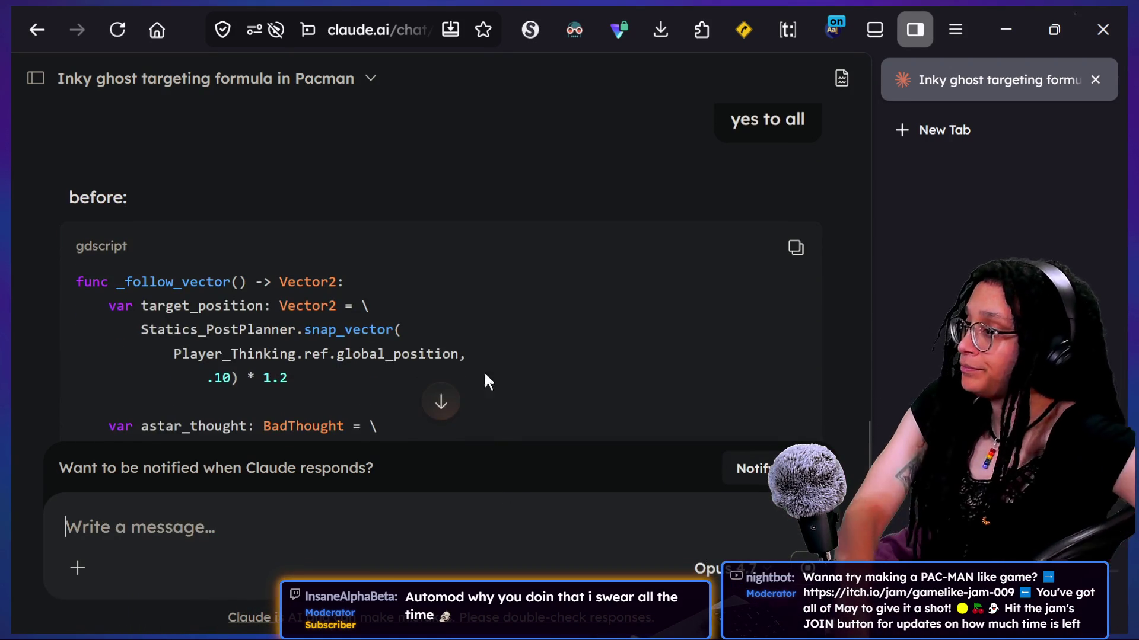
# Step: Review Claude's corrected _follow_vector using pivot_position * 2. - astar_pos and copy its code
pyautogui.scroll(-6, 498, 349)
pyautogui.scroll(-3, 516, 323)
pyautogui.scroll(2, 516, 323)
pyautogui.scroll(-4, 516, 323)
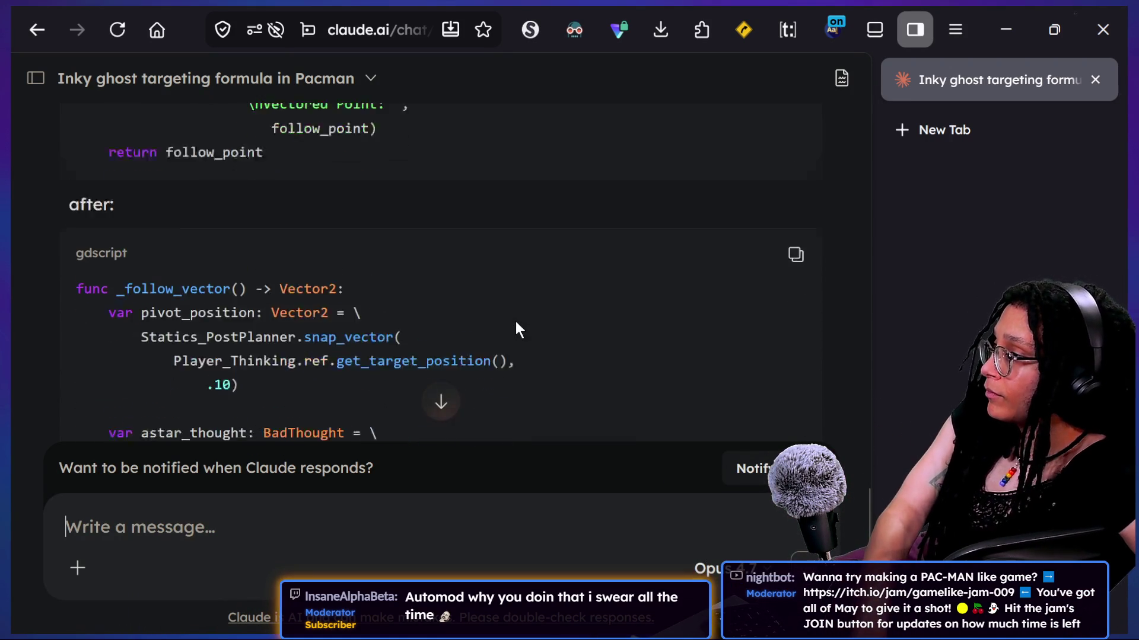
pyautogui.scroll(-10, 514, 321)
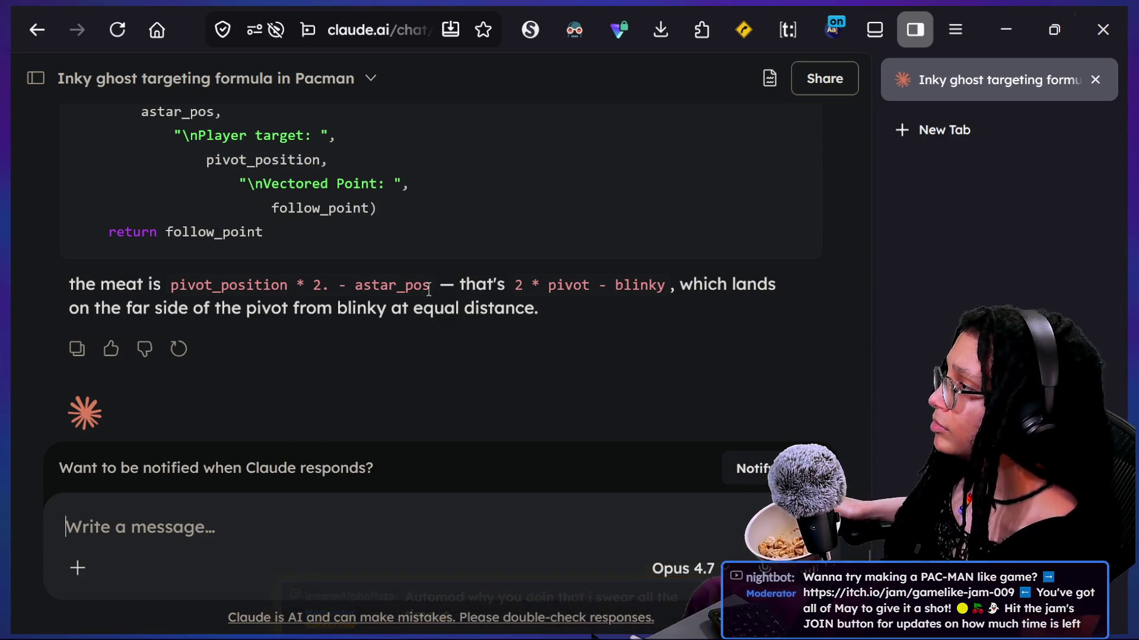
pyautogui.scroll(1, 429, 289)
pyautogui.scroll(1, 429, 290)
pyautogui.hotkey('ctrl', '-')
pyautogui.hotkey('ctrl', '-')
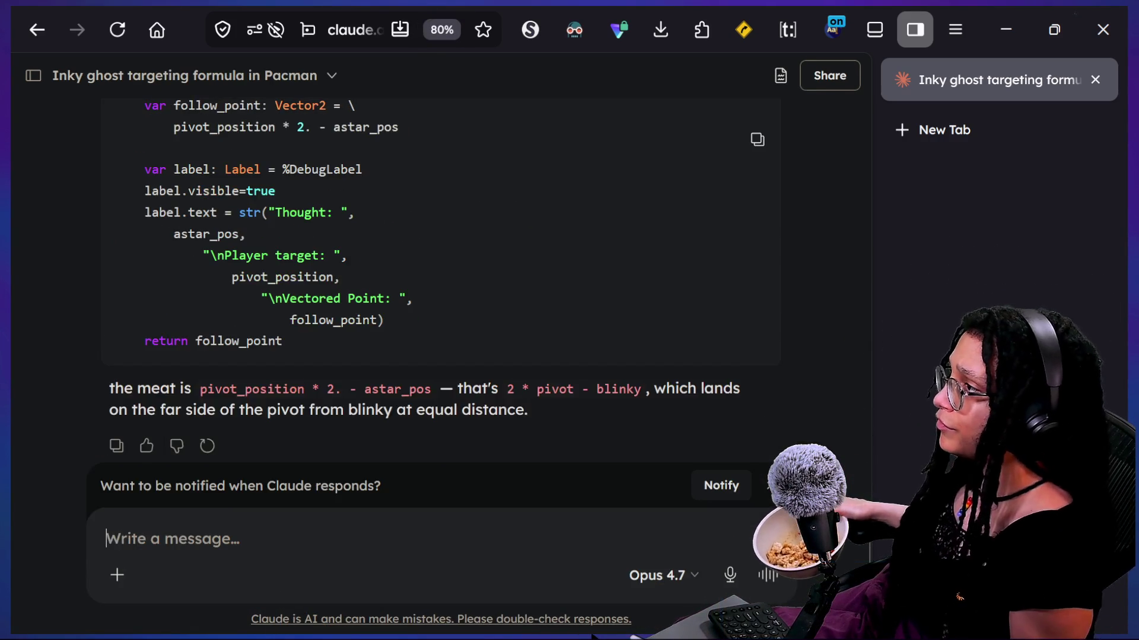
pyautogui.scroll(2, 428, 289)
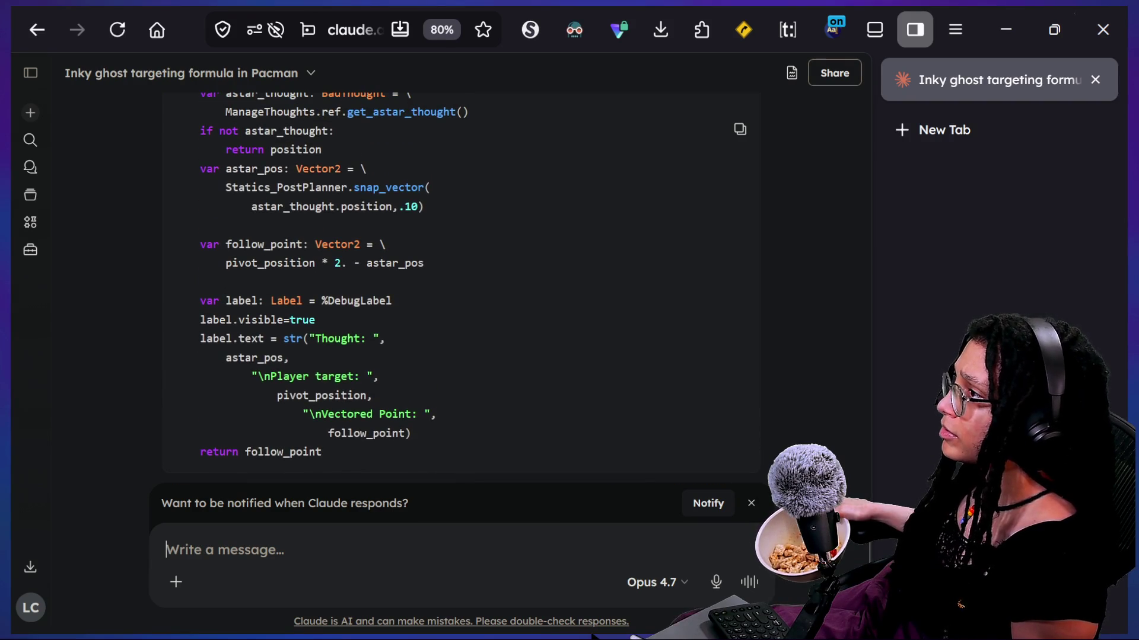
pyautogui.click(740, 129)
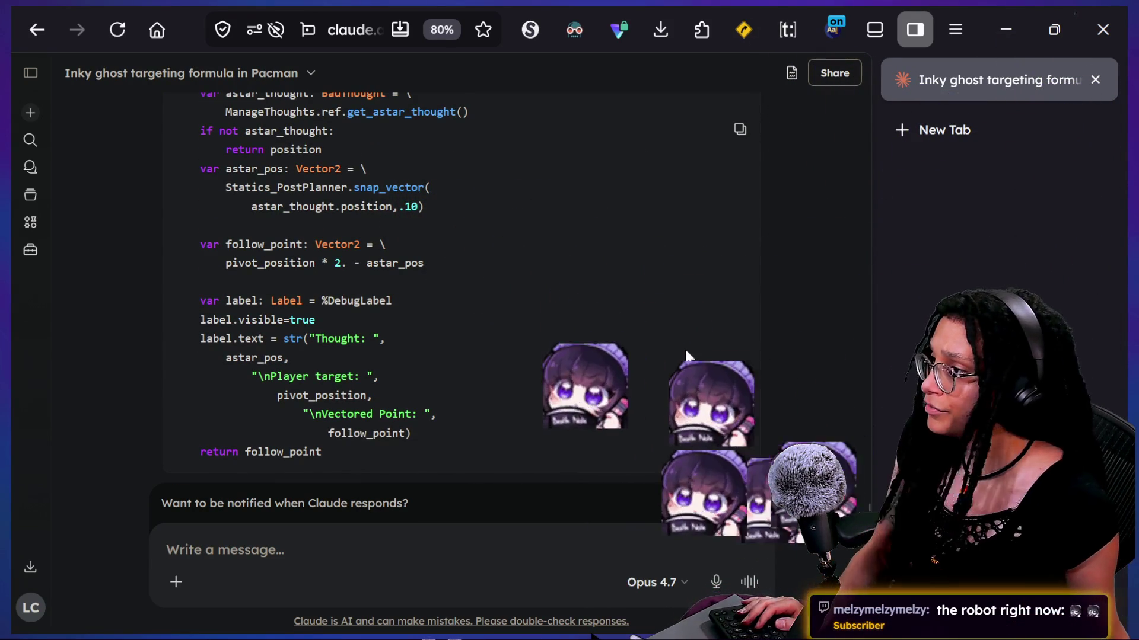
# Step: Paste the corrected _follow_vector over the old function in Godot's bad_thought script
pyautogui.hotkey('alt', 'Tab')
pyautogui.hotkey('ctrl', 'v')
pyautogui.scroll(6, 438, 398)
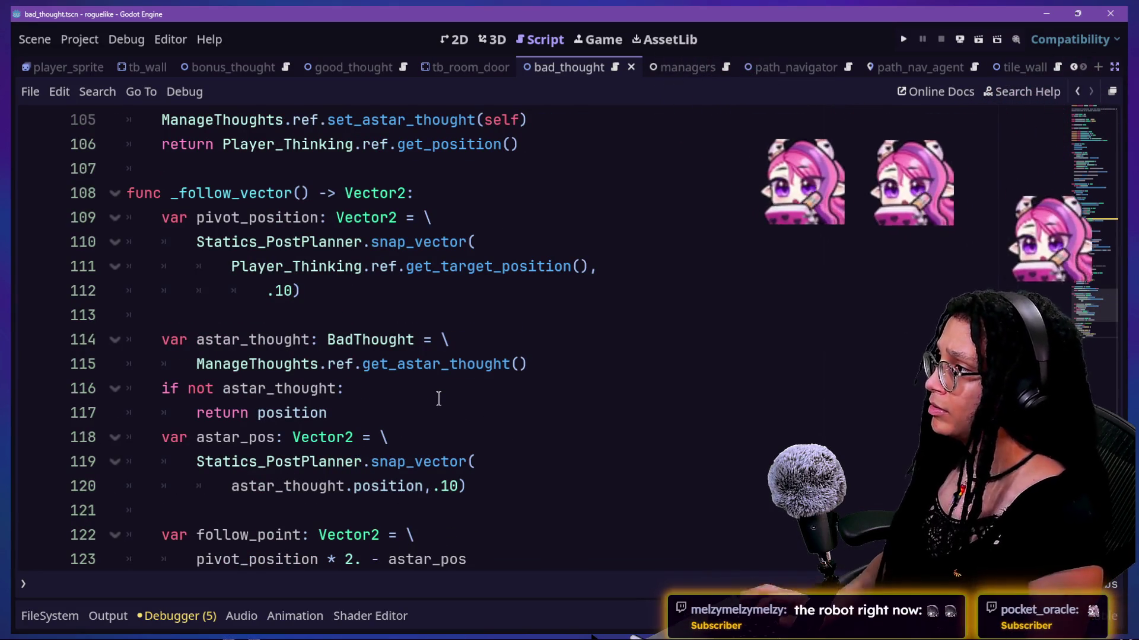
# Step: Compare the pasted _follow_vector against the old version with undo/redo, keeping the new code
pyautogui.hotkey('ctrl', '-')
pyautogui.hotkey('ctrl', '-')
pyautogui.scroll(-1, 204, 323)
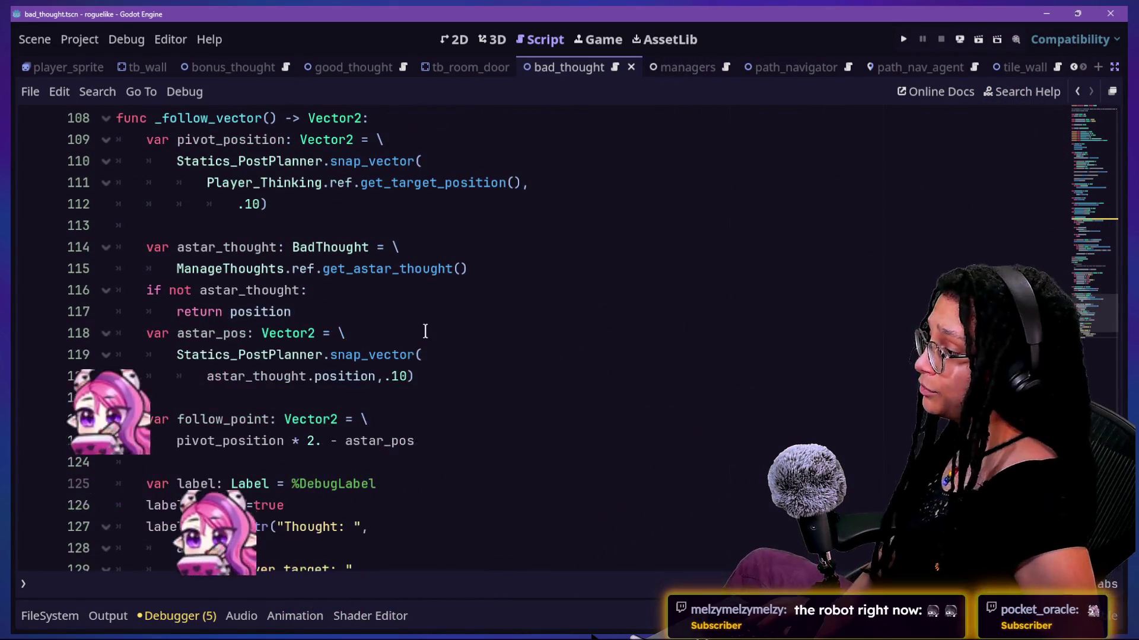
pyautogui.hotkey('ctrl', 'z')
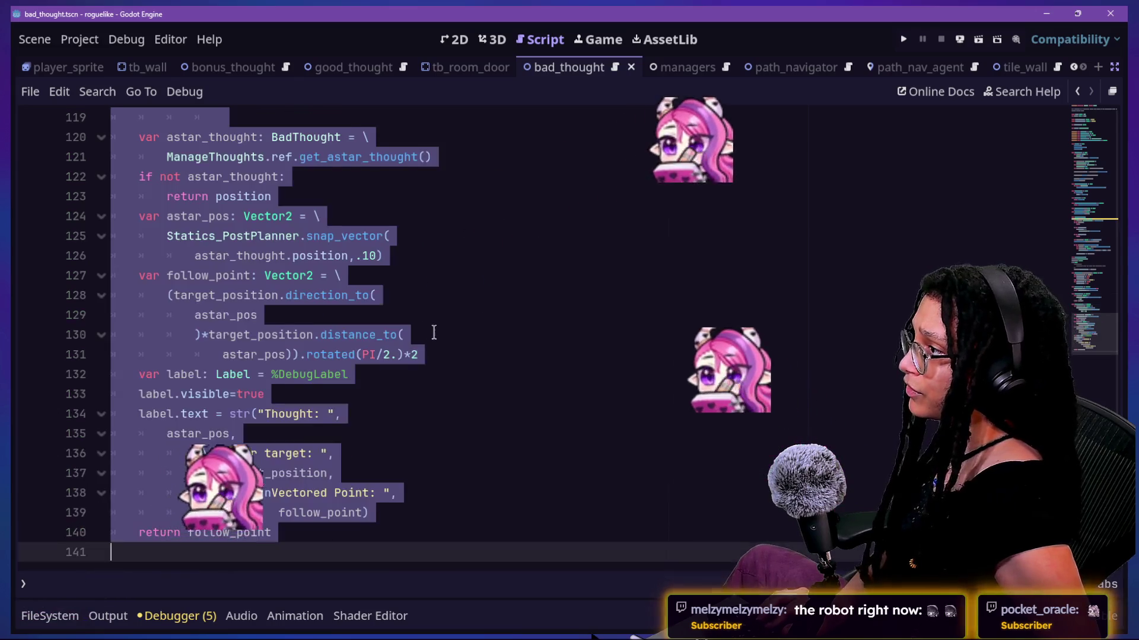
pyautogui.hotkey('ctrl', 'y')
pyautogui.scroll(3, 434, 333)
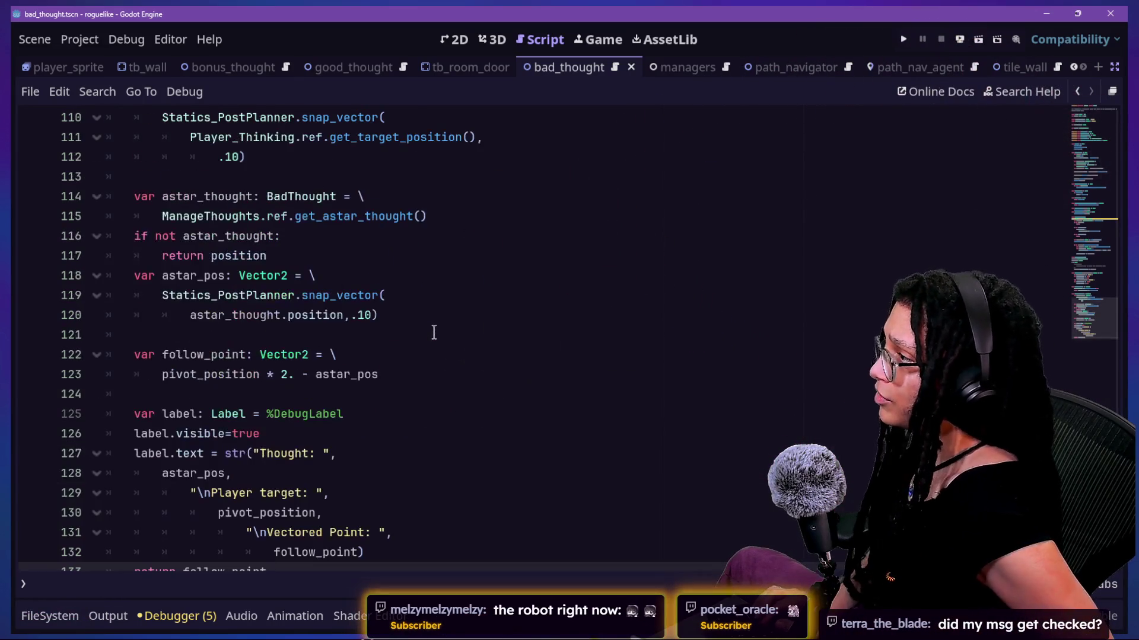
pyautogui.hotkey('ctrl', '=')
pyautogui.hotkey('ctrl', '=')
pyautogui.scroll(3, 434, 333)
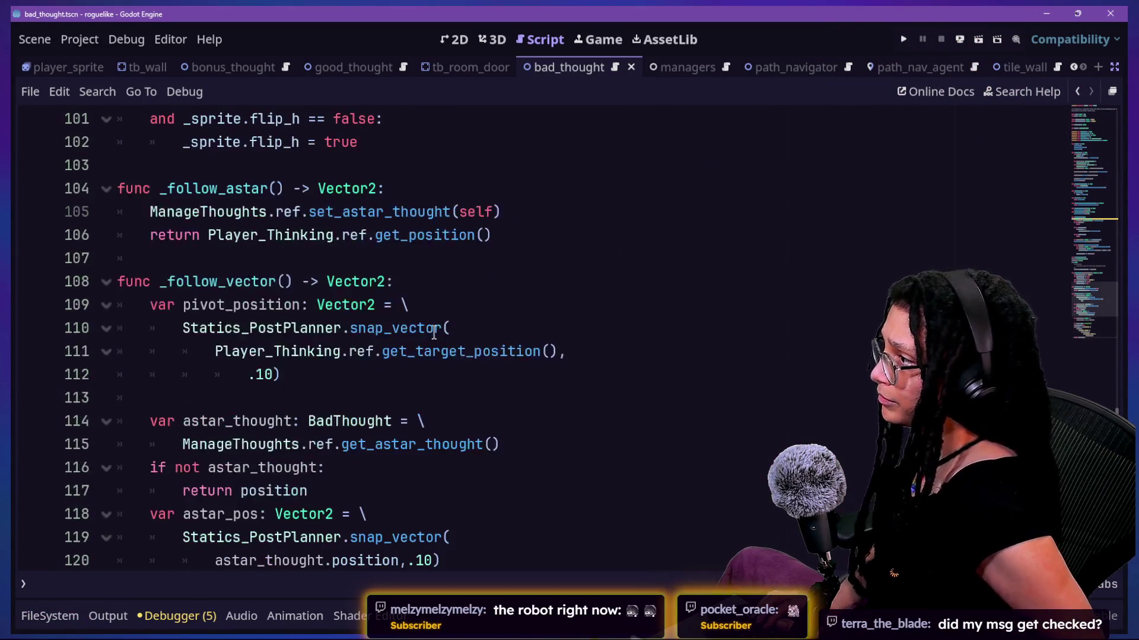
pyautogui.scroll(2, 433, 332)
pyautogui.hotkey('ctrl', '=')
pyautogui.hotkey('ctrl', '=')
pyautogui.scroll(-4, 434, 333)
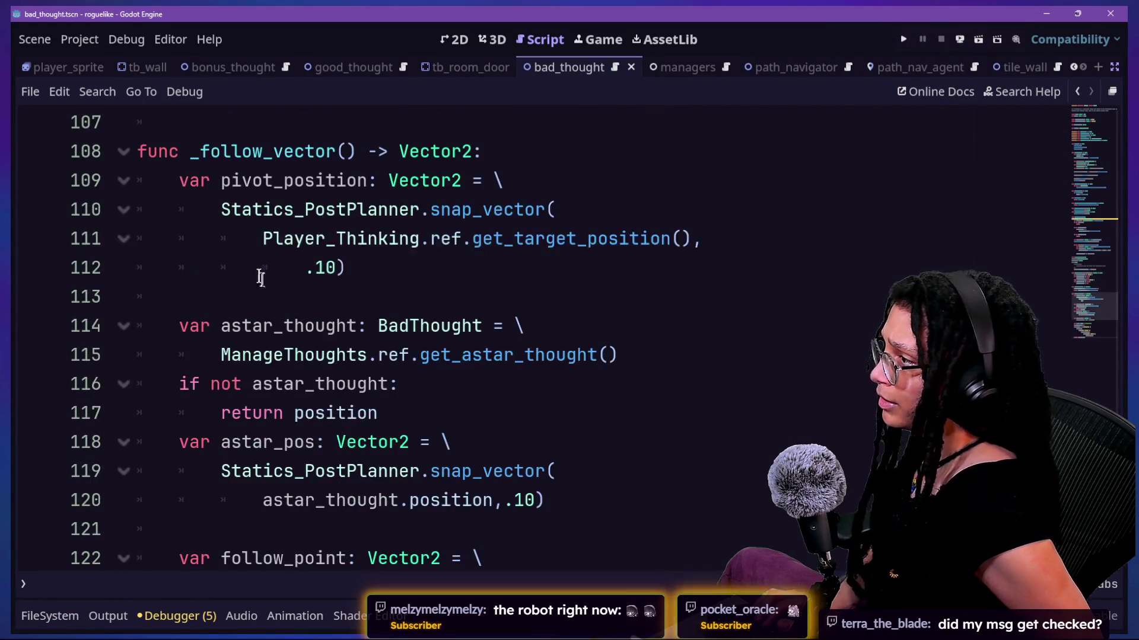
# Step: Check the pivot code and add a blank line after the astar_thought lookup on line 115
pyautogui.moveTo(284, 181); pyautogui.dragTo(380, 209)
pyautogui.click(384, 209)
pyautogui.moveTo(442, 234)
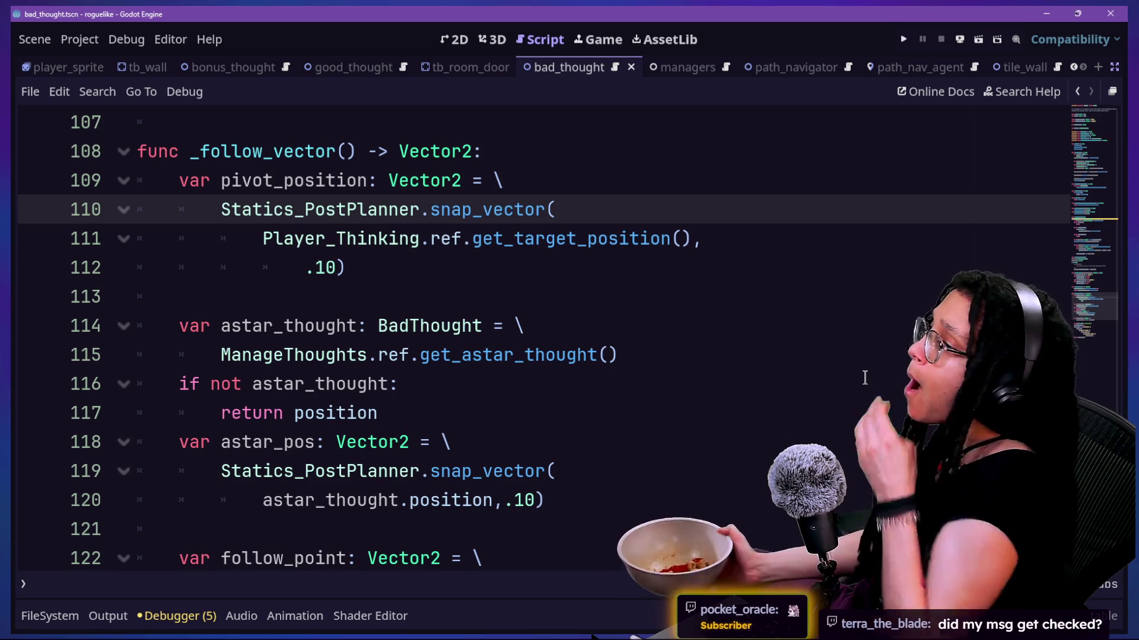
pyautogui.moveTo(336, 210); pyautogui.dragTo(388, 209)
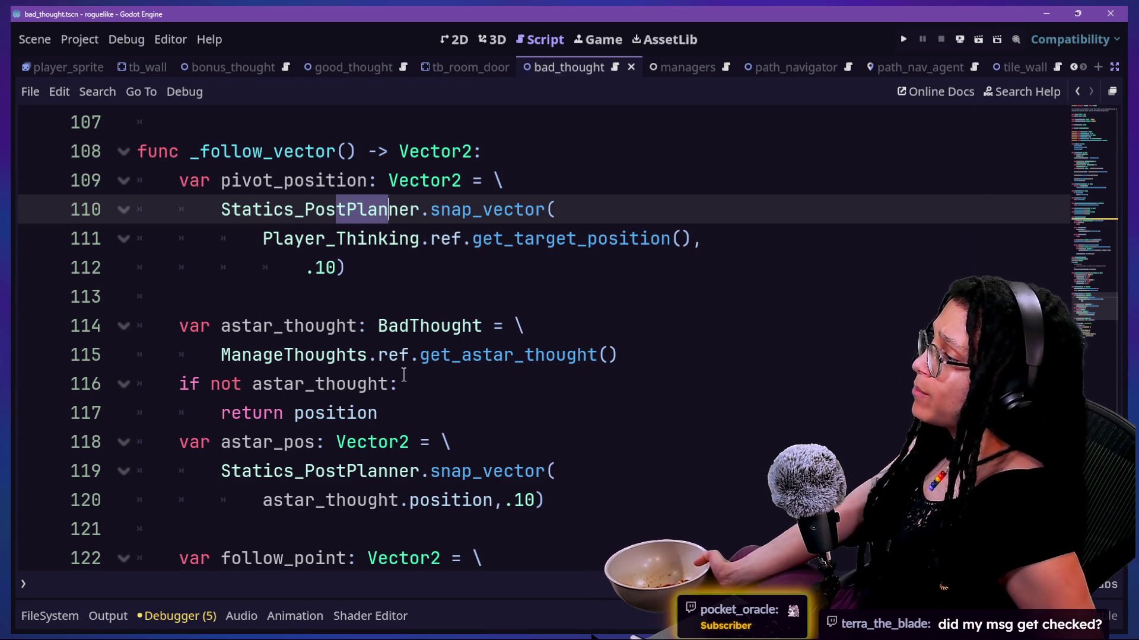
pyautogui.scroll(-1, 653, 253)
pyautogui.click(653, 255)
pyautogui.press('Return')
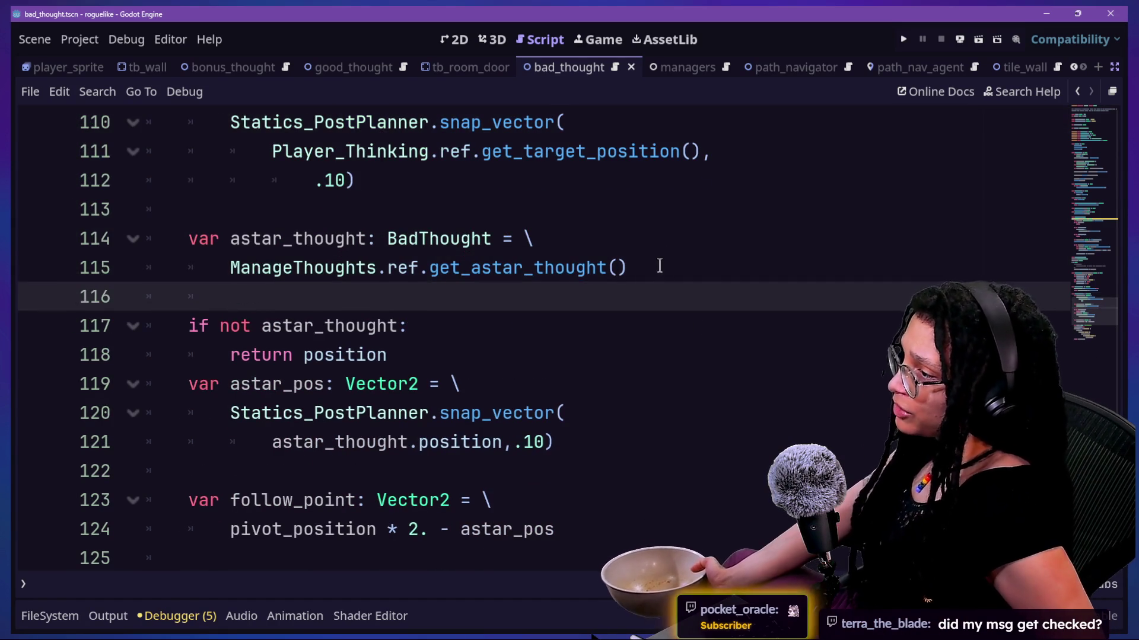
# Step: Add a blank line after the early return and review the debug label code through return follow_point
pyautogui.click(594, 321)
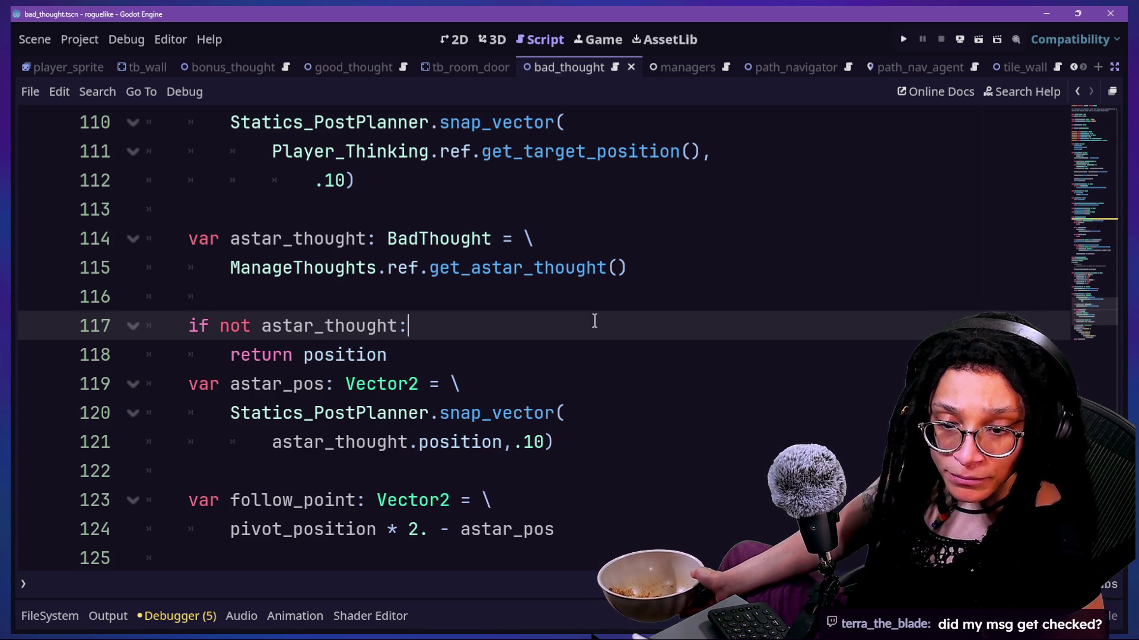
pyautogui.click(603, 414)
pyautogui.press('Down')
pyautogui.press('Down')
pyautogui.press('Down')
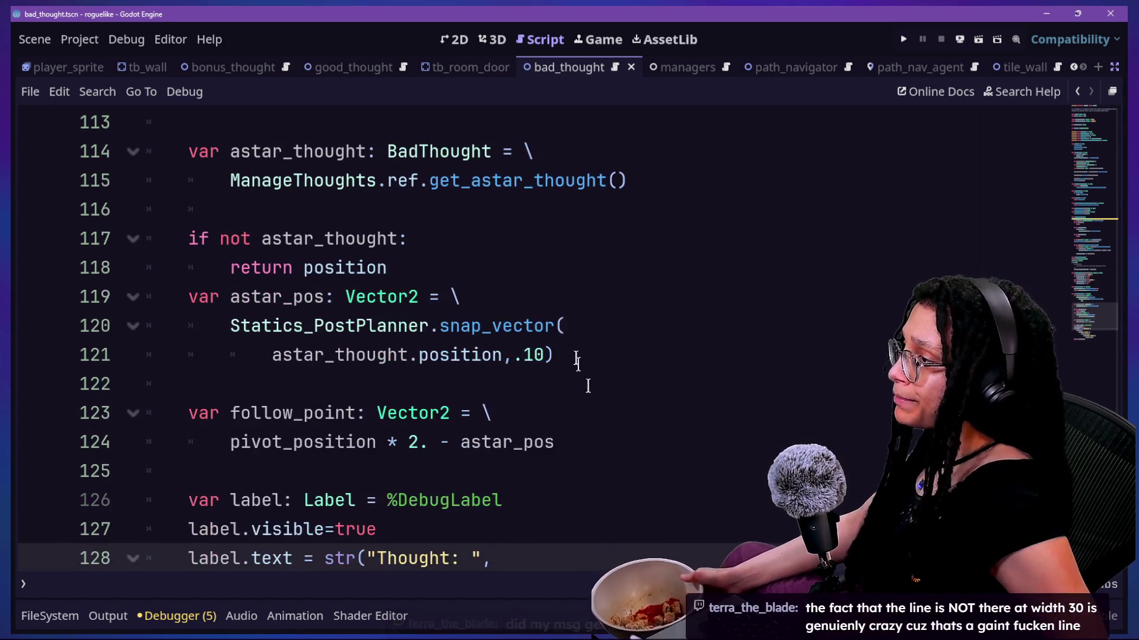
pyautogui.click(589, 267)
pyautogui.press('Return')
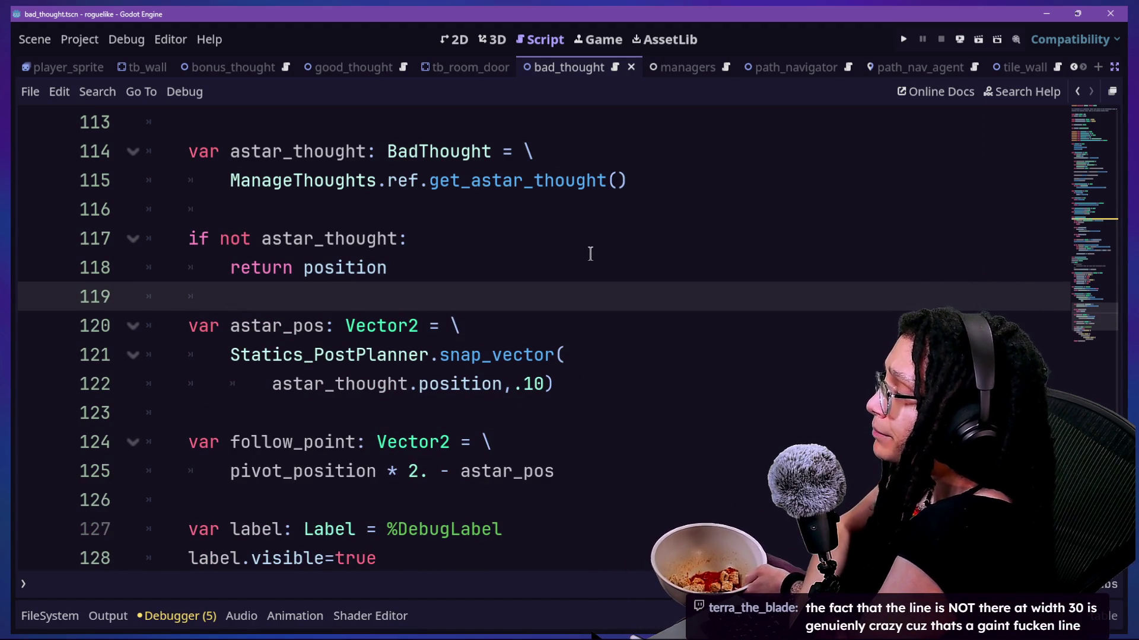
pyautogui.press('Down')
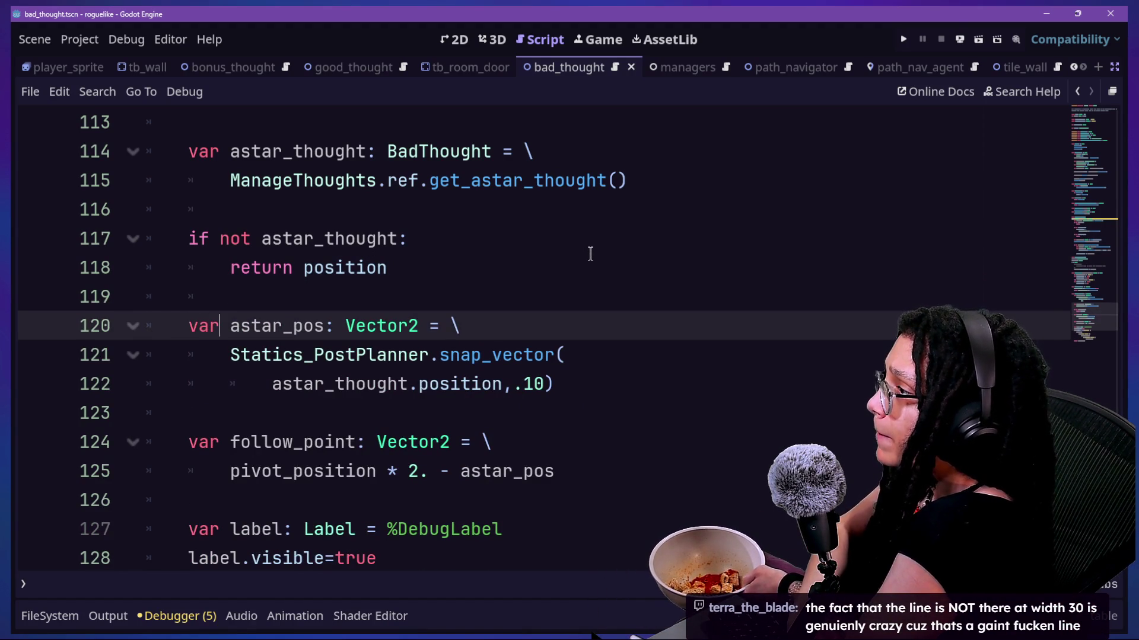
pyautogui.press('Down')
pyautogui.press('Down')
pyautogui.press('Down')
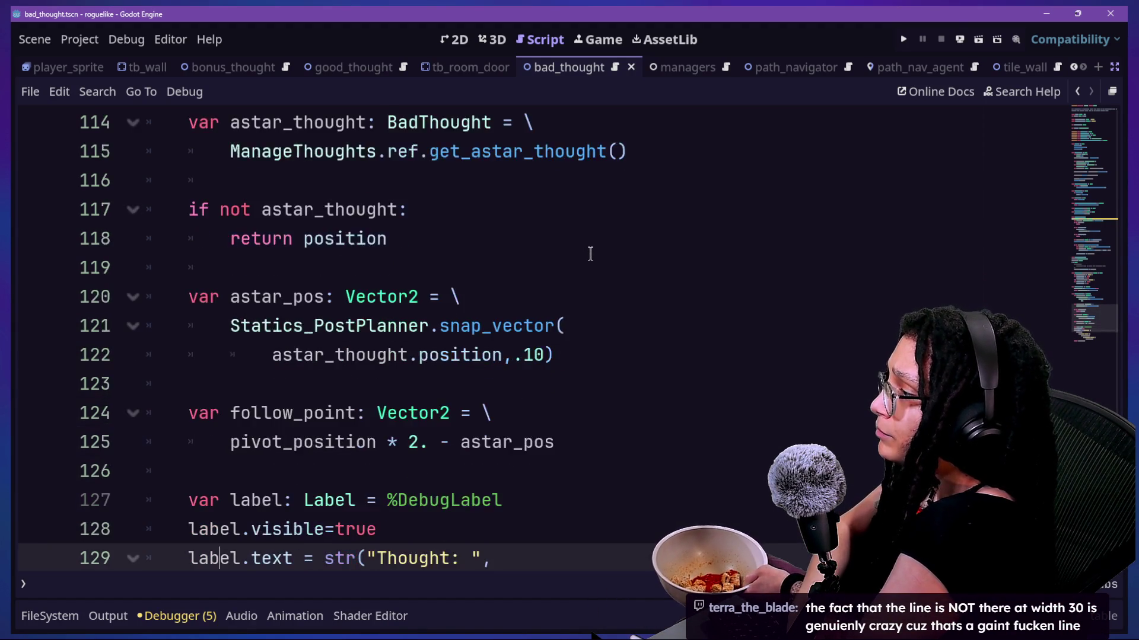
pyautogui.press('Down')
pyautogui.press('Down')
pyautogui.press('Down')
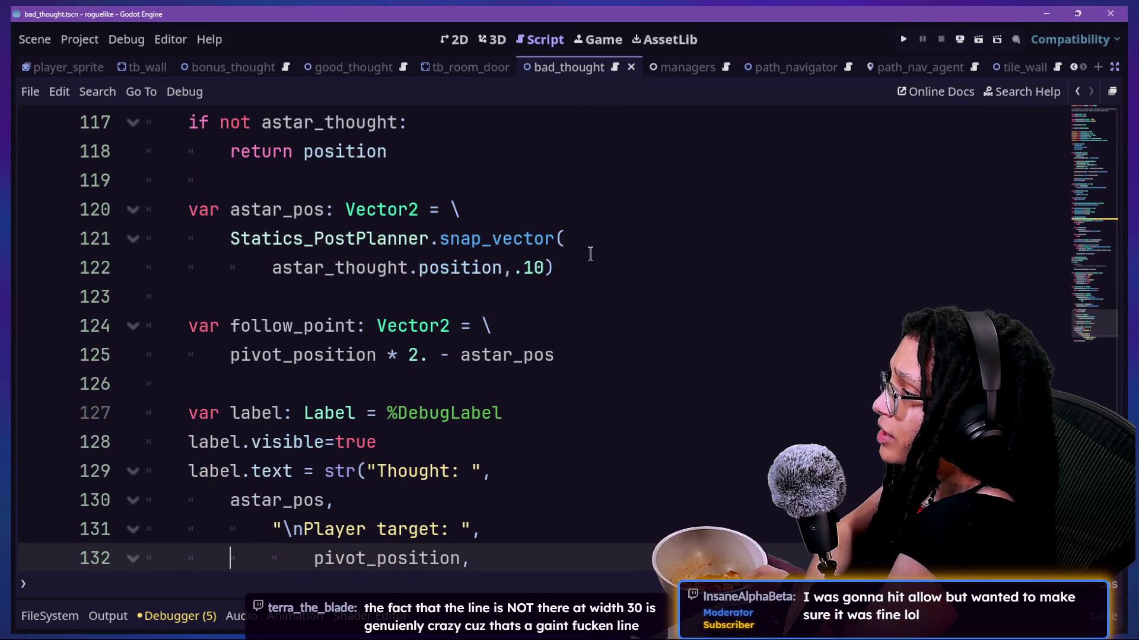
pyautogui.press('Down')
pyautogui.press('Down')
pyautogui.press('Down')
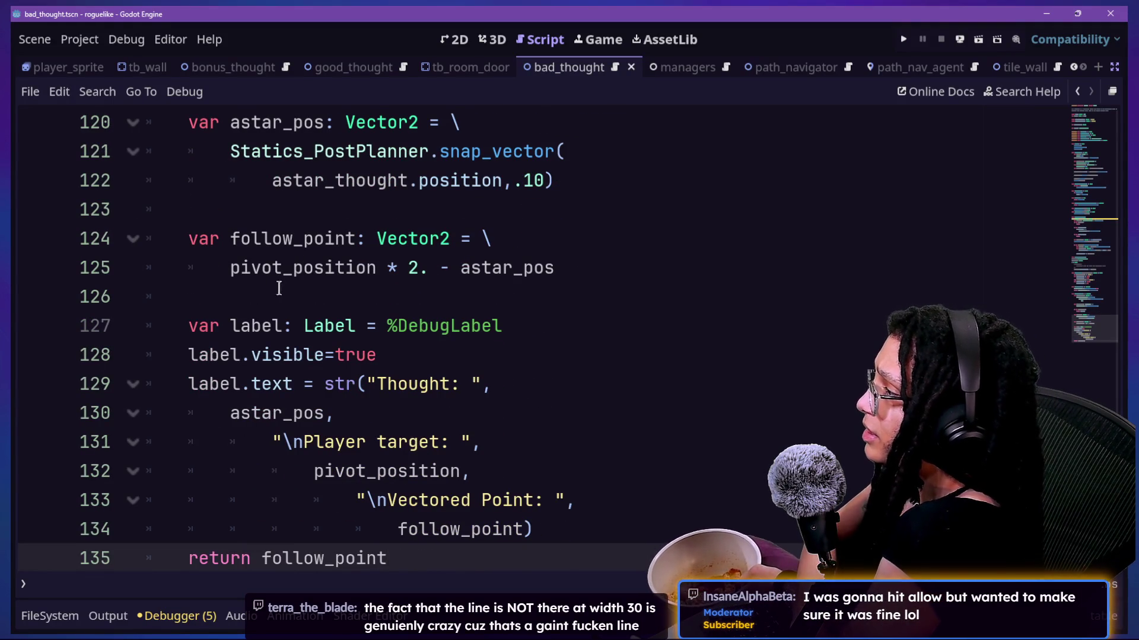
pyautogui.moveTo(232, 267); pyautogui.dragTo(399, 290)
pyautogui.click(401, 290)
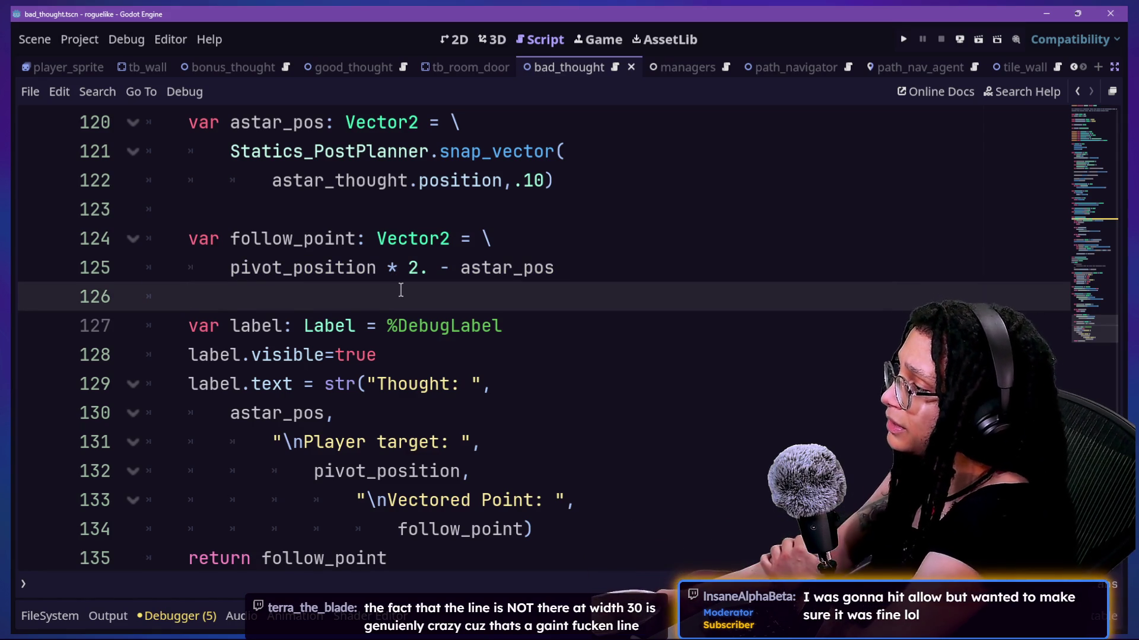
pyautogui.scroll(-1, 401, 290)
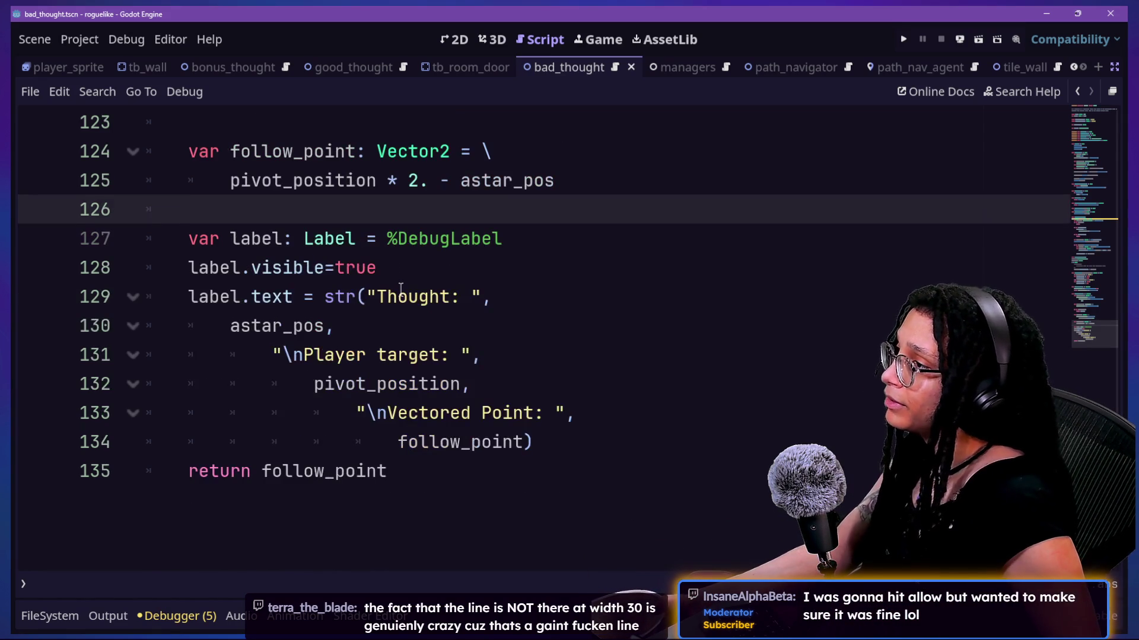
pyautogui.scroll(1, 401, 290)
pyautogui.moveTo(223, 266)
pyautogui.mouseDown()
pyautogui.moveTo(627, 287)
pyautogui.moveTo(635, 269)
pyautogui.mouseUp()
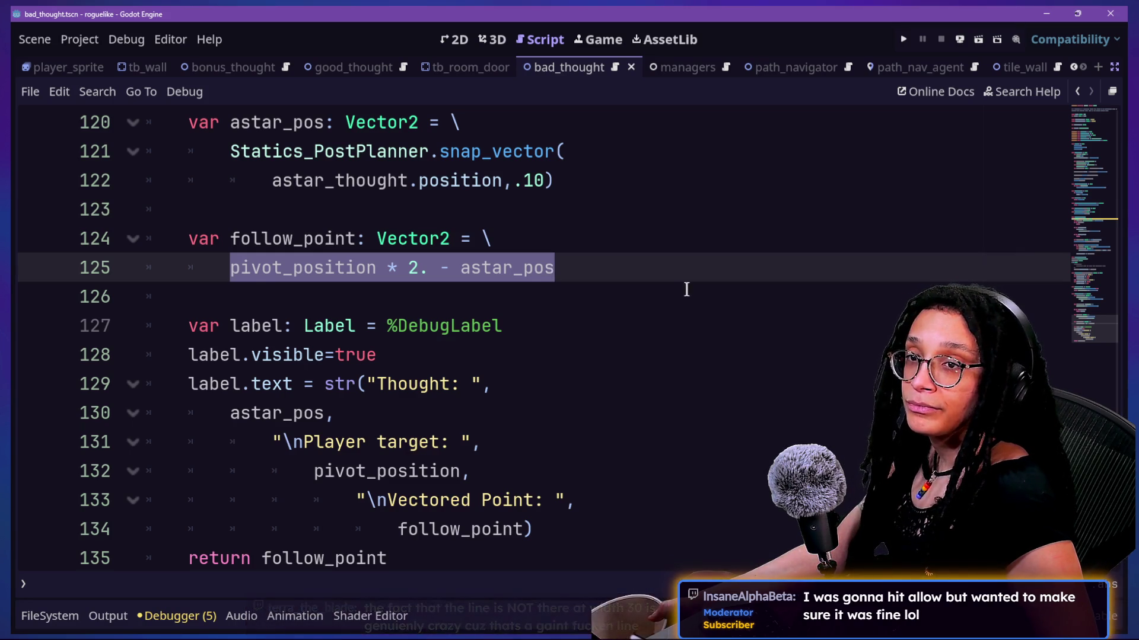
pyautogui.click(682, 292)
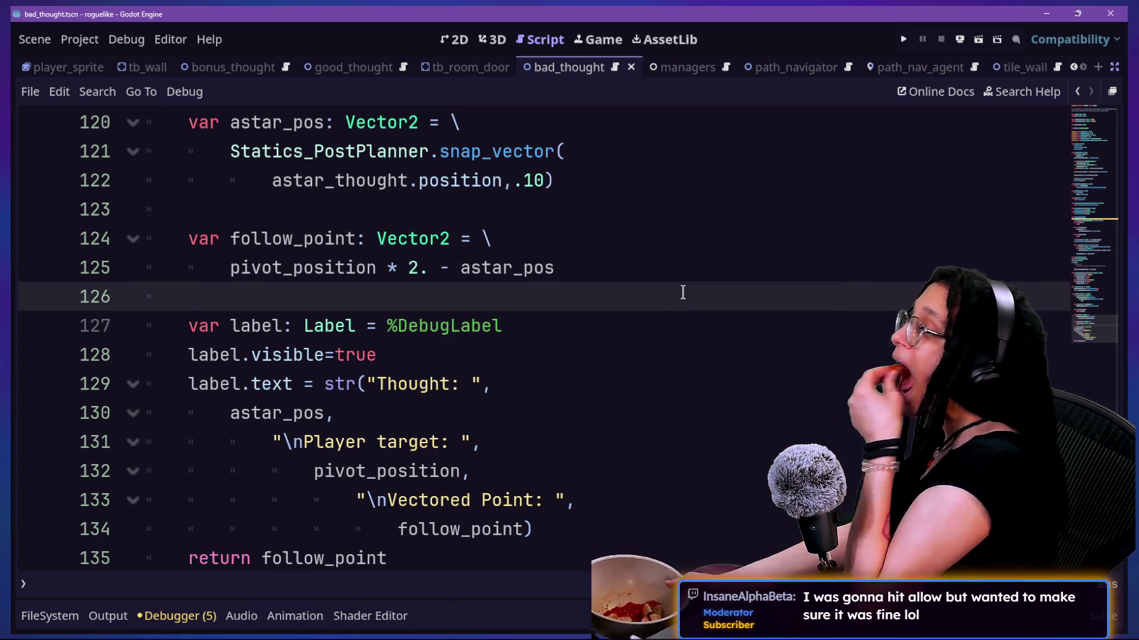
pyautogui.moveTo(245, 267); pyautogui.dragTo(453, 268)
pyautogui.click(458, 267)
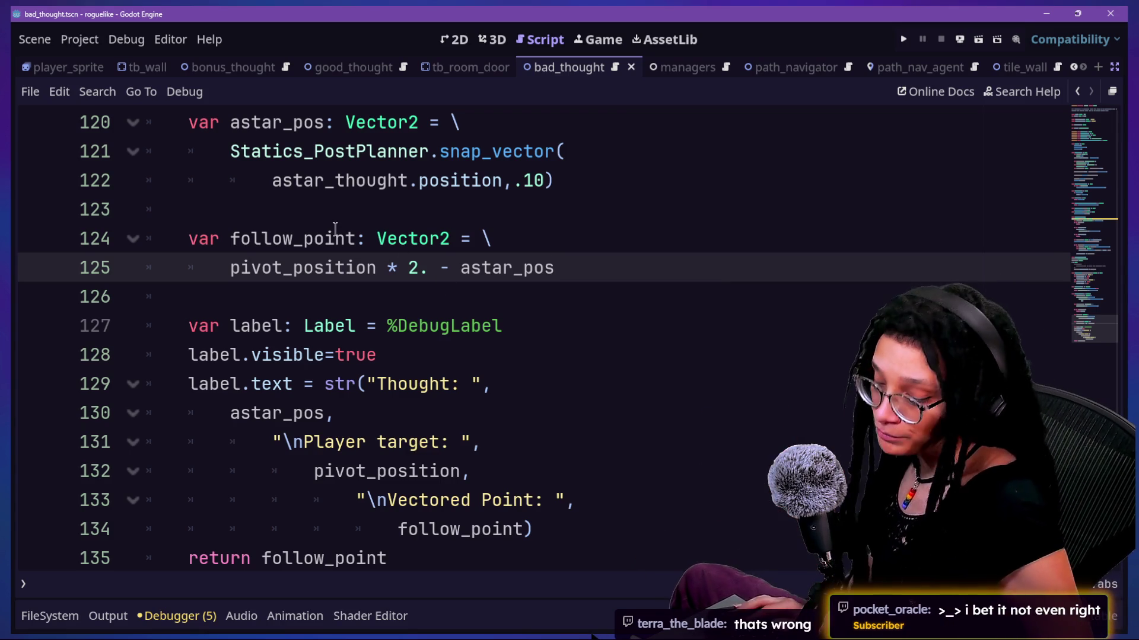
pyautogui.click(359, 306)
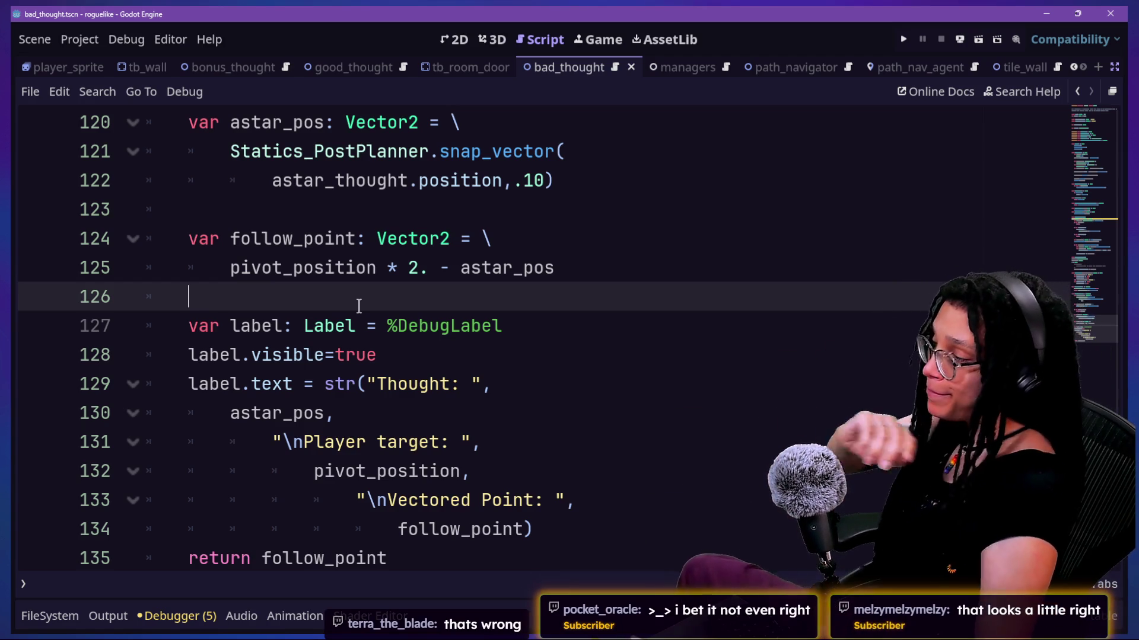
# Step: Run the game, start a planning run and choose the Catstagram platform
pyautogui.click(903, 39)
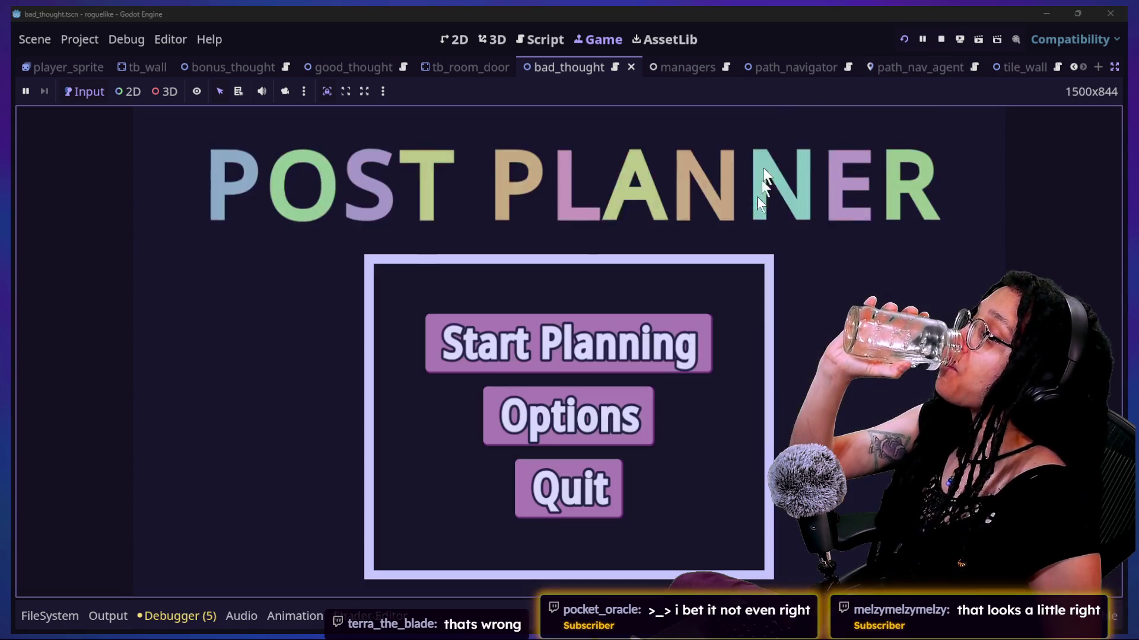
pyautogui.click(583, 367)
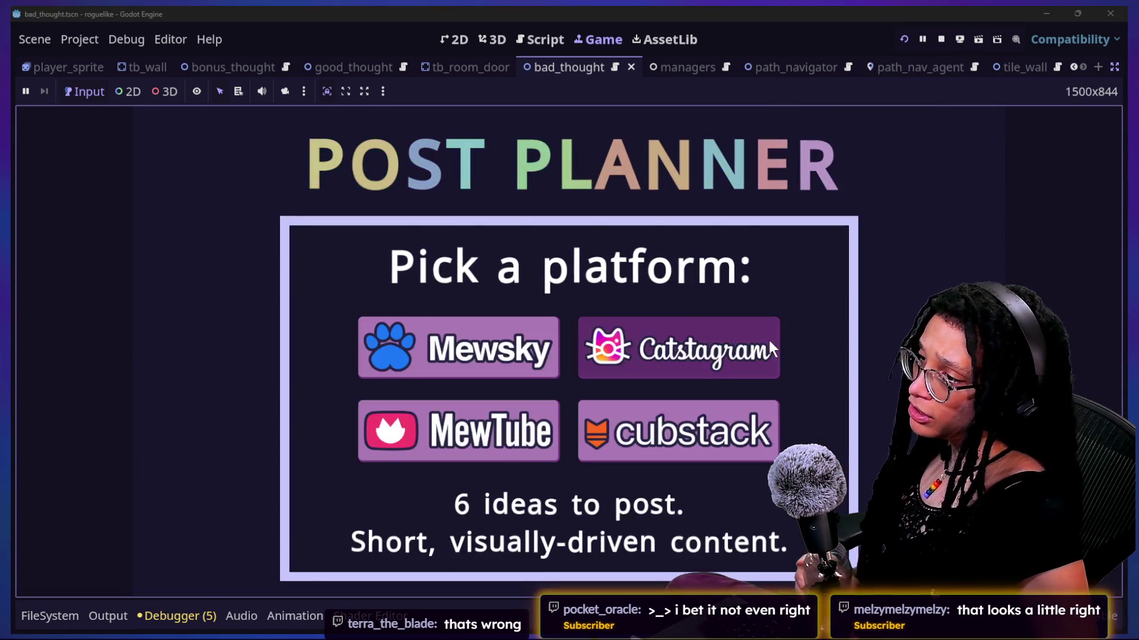
pyautogui.click(768, 340)
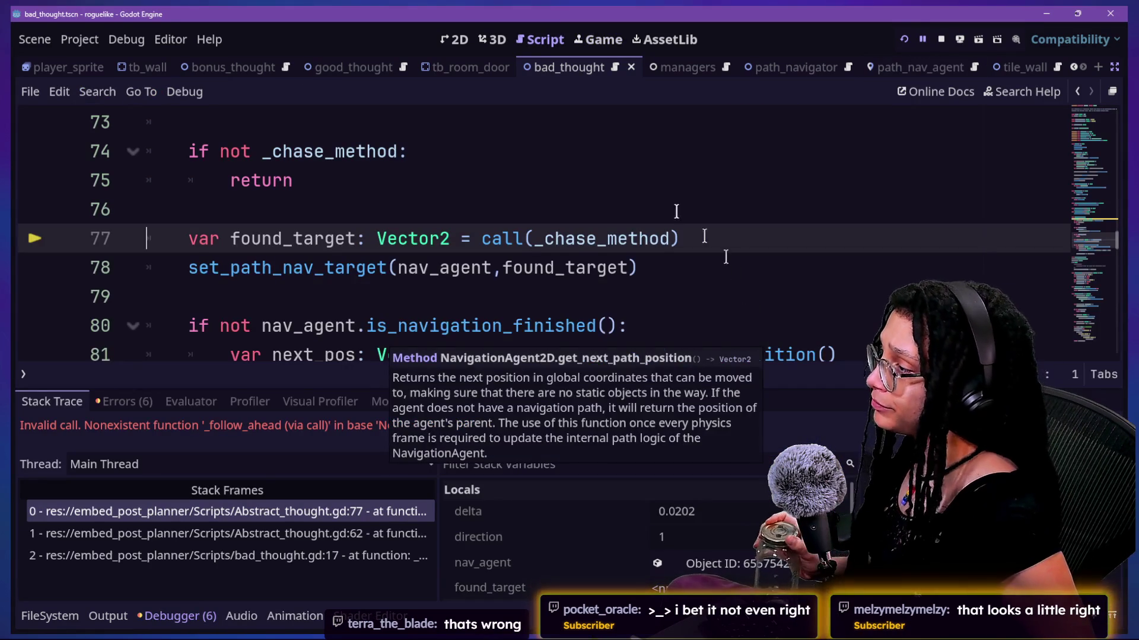
# Step: Inspect the nonexistent _follow_ahead error at the failing call on line 77
pyautogui.click(579, 177)
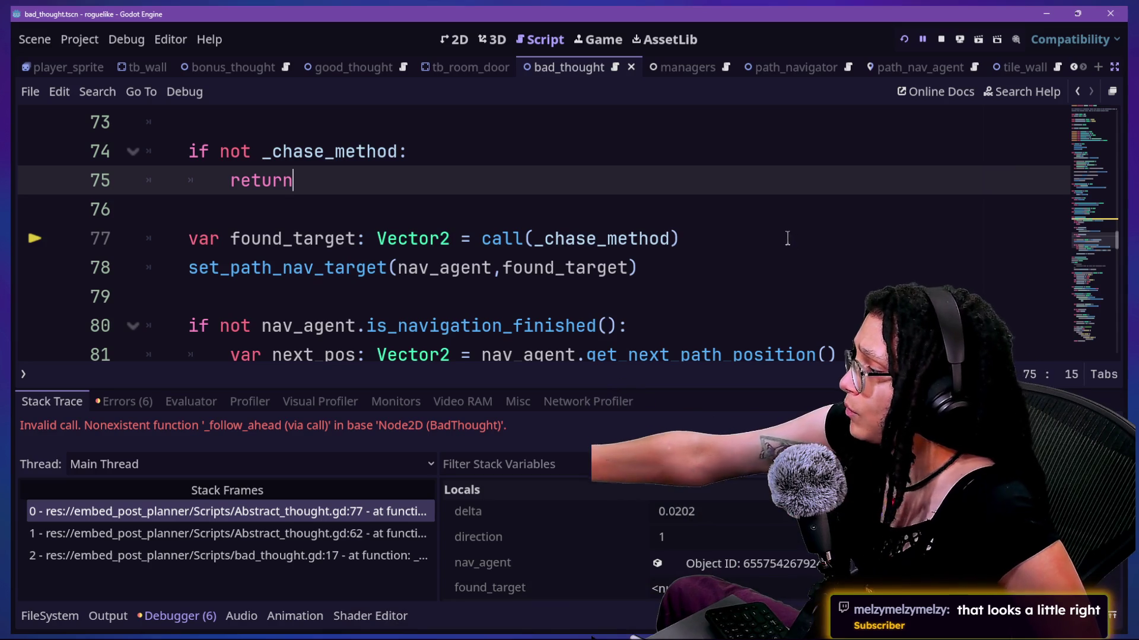
pyautogui.click(532, 300)
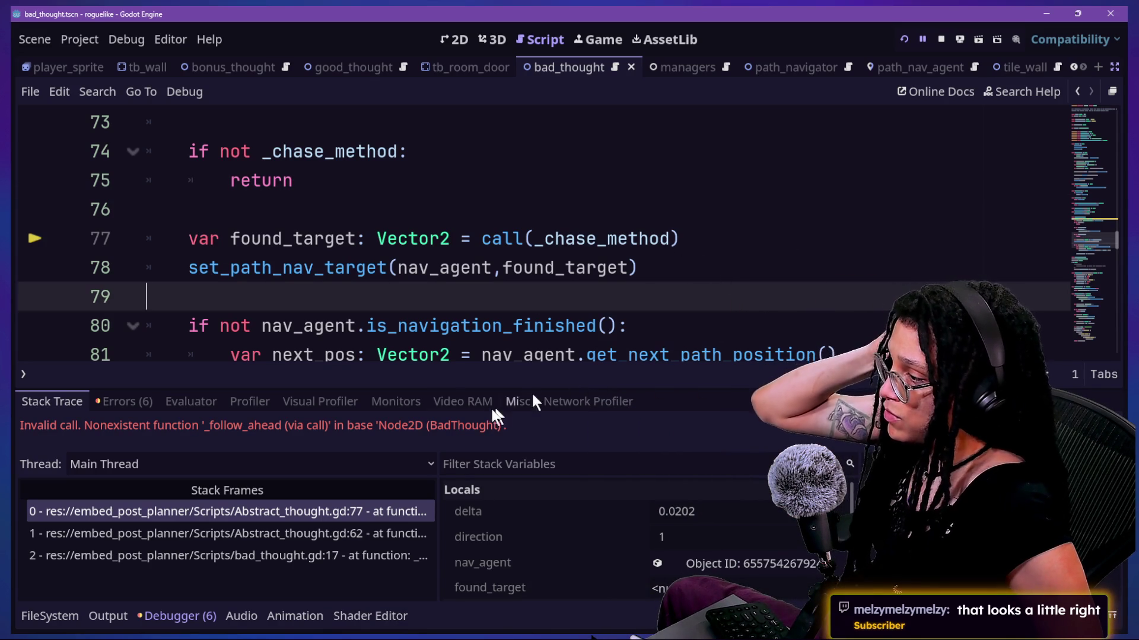
pyautogui.click(751, 245)
pyautogui.hotkey('ctrl', 'End')
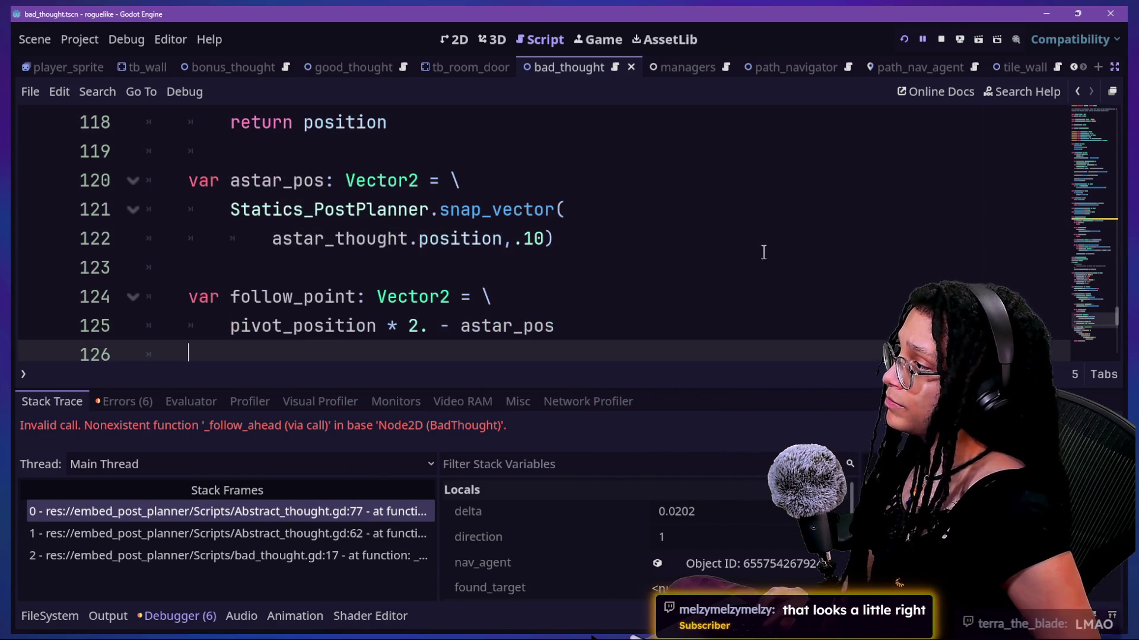
pyautogui.scroll(1, 758, 251)
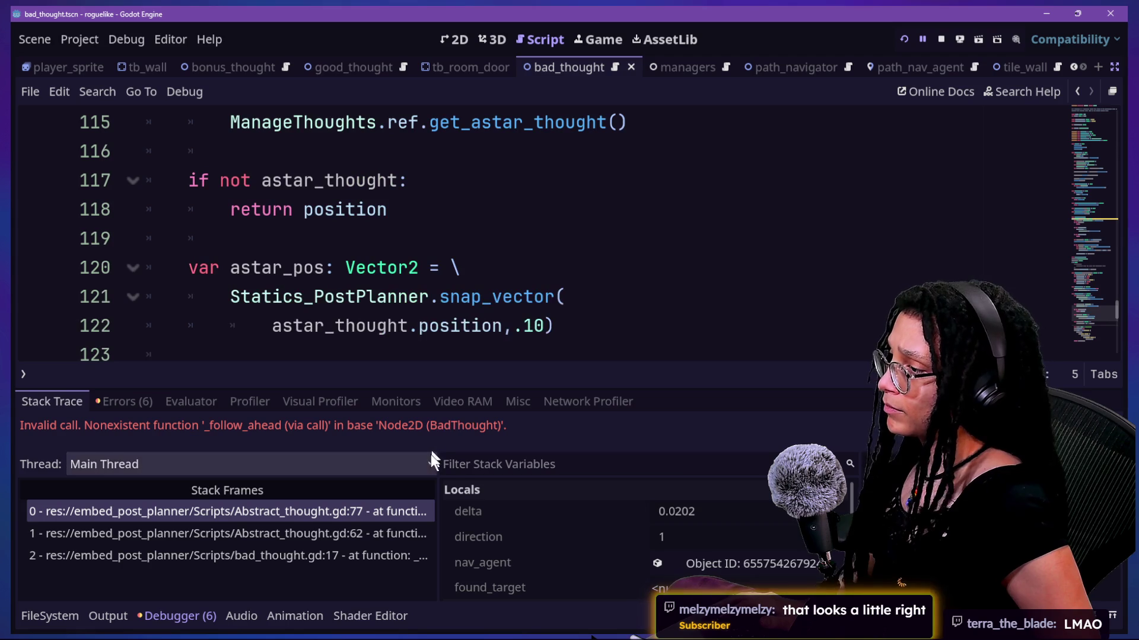
# Step: Open the top stack frame at line 77 and review the code from lines 122 to 135
pyautogui.click(355, 511)
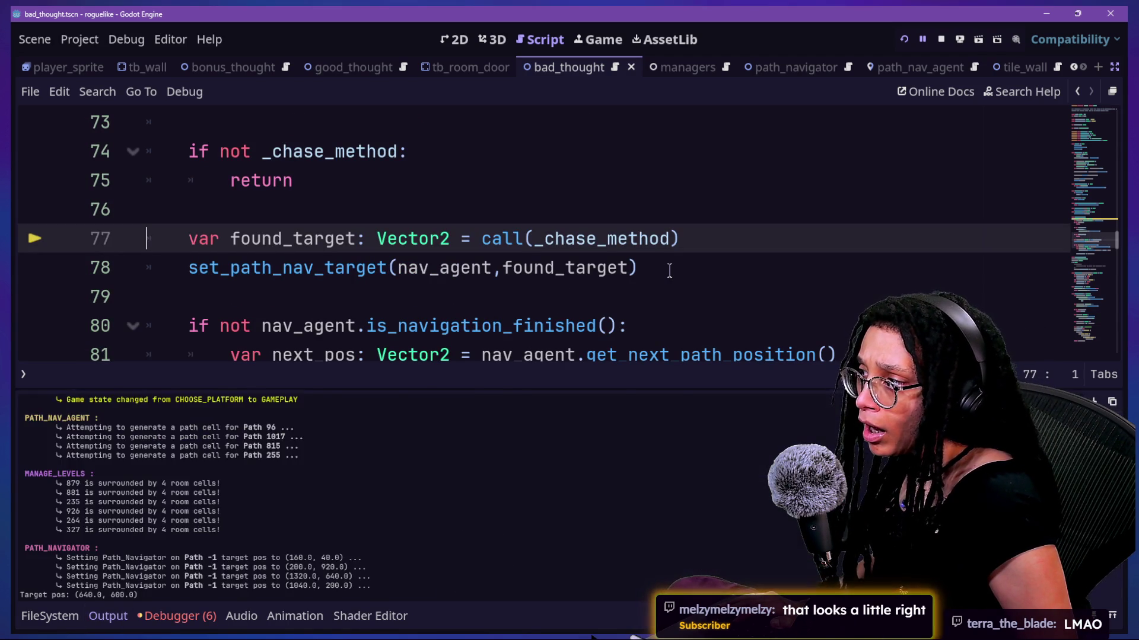
pyautogui.scroll(-10, 669, 270)
pyautogui.scroll(3, 669, 270)
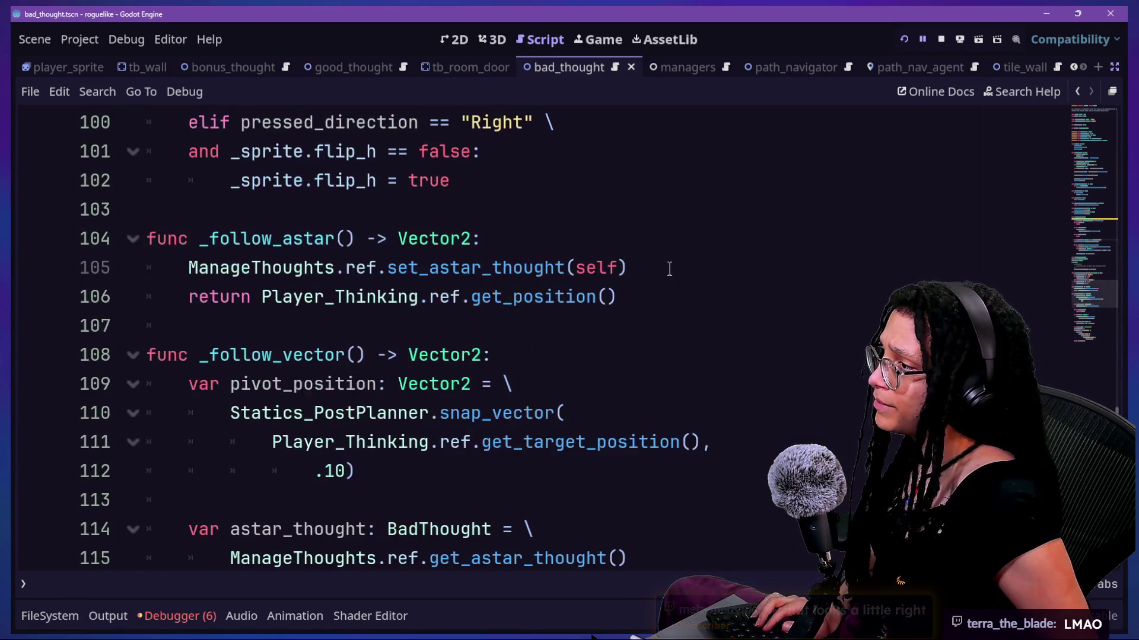
pyautogui.scroll(-1, 669, 269)
pyautogui.scroll(-10, 669, 269)
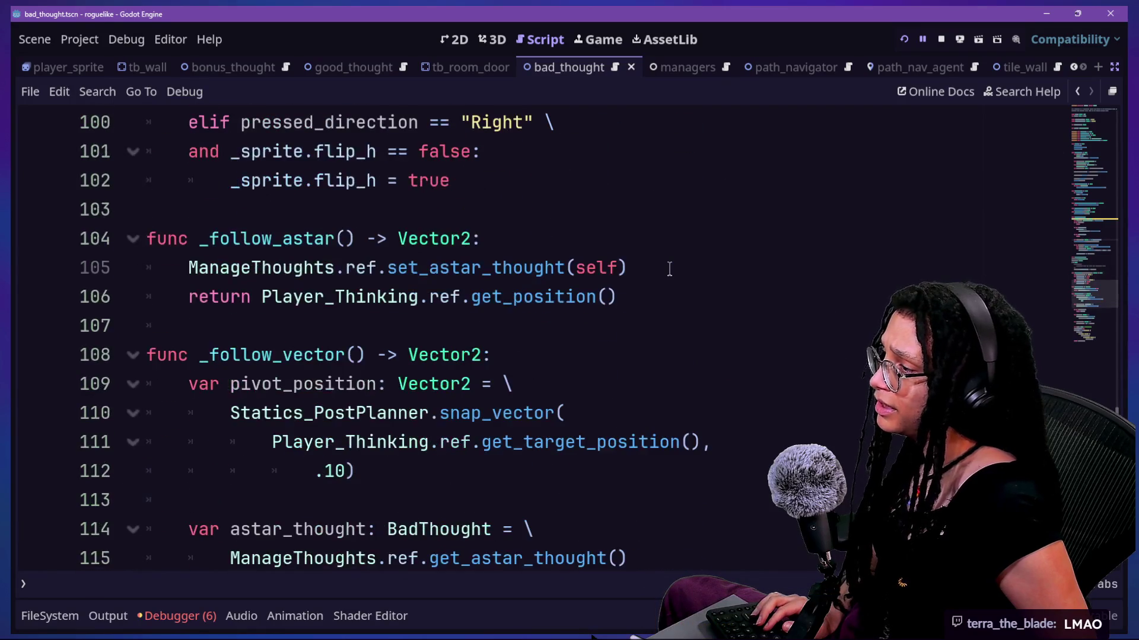
pyautogui.scroll(6, 668, 269)
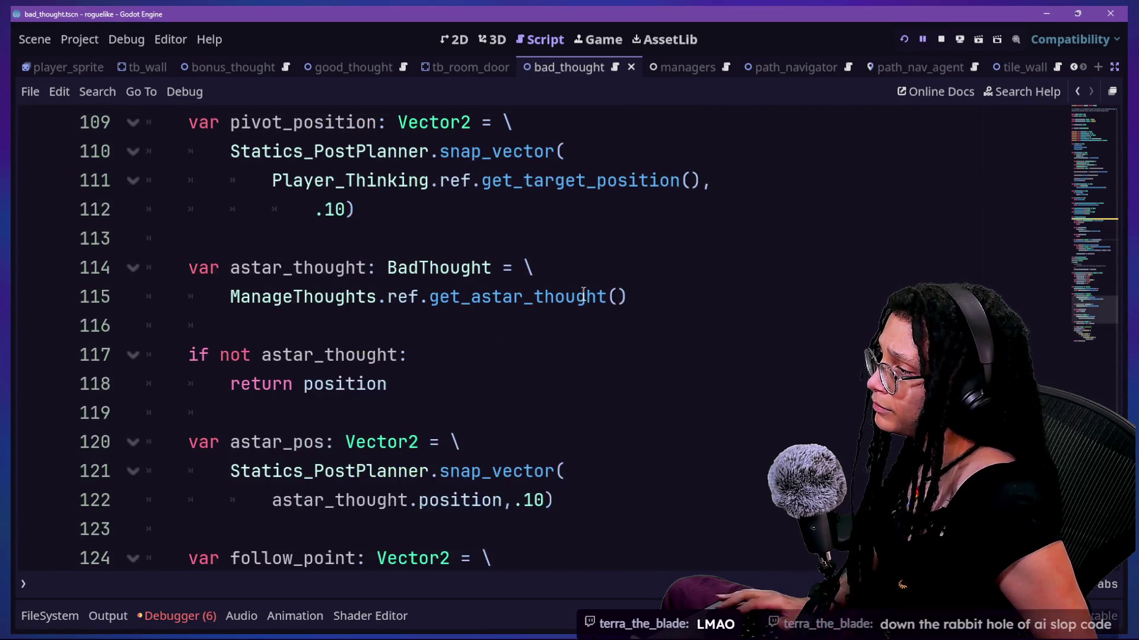
pyautogui.scroll(2, 622, 332)
pyautogui.scroll(-6, 148, 271)
pyautogui.moveTo(148, 272); pyautogui.dragTo(602, 587)
pyautogui.moveTo(475, 545); pyautogui.dragTo(372, 149)
pyautogui.scroll(3, 372, 150)
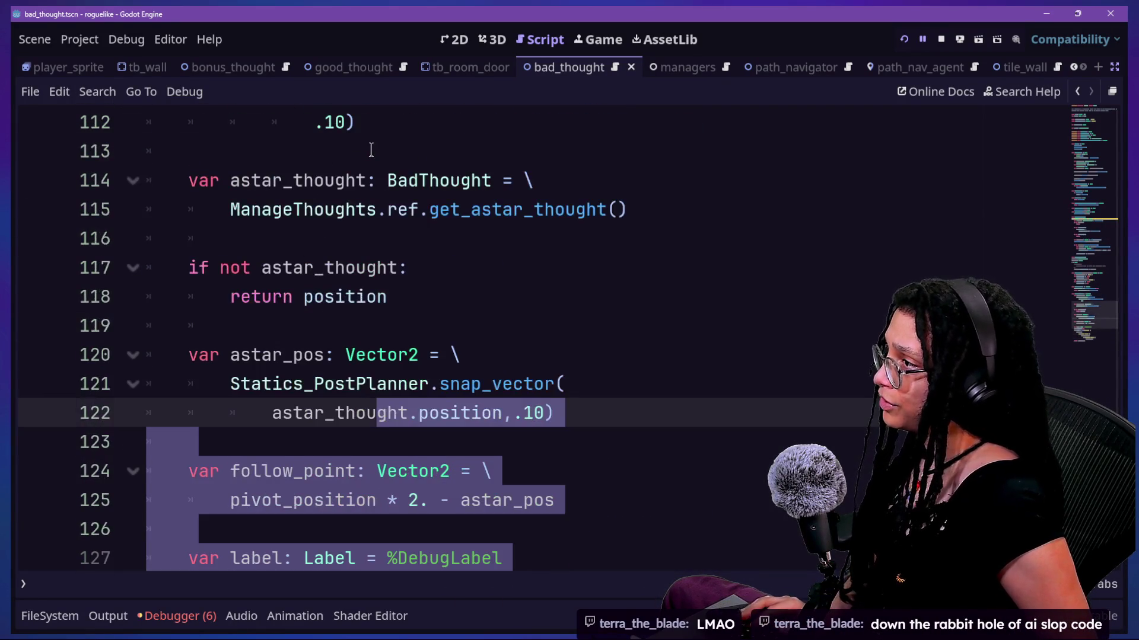
pyautogui.scroll(3, 371, 150)
# Step: Restore _follow_ahead, replace _follow_vector with the newer pivot-based version from clipboard history, and save
pyautogui.hotkey('ctrl', 'z')
pyautogui.hotkey('ctrl', 'z')
pyautogui.hotkey('ctrl', 'z')
pyautogui.scroll(4, 497, 330)
pyautogui.scroll(3, 496, 331)
pyautogui.keyDown('shift'); pyautogui.click(142, 384); pyautogui.keyUp('shift')
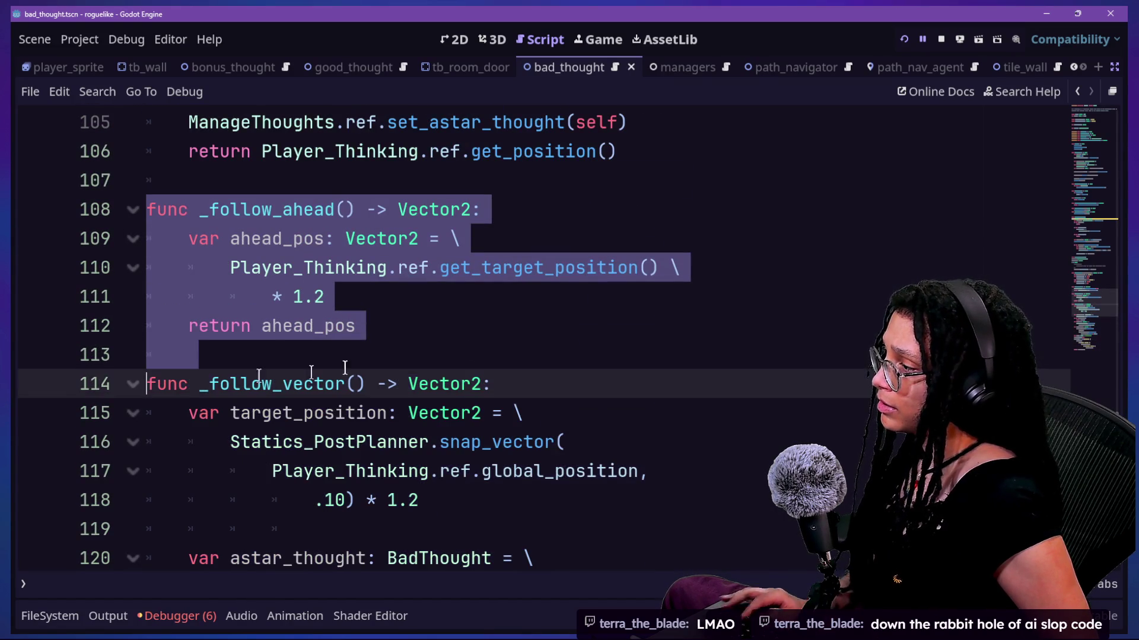
pyautogui.click(151, 384)
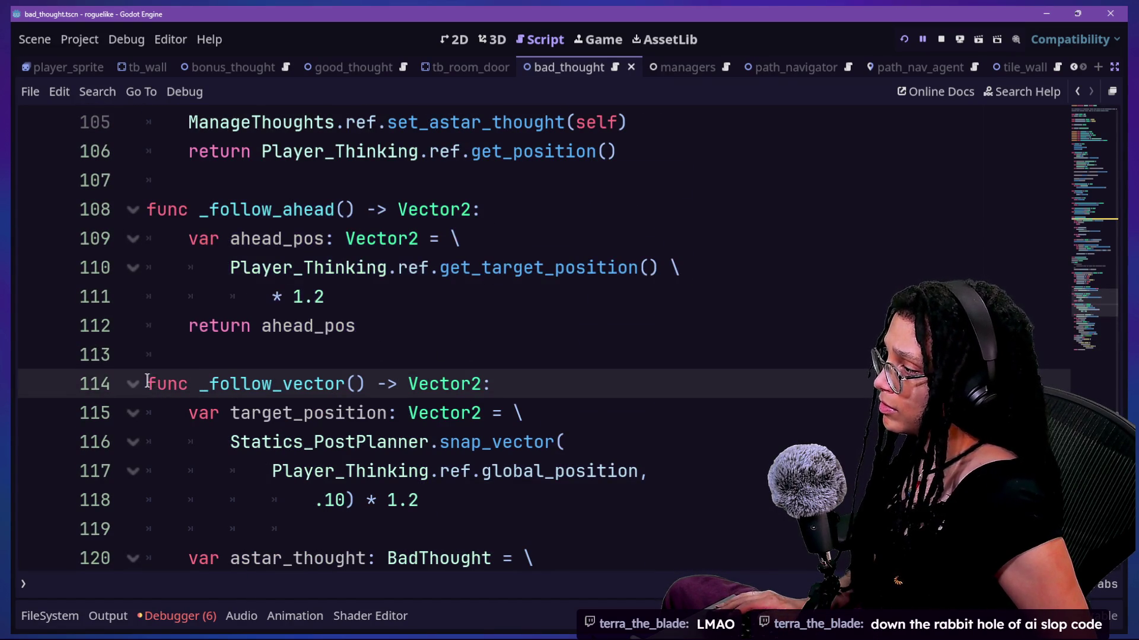
pyautogui.hotkey('ctrl', 'shift', 'End')
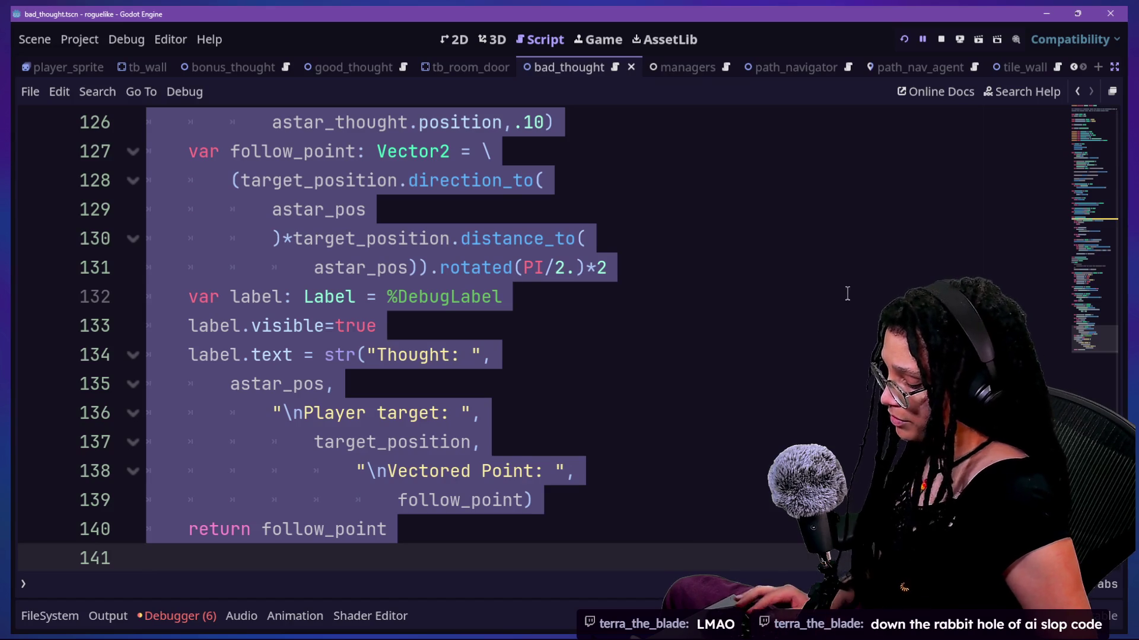
pyautogui.press('super+v')
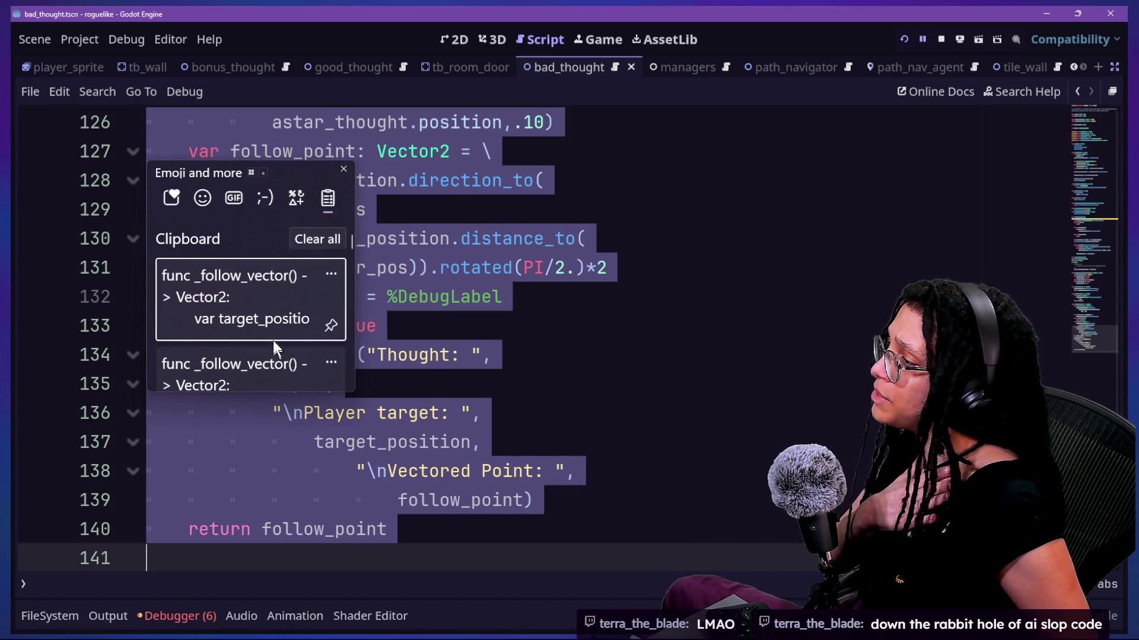
pyautogui.click(277, 365)
pyautogui.hotkey('ctrl', 's')
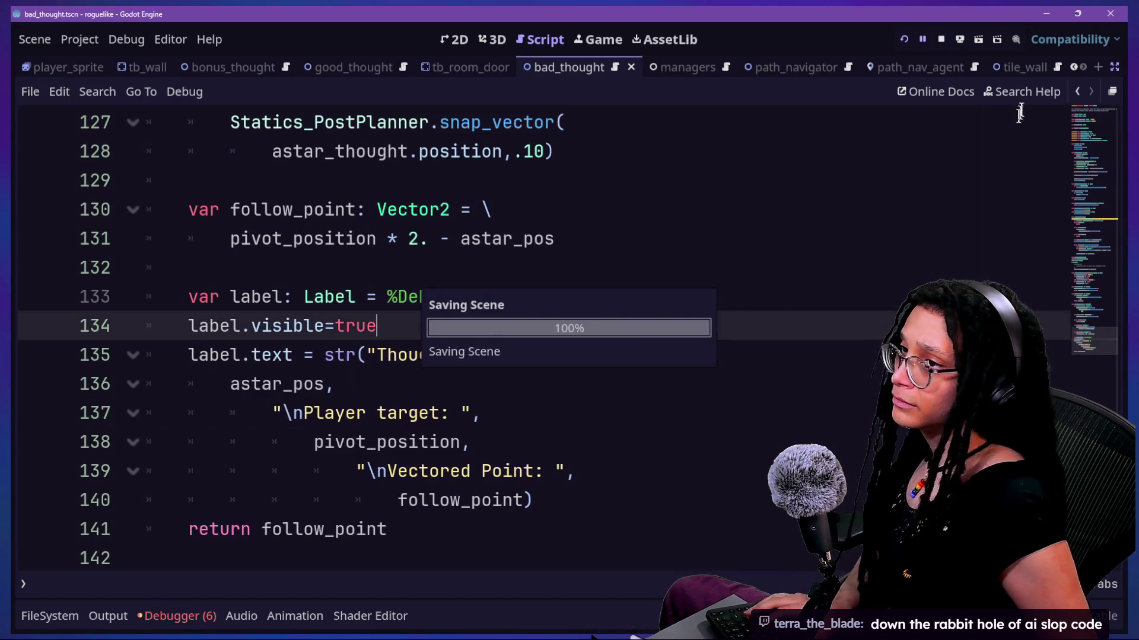
# Step: Restart the game into a level and walk the brain through the maze to test the thoughts
pyautogui.click(904, 39)
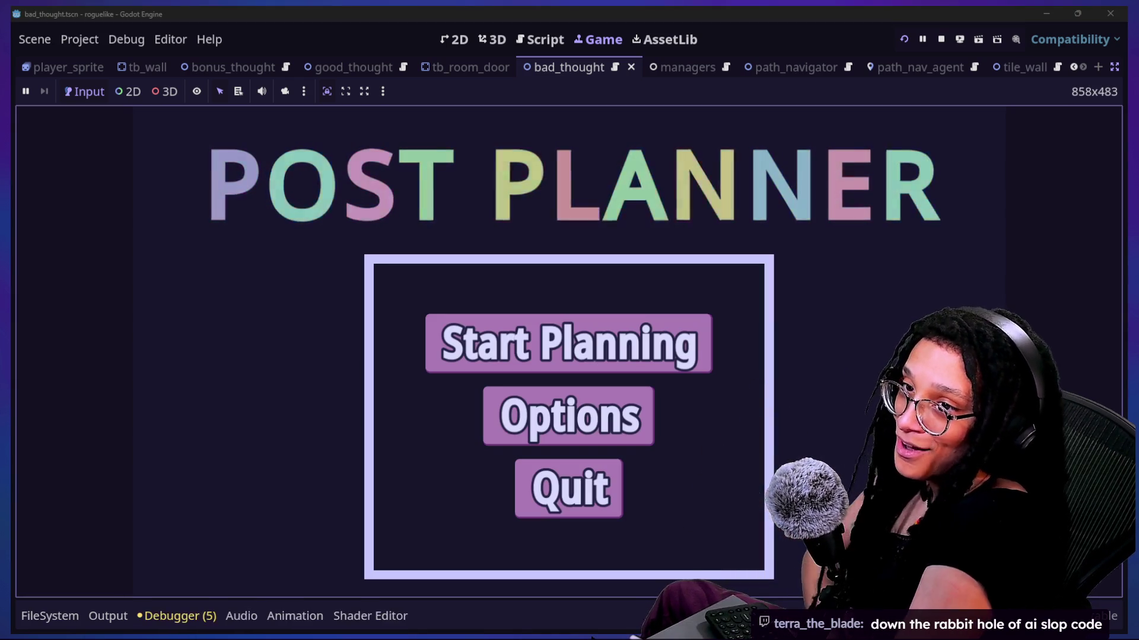
pyautogui.click(618, 335)
pyautogui.click(646, 361)
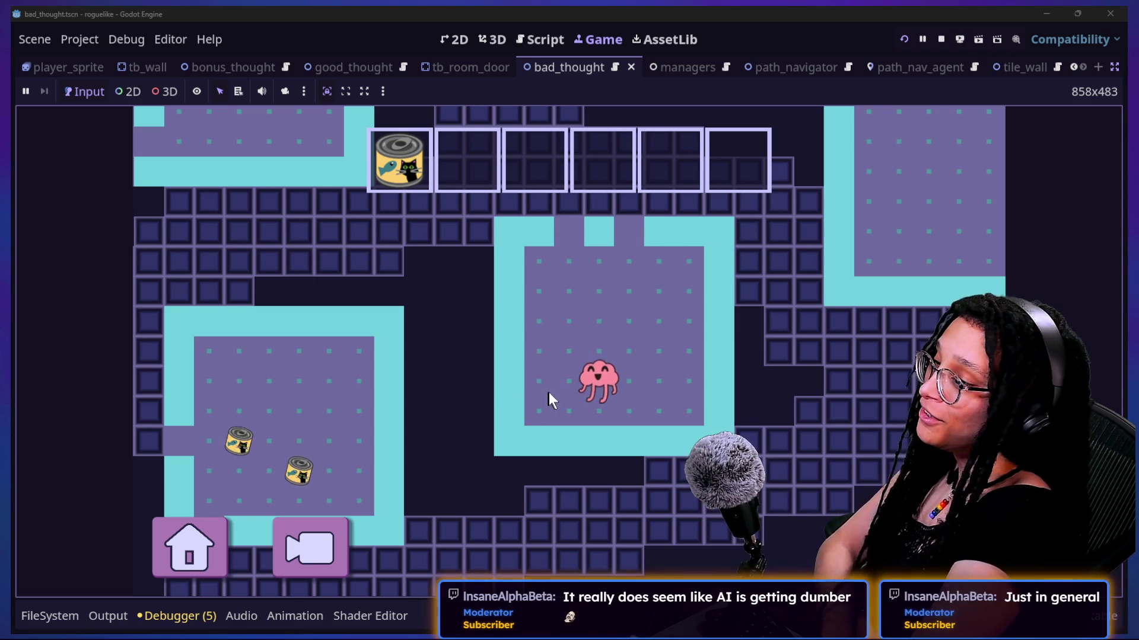
pyautogui.press('Down')
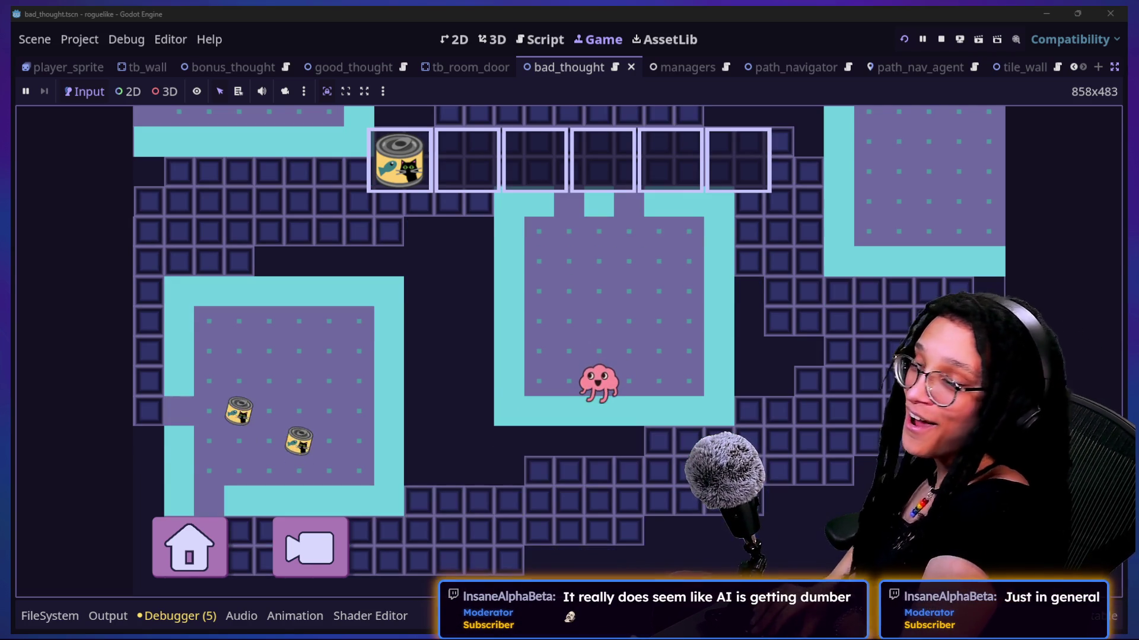
pyautogui.press('Down')
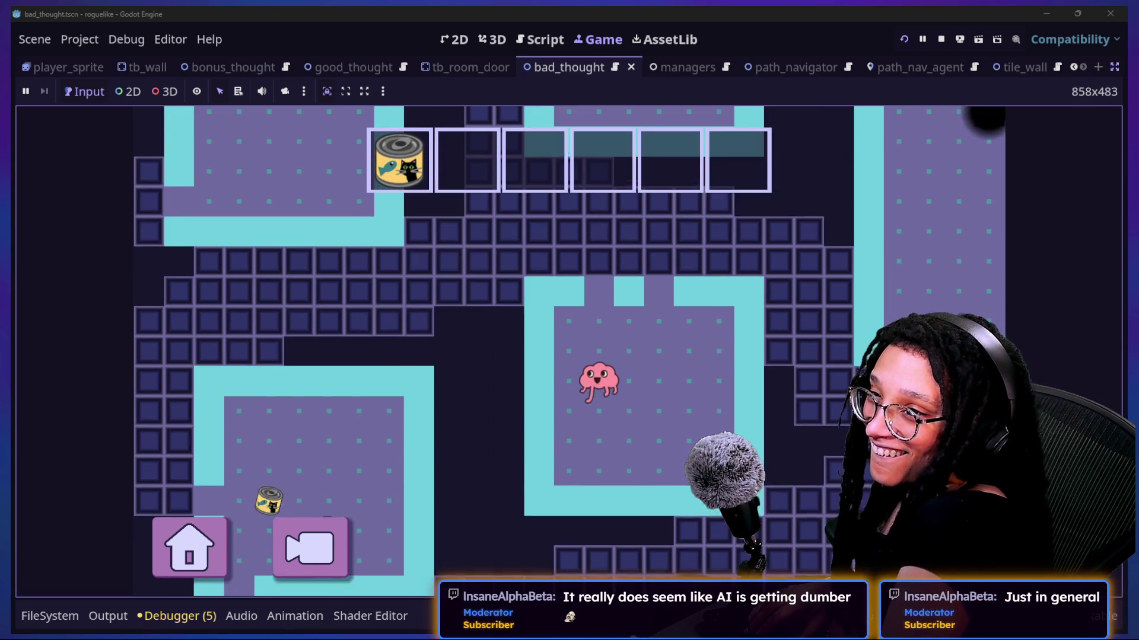
pyautogui.press('Left')
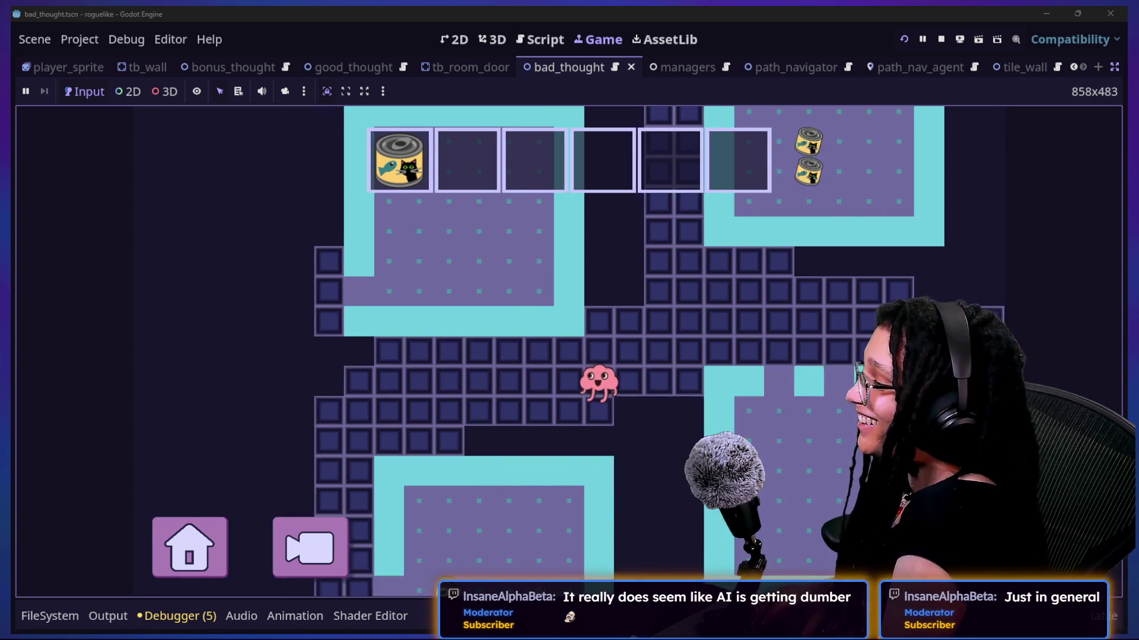
pyautogui.press('Down')
pyautogui.press('Left')
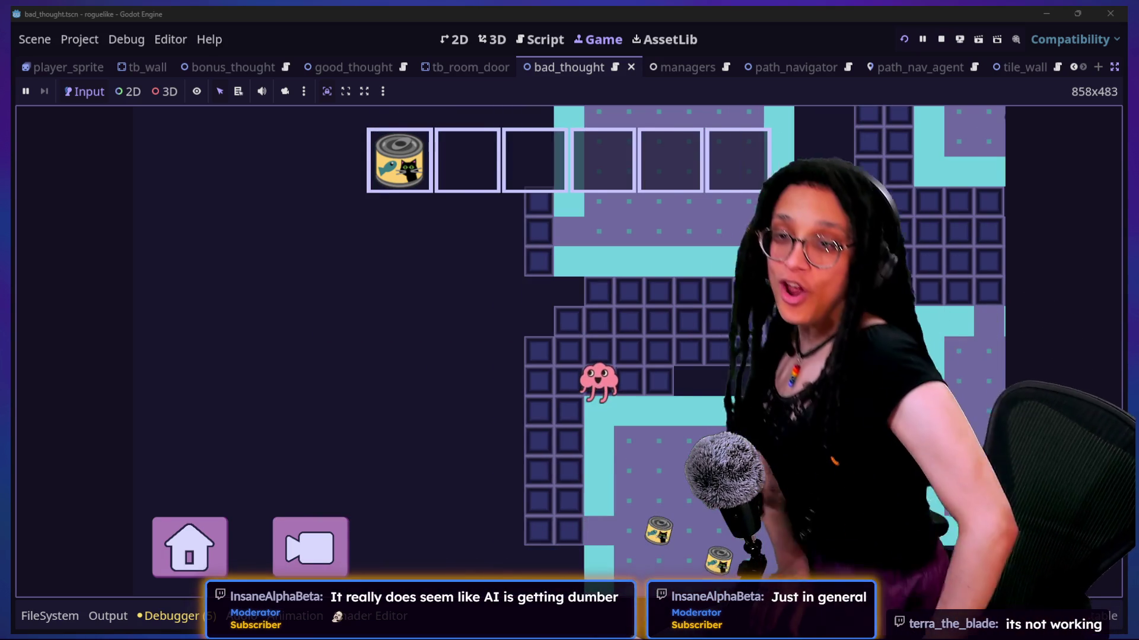
pyautogui.press('Right')
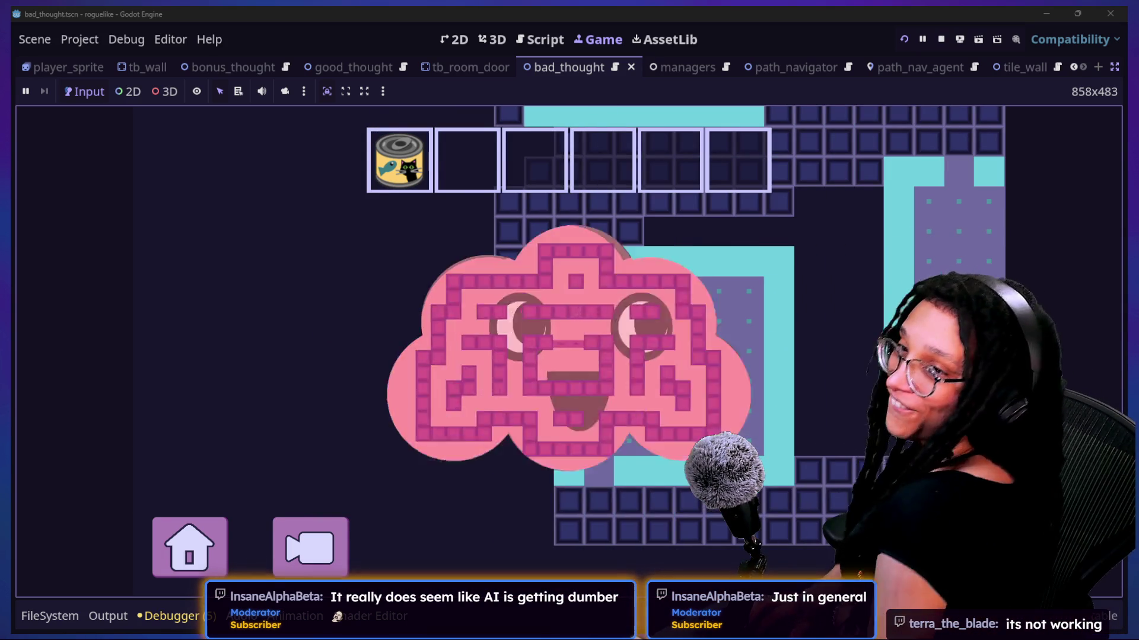
pyautogui.press('Left')
pyautogui.press('Right')
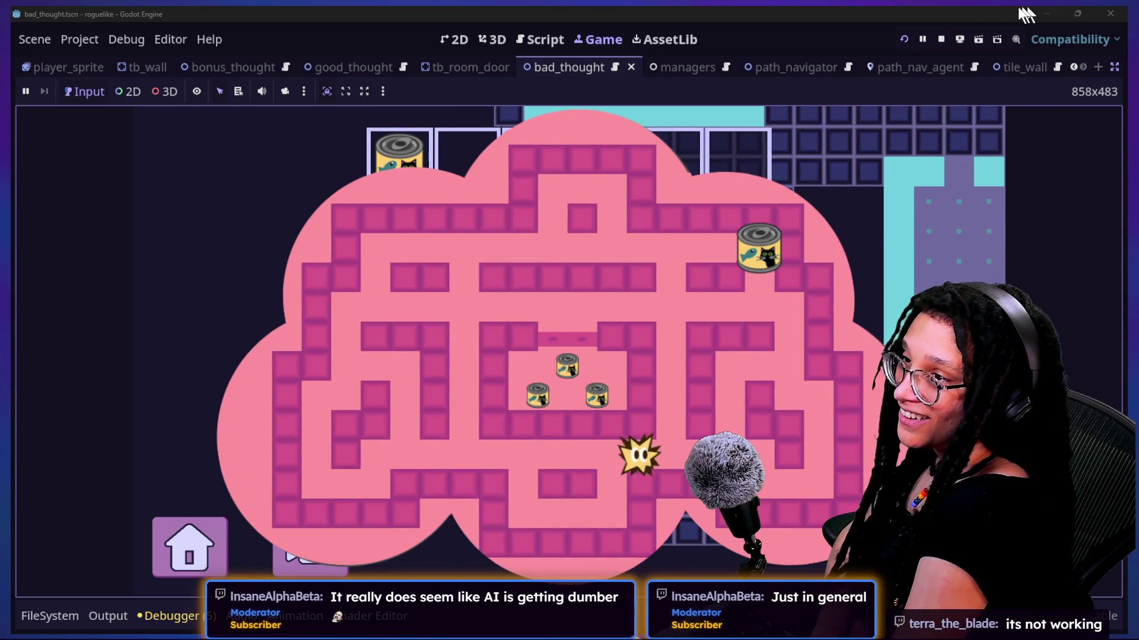
# Step: Relaunch into the Cubstack level and bring back the scene and inspector panels
pyautogui.click(902, 38)
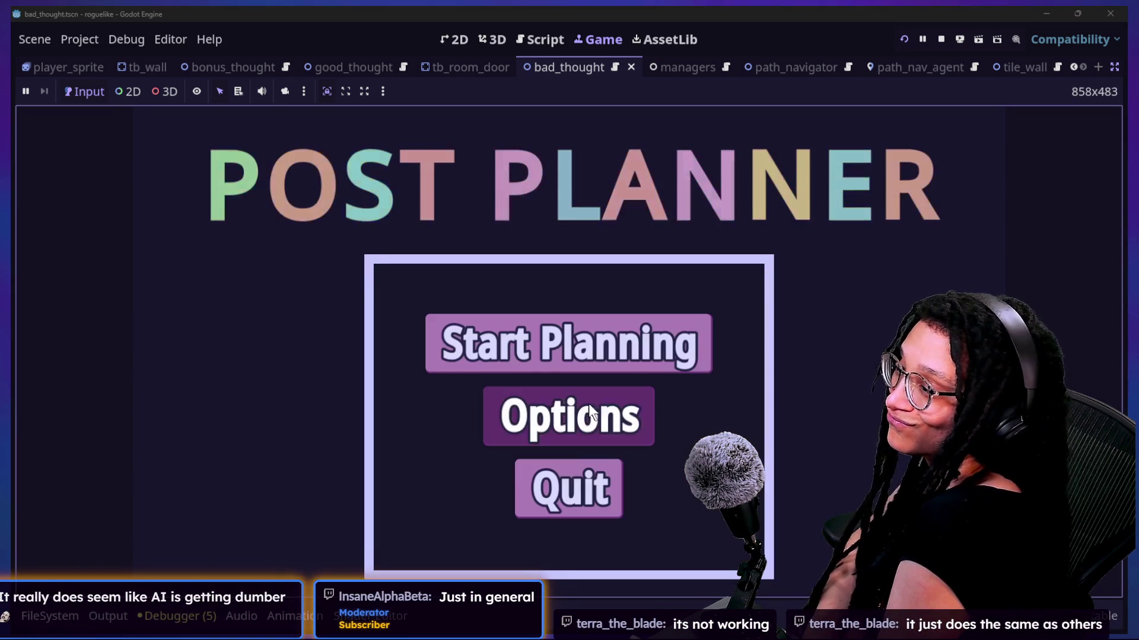
pyautogui.click(638, 351)
pyautogui.click(681, 403)
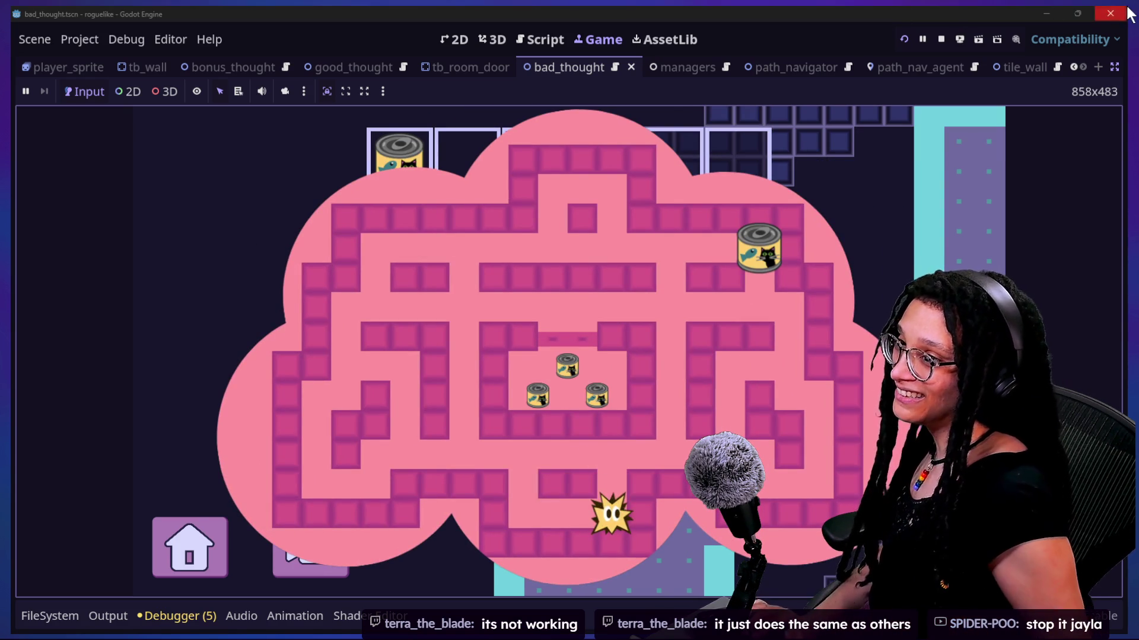
pyautogui.click(1110, 68)
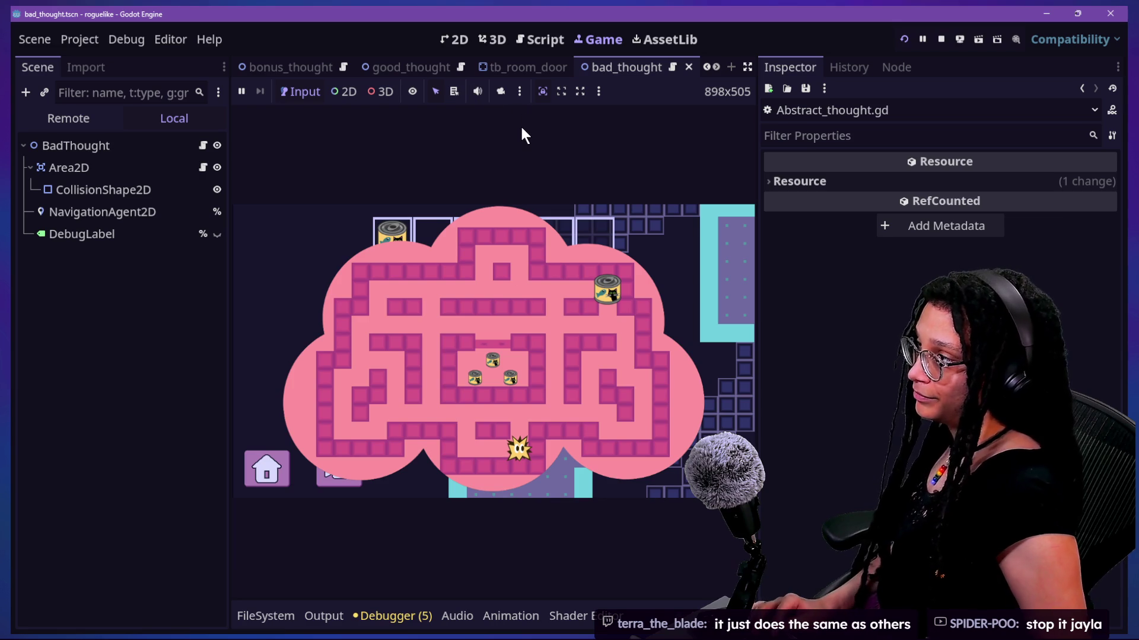
# Step: Open bad_thought.gd in distraction-free mode and look at the Thought base class definition
pyautogui.click(537, 39)
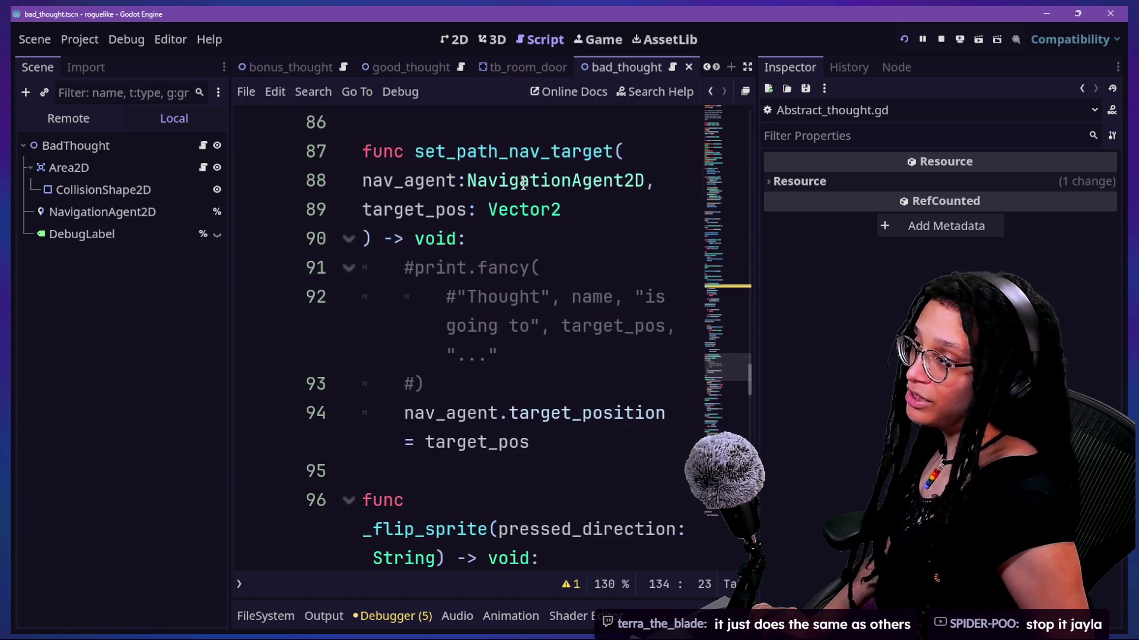
pyautogui.scroll(10, 524, 182)
pyautogui.hotkey('ctrl', 'shift', 'F11')
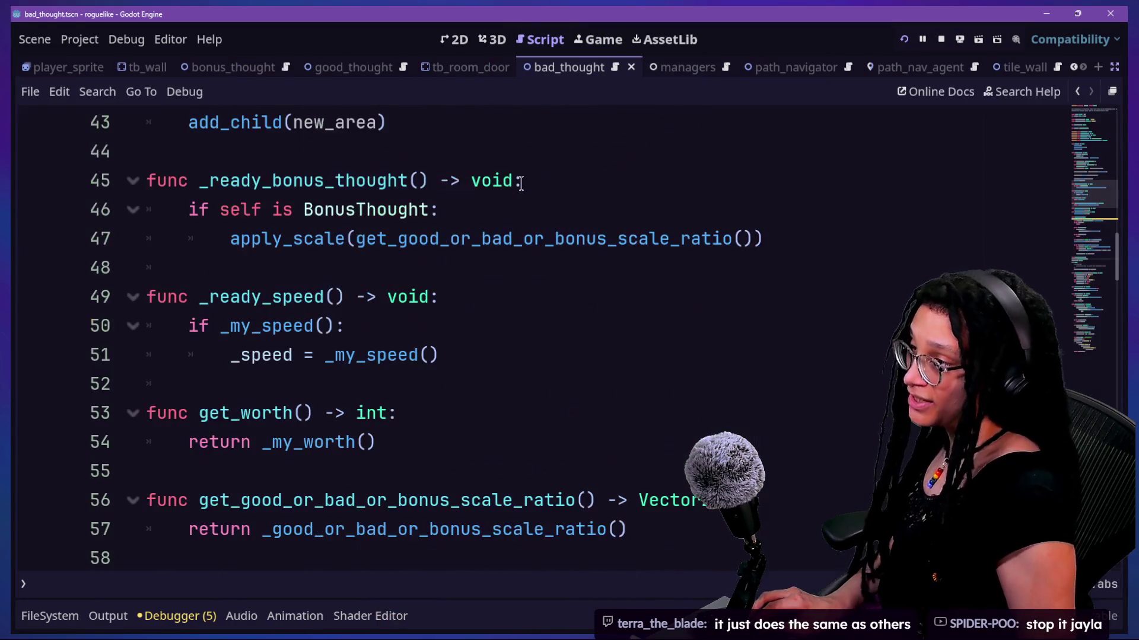
pyautogui.click(527, 207)
pyautogui.hotkey('shift', 'alt', 'o')
pyautogui.write('thought')
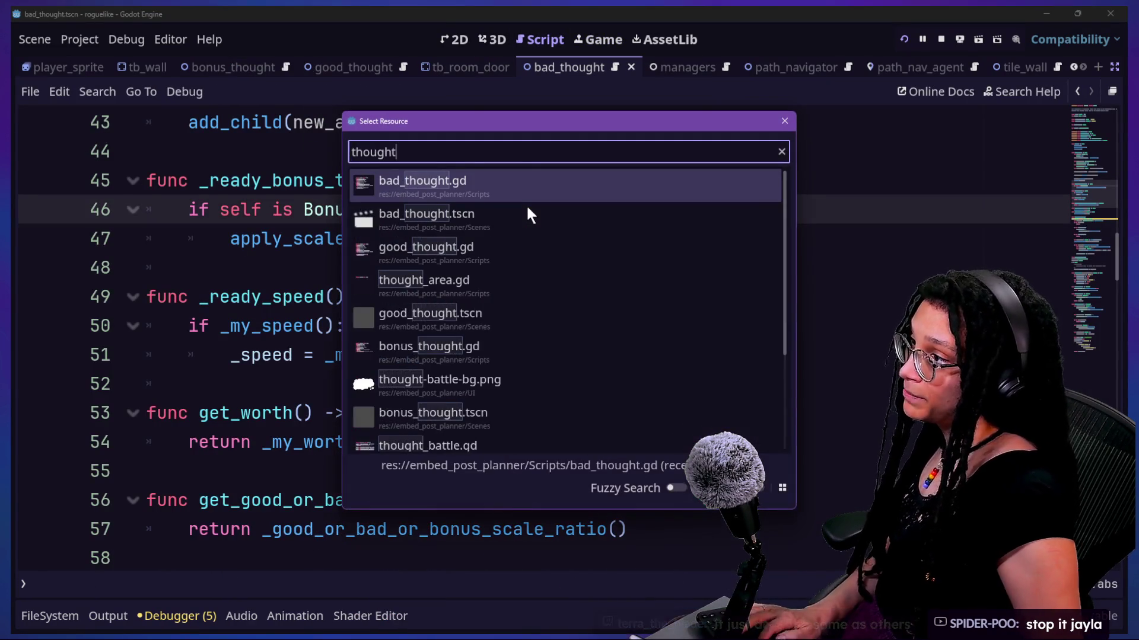
pyautogui.press('Down')
pyautogui.press('Up')
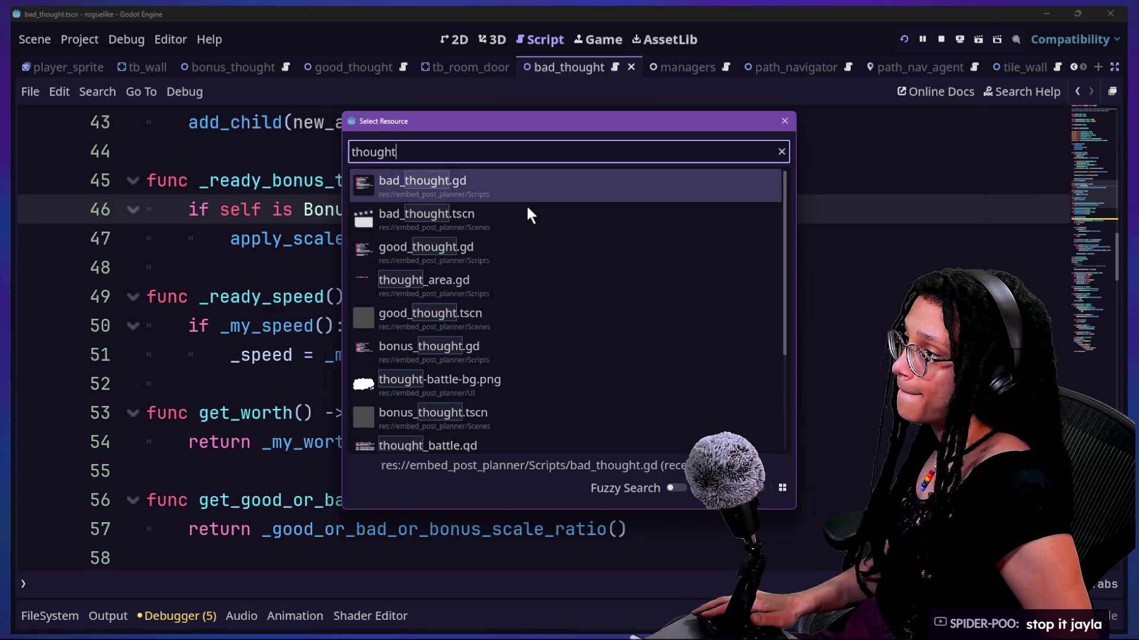
pyautogui.press('Return')
pyautogui.scroll(4, 516, 180)
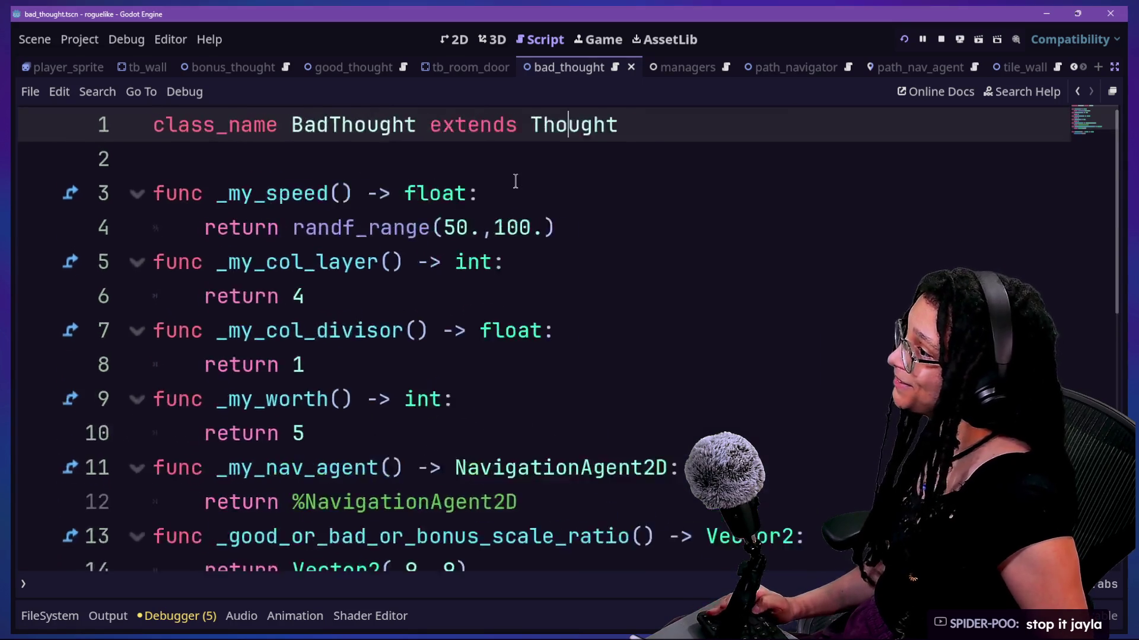
pyautogui.keyDown('ctrl'); pyautogui.click(662, 149); pyautogui.keyUp('ctrl')
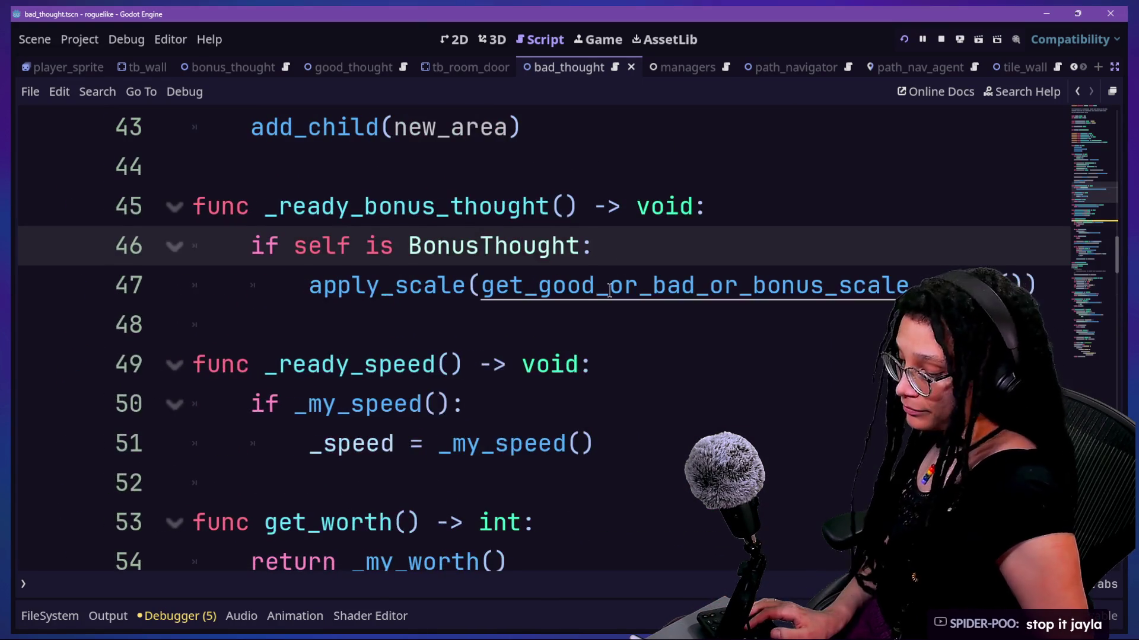
pyautogui.scroll(12, 610, 291)
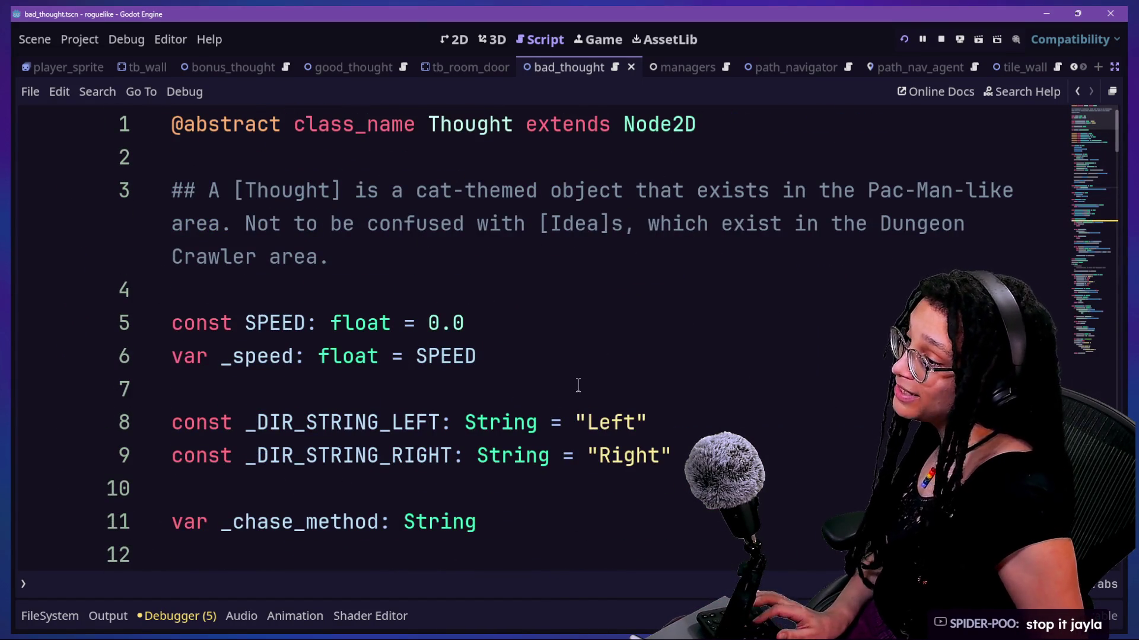
# Step: Change _my_speed on line 4 of bad_thought.gd to return a fixed 50. and restore the side panels
pyautogui.hotkey('shift', 'alt', 'o')
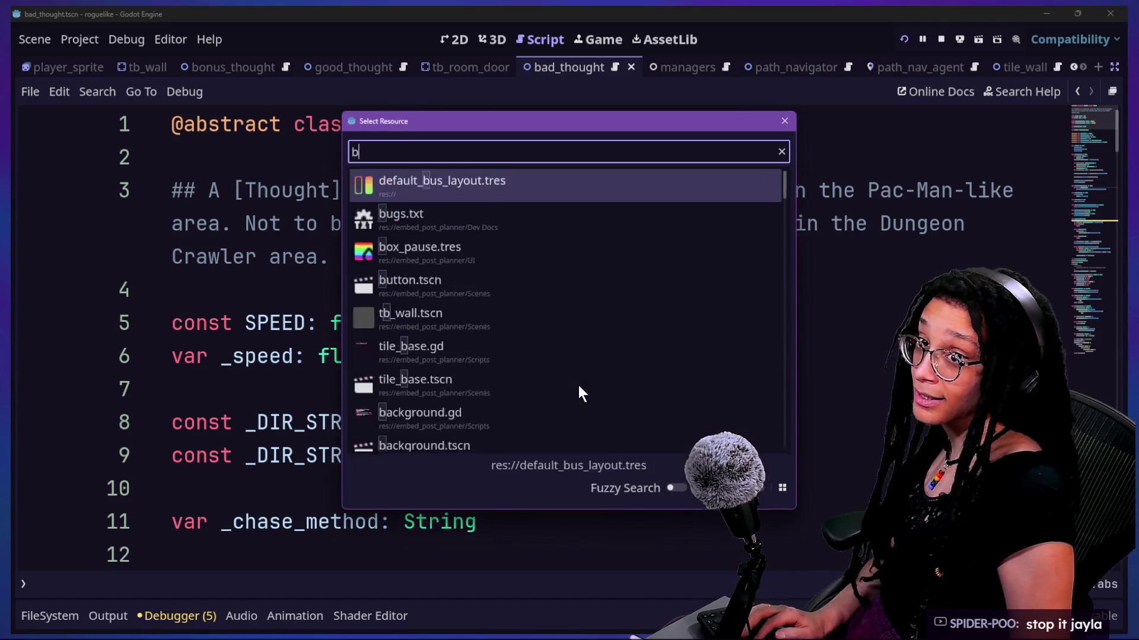
pyautogui.write('bad_t')
pyautogui.press('Return')
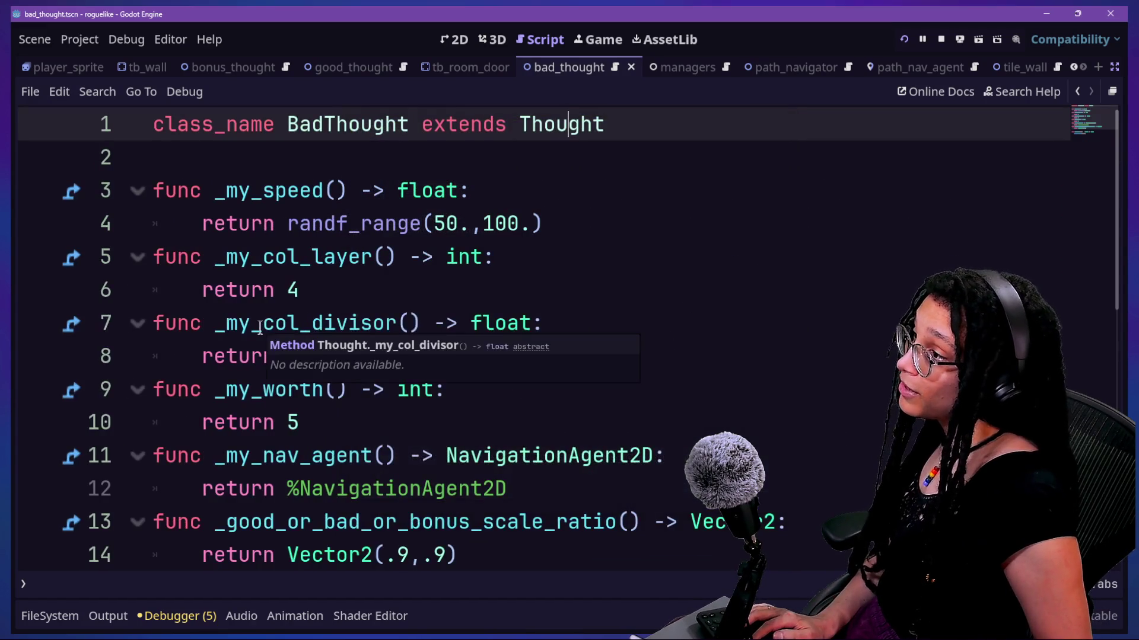
pyautogui.click(487, 225)
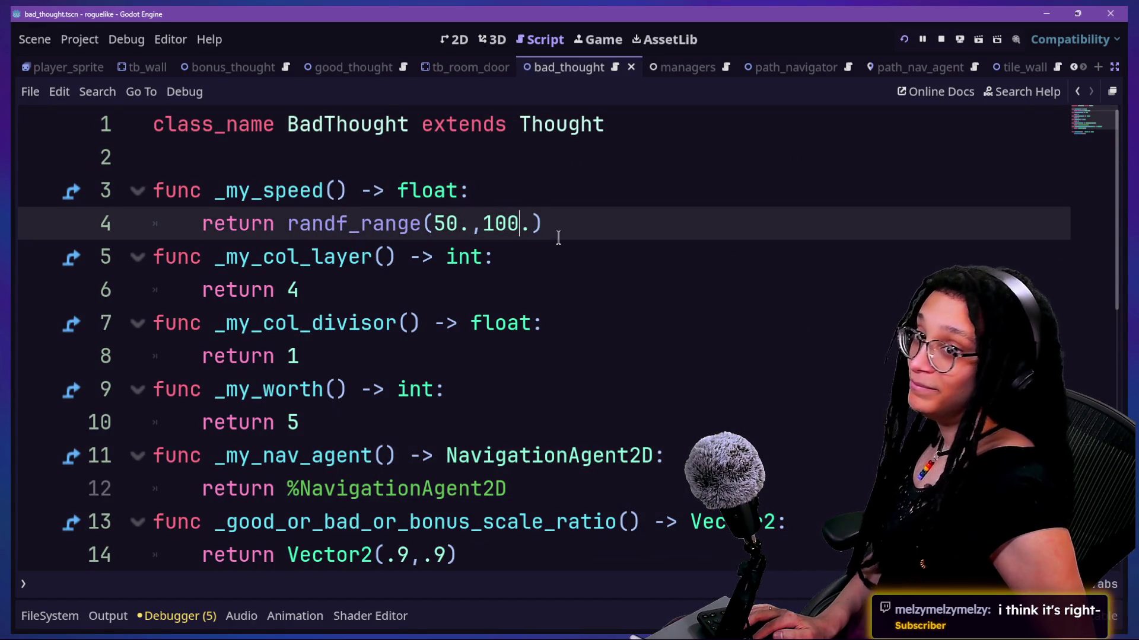
pyautogui.press('BackSpace')
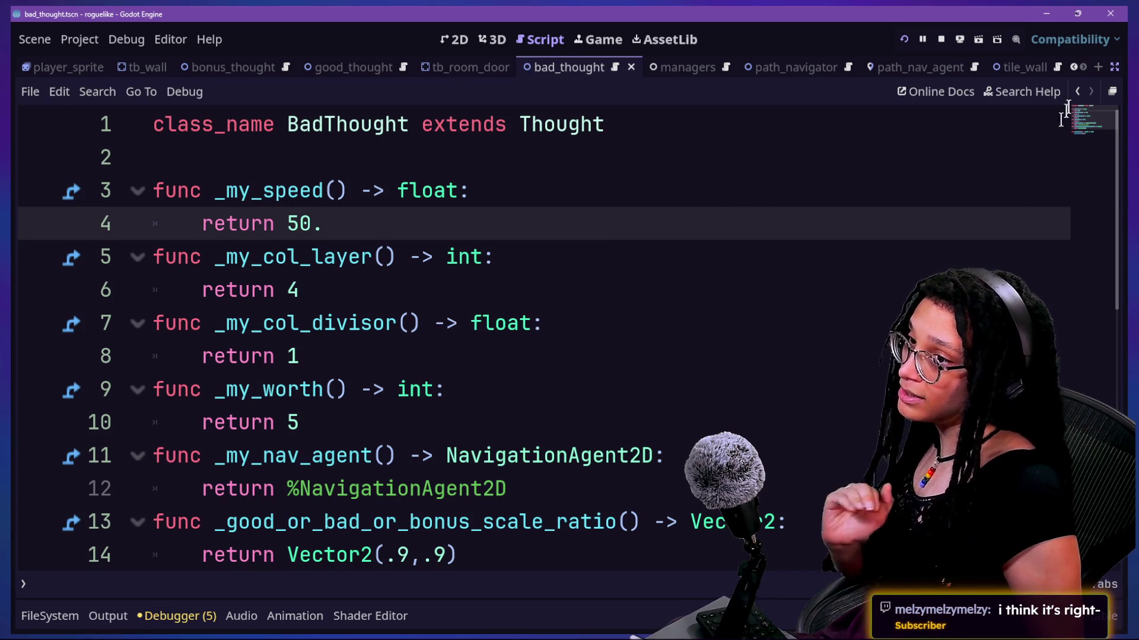
pyautogui.click(1114, 74)
pyautogui.click(542, 442)
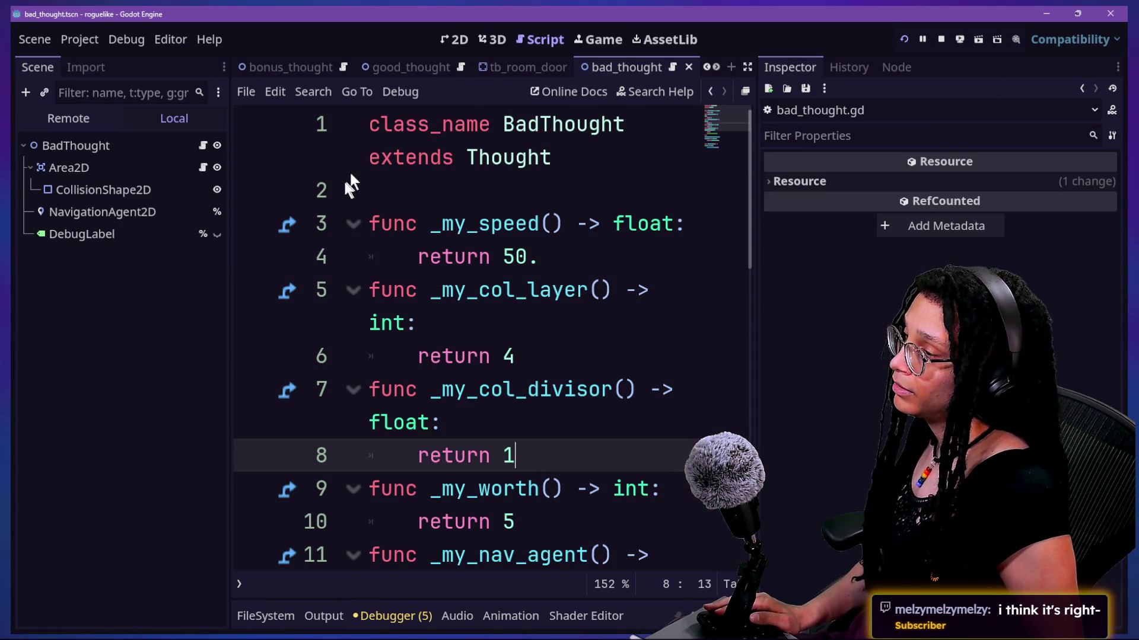
# Step: Open thought_battle.tscn in the 2D view and toggle the BonusThought node's visibility
pyautogui.click(611, 40)
pyautogui.click(536, 37)
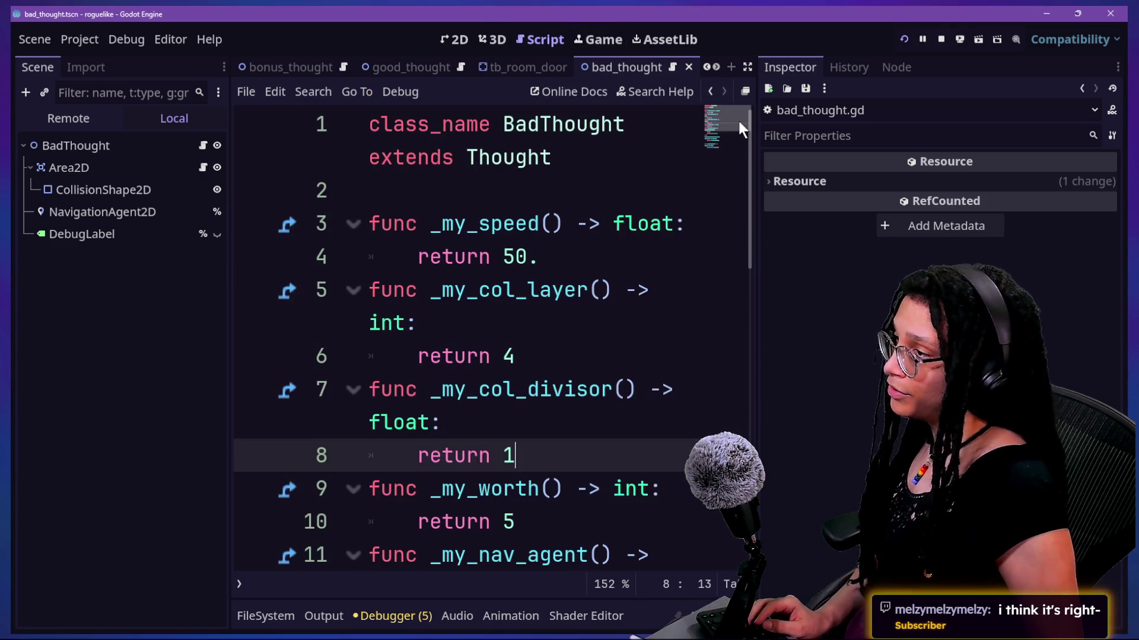
pyautogui.hotkey('shift', 'alt', 'o')
pyautogui.write('thought_b')
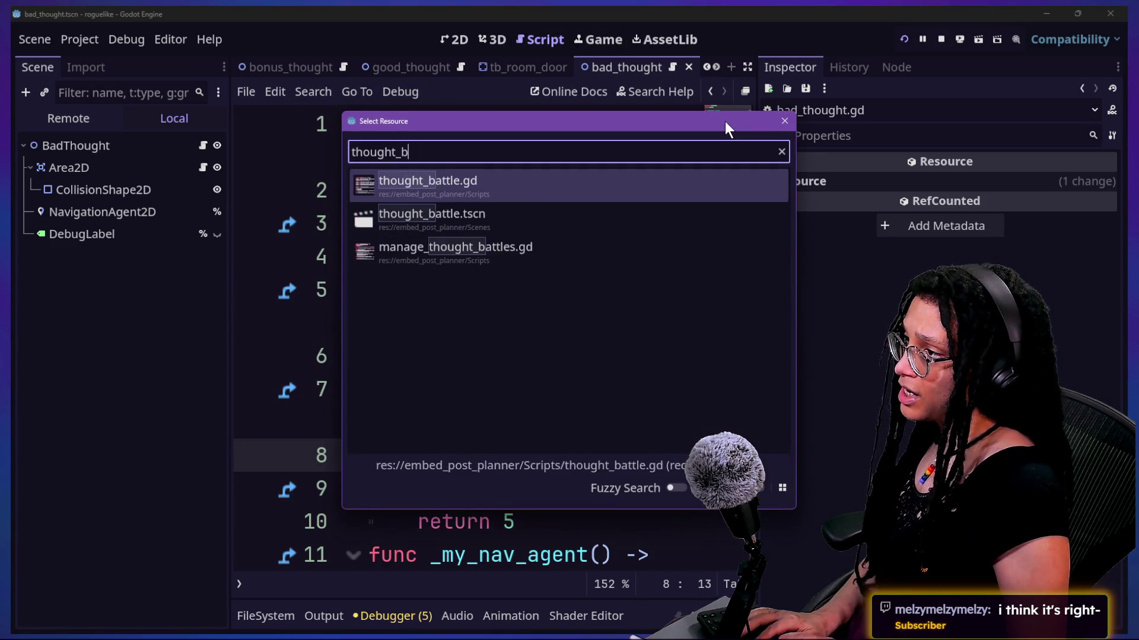
pyautogui.write('a')
pyautogui.press('BackSpace')
pyautogui.click(419, 217)
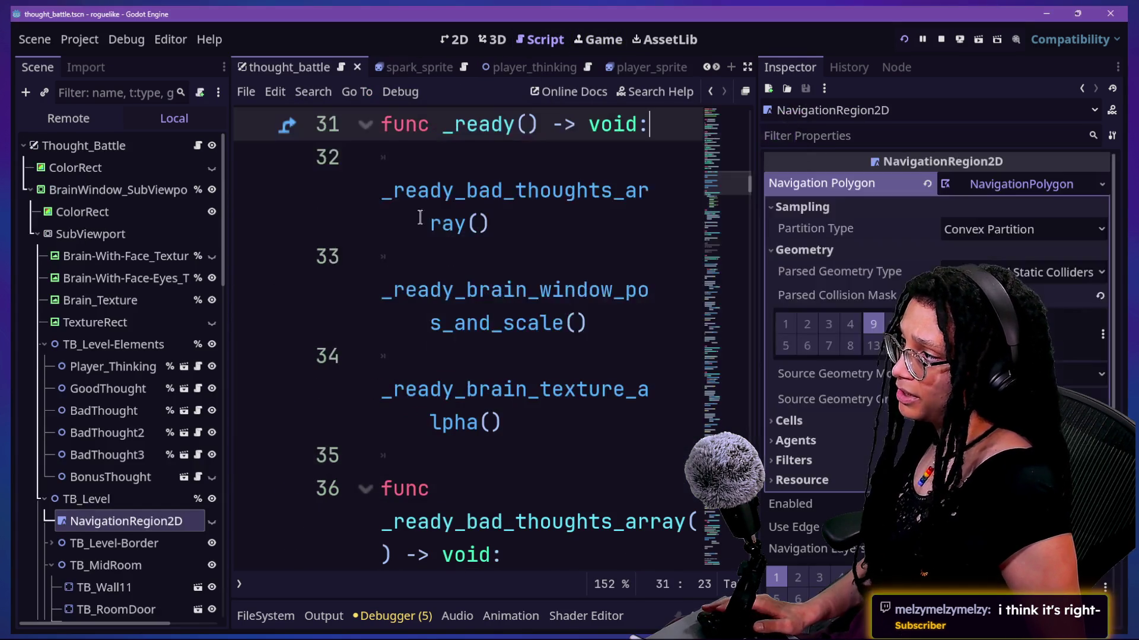
pyautogui.click(456, 38)
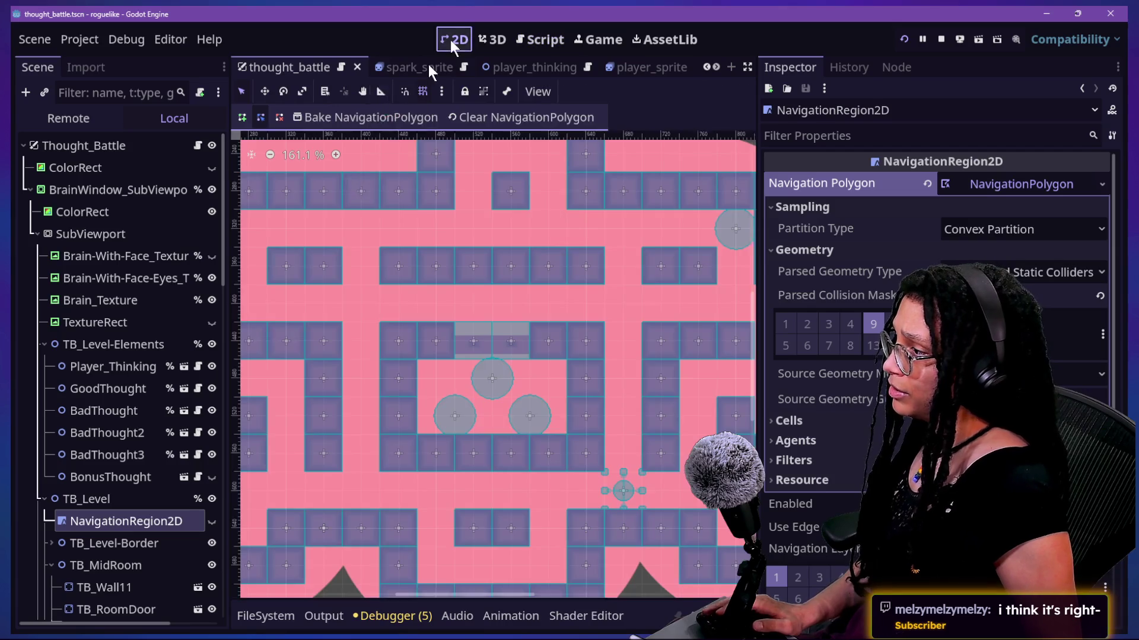
pyautogui.click(212, 478)
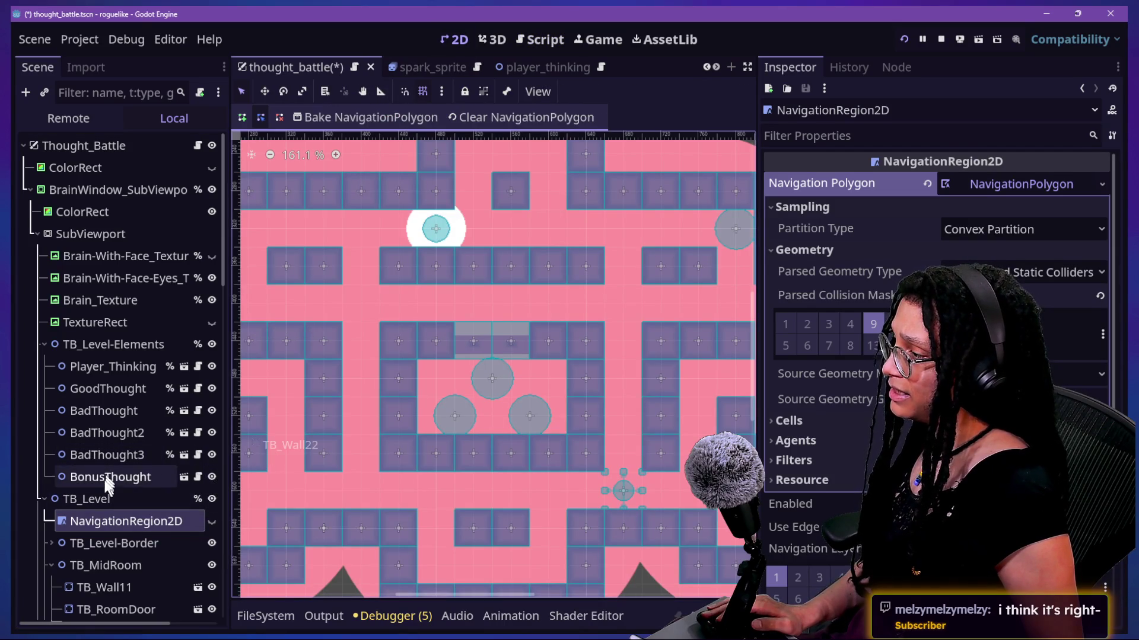
# Step: Turn off collision layer 4 in bonus_thought, save, hide the BonusThought node, and relaunch the game
pyautogui.click(107, 481)
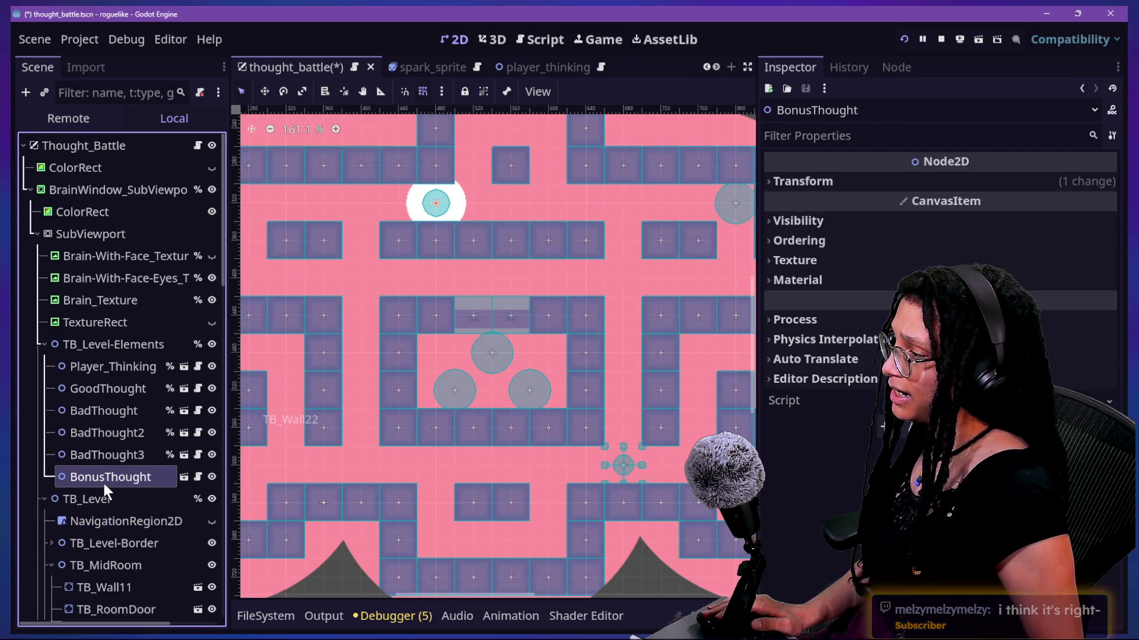
pyautogui.click(185, 476)
pyautogui.click(155, 188)
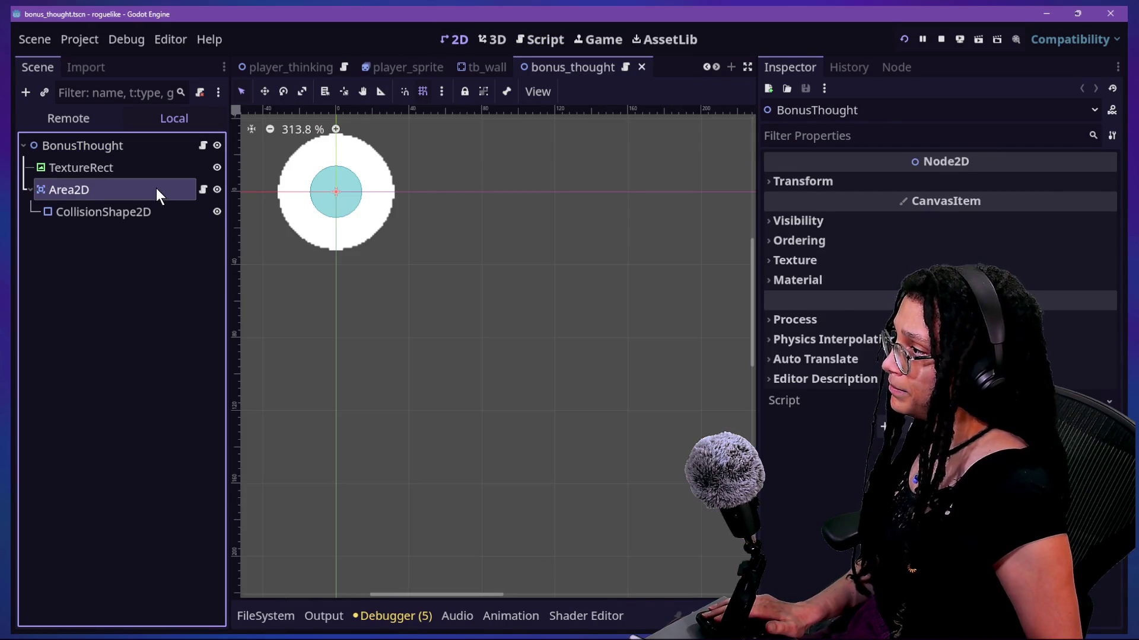
pyautogui.click(847, 422)
pyautogui.hotkey('ctrl', 's')
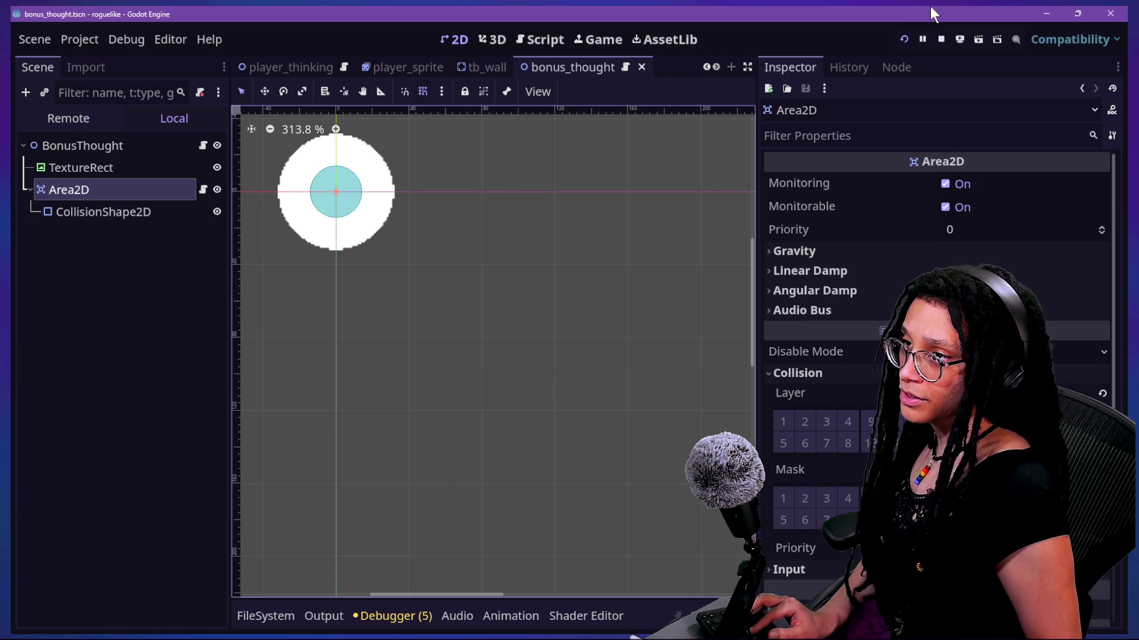
pyautogui.click(217, 145)
pyautogui.click(903, 40)
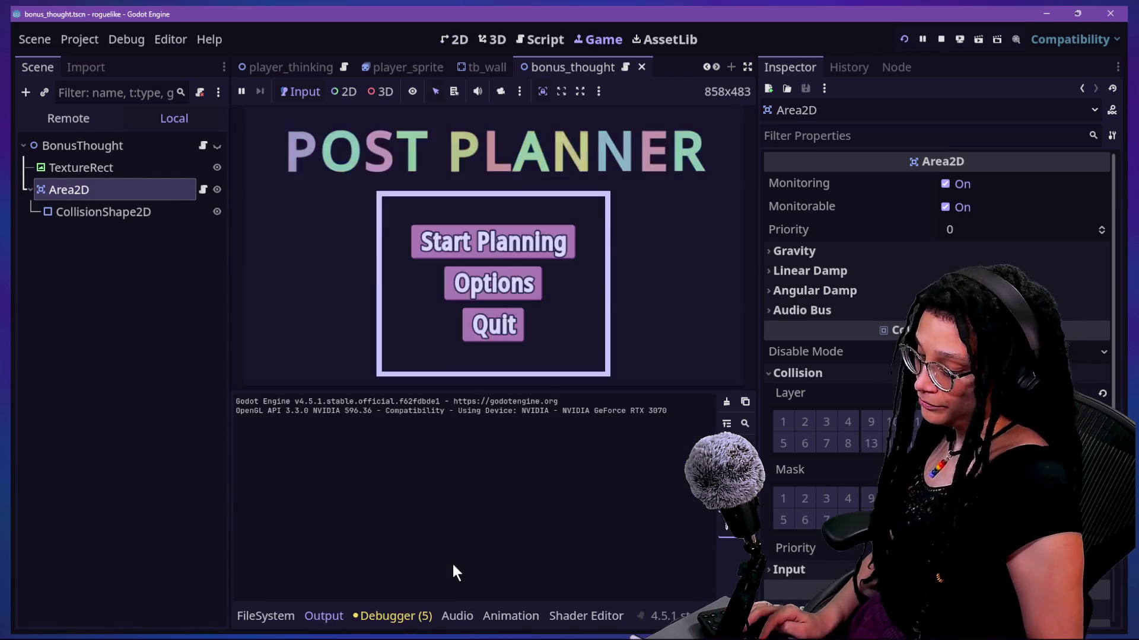
# Step: Start planning from the main menu, enlarge the game view, and choose Catstagram as the platform
pyautogui.click(496, 347)
pyautogui.click(105, 403)
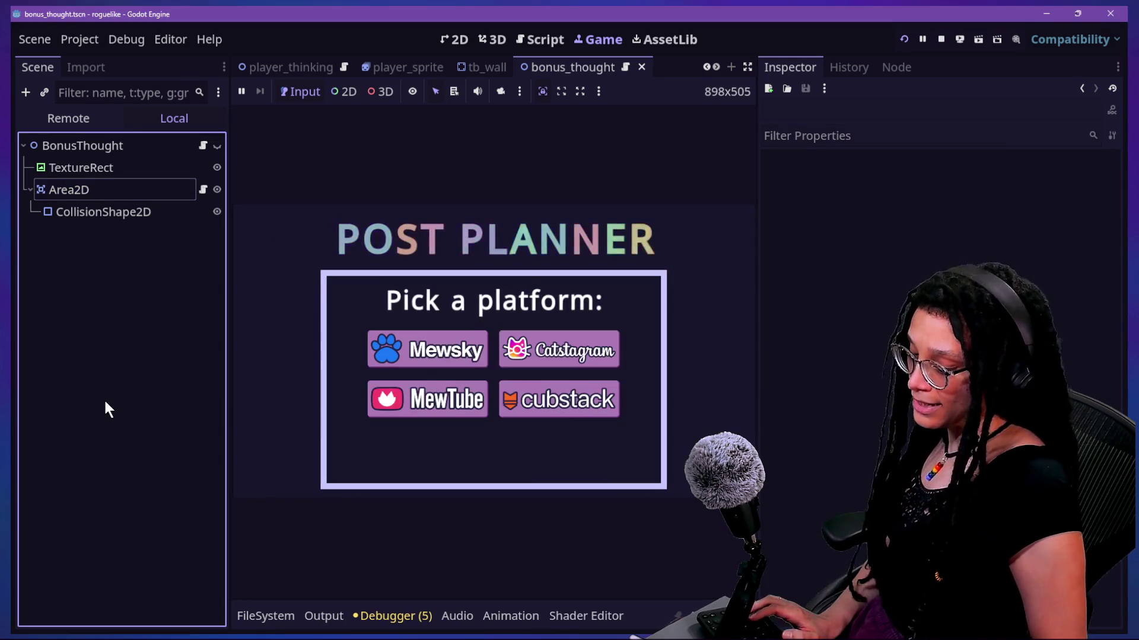
pyautogui.hotkey('ctrl', 'shift', 'F11')
pyautogui.click(683, 335)
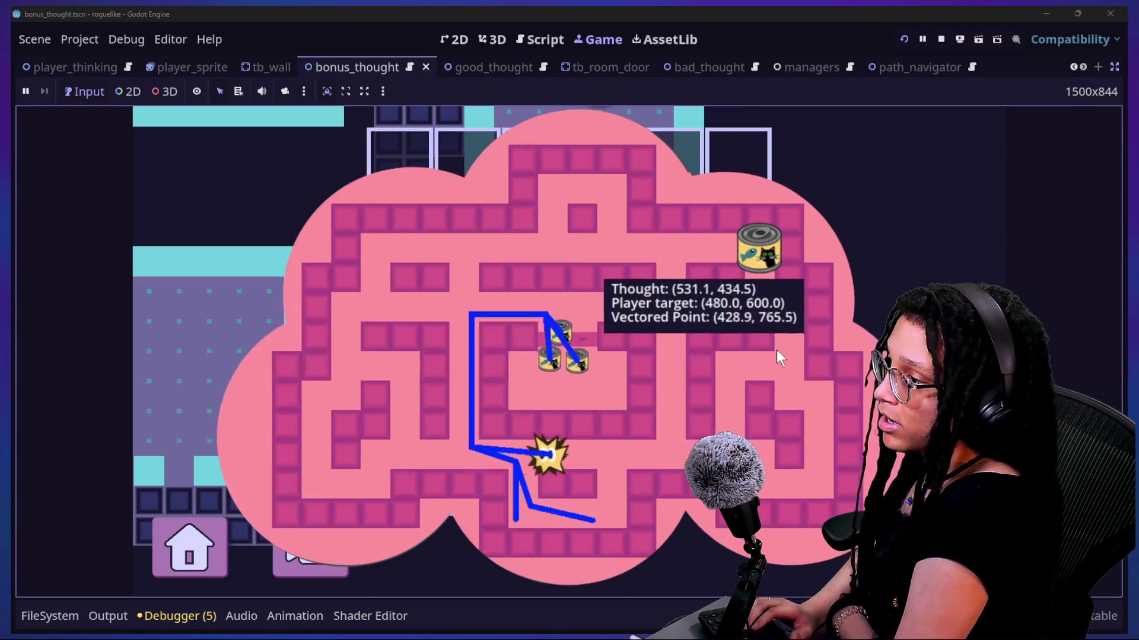
# Step: Move the player star back and forth through the maze with the arrow keys
pyautogui.press('Right')
pyautogui.press('Right')
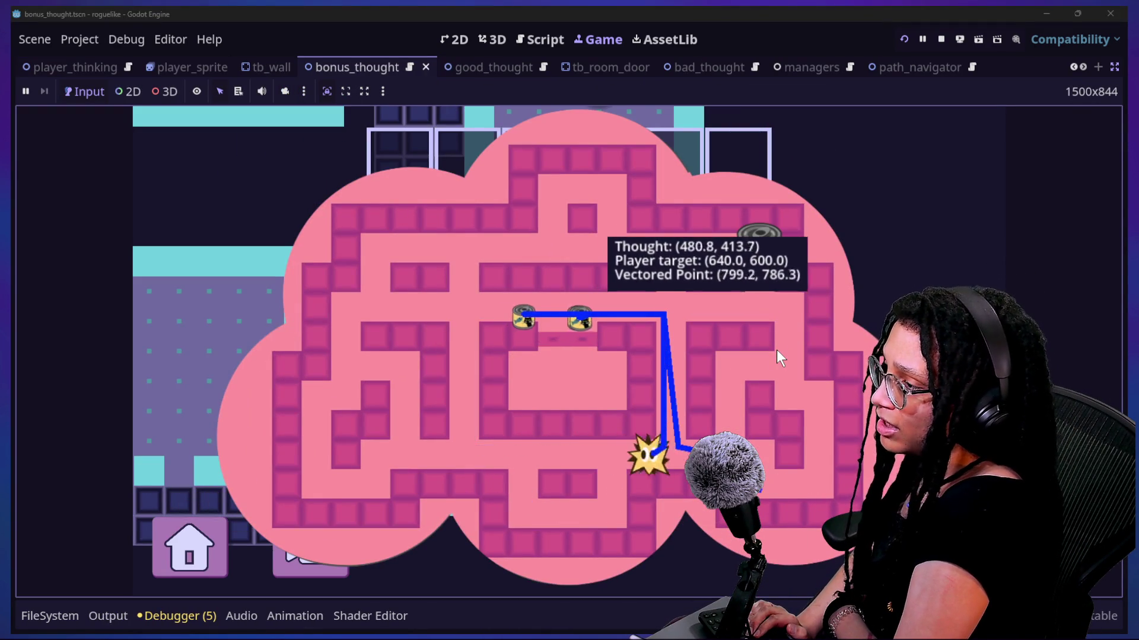
pyautogui.press('Left')
pyautogui.press('Left')
pyautogui.press('Left')
pyautogui.press('Left')
pyautogui.press('Left')
pyautogui.press('Left')
pyautogui.press('Right')
pyautogui.press('Left')
pyautogui.press('Left')
pyautogui.press('Left')
pyautogui.press('Down')
pyautogui.press('Left')
pyautogui.press('Left')
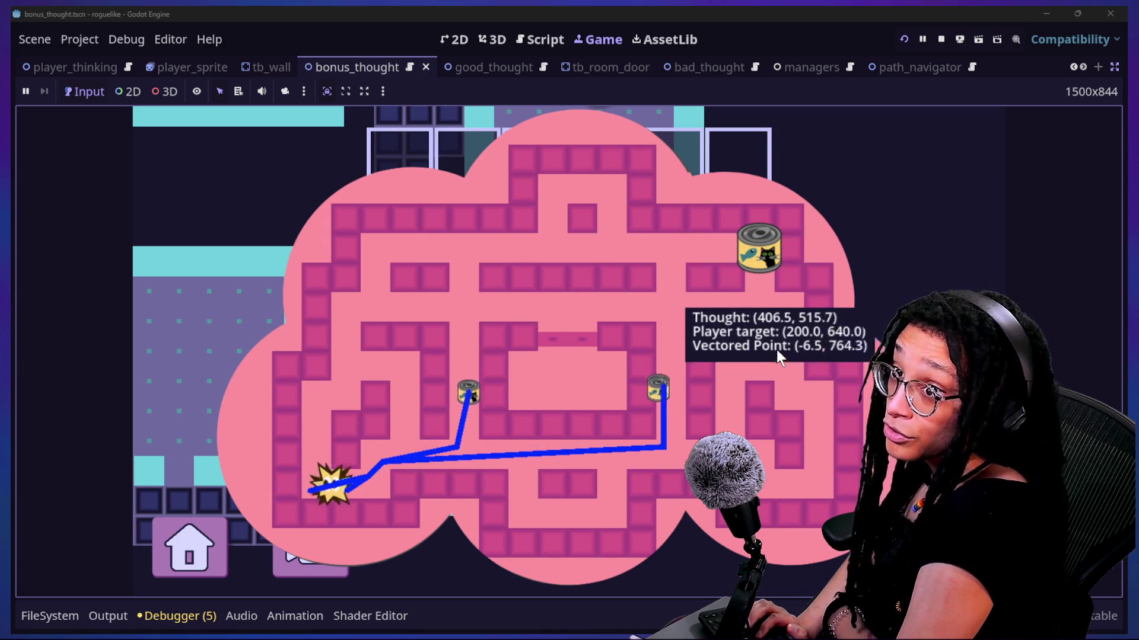
pyautogui.press('Up')
pyautogui.press('Up')
pyautogui.press('Up')
pyautogui.press('Right')
pyautogui.press('Up')
pyautogui.press('Up')
pyautogui.press('Up')
pyautogui.press('Right')
pyautogui.press('Right')
pyautogui.press('Right')
pyautogui.press('Right')
pyautogui.press('Up')
pyautogui.press('Right')
pyautogui.press('Up')
pyautogui.press('Right')
pyautogui.press('Right')
pyautogui.press('Left')
pyautogui.press('Left')
pyautogui.press('Left')
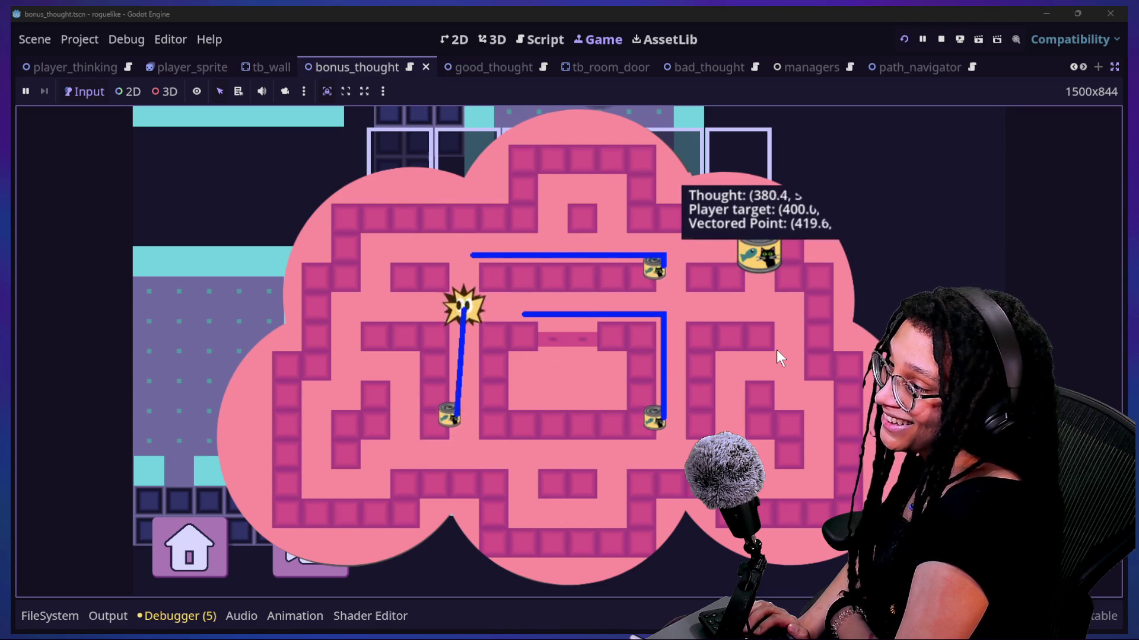
pyautogui.press('Right')
pyautogui.press('Right')
pyautogui.press('Right')
# Step: Walk the player target via (400,320), (240,440), (280,600), (560,600), (520,320) to (680,560)
pyautogui.press('Left')
pyautogui.press('Left')
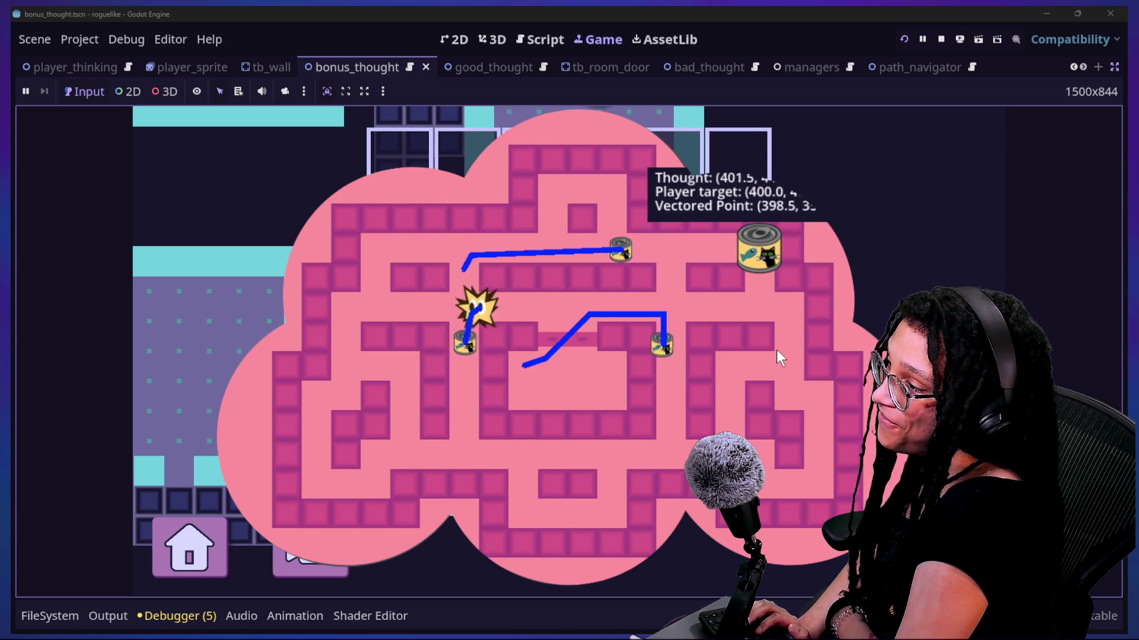
pyautogui.press('Left')
pyautogui.press('Down')
pyautogui.press('Left')
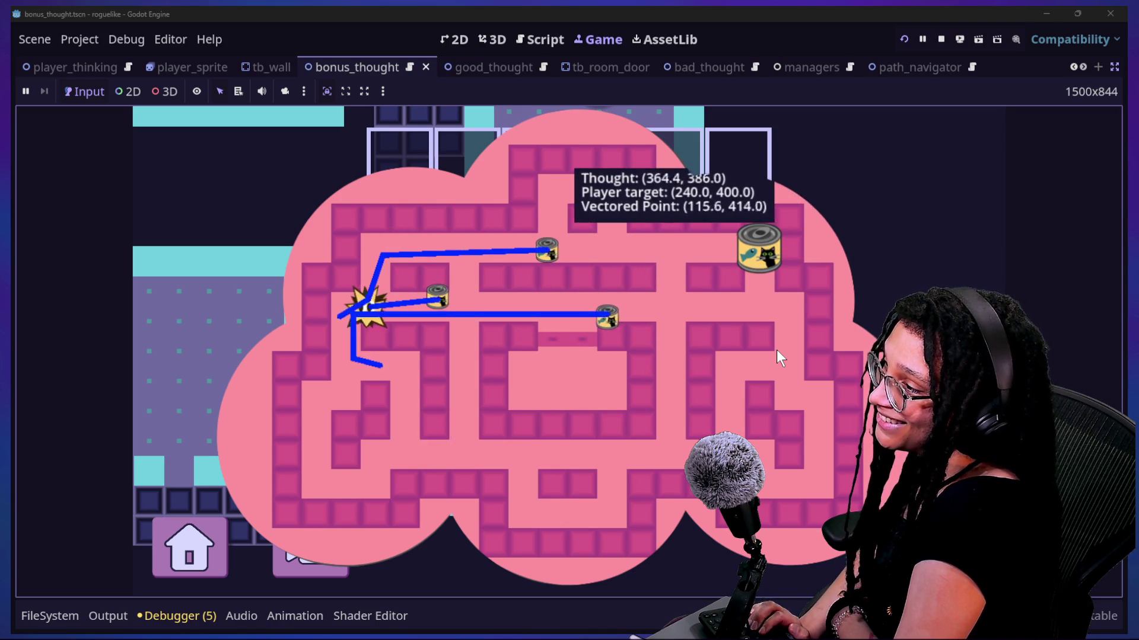
pyautogui.press('Down')
pyautogui.press('Down')
pyautogui.press('Down')
pyautogui.press('Left')
pyautogui.press('Down')
pyautogui.press('Down')
pyautogui.press('Down')
pyautogui.press('Right')
pyautogui.press('Right')
pyautogui.press('Up')
pyautogui.press('Right')
pyautogui.press('Right')
pyautogui.press('Right')
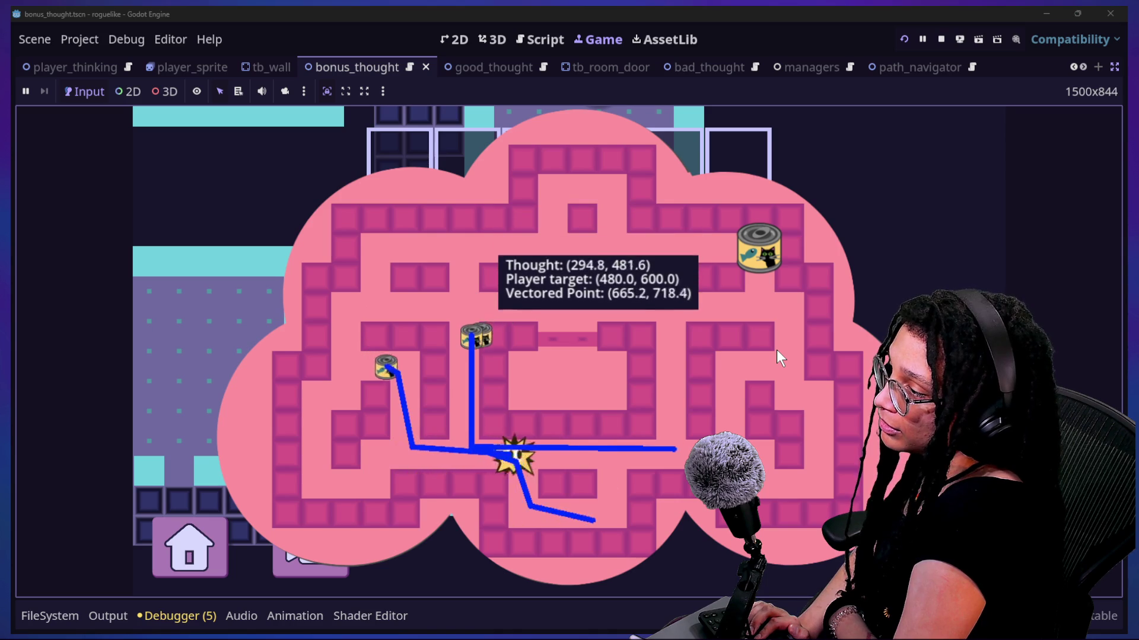
pyautogui.press('Right')
pyautogui.press('Right')
pyautogui.press('Right')
pyautogui.press('Up')
pyautogui.press('Up')
pyautogui.press('Up')
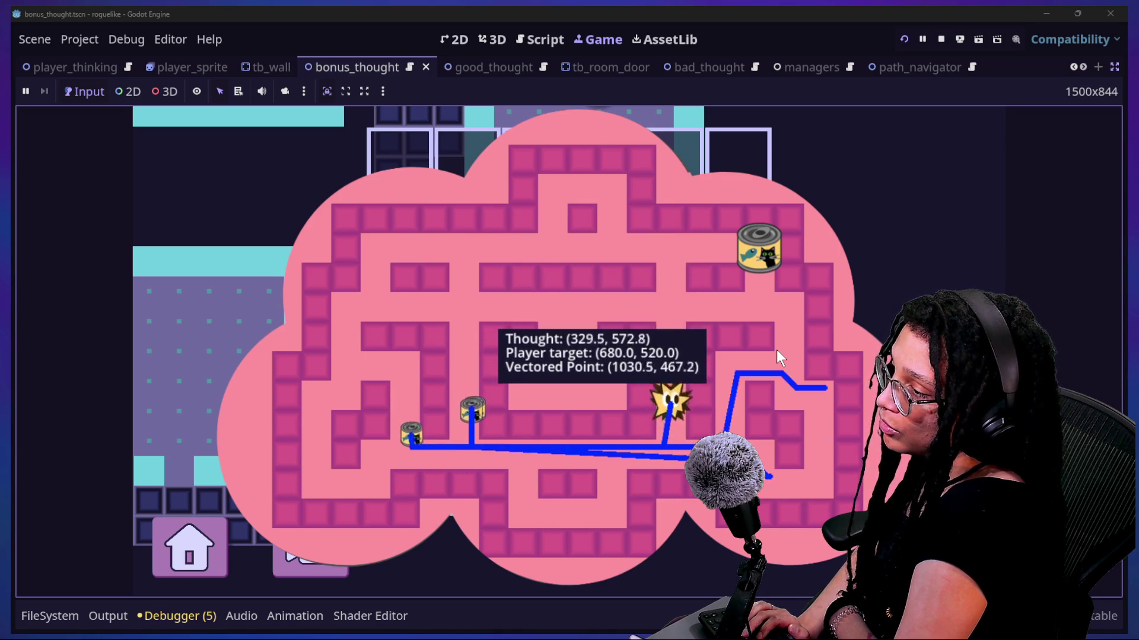
pyautogui.press('Up')
pyautogui.press('Up')
pyautogui.press('Up')
pyautogui.press('Left')
pyautogui.press('Left')
pyautogui.press('Left')
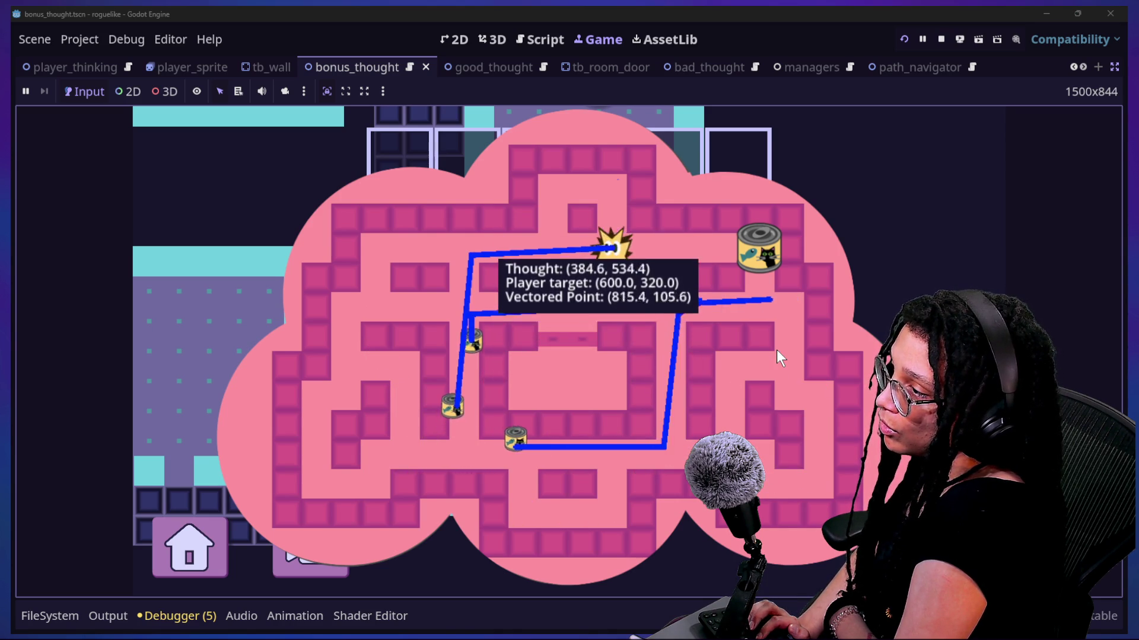
pyautogui.press('Right')
pyautogui.press('Right')
pyautogui.press('Right')
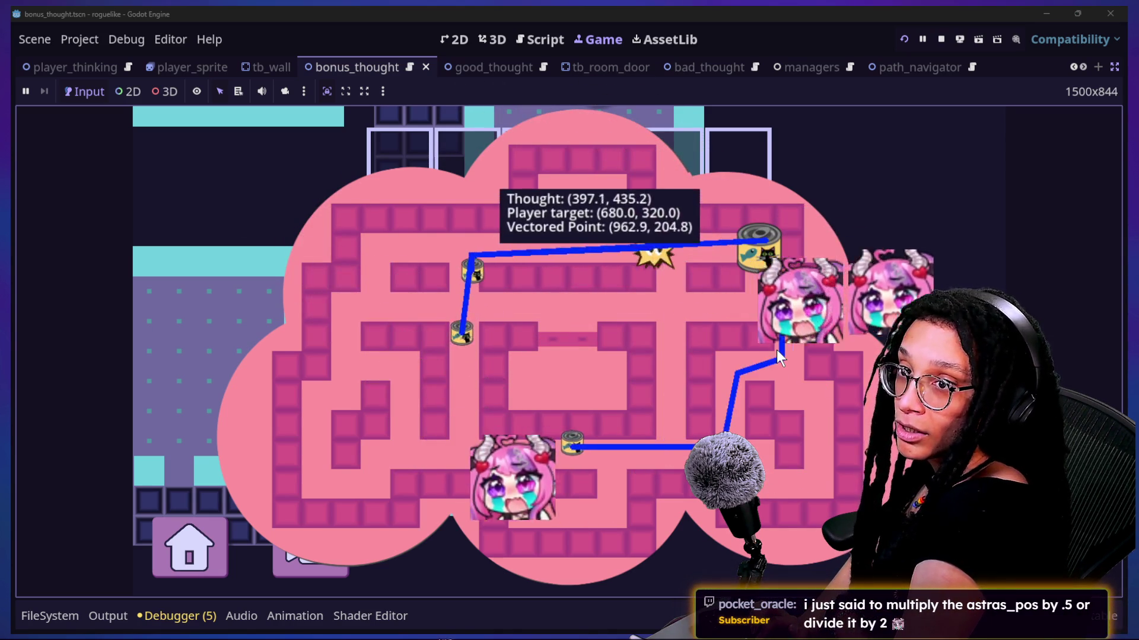
pyautogui.press('Down')
pyautogui.press('Down')
pyautogui.press('Down')
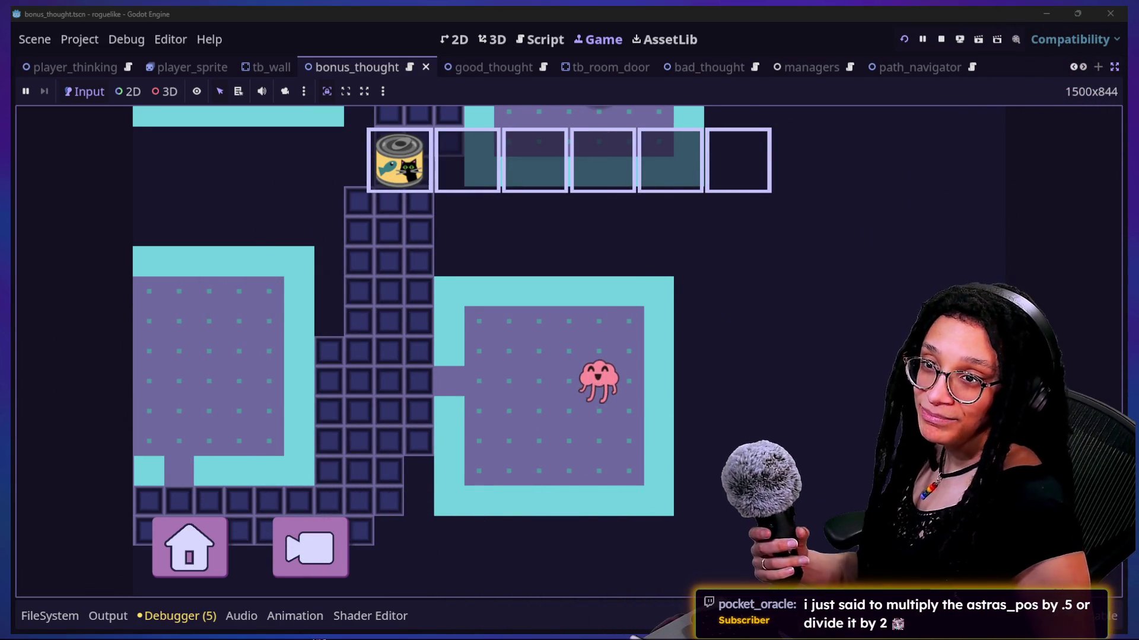
# Step: Return to the script workspace and open Abstract_thought.gd through the quick file search
pyautogui.click(557, 35)
pyautogui.moveTo(449, 323); pyautogui.dragTo(453, 342)
pyautogui.hotkey('shift', 'alt', 'o')
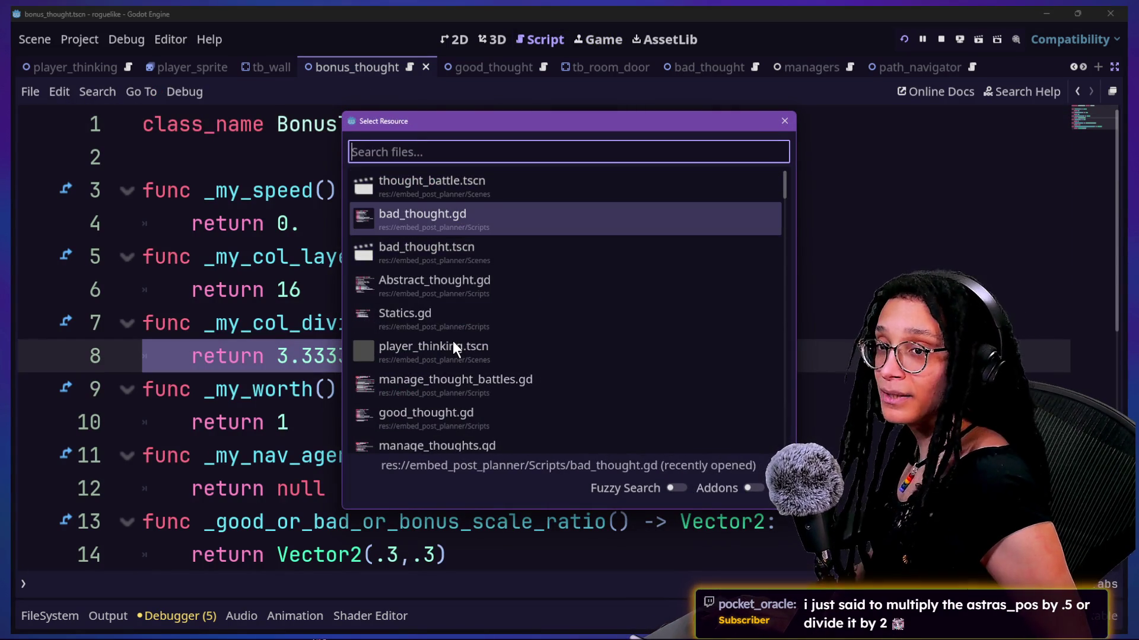
pyautogui.press('Down')
pyautogui.press('Up')
pyautogui.press('Down')
pyautogui.press('Up')
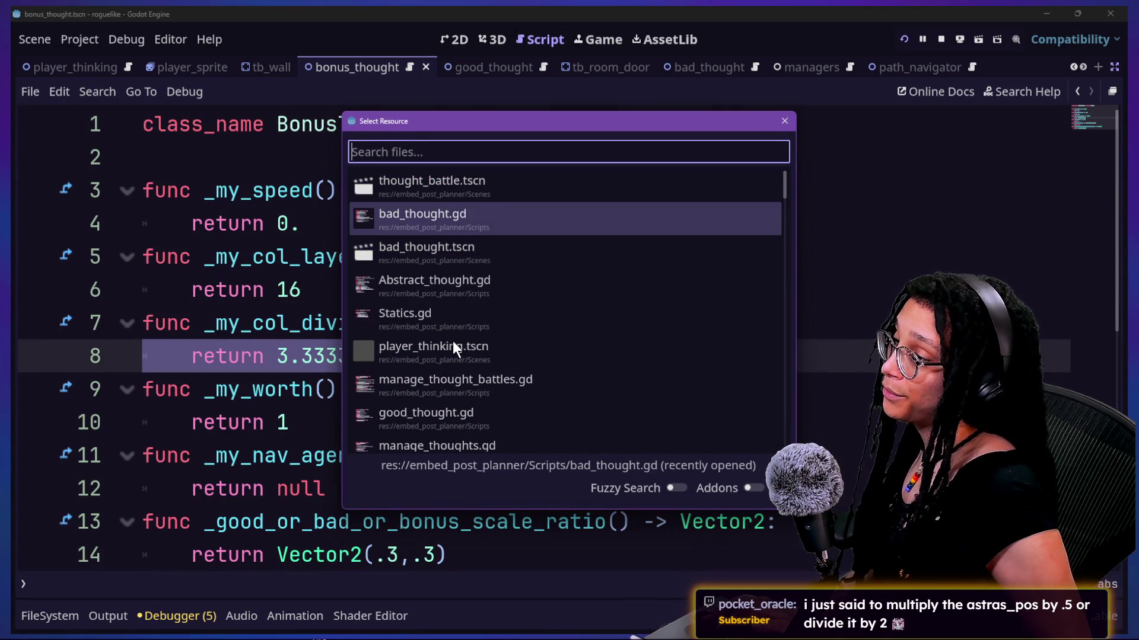
pyautogui.press('Down')
pyautogui.press('Up')
pyautogui.press('Down')
pyautogui.press('Down')
pyautogui.press('Return')
# Step: Scroll down to _follow_vector and place the caret at the end of line 131
pyautogui.click(523, 380)
pyautogui.scroll(-20, 523, 381)
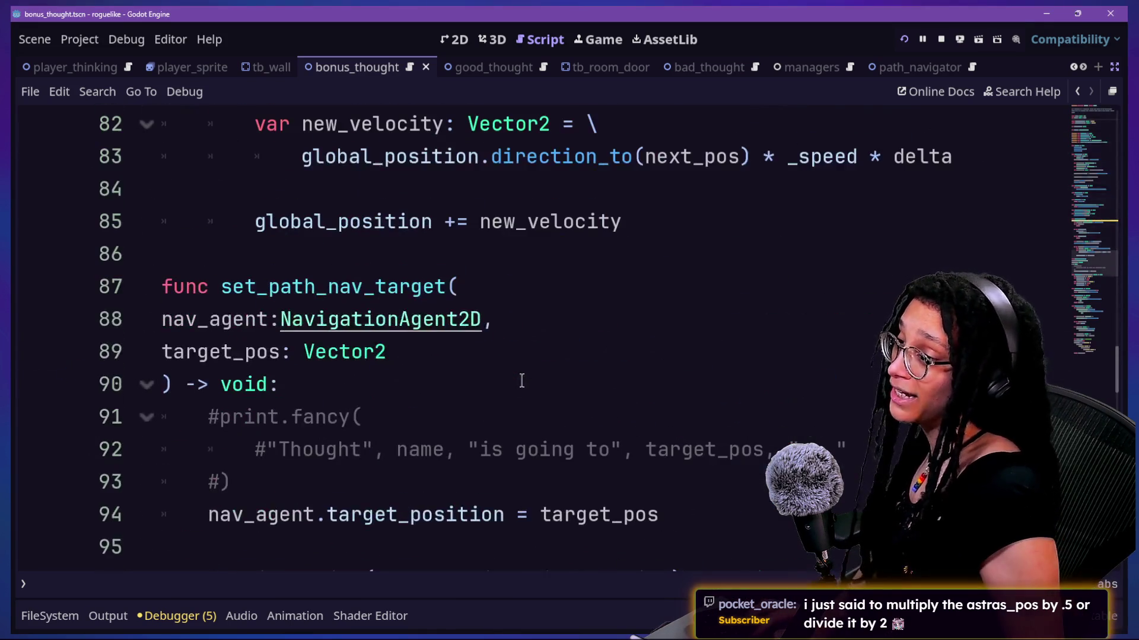
pyautogui.scroll(-19, 521, 380)
pyautogui.scroll(10, 522, 380)
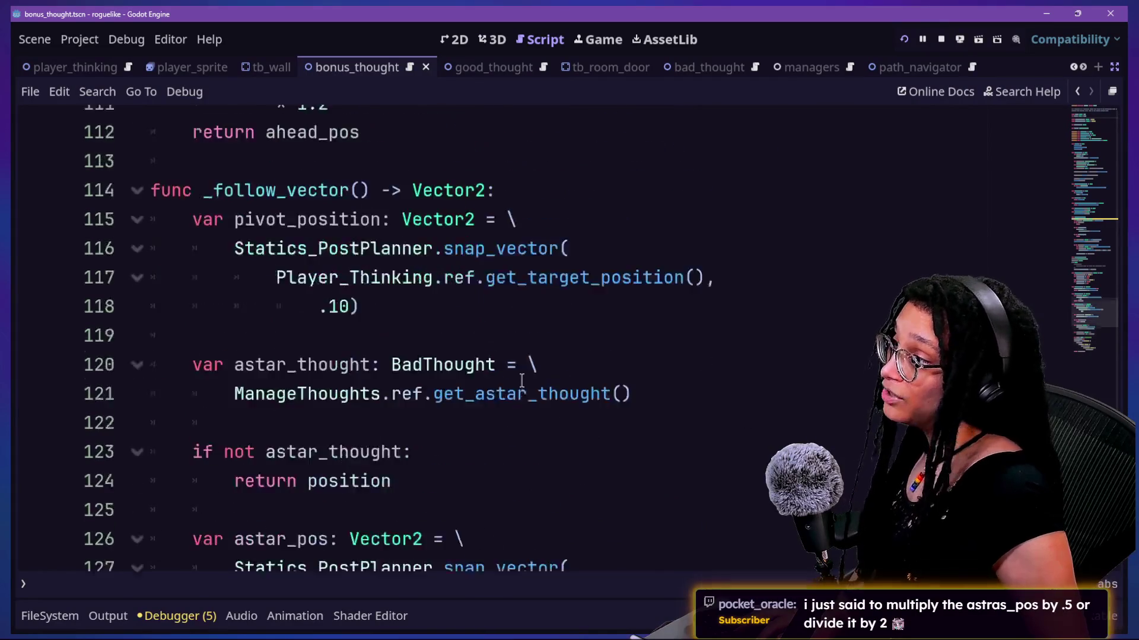
pyautogui.scroll(-5, 522, 381)
pyautogui.scroll(1, 522, 380)
pyautogui.scroll(-1, 521, 381)
pyautogui.click(655, 356)
pyautogui.click(644, 338)
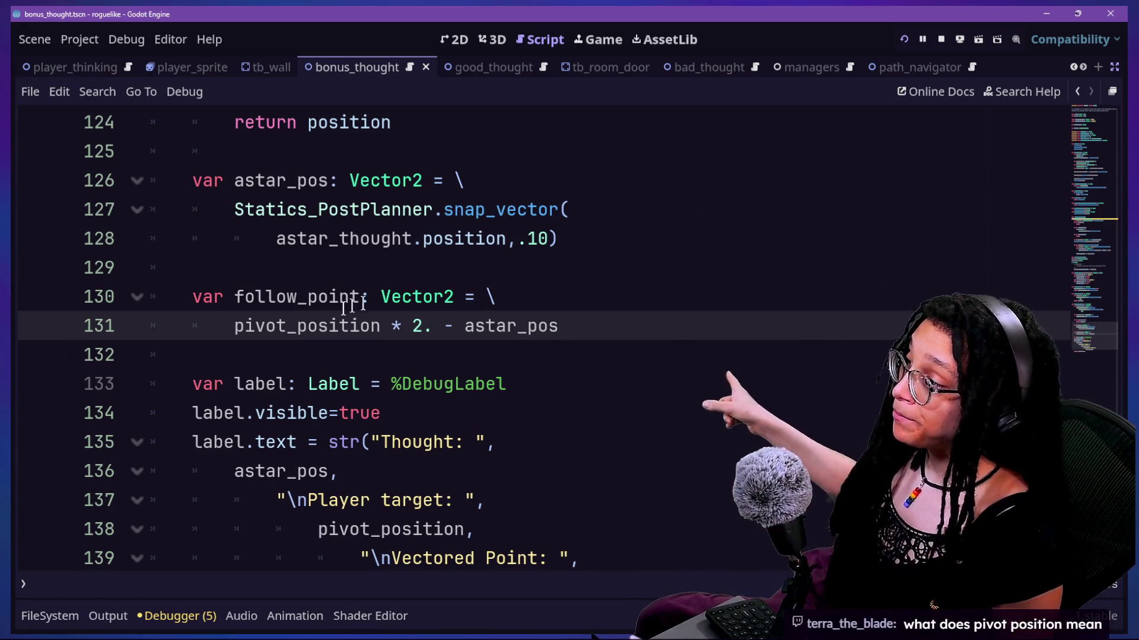
# Step: Select pivot_position on line 131 and type '_po' to start renaming it
pyautogui.moveTo(327, 320)
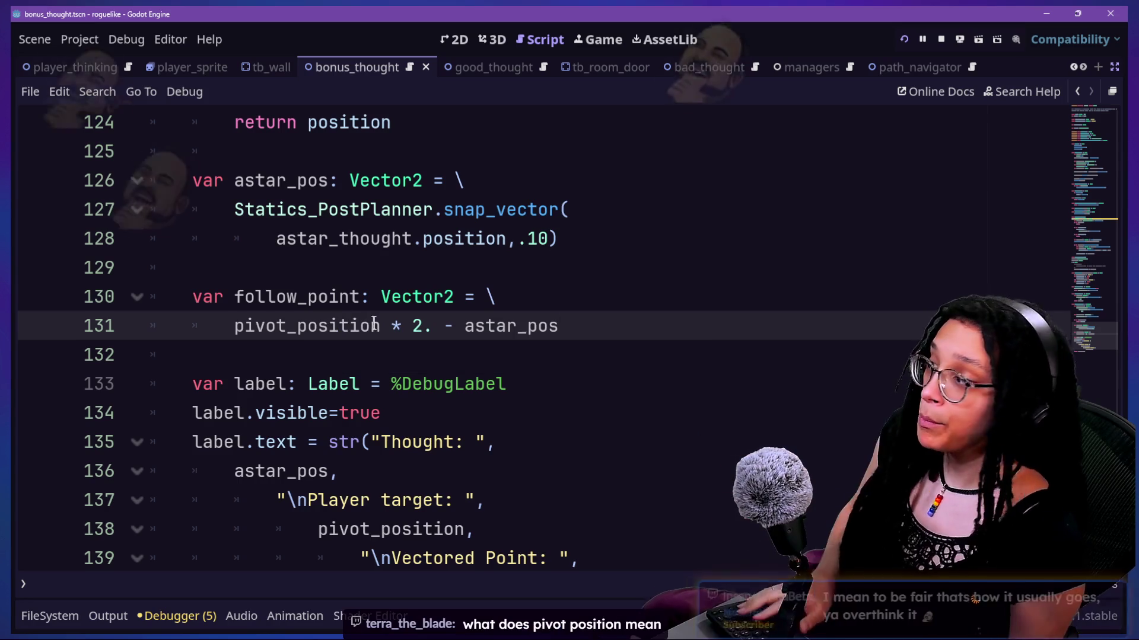
pyautogui.moveTo(235, 325); pyautogui.dragTo(390, 331)
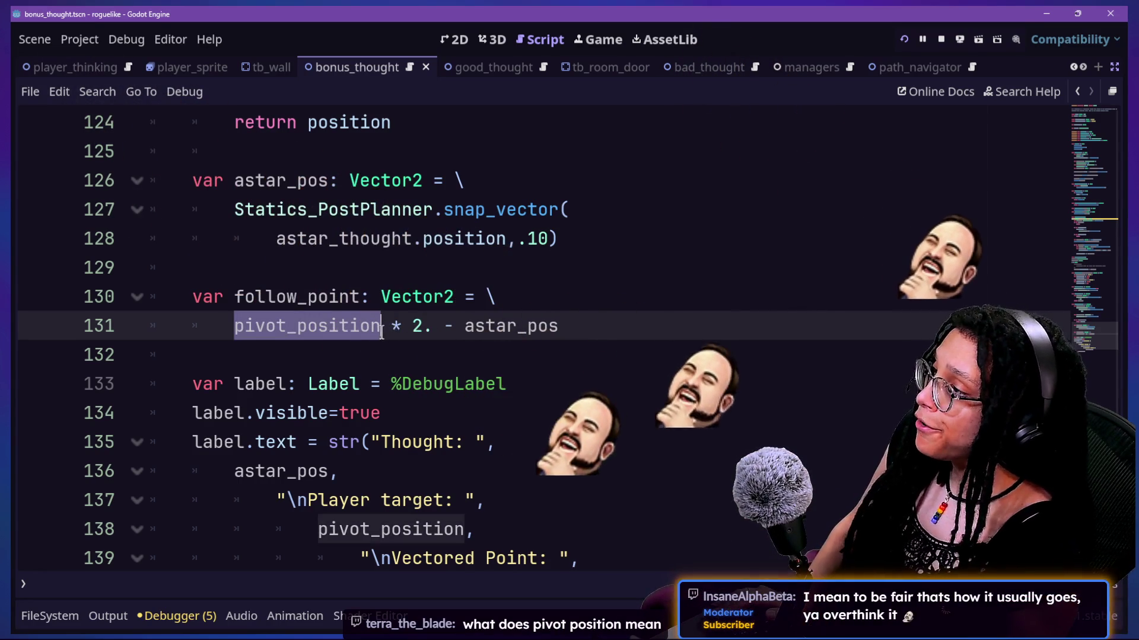
pyautogui.scroll(4, 385, 331)
pyautogui.scroll(-4, 381, 332)
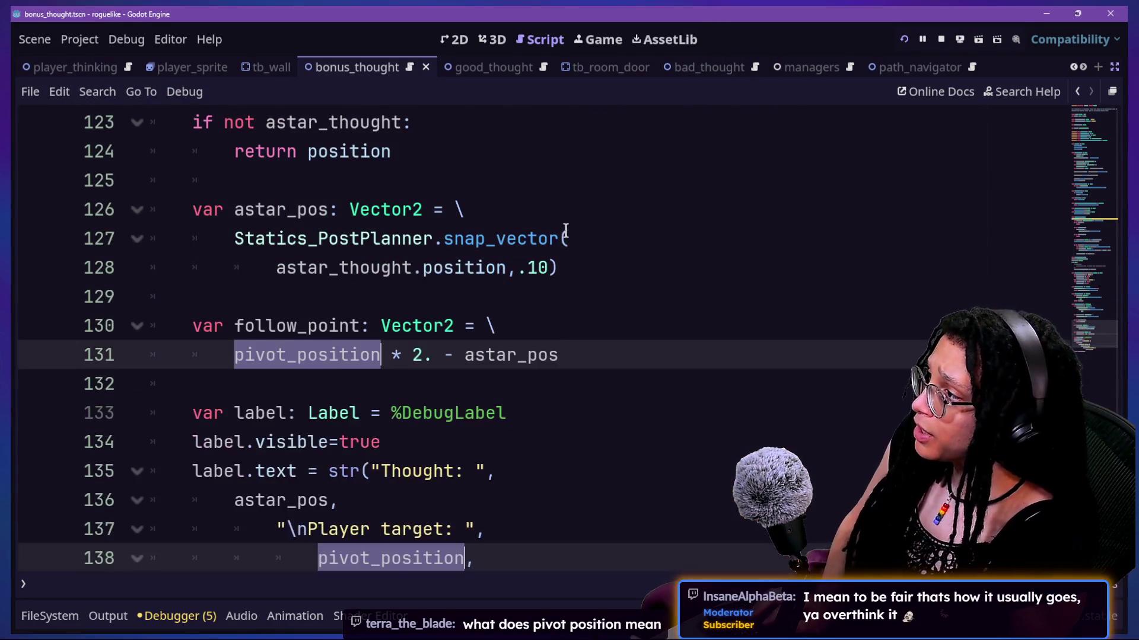
pyautogui.scroll(3, 565, 229)
pyautogui.scroll(2, 565, 229)
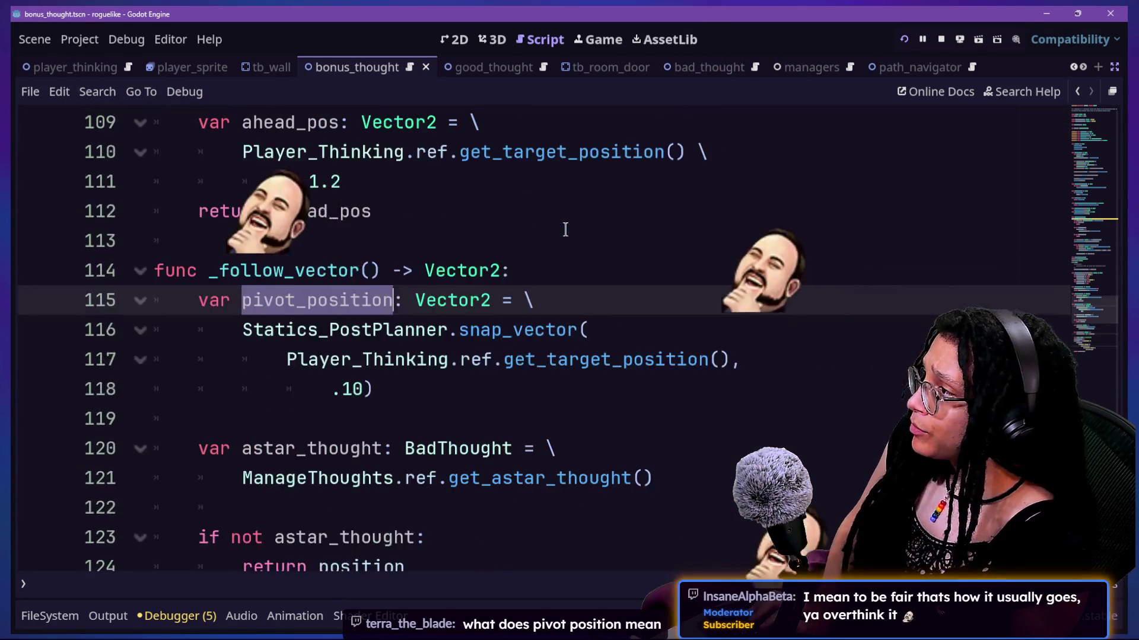
pyautogui.scroll(-3, 565, 230)
pyautogui.scroll(-5, 566, 230)
pyautogui.scroll(6, 566, 230)
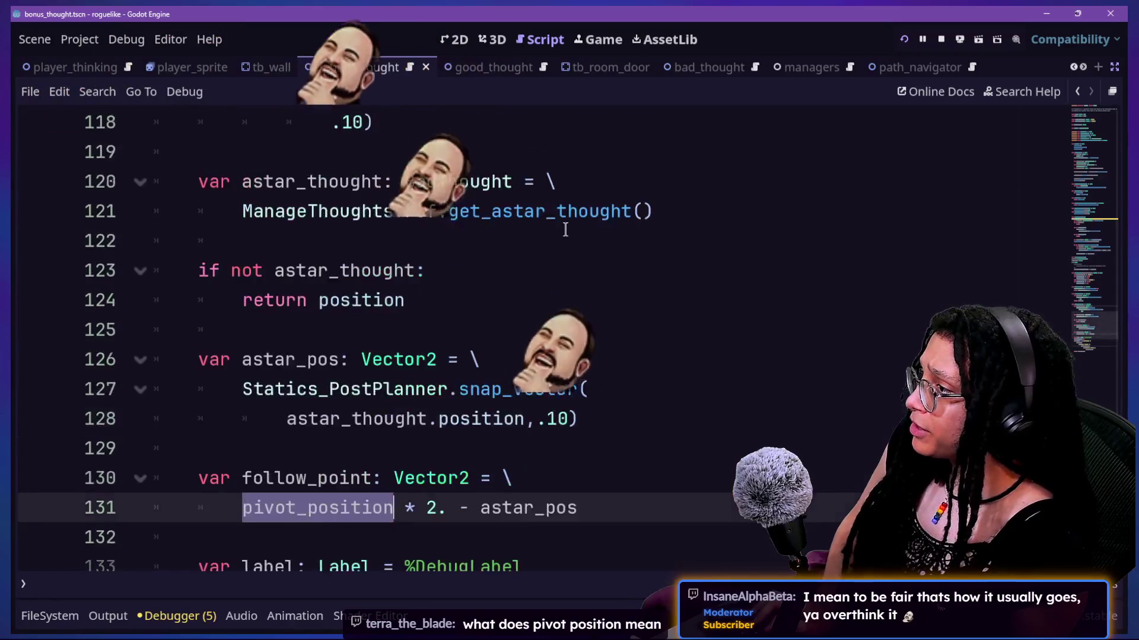
pyautogui.scroll(-1, 566, 229)
pyautogui.write('_po')
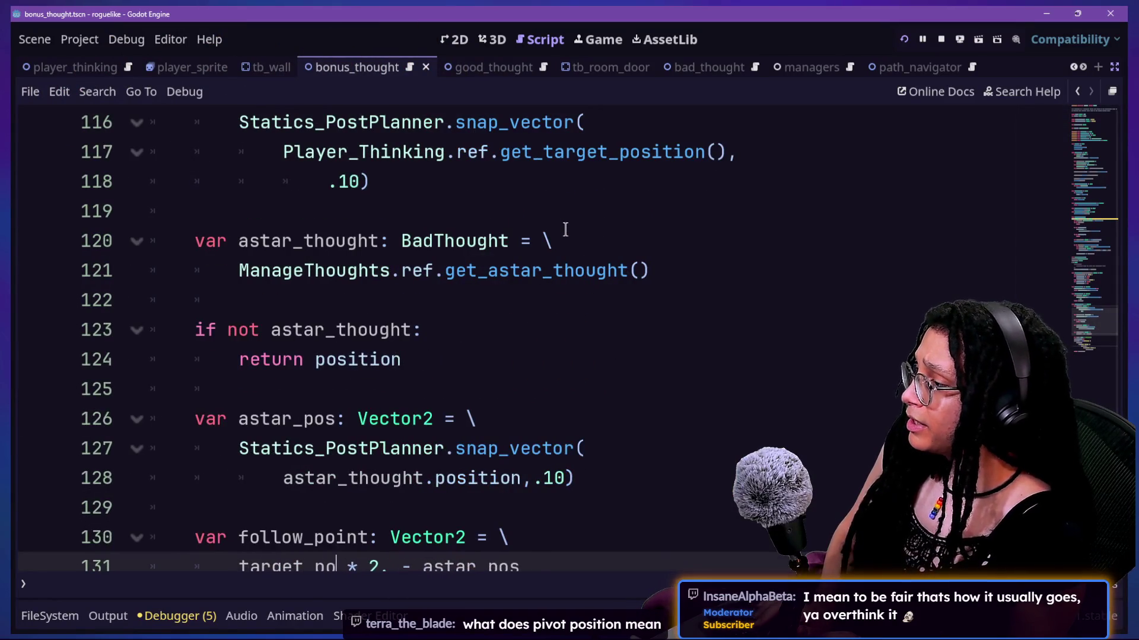
pyautogui.press('Up')
pyautogui.press('Up')
pyautogui.press('Up')
pyautogui.scroll(3, 530, 179)
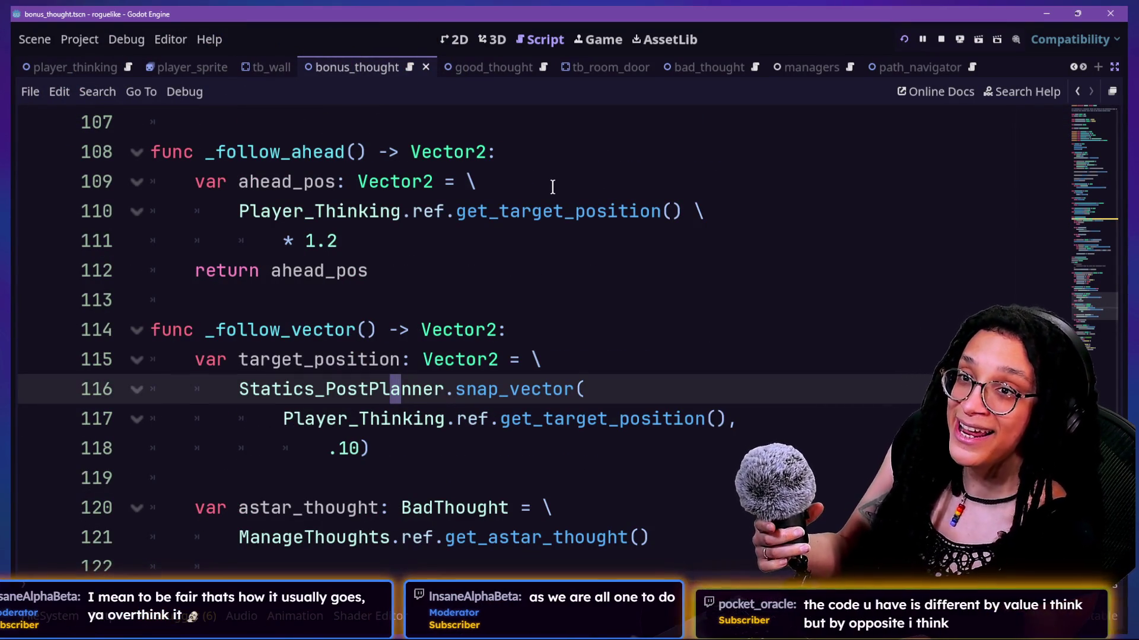
# Step: Move the caret through lines 109, 120, 122 and 134 of _follow_vector
pyautogui.click(552, 186)
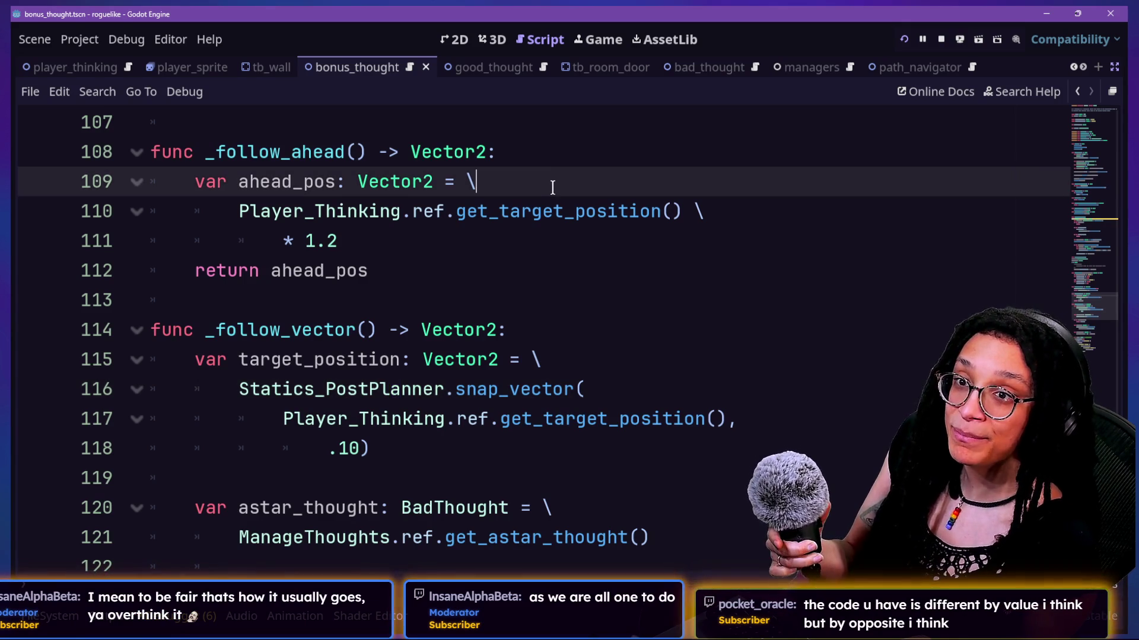
pyautogui.press('Down')
pyautogui.press('Down')
pyautogui.press('Down')
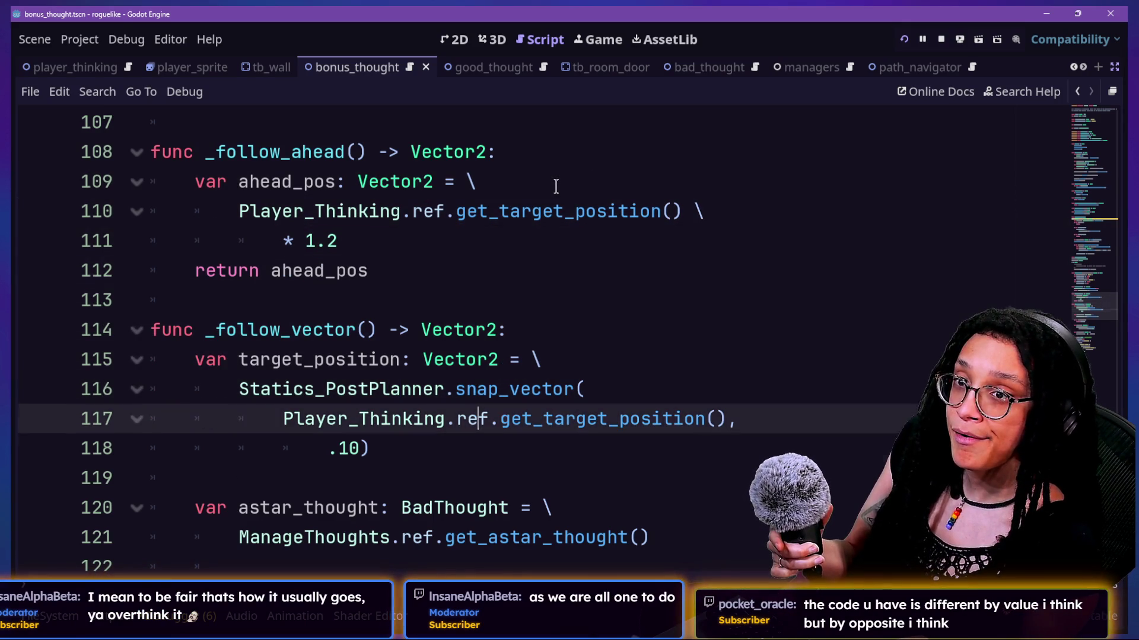
pyautogui.press('Down')
pyautogui.press('Down')
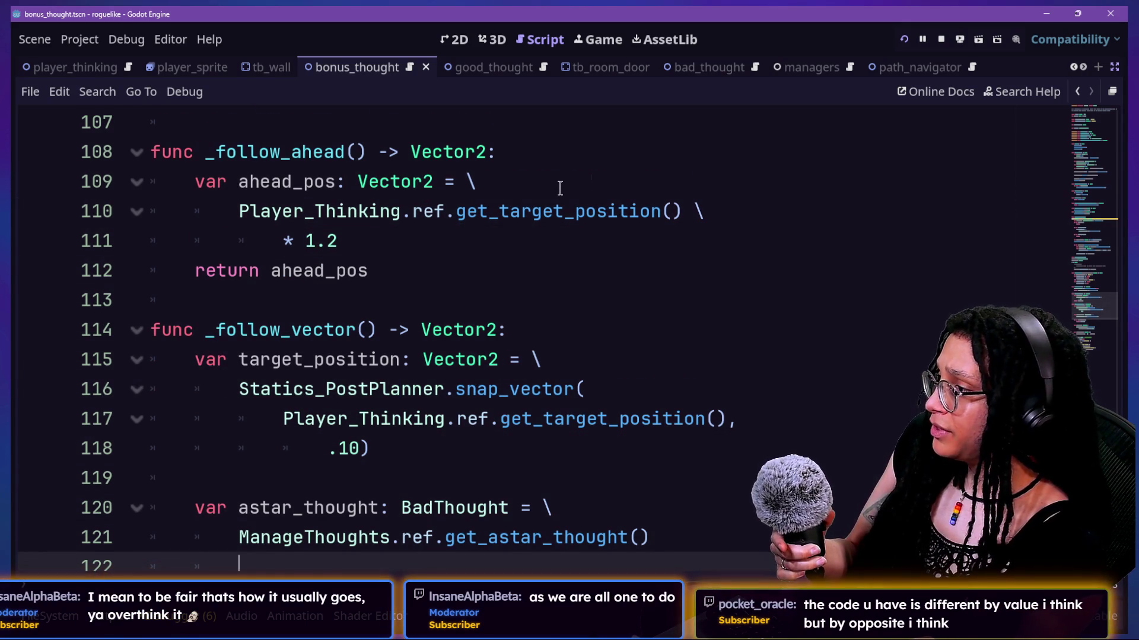
pyautogui.scroll(-1, 560, 188)
pyautogui.scroll(-7, 541, 295)
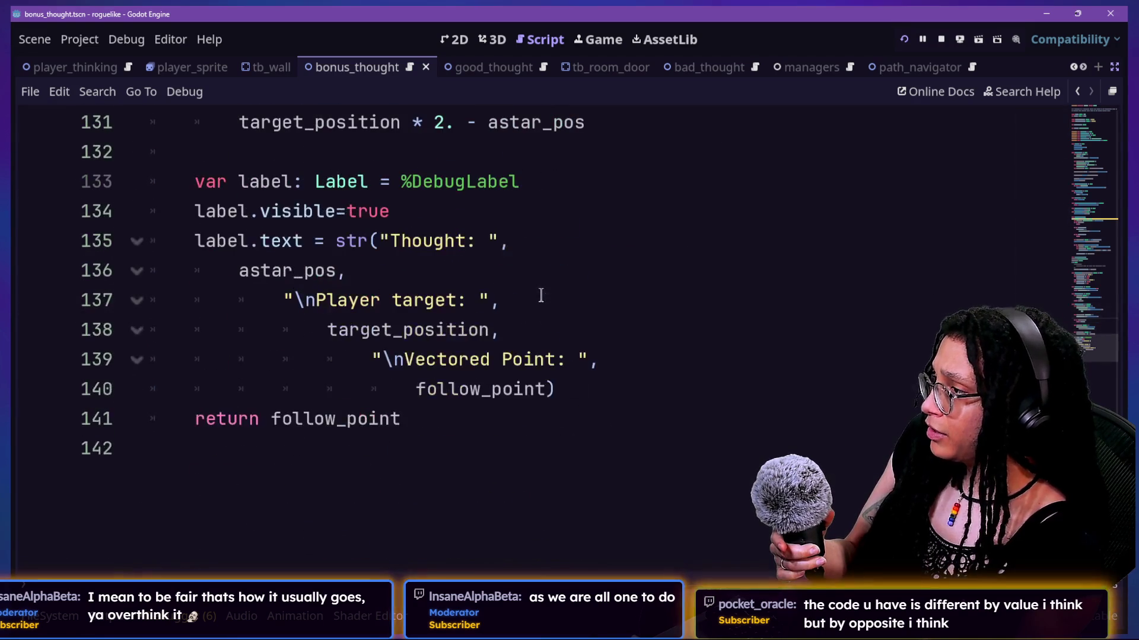
pyautogui.scroll(1, 464, 289)
pyautogui.click(476, 298)
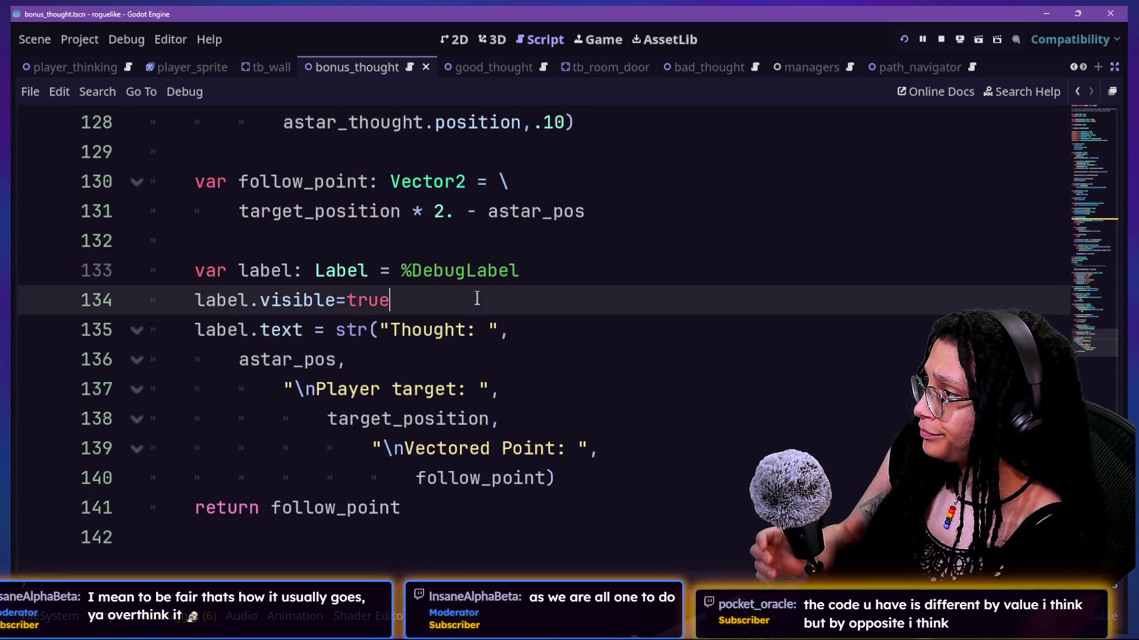
pyautogui.moveTo(472, 281)
pyautogui.mouseDown()
pyautogui.moveTo(513, 451)
pyautogui.moveTo(557, 468)
pyautogui.mouseUp()
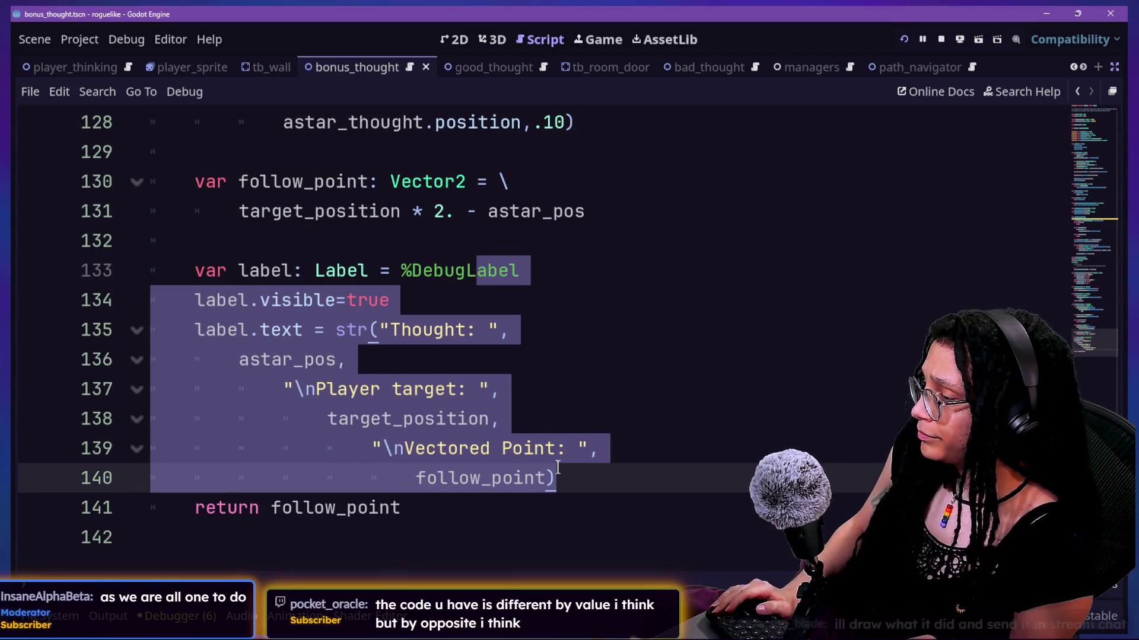
pyautogui.hotkey('ctrl', 'k')
pyautogui.scroll(4, 504, 361)
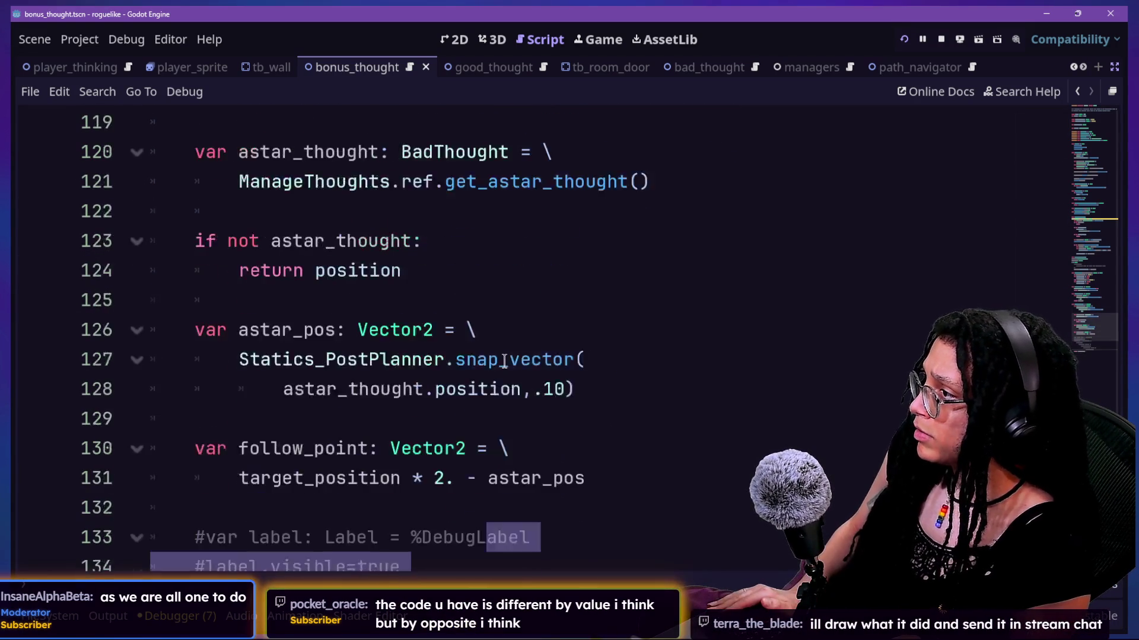
pyautogui.click(647, 310)
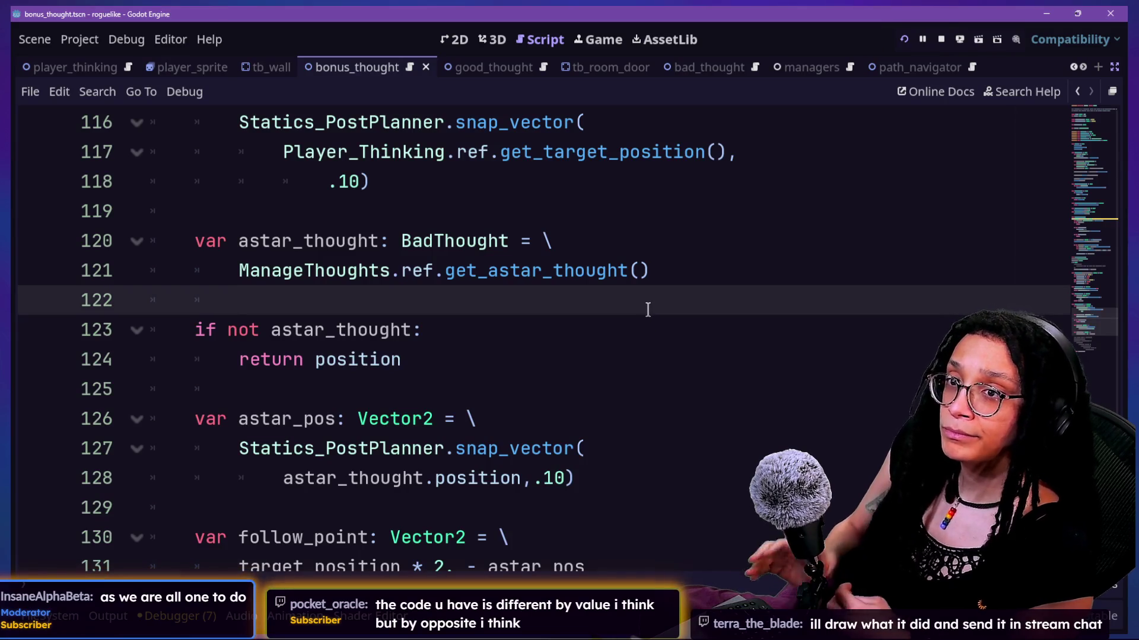
pyautogui.press('Up')
pyautogui.press('Up')
pyautogui.press('Up')
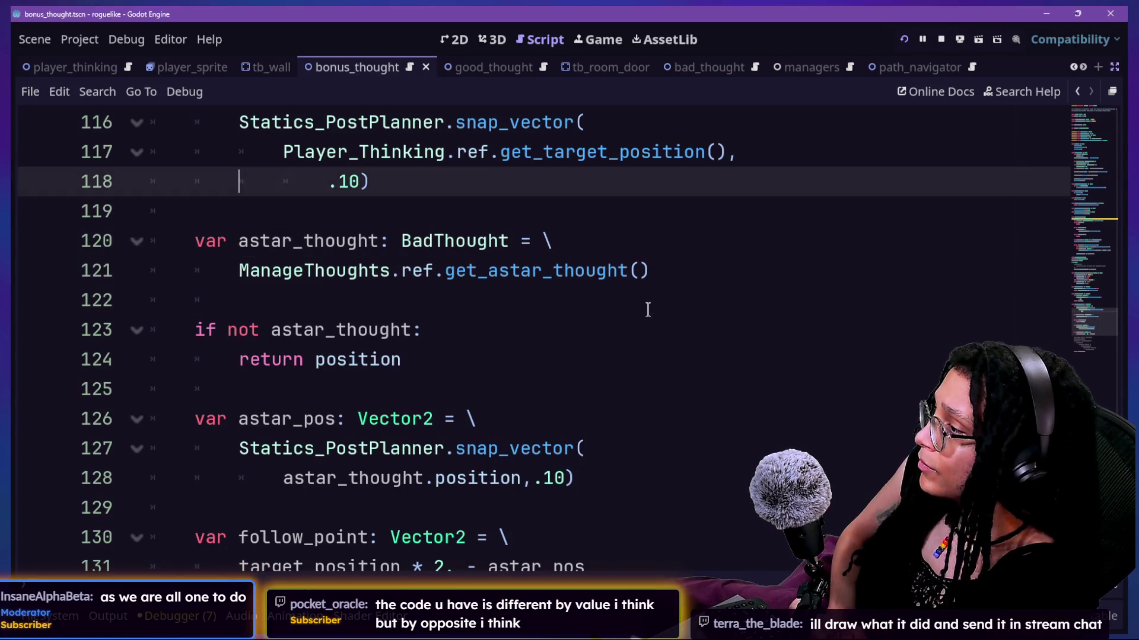
pyautogui.press('Down')
pyautogui.press('Down')
pyautogui.press('Down')
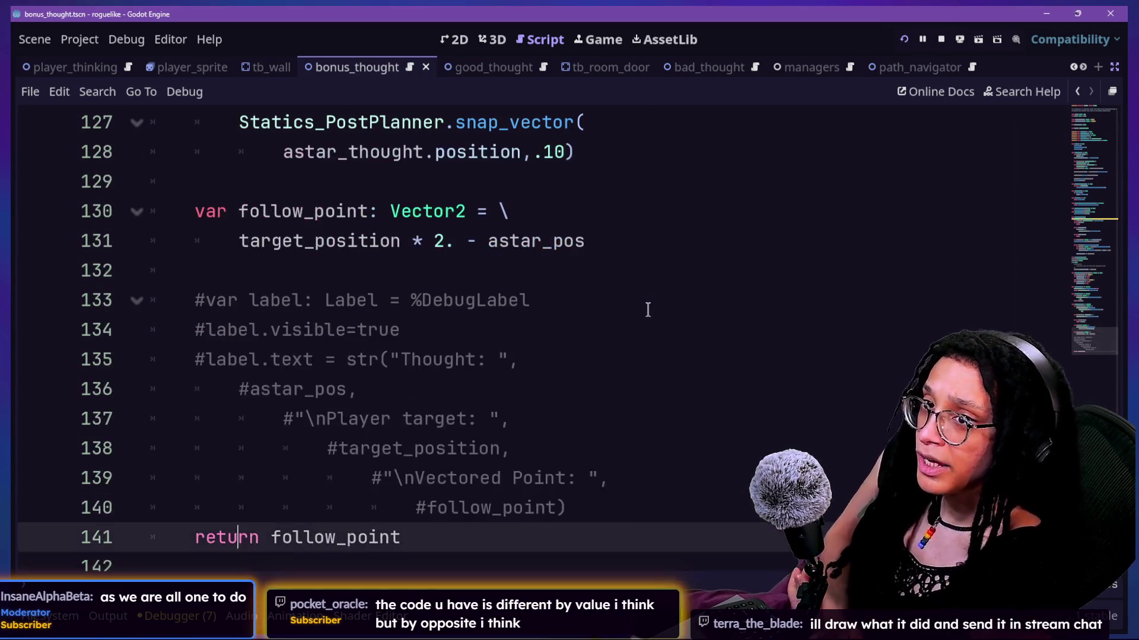
pyautogui.press('Up')
pyautogui.press('Up')
pyautogui.press('Up')
pyautogui.press('Up')
pyautogui.press('Up')
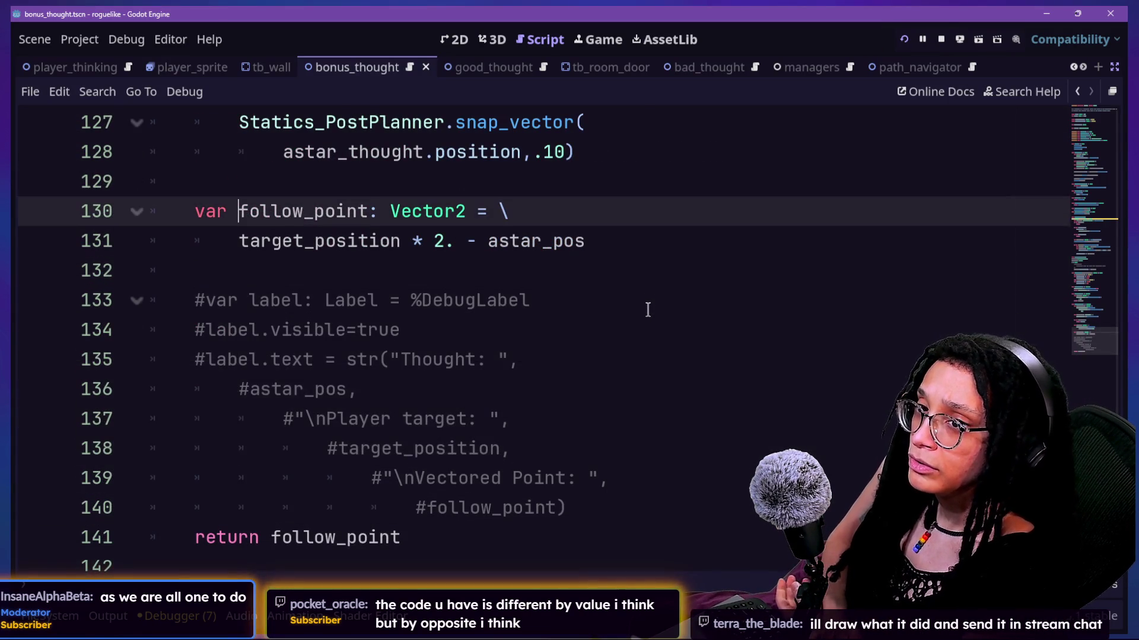
pyautogui.press('Up')
pyautogui.press('Up')
pyautogui.press('Down')
pyautogui.press('Down')
pyautogui.press('Down')
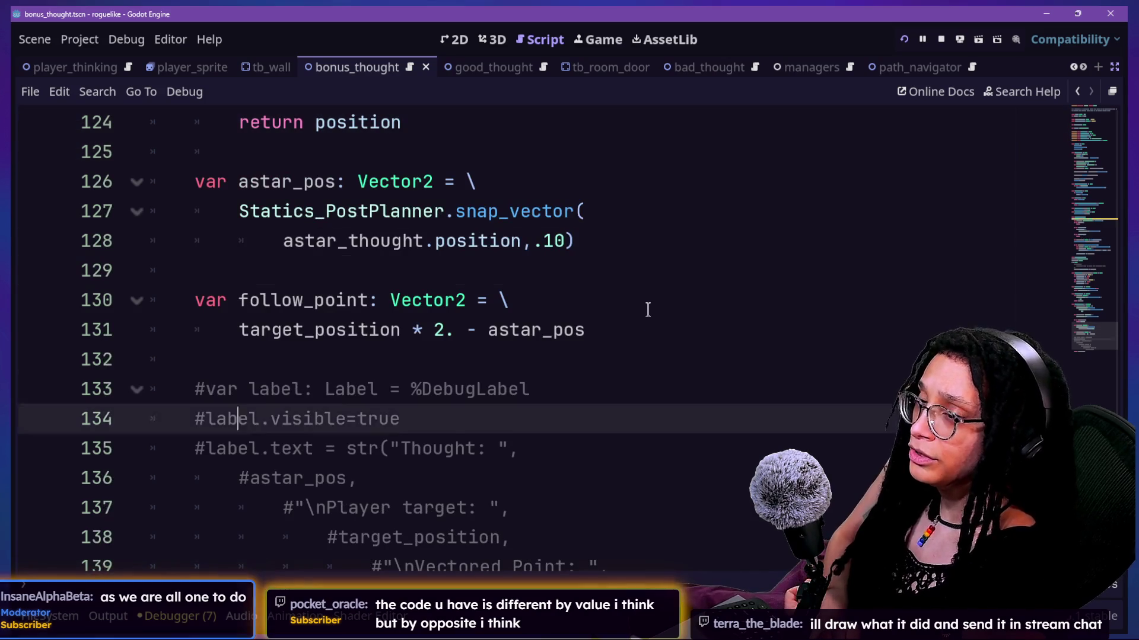
pyautogui.press('Up')
pyautogui.press('Up')
pyautogui.press('Up')
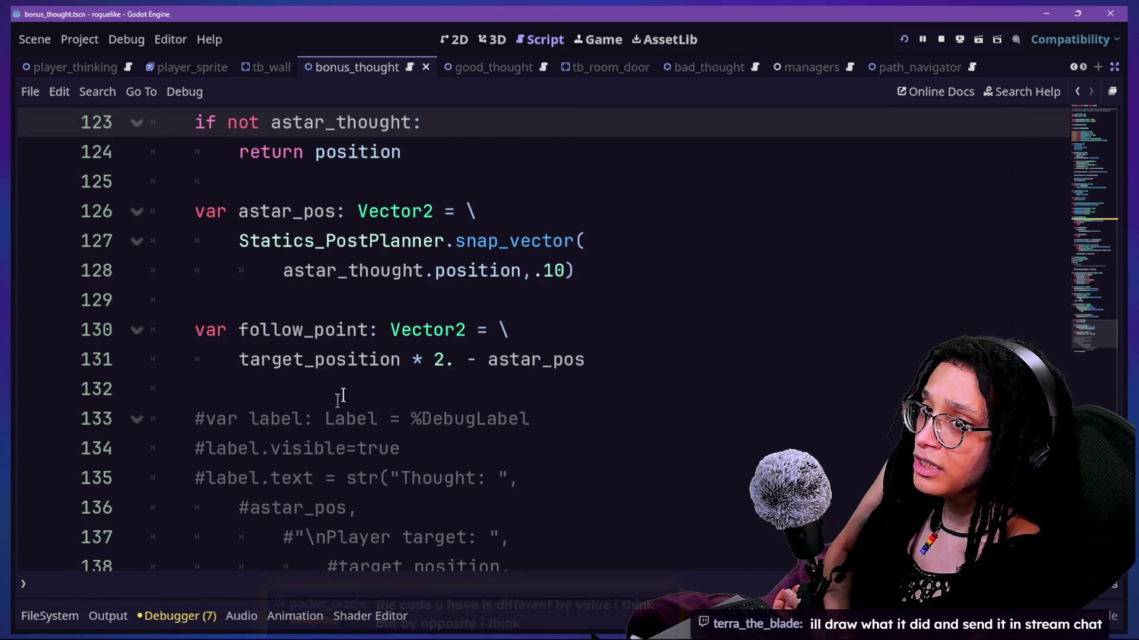
pyautogui.click(488, 373)
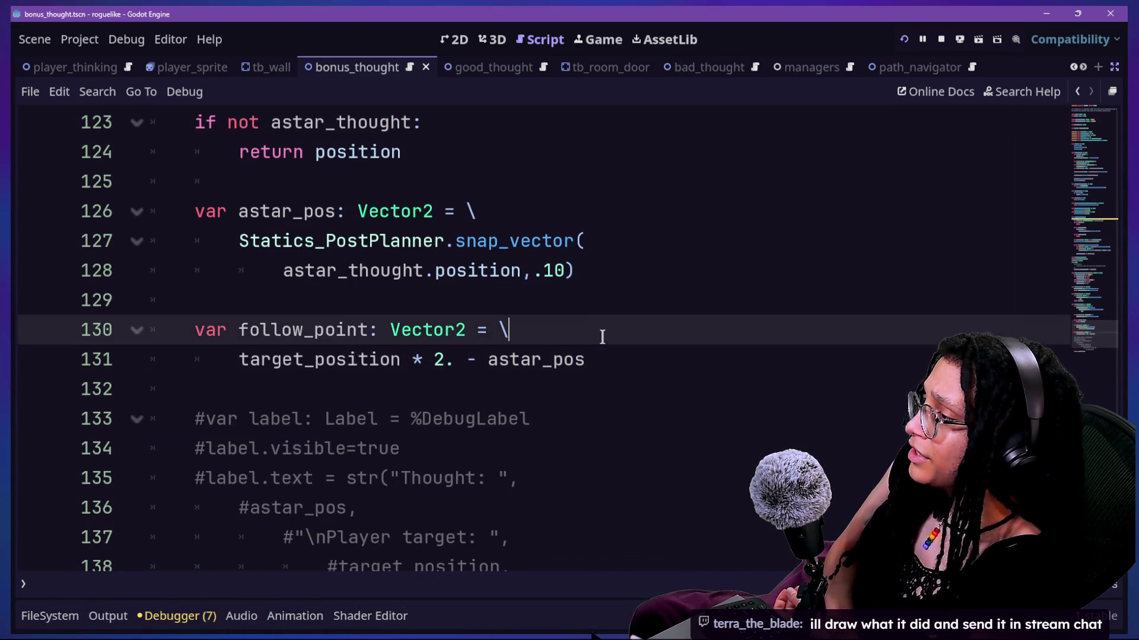
pyautogui.click(621, 365)
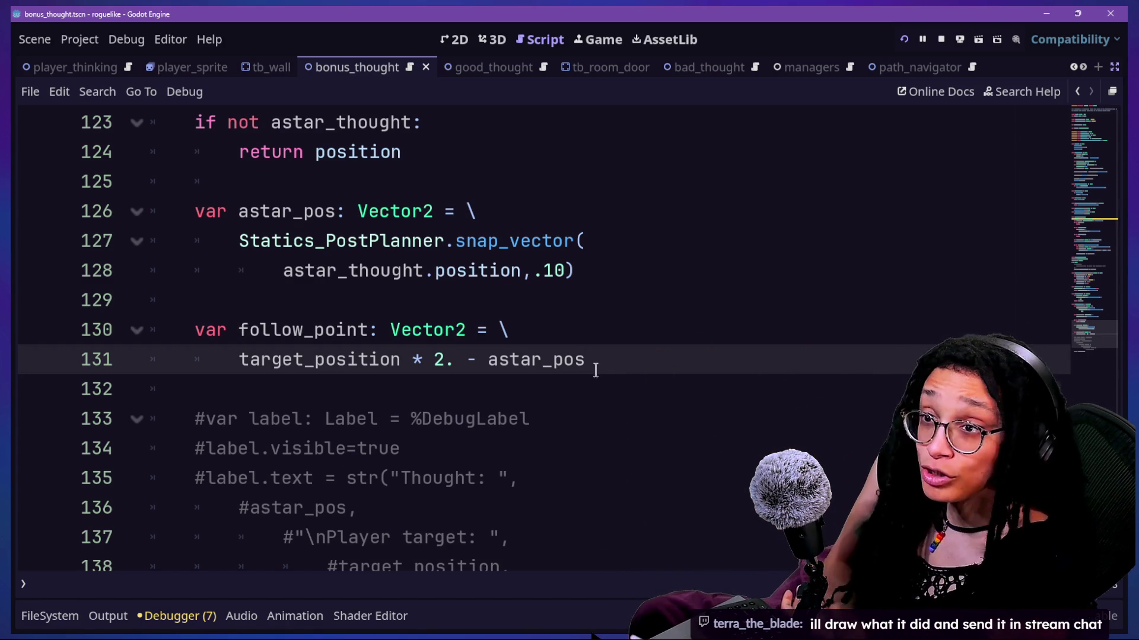
pyautogui.moveTo(579, 374)
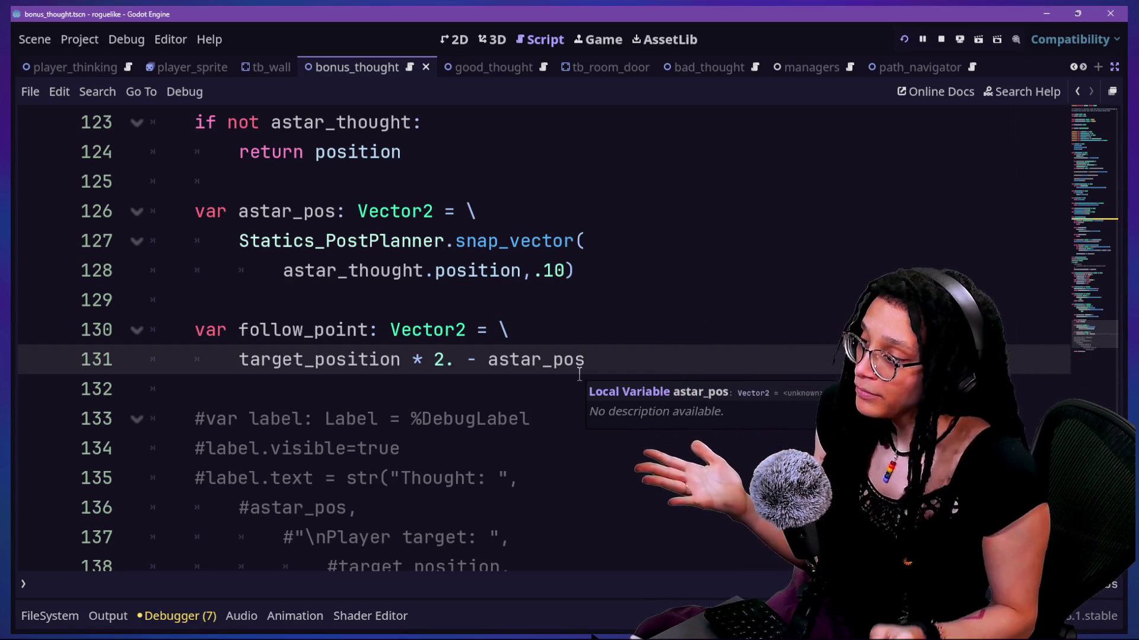
pyautogui.click(245, 358)
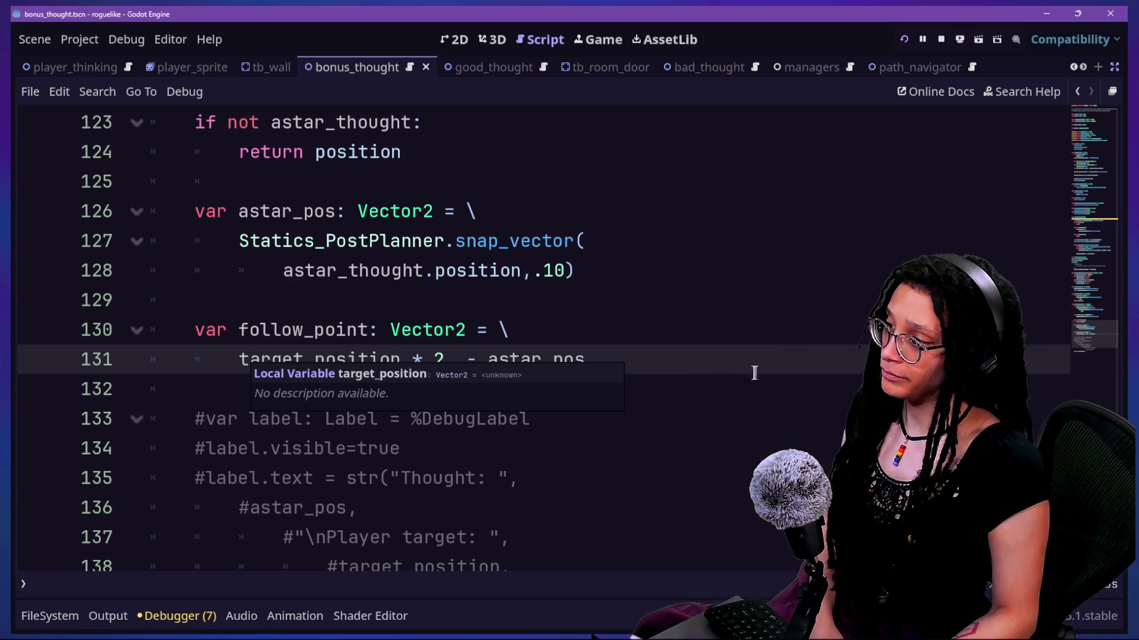
pyautogui.moveTo(278, 366); pyautogui.dragTo(724, 333)
pyautogui.click(724, 332)
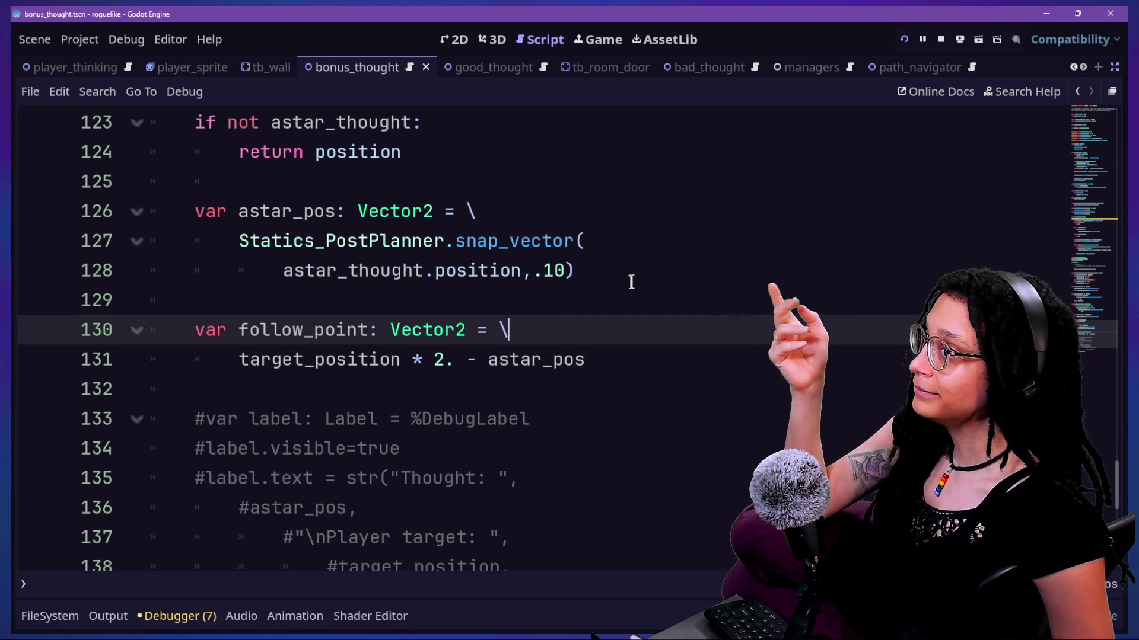
pyautogui.click(658, 354)
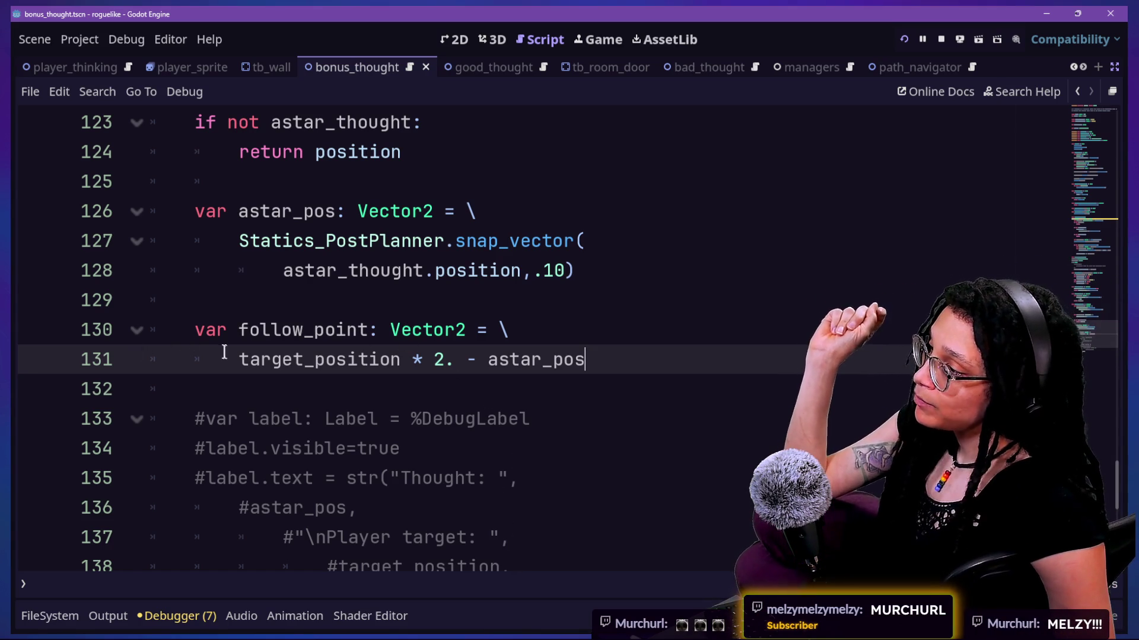
pyautogui.moveTo(224, 351); pyautogui.dragTo(514, 306)
pyautogui.click(572, 328)
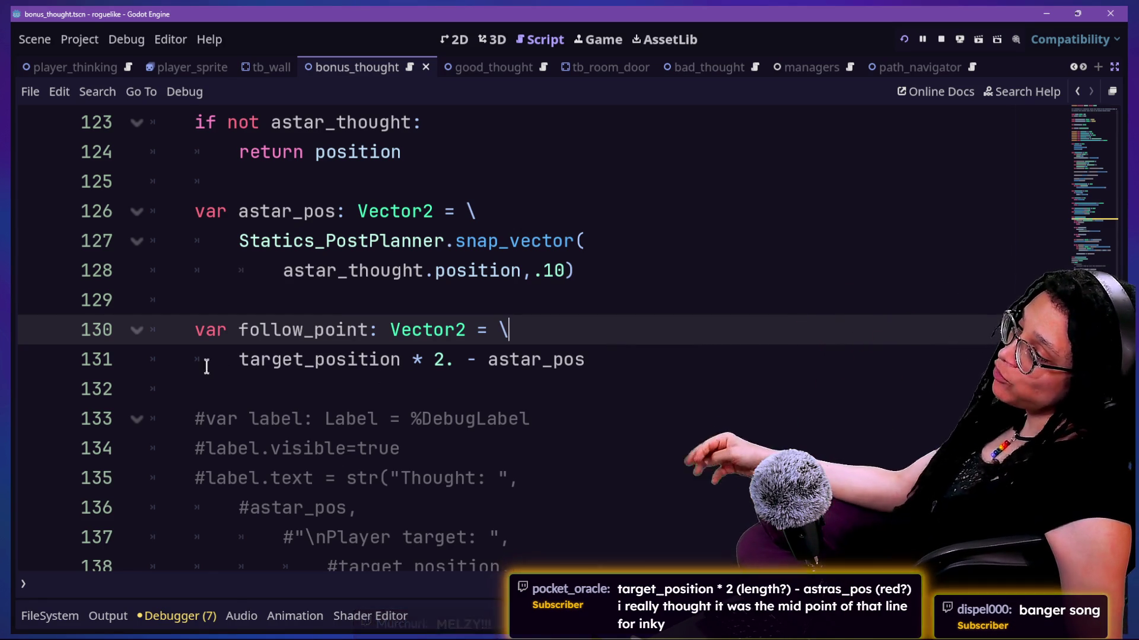
pyautogui.moveTo(206, 367); pyautogui.dragTo(689, 300)
pyautogui.click(696, 332)
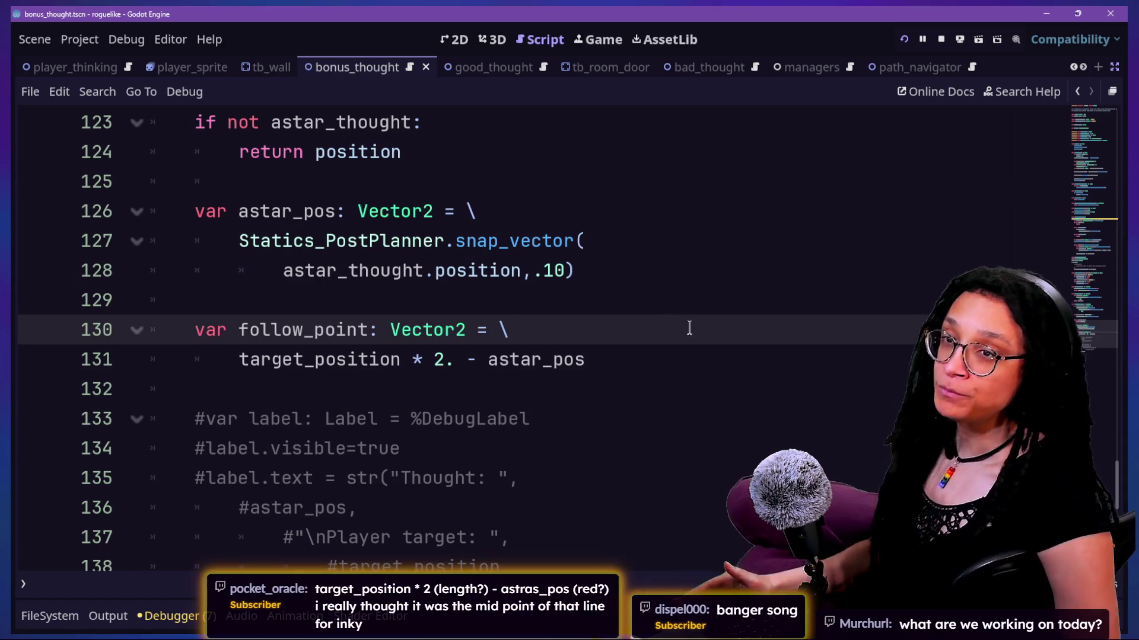
pyautogui.click(521, 366)
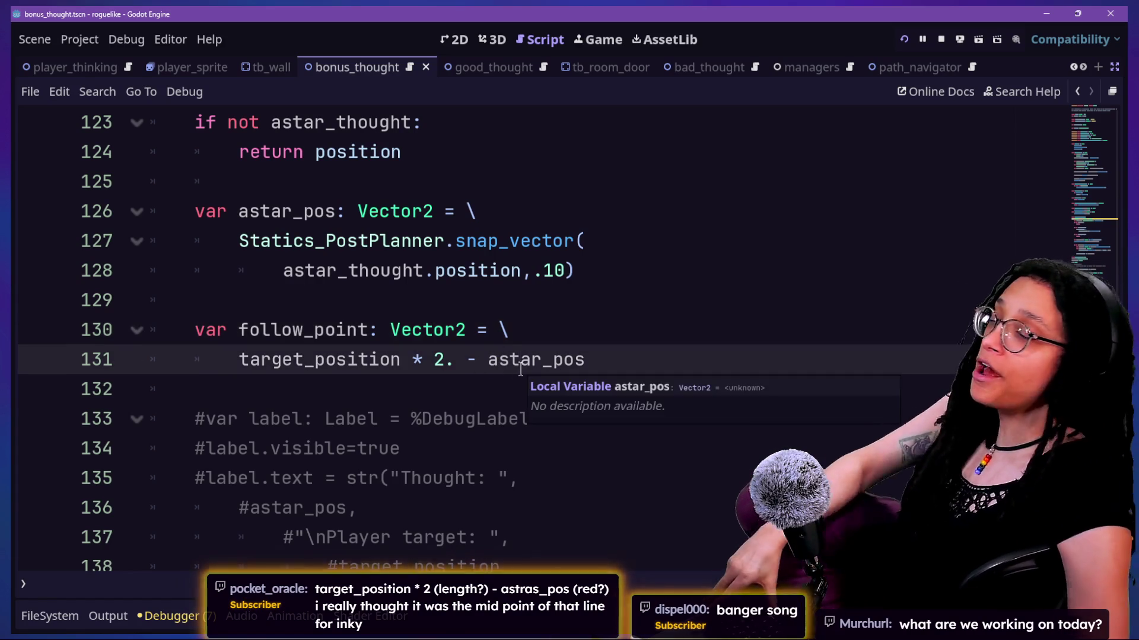
pyautogui.click(639, 352)
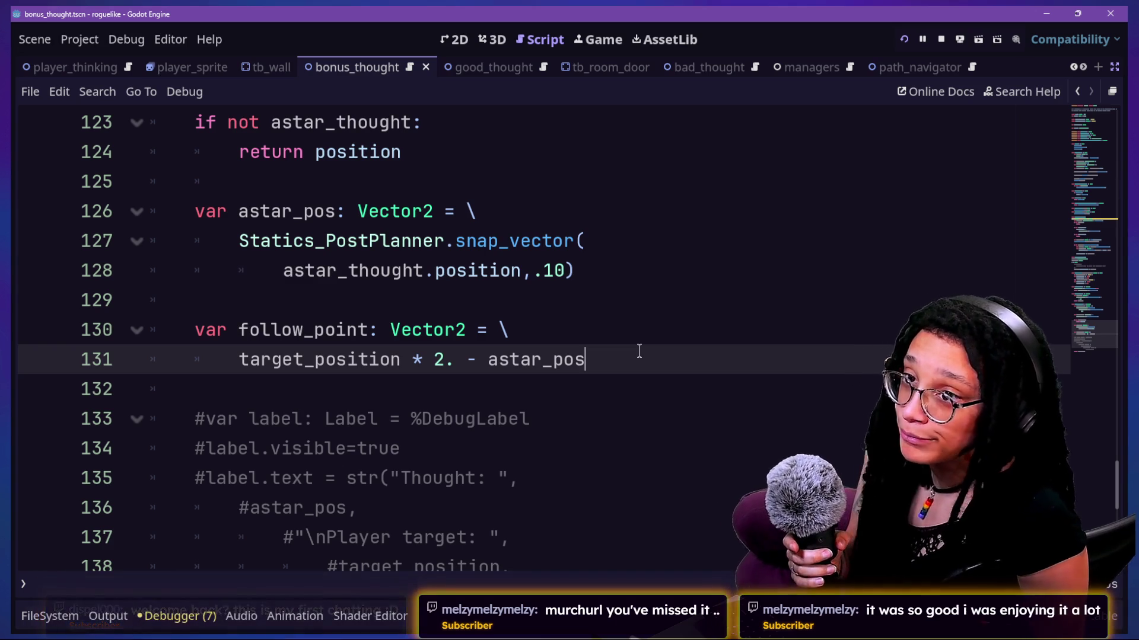
pyautogui.moveTo(458, 401); pyautogui.dragTo(431, 420)
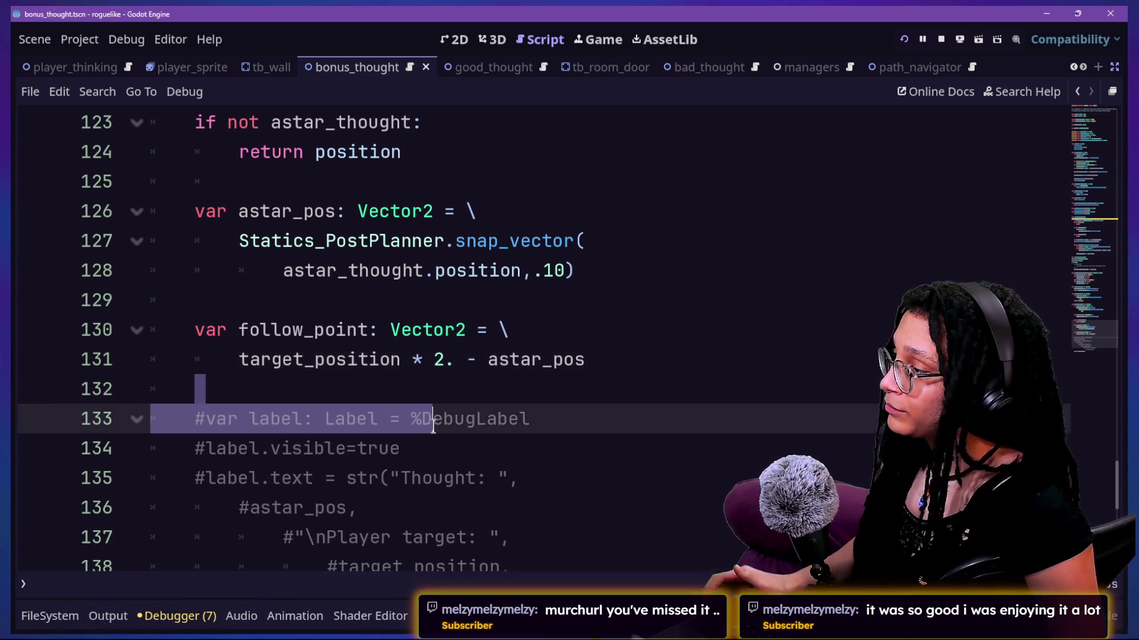
# Step: Delete the commented debug label block ending at line 140, then switch to the browser
pyautogui.scroll(-3, 441, 420)
pyautogui.moveTo(628, 353); pyautogui.dragTo(619, 350)
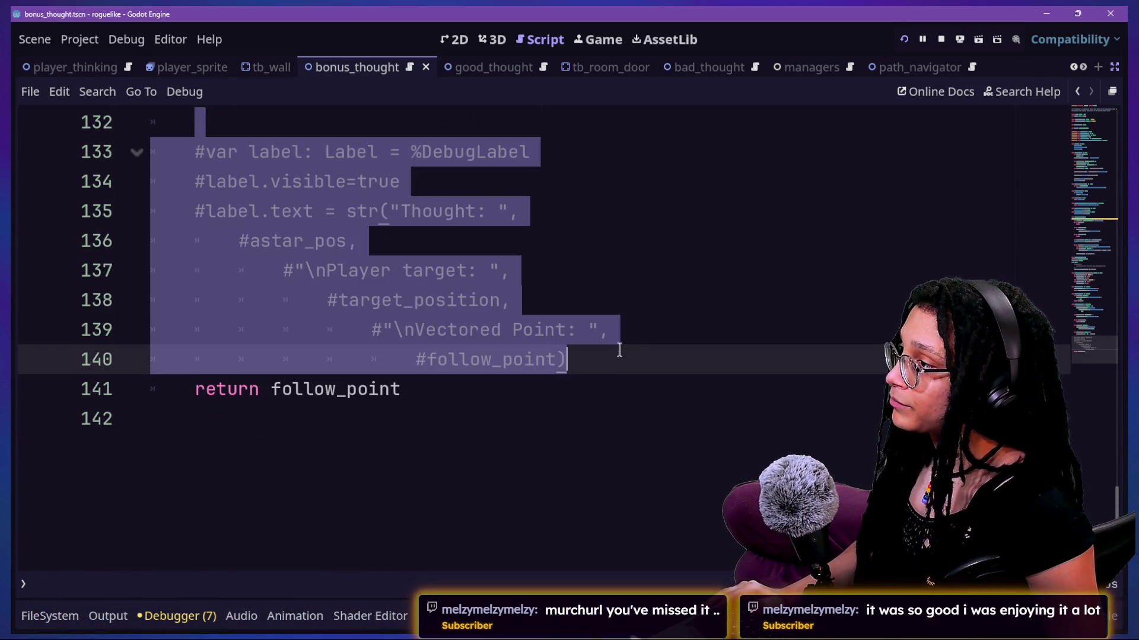
pyautogui.press('BackSpace')
pyautogui.scroll(4, 617, 348)
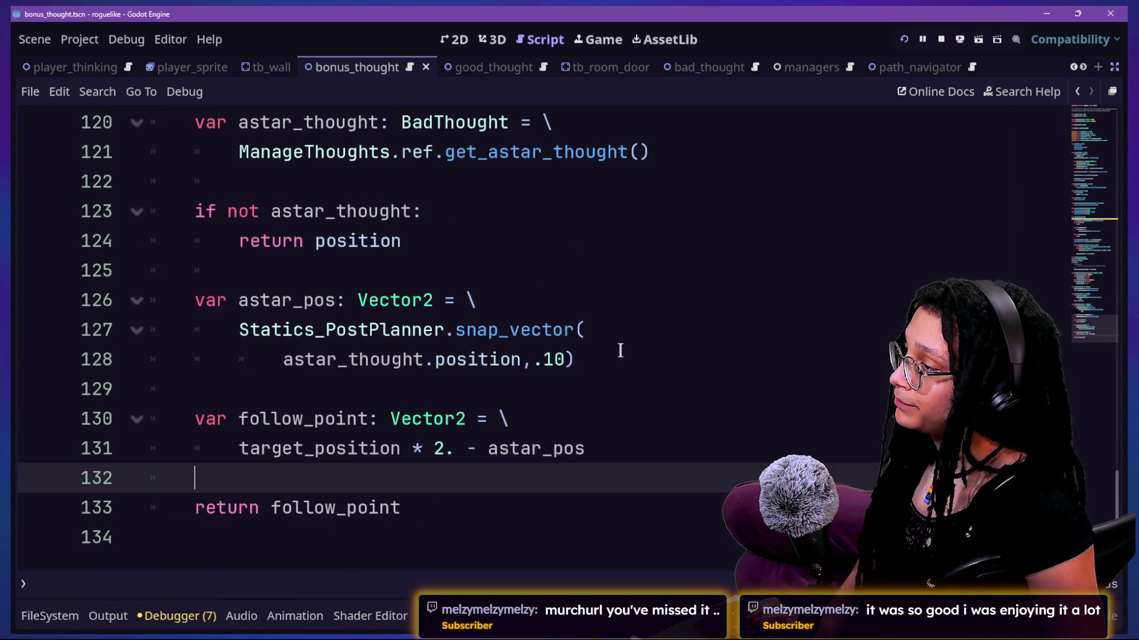
pyautogui.scroll(-1, 586, 428)
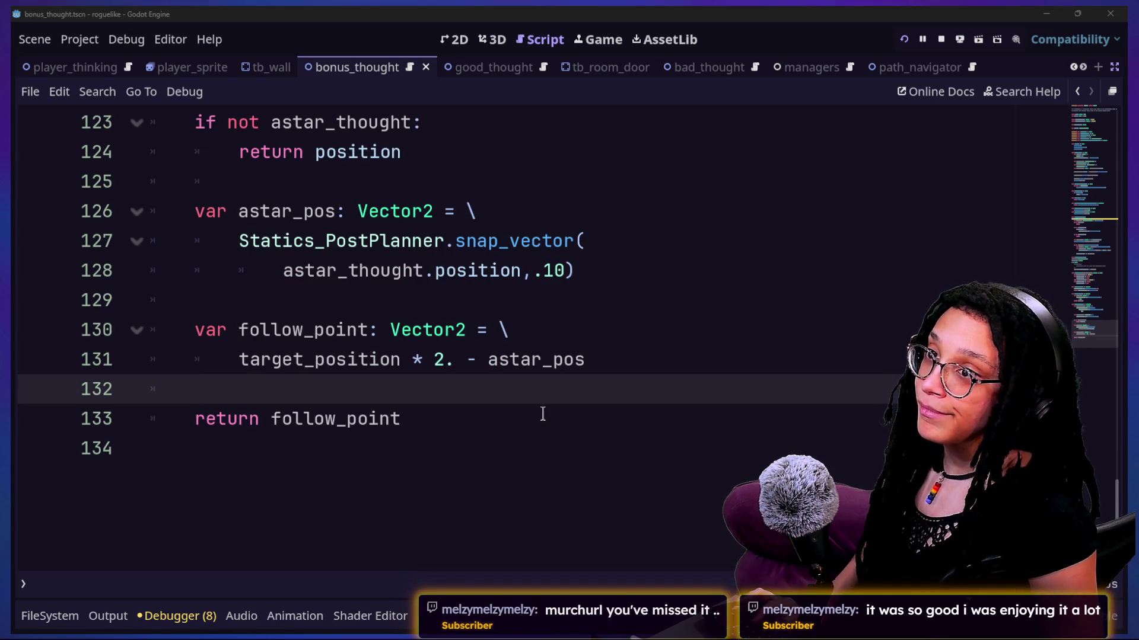
pyautogui.hotkey('alt', 'Tab')
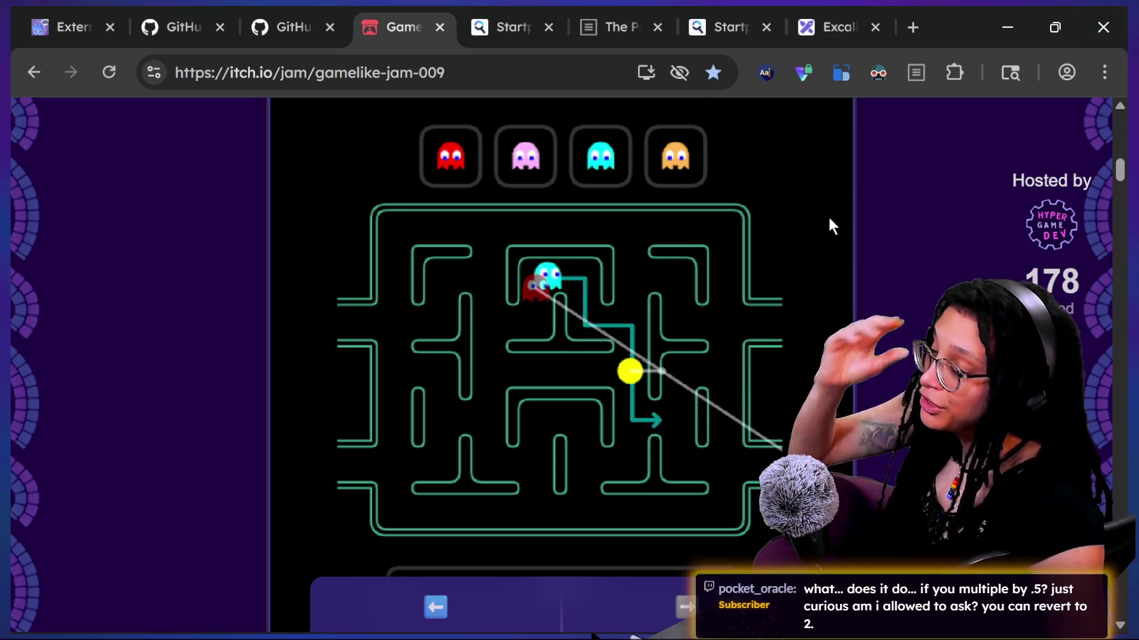
# Step: Return to the Godot script and select astar_pos at the end of line 131
pyautogui.hotkey('alt', 'Tab')
pyautogui.moveTo(232, 350)
pyautogui.mouseDown()
pyautogui.moveTo(225, 357)
pyautogui.moveTo(696, 358)
pyautogui.moveTo(211, 380)
pyautogui.moveTo(214, 363)
pyautogui.moveTo(585, 356)
pyautogui.mouseUp()
pyautogui.click(686, 368)
pyautogui.hotkey('ctrl', 'd')
pyautogui.press('Right')
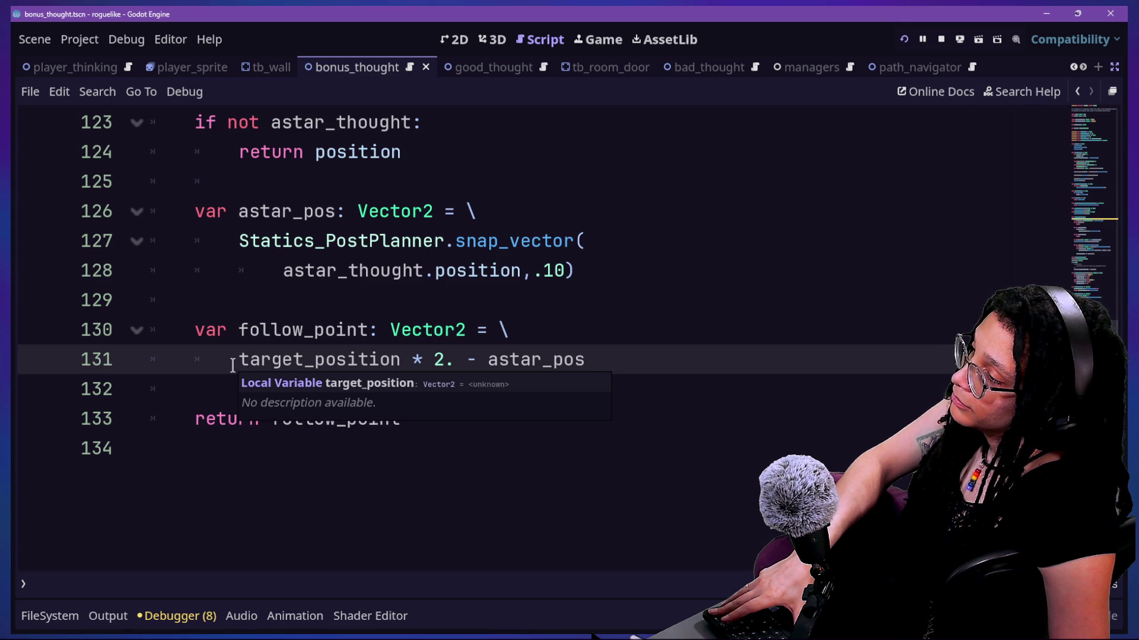
# Step: Switch to the Chrome window showing the itch.io Pac-Man game
pyautogui.hotkey('alt', 'Tab')
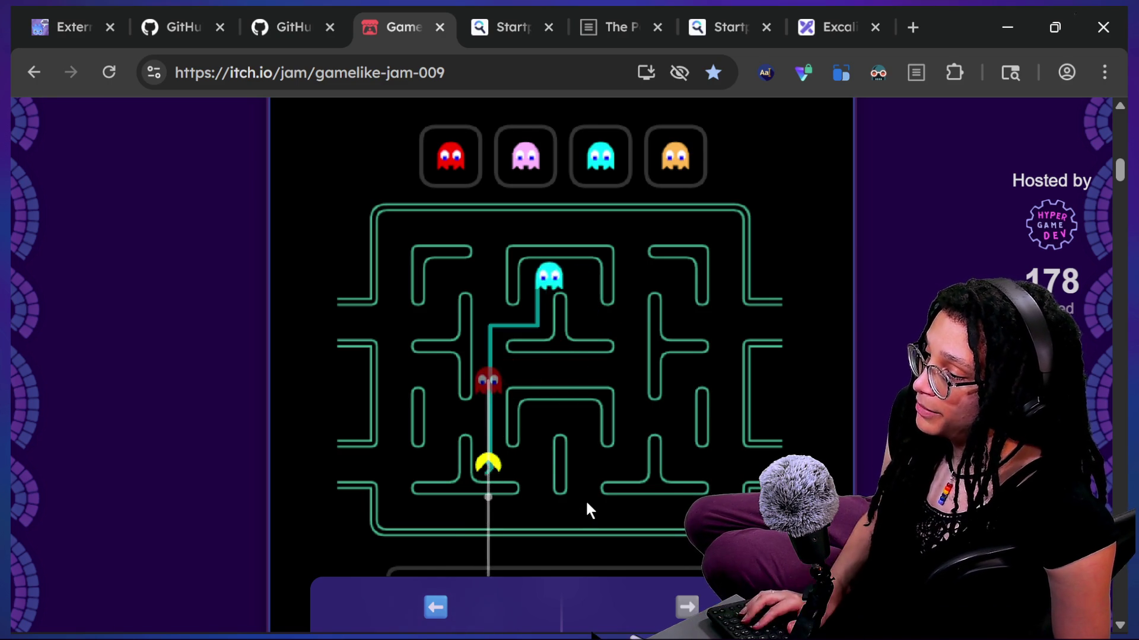
# Step: Toggle the Pac-Man game in and out of fullscreen several times, then return to Godot
pyautogui.scroll(-3, 635, 444)
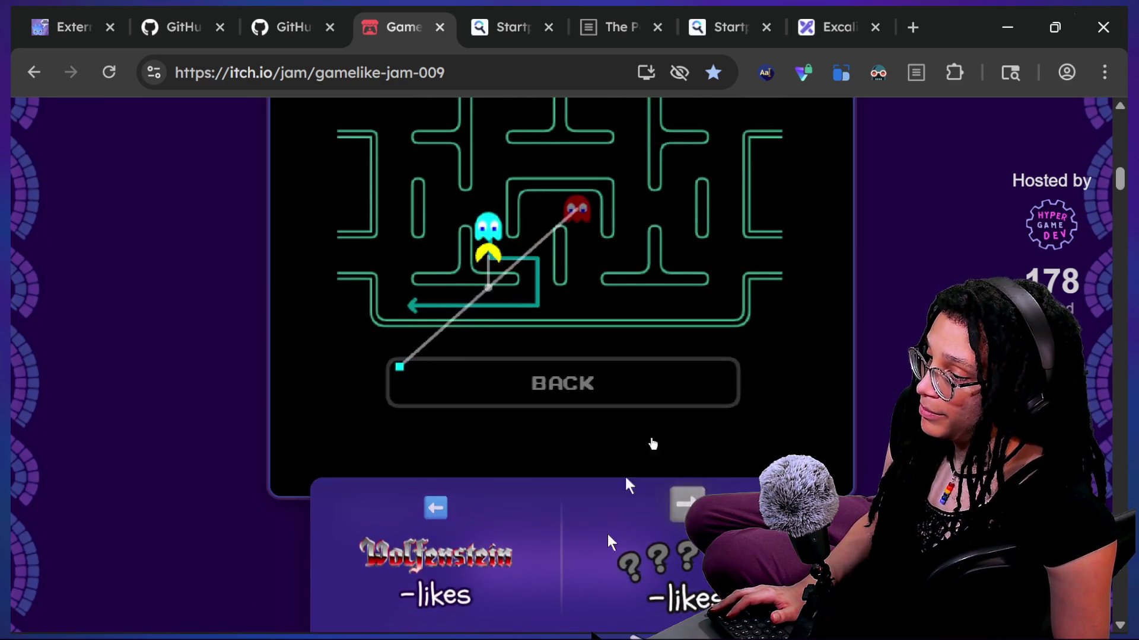
pyautogui.scroll(-2, 774, 338)
pyautogui.click(633, 451)
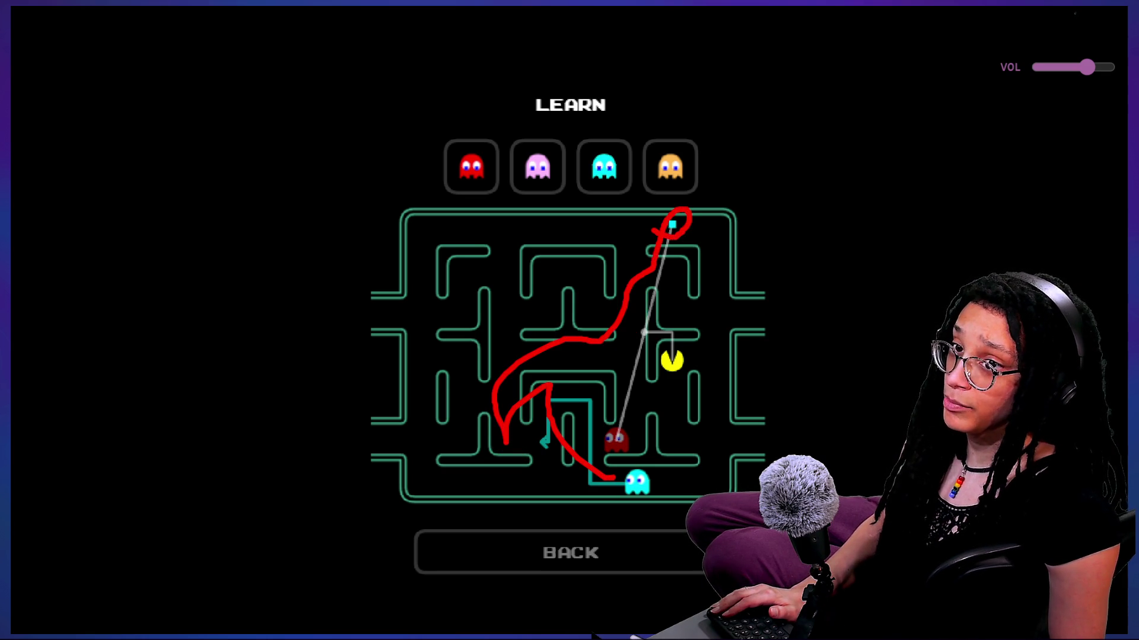
pyautogui.press('Escape')
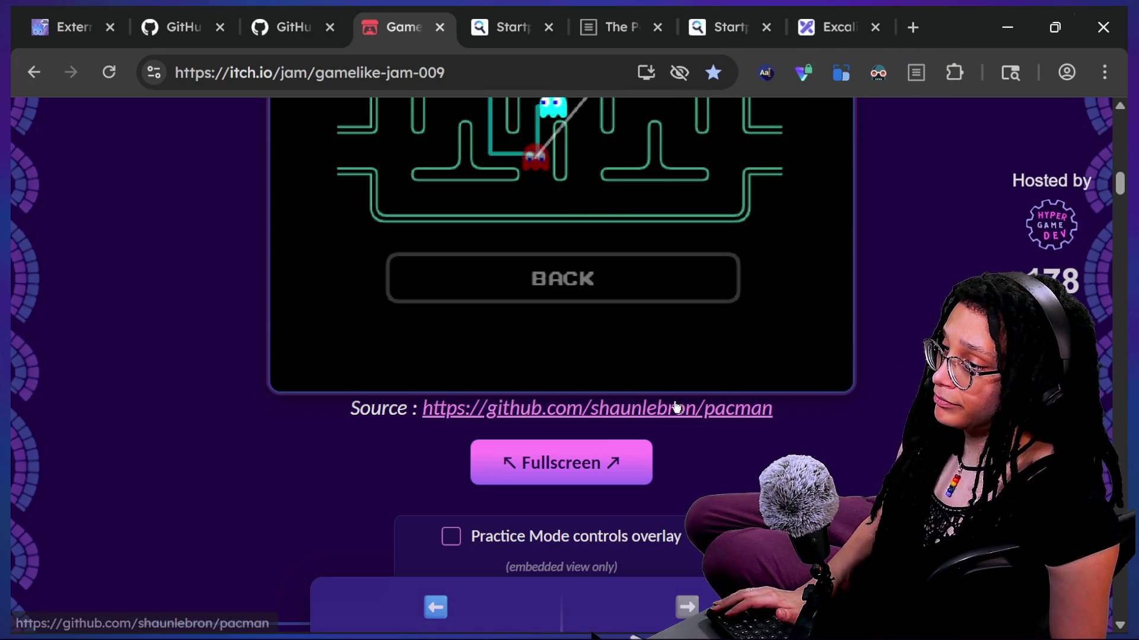
pyautogui.click(632, 448)
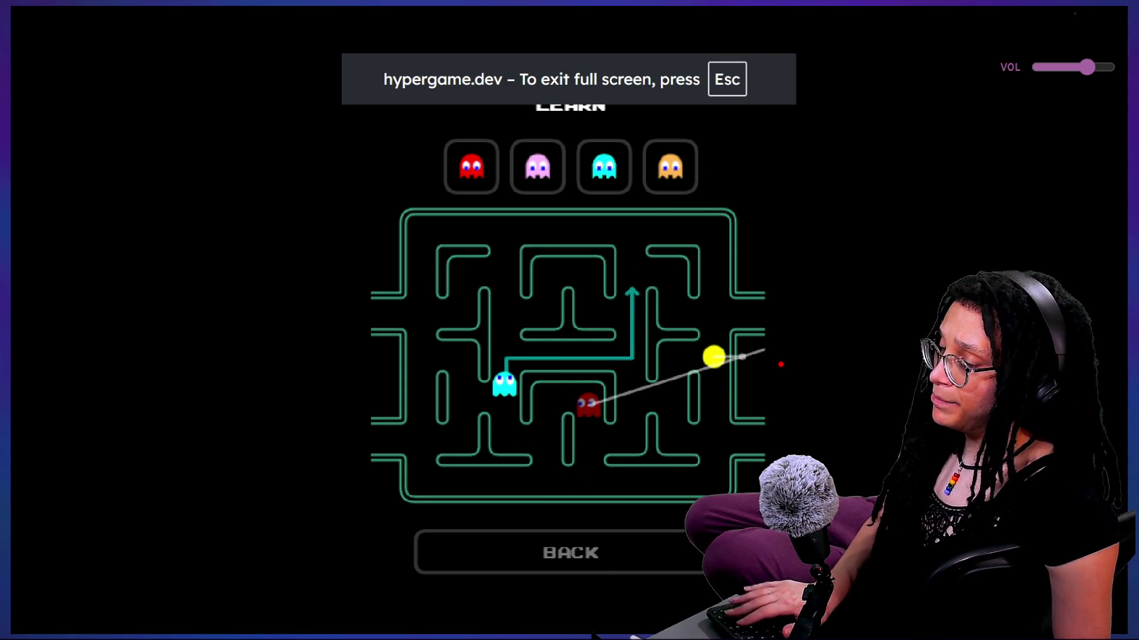
pyautogui.press('Escape')
pyautogui.click(593, 467)
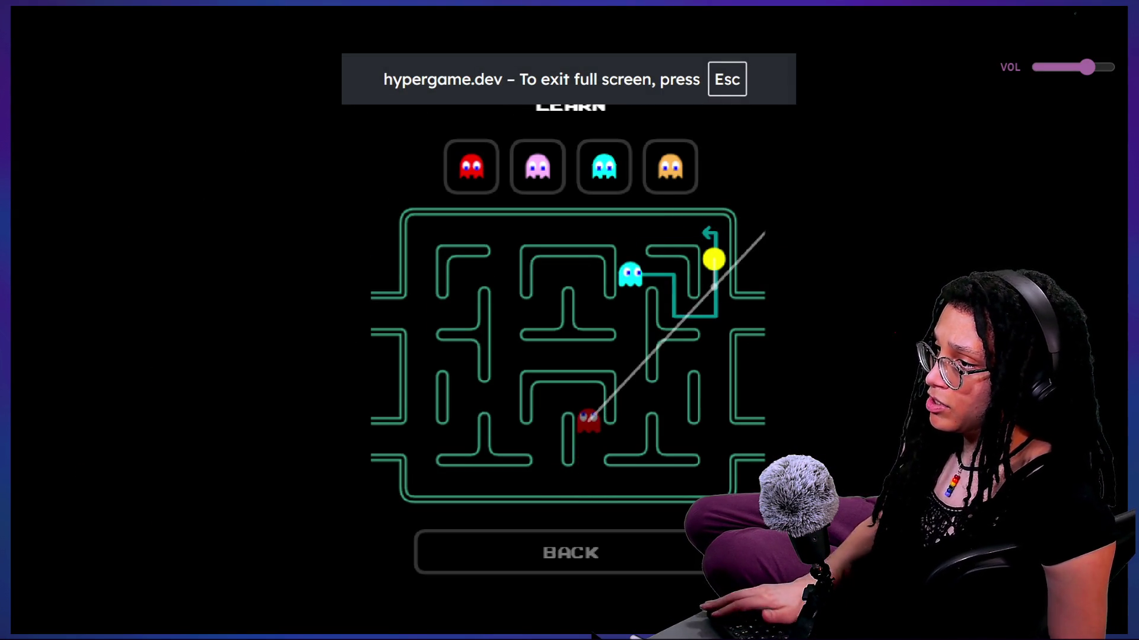
pyautogui.press('Escape')
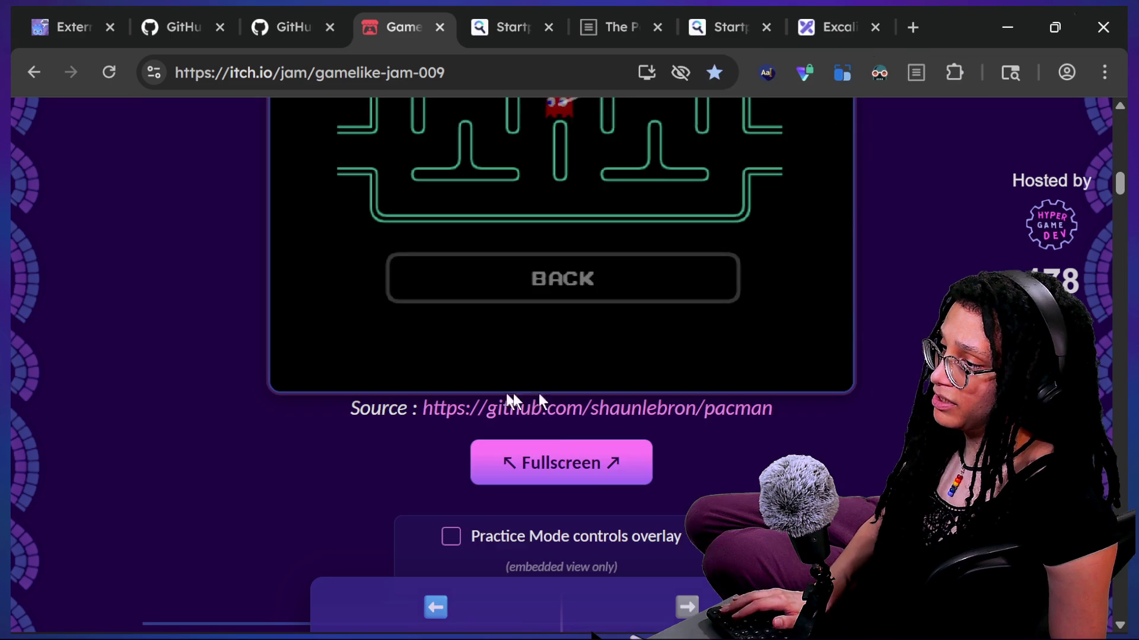
pyautogui.click(628, 469)
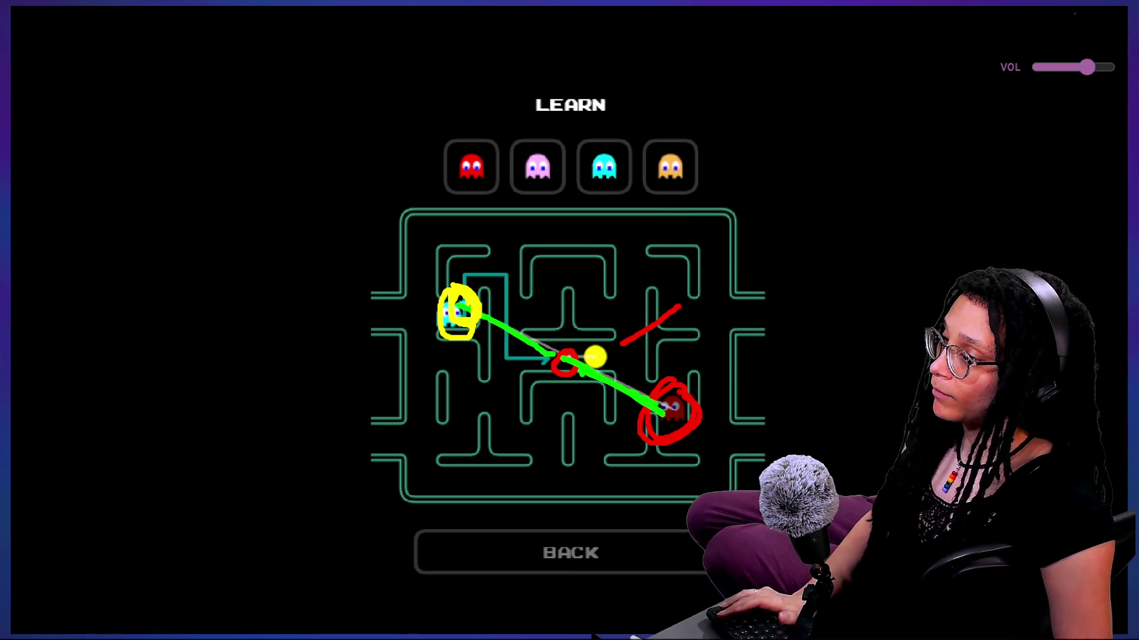
pyautogui.press('Escape')
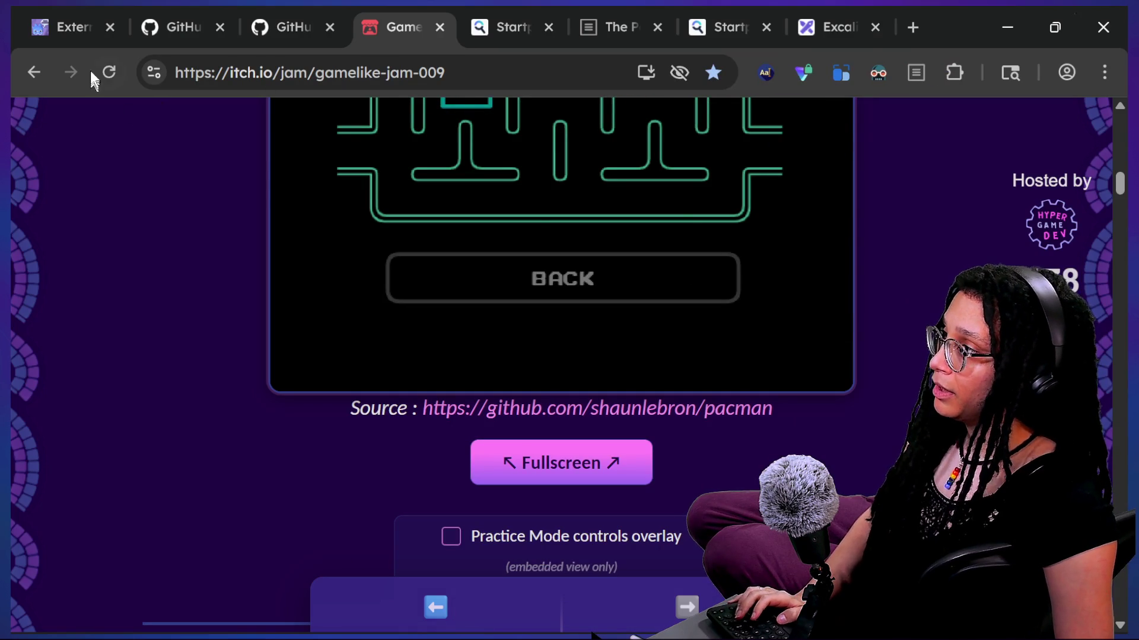
pyautogui.hotkey('alt', 'Tab')
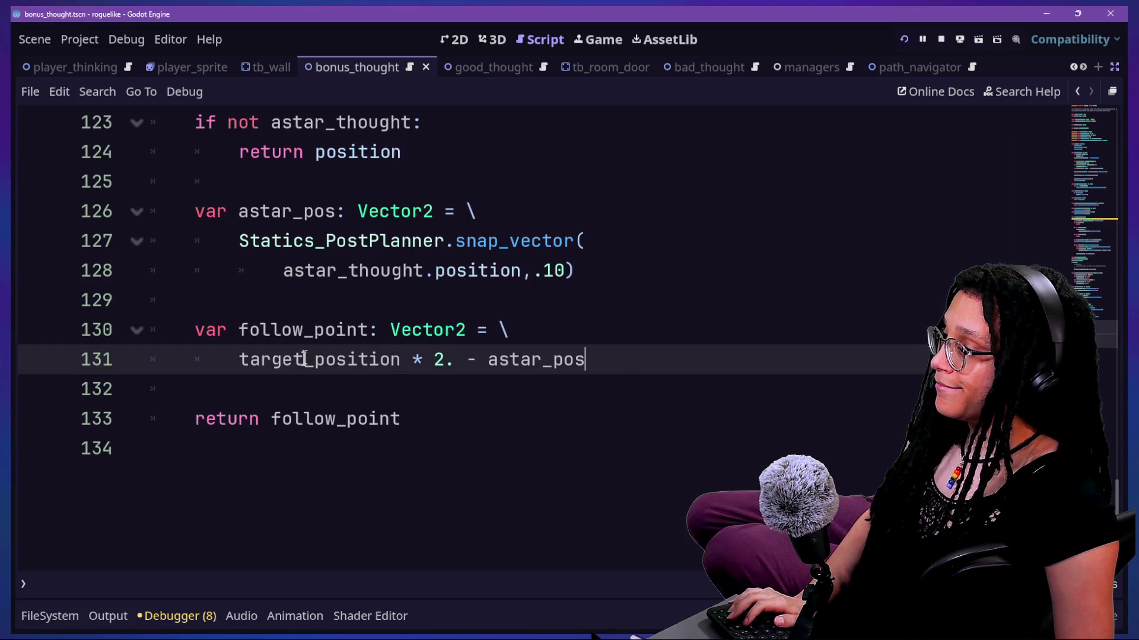
# Step: Remove the '* 2.' multiplier from the follow_point expression on line 131
pyautogui.moveTo(238, 363)
pyautogui.mouseDown()
pyautogui.moveTo(755, 379)
pyautogui.moveTo(699, 369)
pyautogui.mouseUp()
pyautogui.click(700, 369)
pyautogui.moveTo(413, 363); pyautogui.dragTo(458, 376)
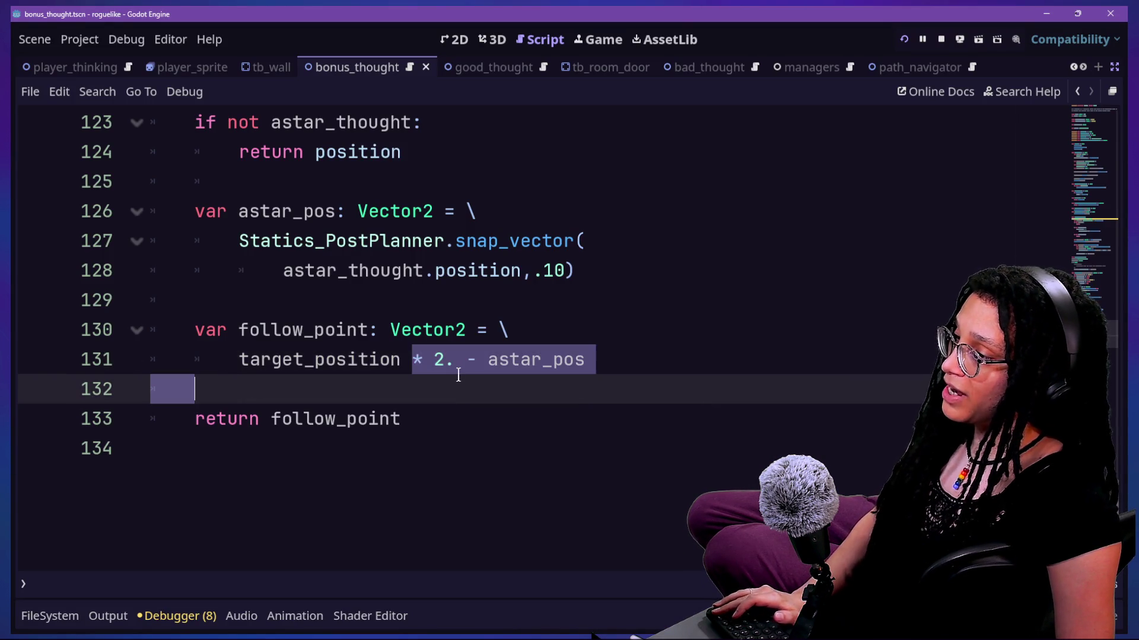
pyautogui.click(450, 361)
pyautogui.press('BackSpace')
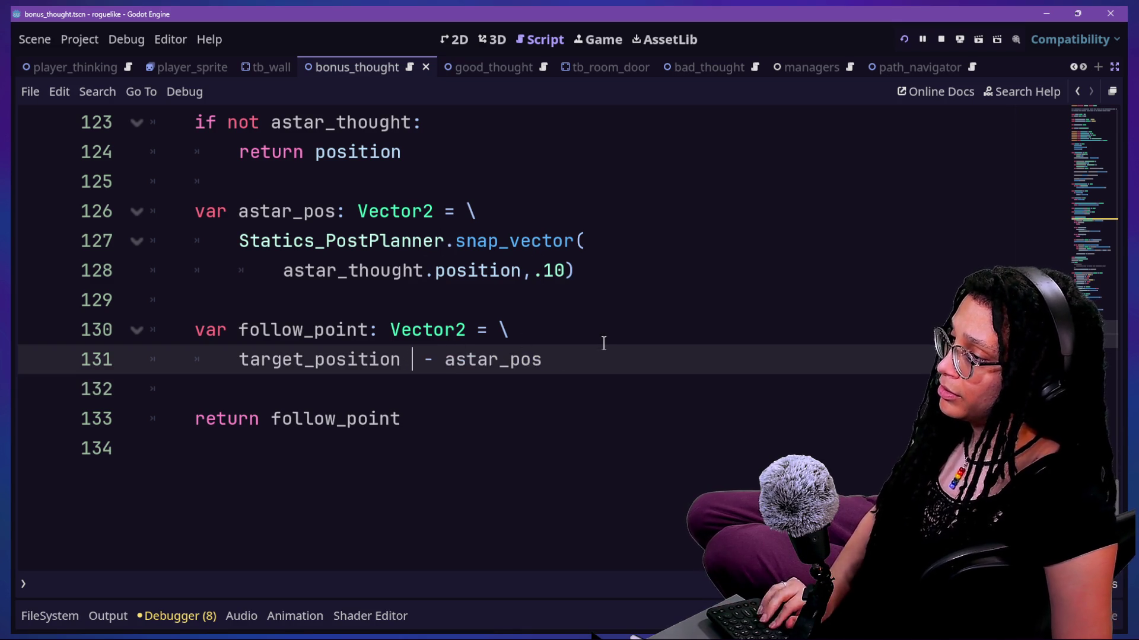
pyautogui.press('Up')
pyautogui.press('Up')
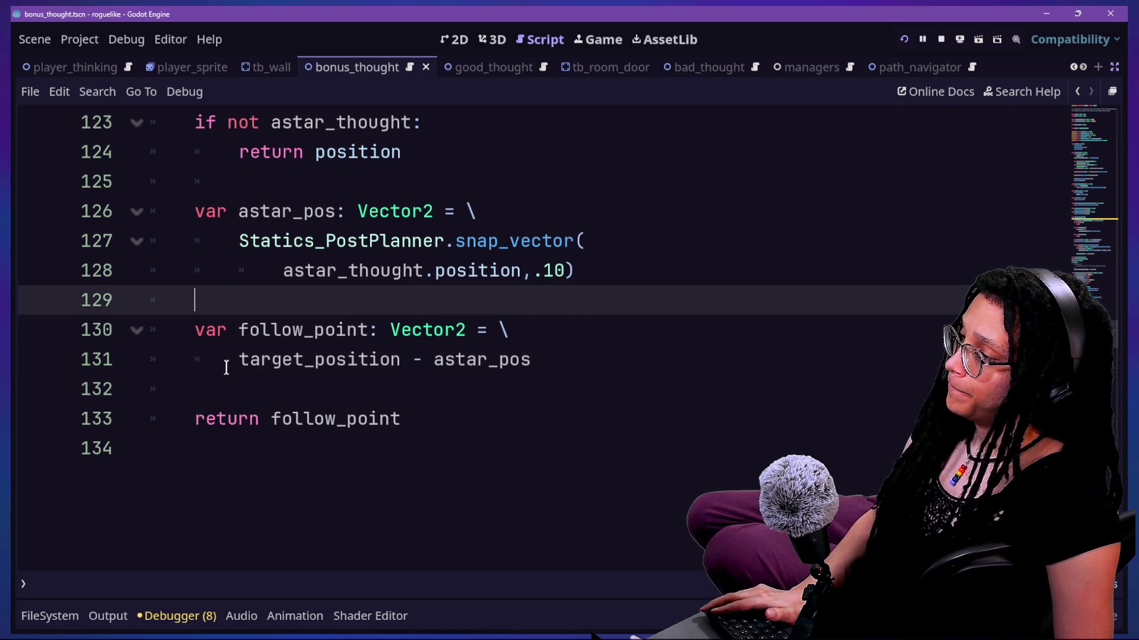
# Step: Inspect target_position and astar_pos types, select lines 130–131, then return to the browser game
pyautogui.moveTo(238, 366); pyautogui.dragTo(406, 364)
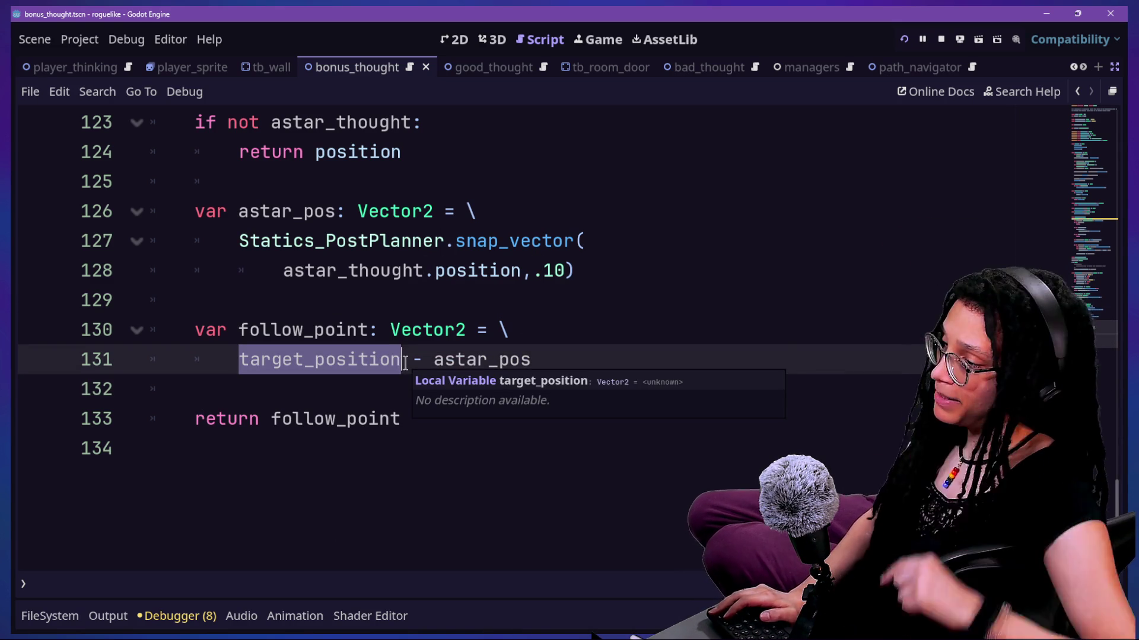
pyautogui.click(402, 362)
pyautogui.moveTo(435, 361); pyautogui.dragTo(530, 361)
pyautogui.click(531, 363)
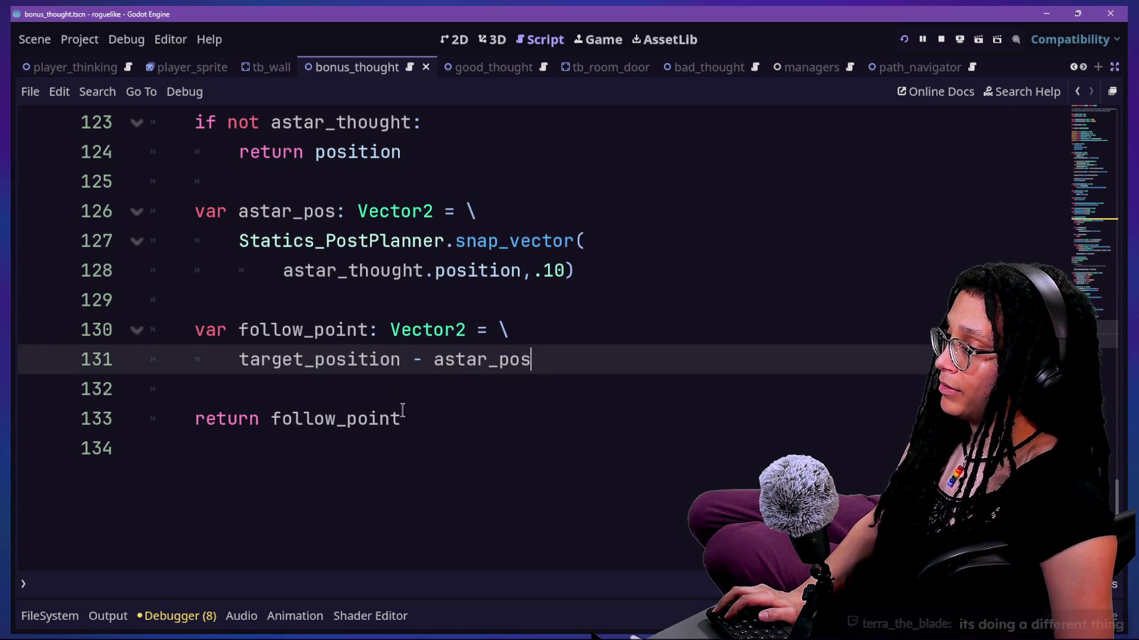
pyautogui.moveTo(238, 359); pyautogui.dragTo(471, 330)
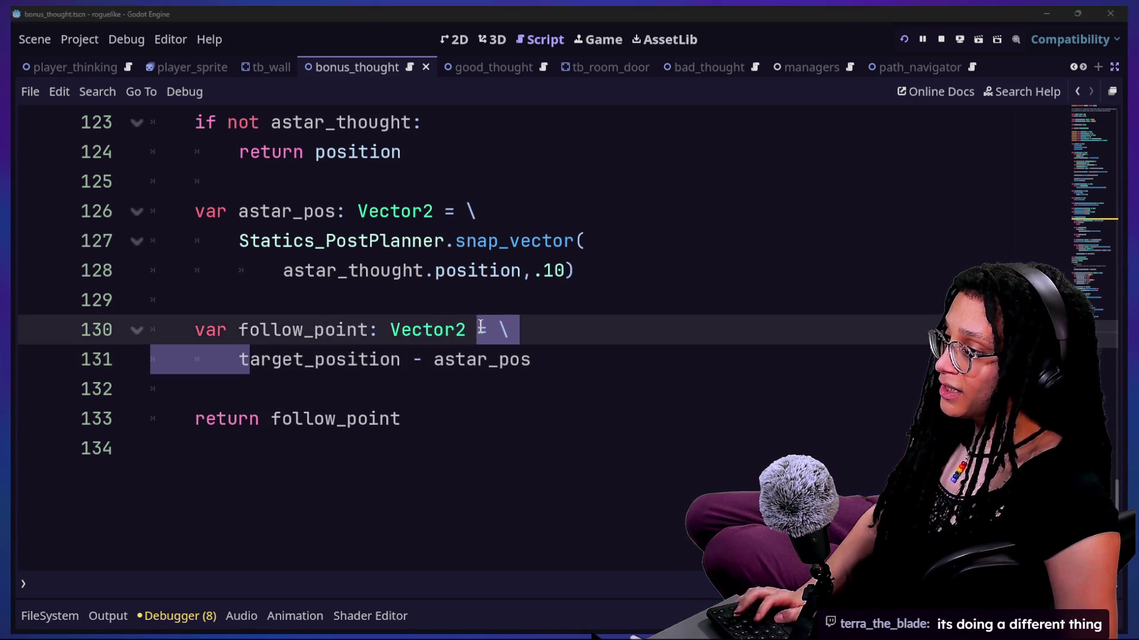
pyautogui.hotkey('alt', 'Tab')
pyautogui.scroll(5, 877, 368)
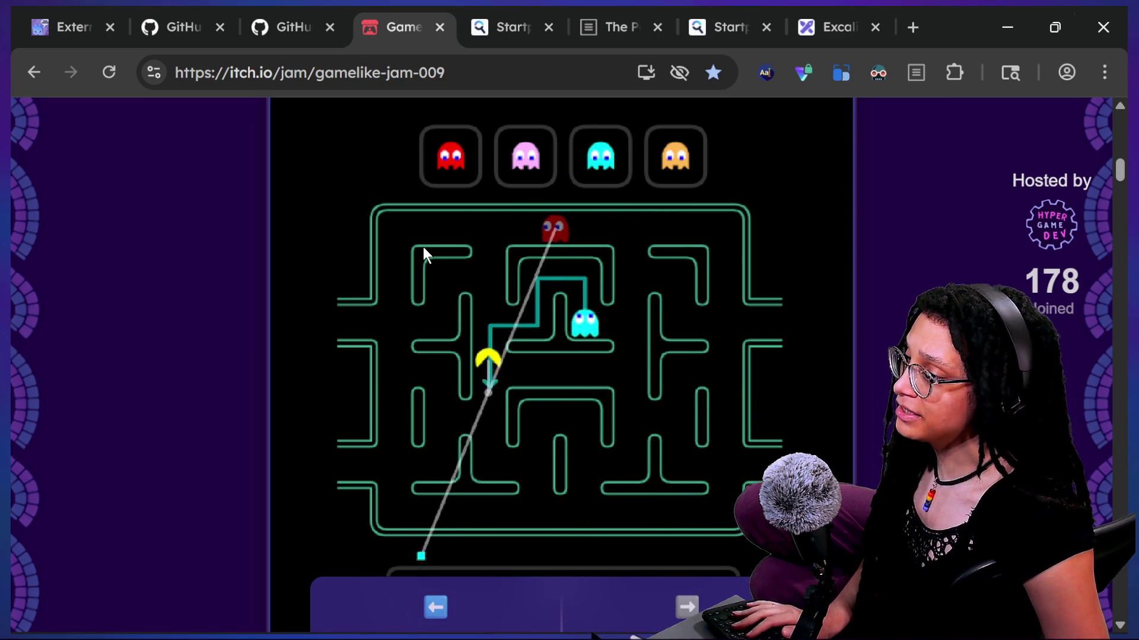
pyautogui.hotkey('ctrl', 'shift', 'Tab')
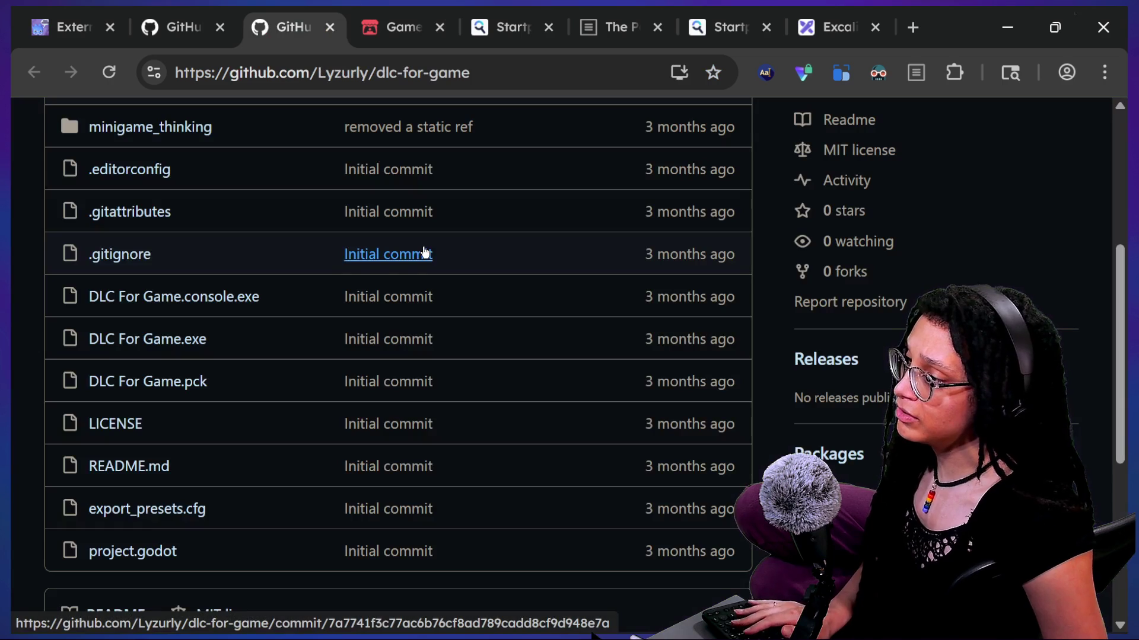
pyautogui.click(393, 25)
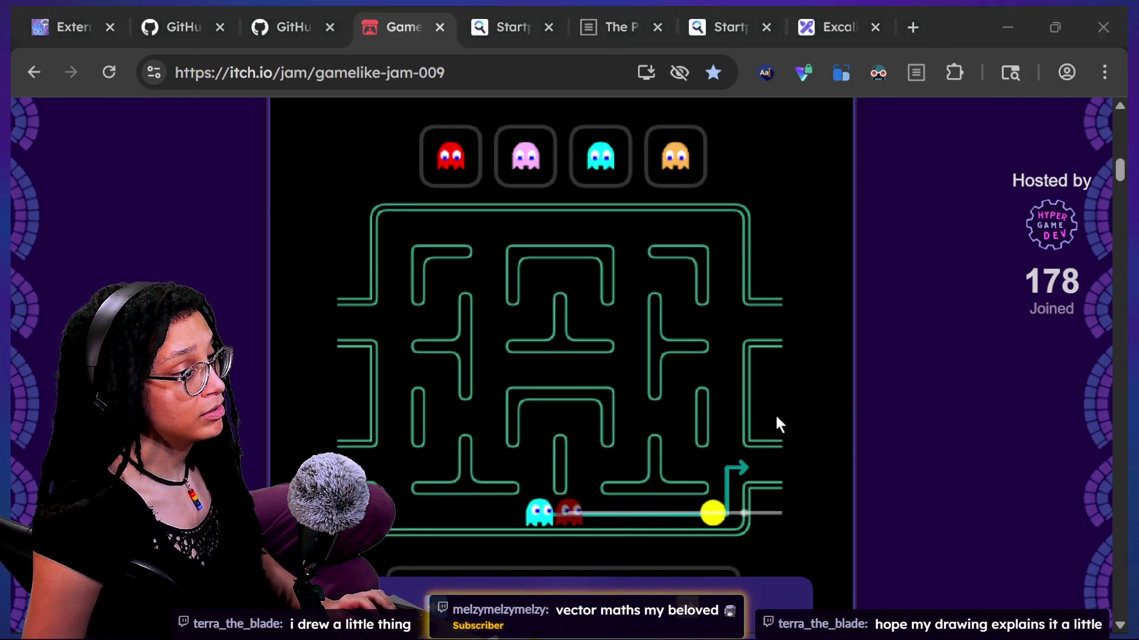
# Step: Undo to restore 'target_position * 2. - astar_pos' and return to the Pac-Man game
pyautogui.hotkey('alt', 'Tab')
pyautogui.hotkey('ctrl', 'z')
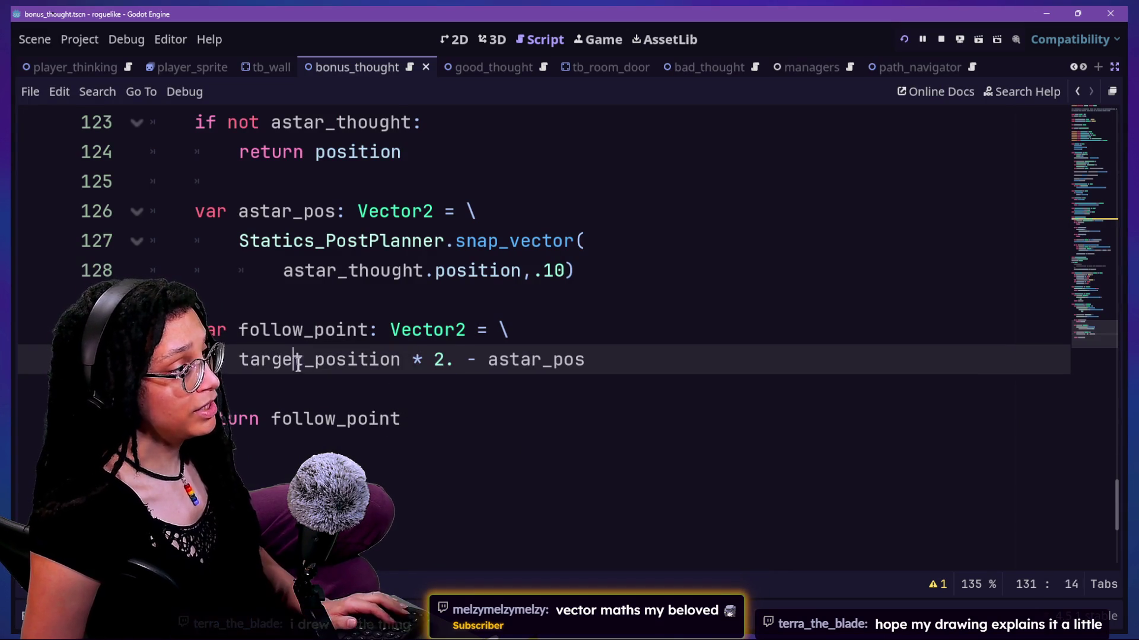
pyautogui.hotkey('alt', 'Tab')
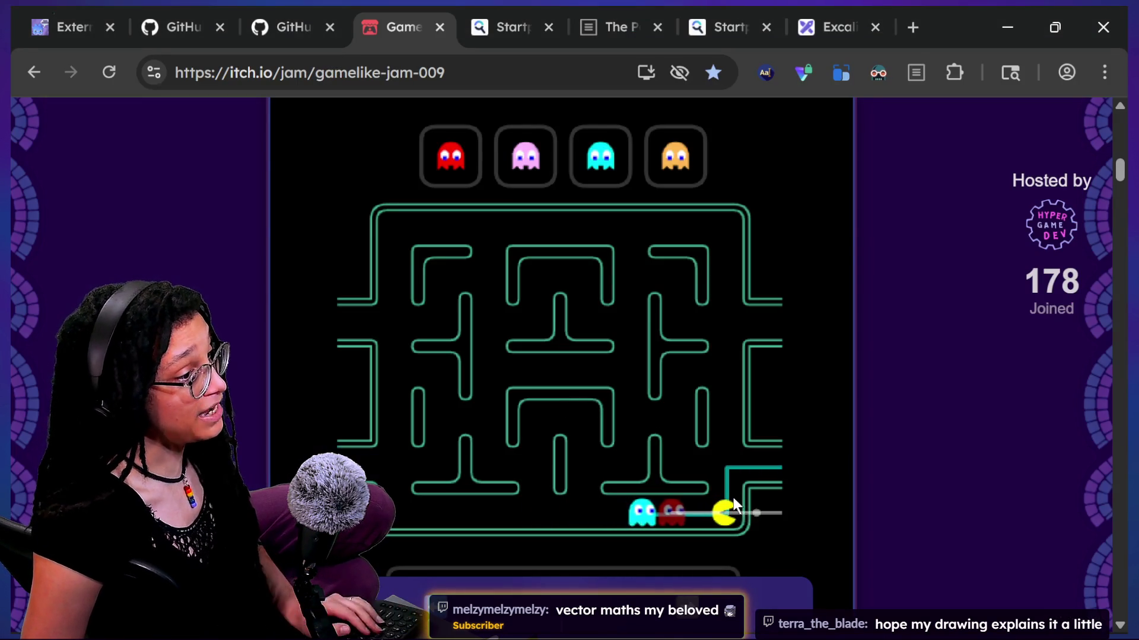
# Step: Steer Pac-Man around the maze corridors, then open a blank tab in the other browser window
pyautogui.press('Up')
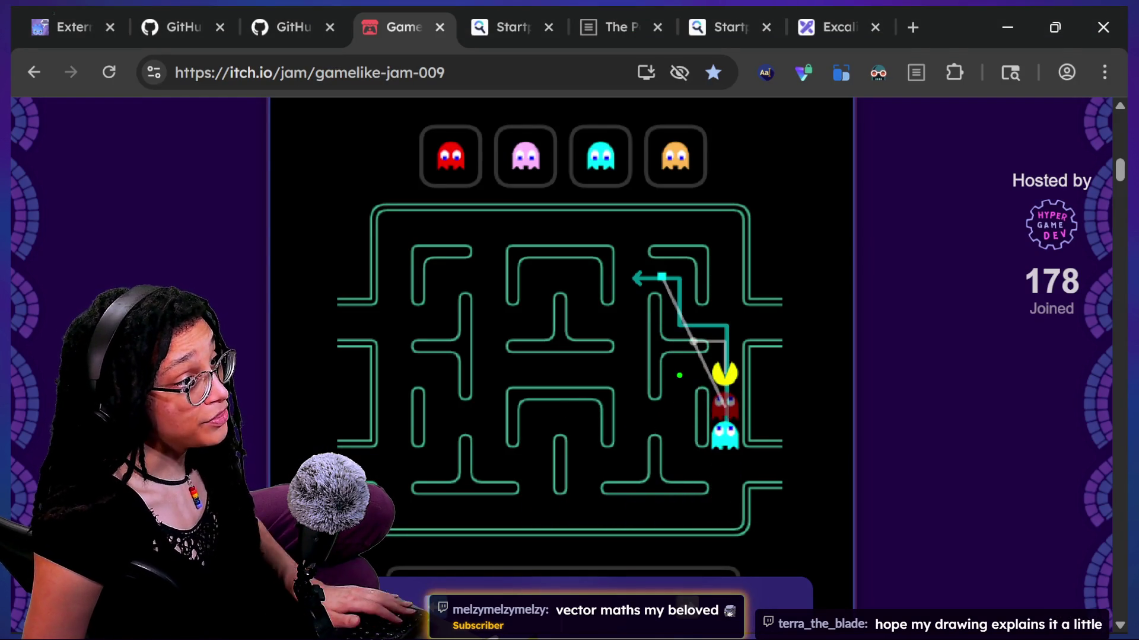
pyautogui.press('Left')
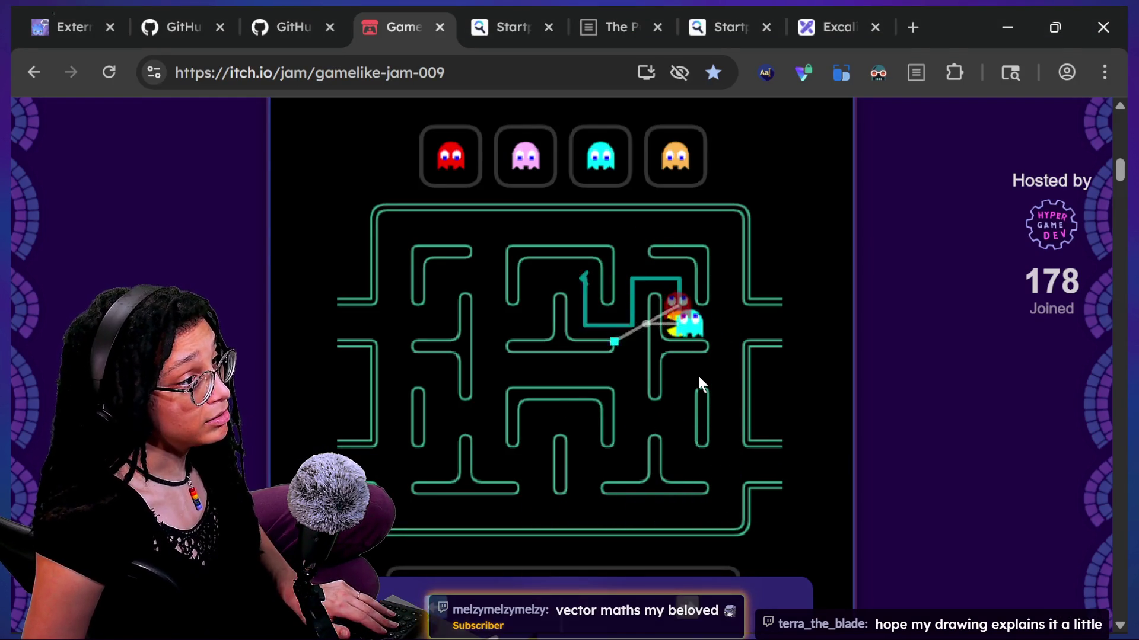
pyautogui.press('Up')
pyautogui.press('Left')
pyautogui.press('Down')
pyautogui.press('Right')
pyautogui.press('Up')
pyautogui.press('Right')
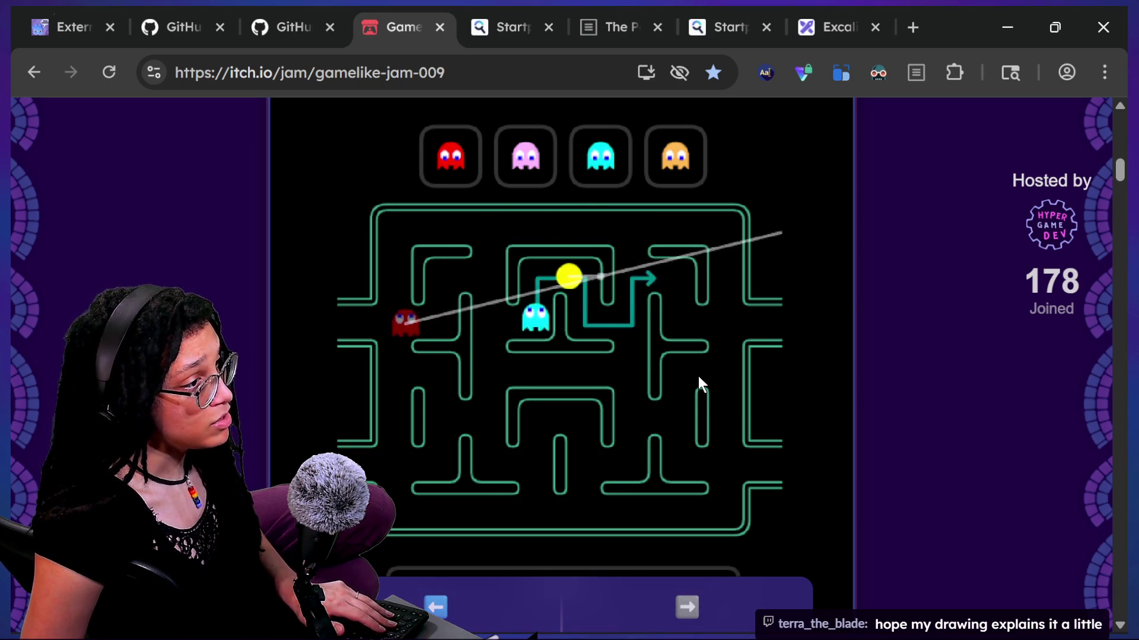
pyautogui.press('Down')
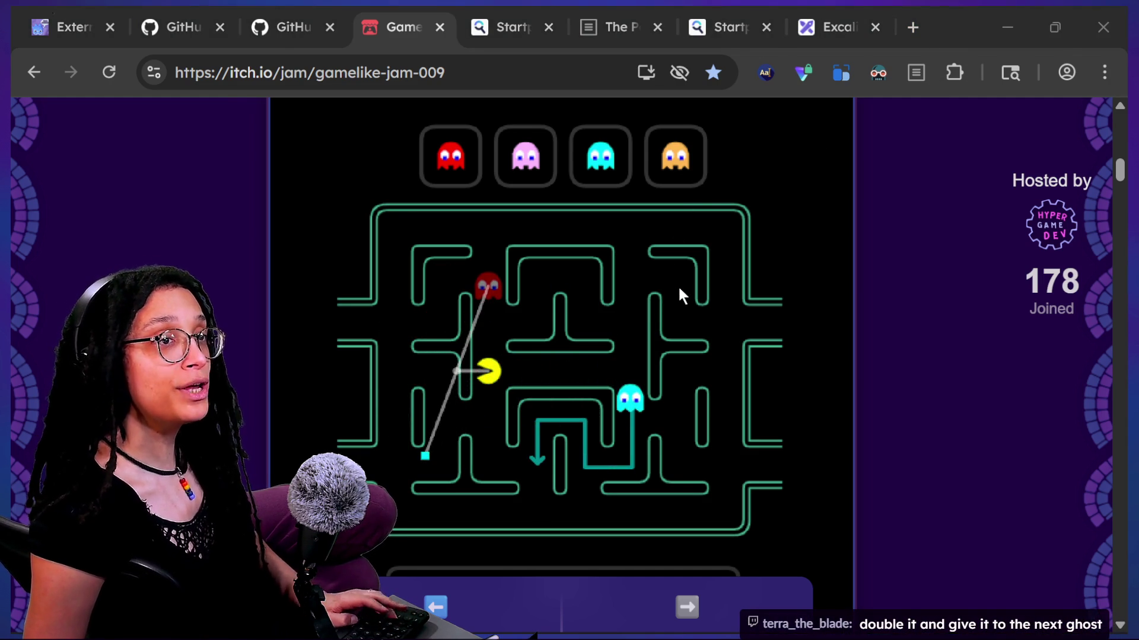
pyautogui.hotkey('alt', 'Tab')
pyautogui.click(948, 131)
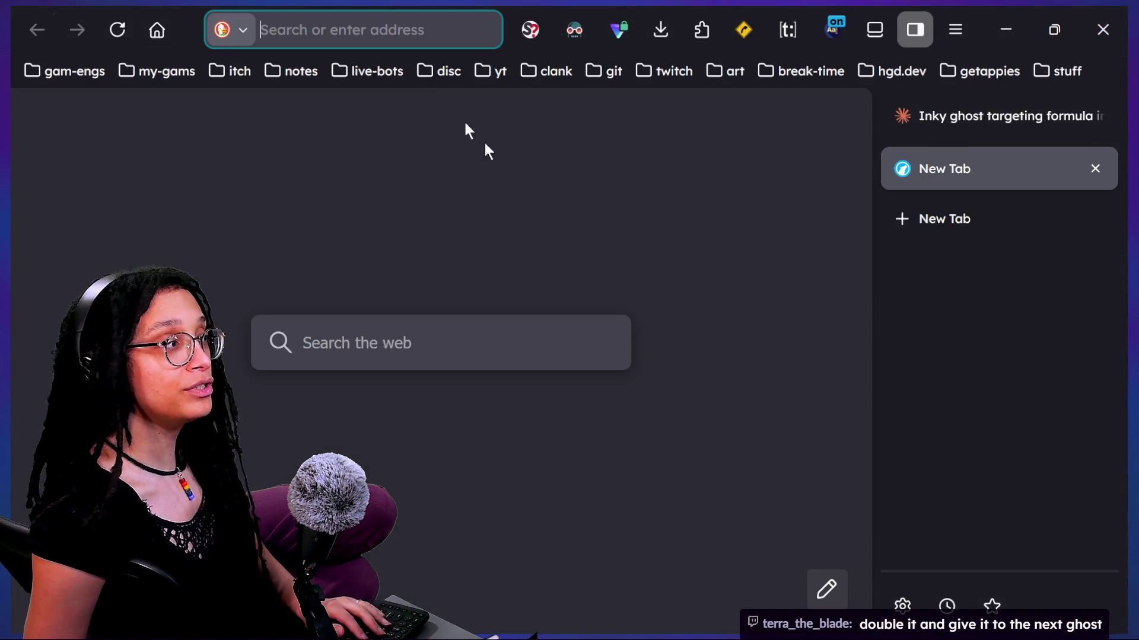
# Step: Load the Discord #live_text channel from the bookmarks and enlarge the posted ghost-vector diagram
pyautogui.click(446, 71)
pyautogui.click(470, 113)
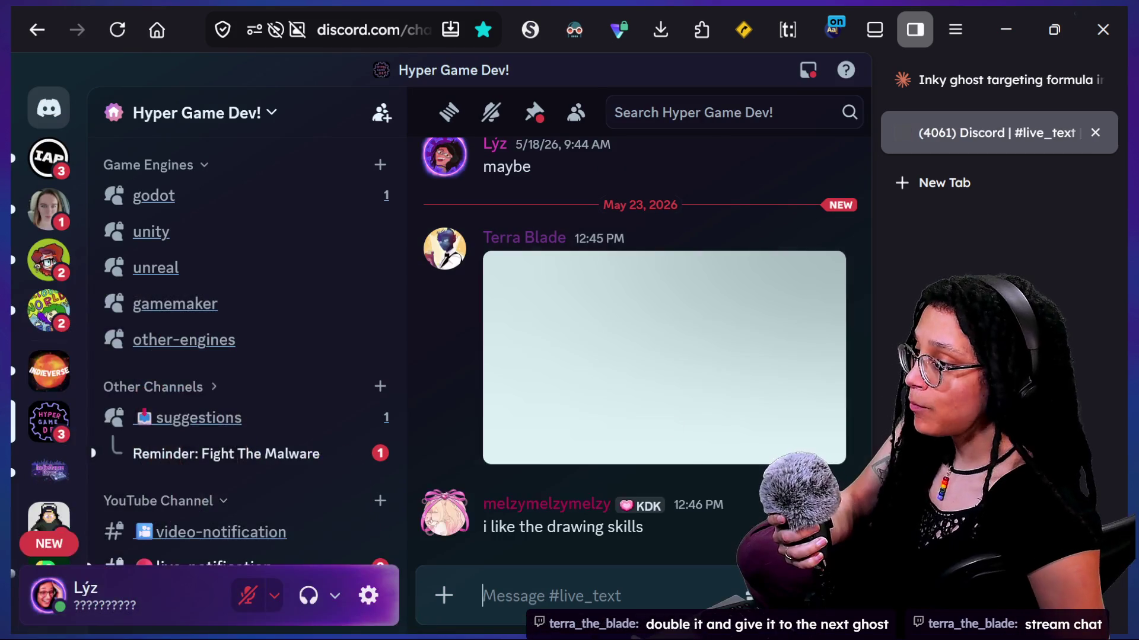
pyautogui.click(710, 375)
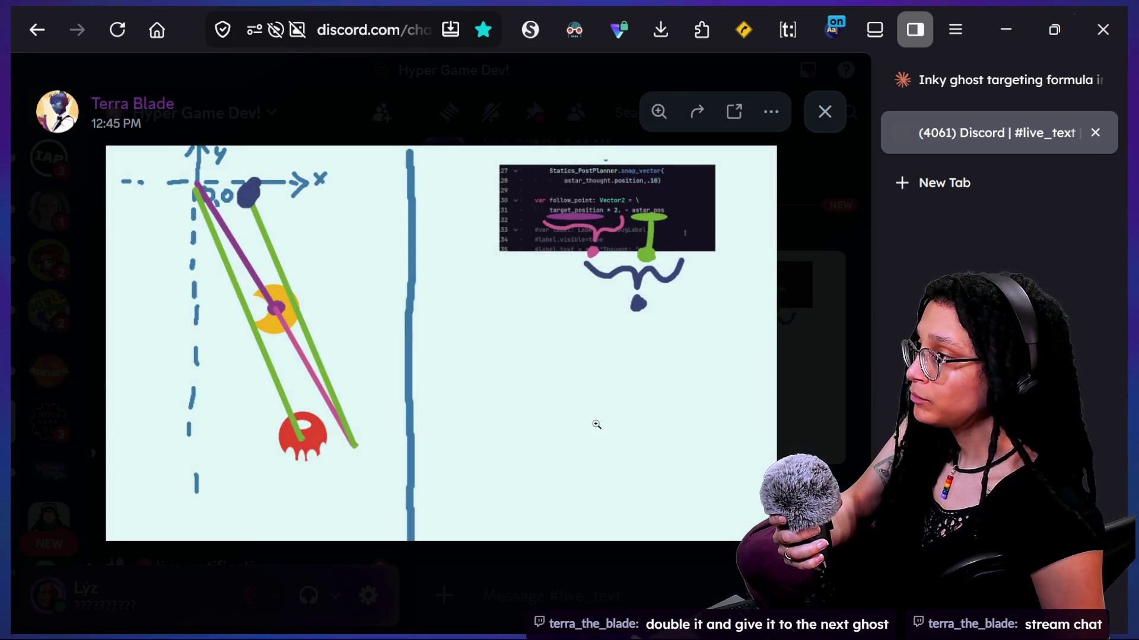
pyautogui.click(648, 208)
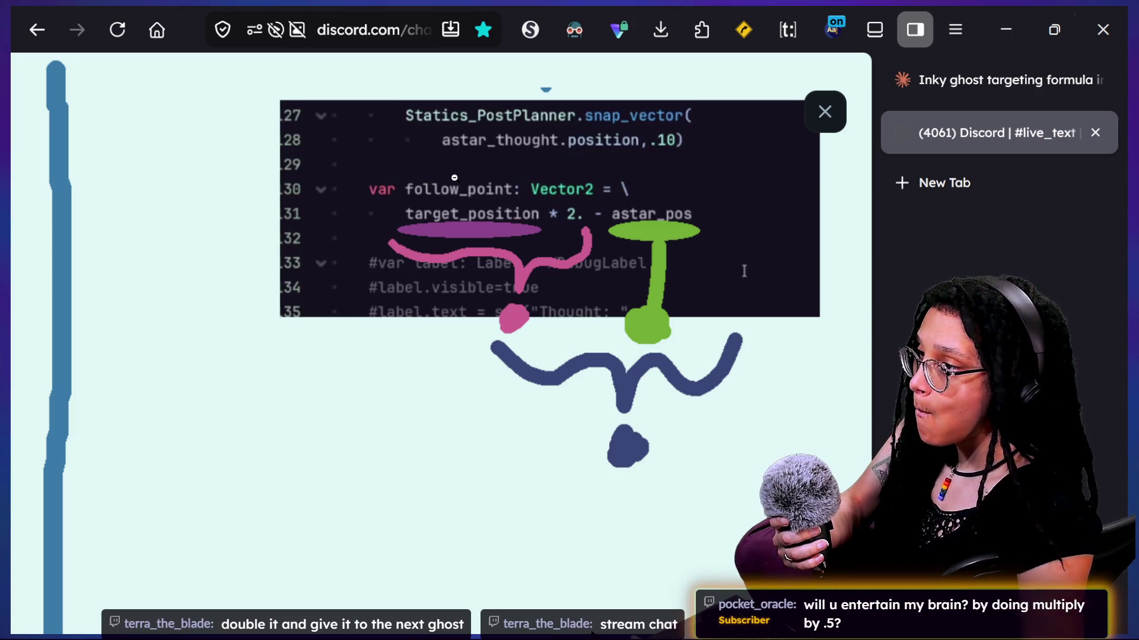
pyautogui.click(657, 241)
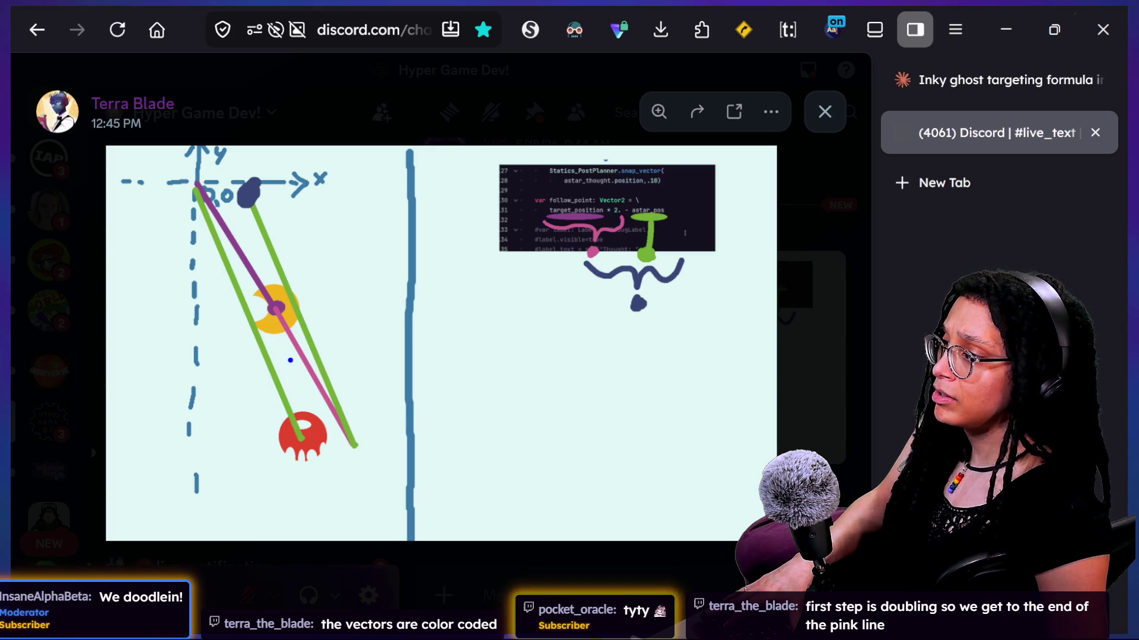
pyautogui.moveTo(355, 425)
pyautogui.mouseDown()
pyautogui.moveTo(323, 444)
pyautogui.moveTo(356, 412)
pyautogui.moveTo(265, 291)
pyautogui.moveTo(267, 322)
pyautogui.mouseUp()
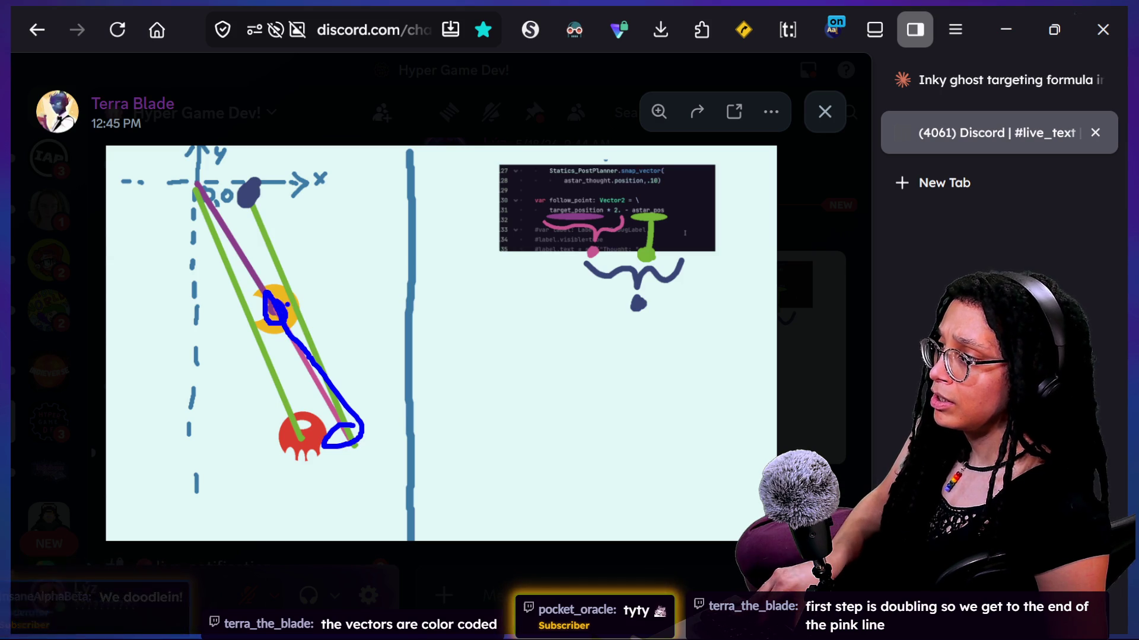
pyautogui.hotkey('ctrl', 'z')
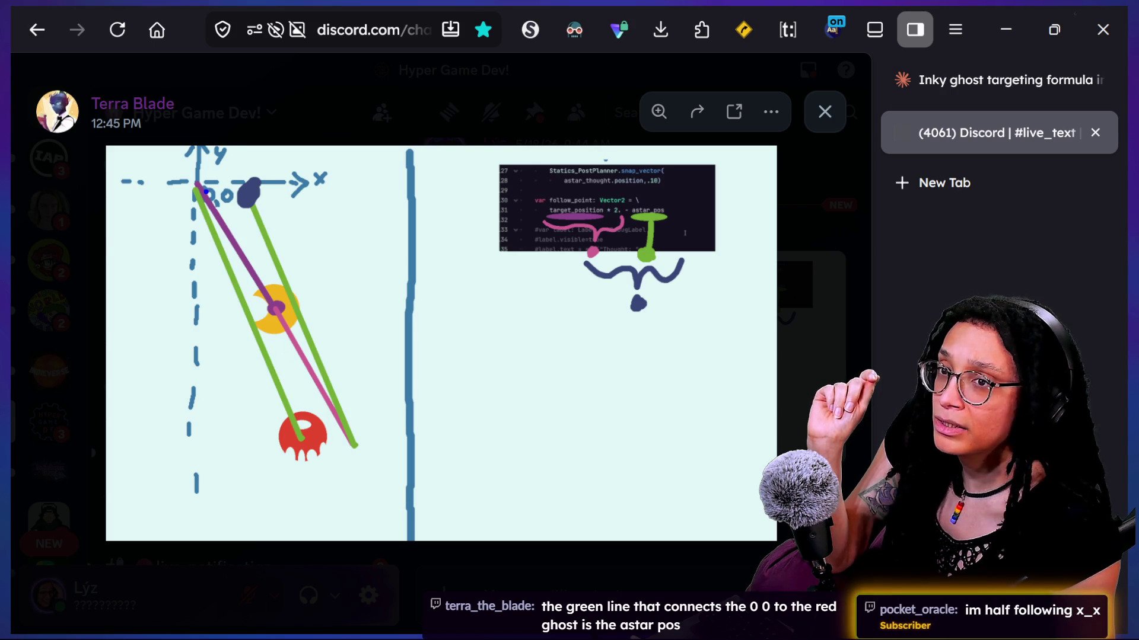
pyautogui.moveTo(192, 191)
pyautogui.mouseDown()
pyautogui.moveTo(245, 268)
pyautogui.moveTo(295, 405)
pyautogui.mouseUp()
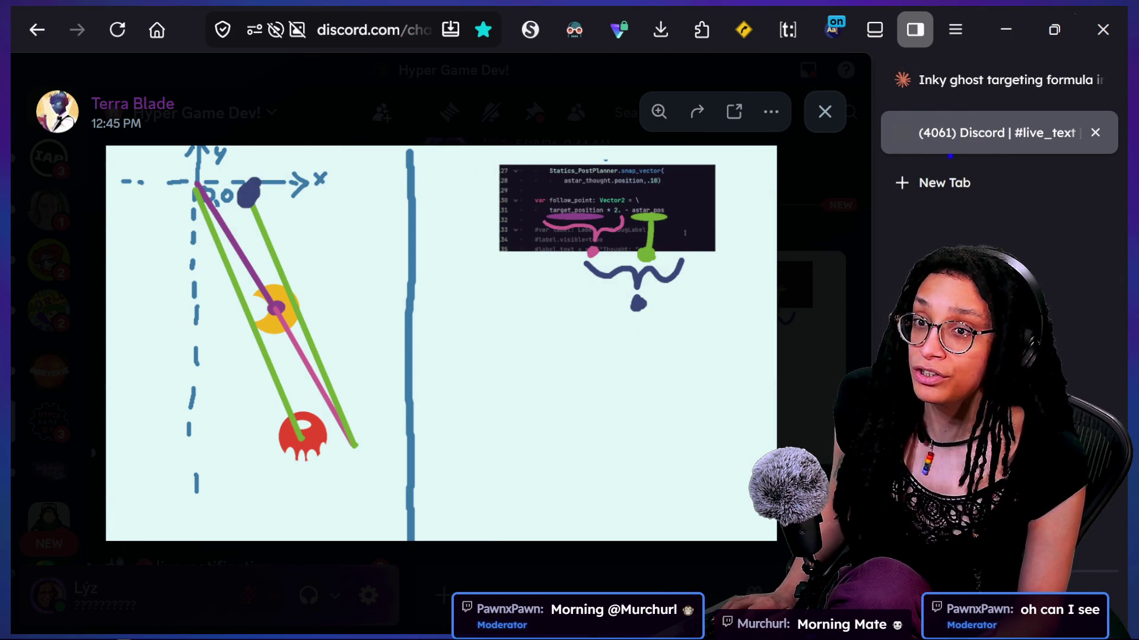
# Step: Close Discord's full-size drawing view, return to Godot, and run the project
pyautogui.click(846, 234)
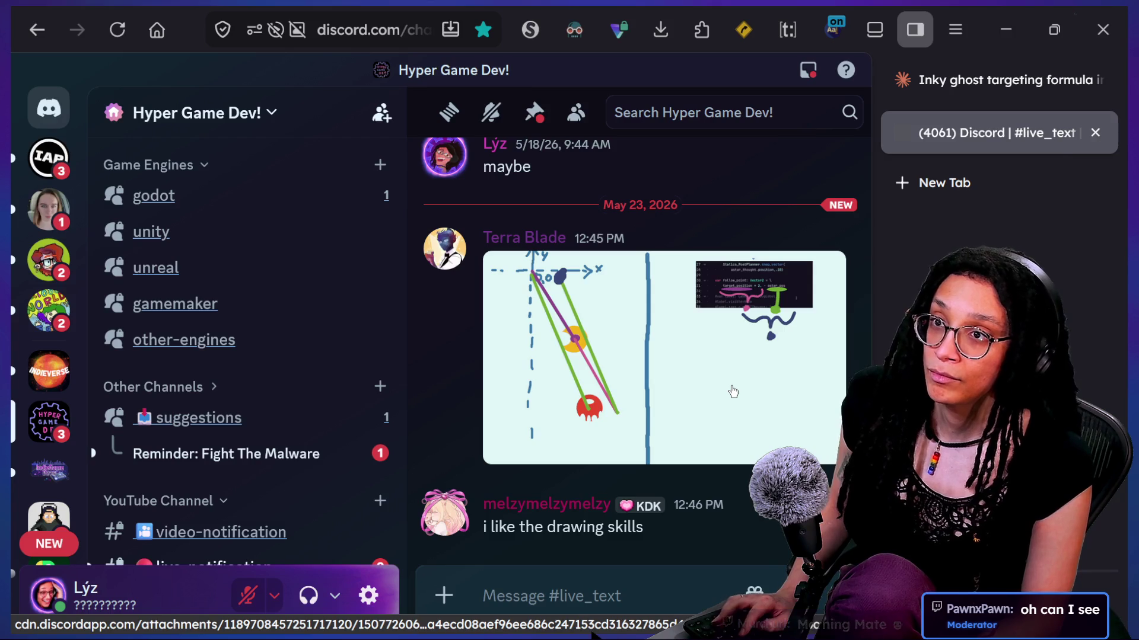
pyautogui.hotkey('alt', 'Tab')
pyautogui.click(903, 41)
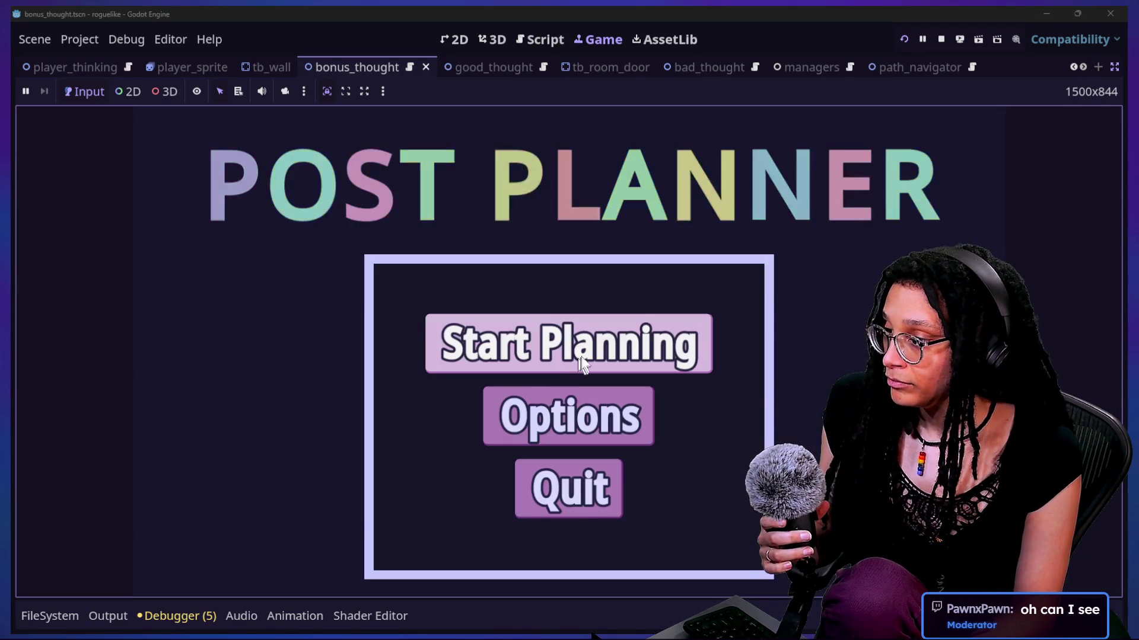
# Step: Start the game, choose the Catstagram platform, play the level, then restart the game
pyautogui.click(622, 362)
pyautogui.click(622, 357)
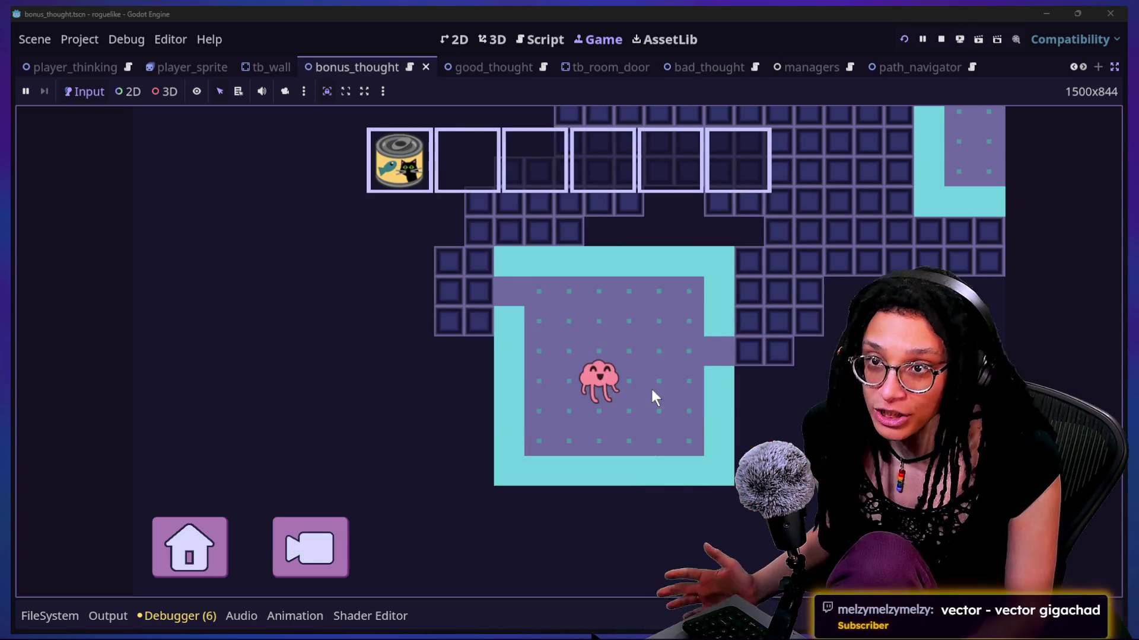
pyautogui.click(905, 38)
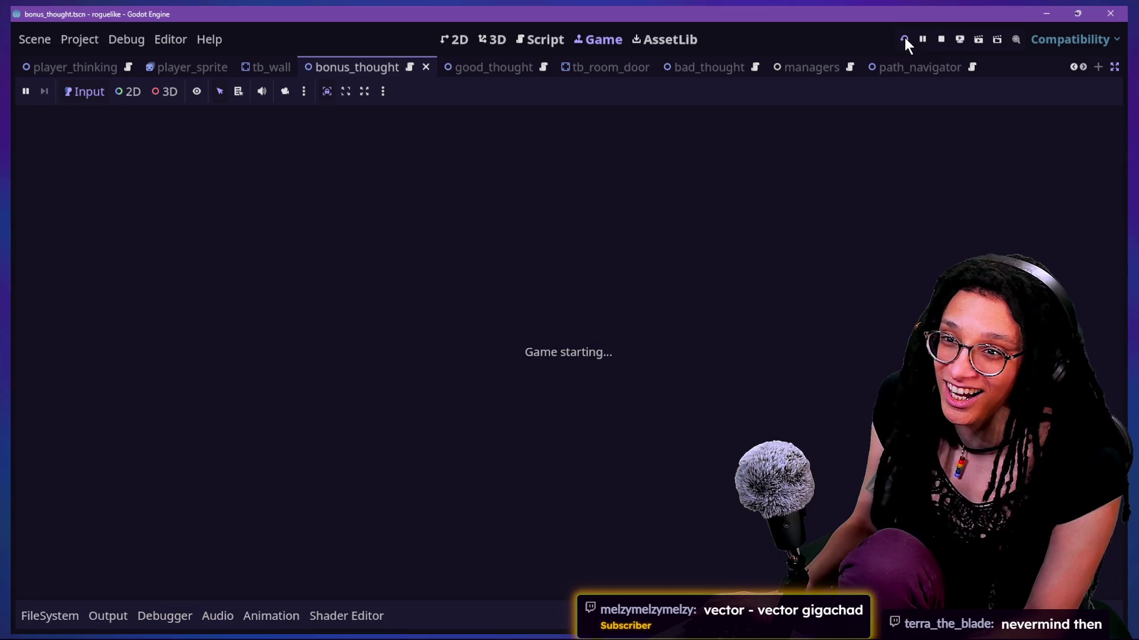
# Step: Stop the running game and move through the script toward line 131
pyautogui.click(941, 38)
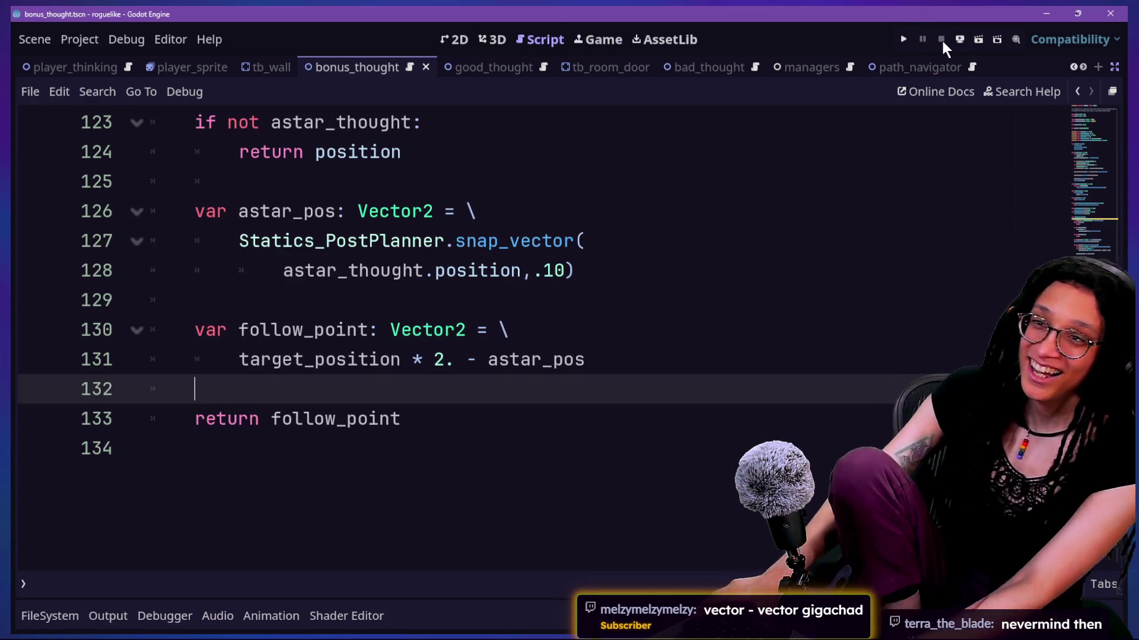
pyautogui.click(590, 278)
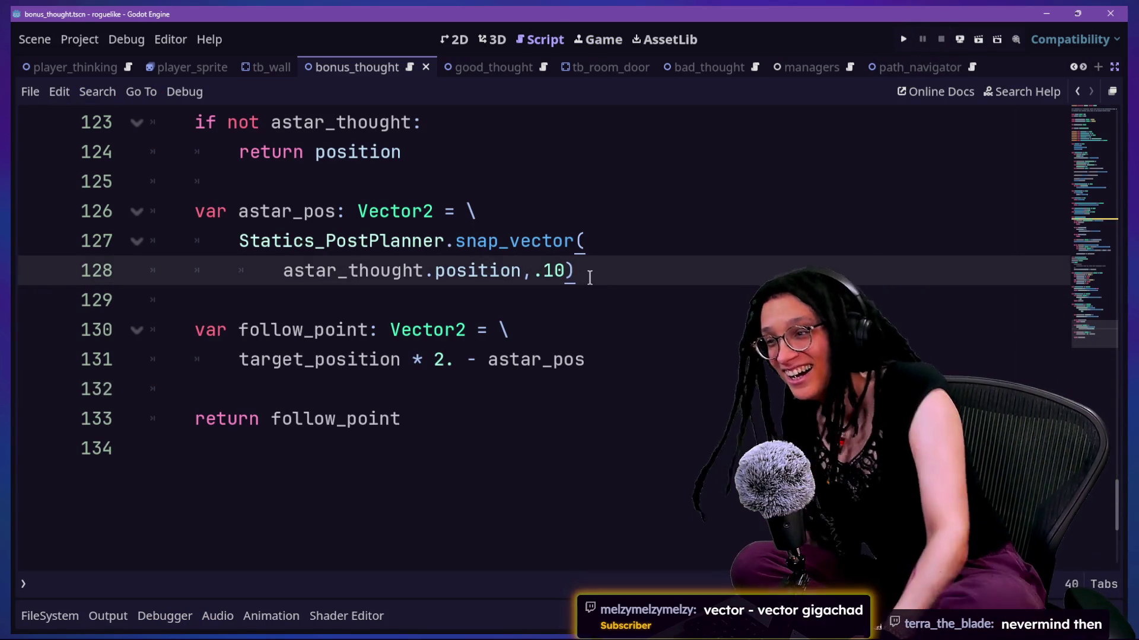
pyautogui.press('Up')
pyautogui.press('Up')
pyautogui.press('Up')
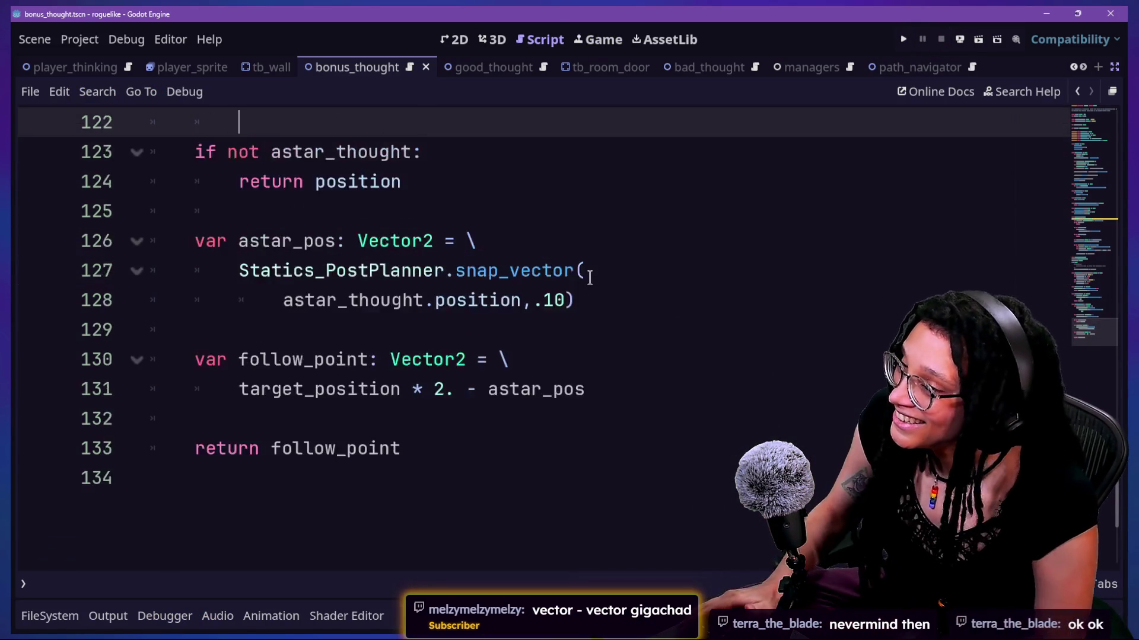
pyautogui.press('Up')
pyautogui.press('Up')
pyautogui.press('Up')
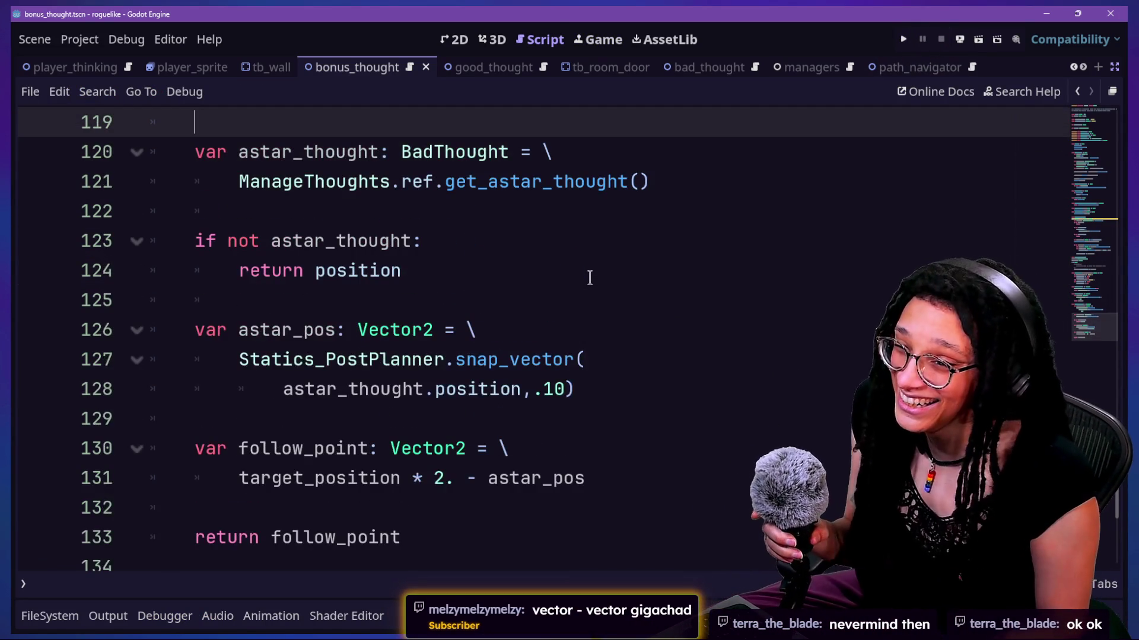
pyautogui.click(608, 359)
pyautogui.scroll(1, 610, 351)
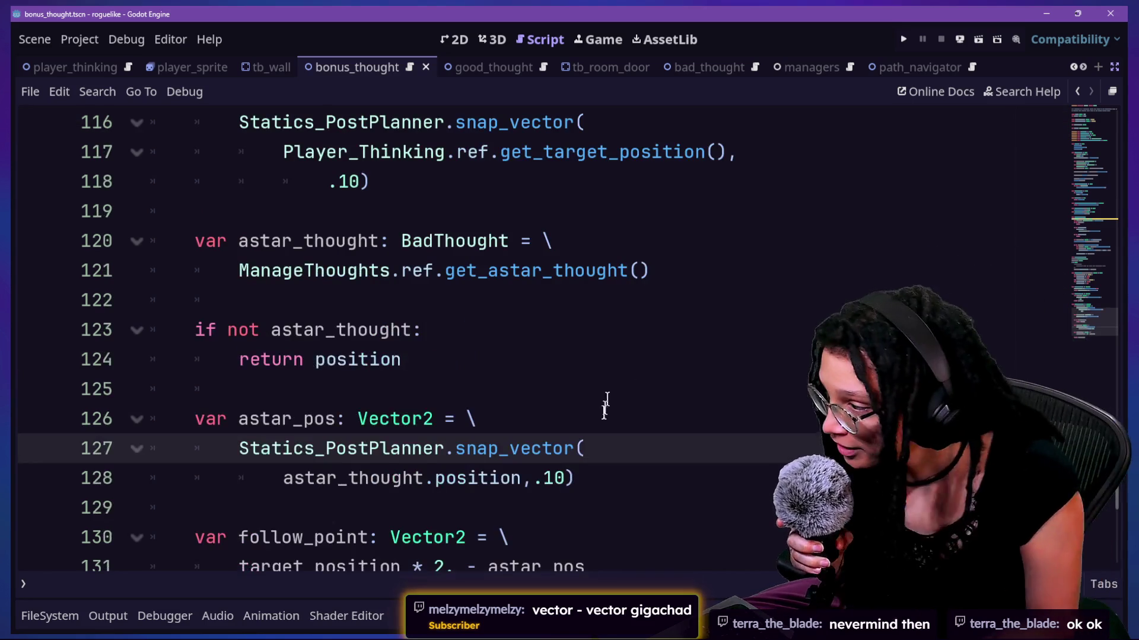
pyautogui.scroll(-2, 604, 412)
# Step: Change line 131's target_position multiplier from 2 to .5, save, and relaunch the game
pyautogui.click(453, 391)
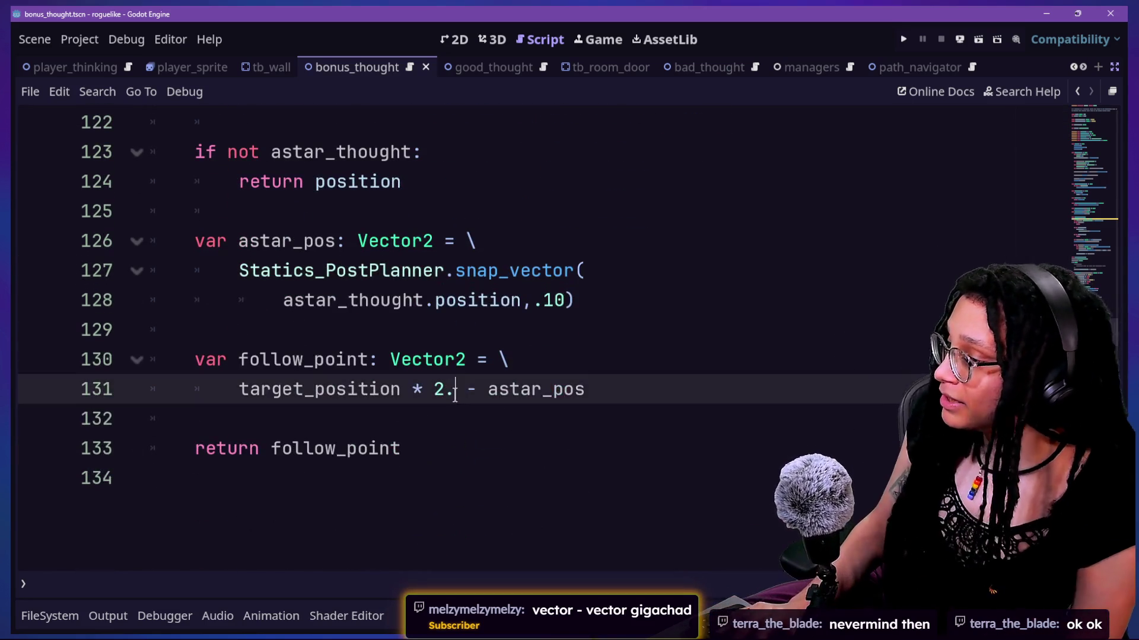
pyautogui.press('BackSpace')
pyautogui.press('BackSpace')
pyautogui.write(',.5')
pyautogui.write('5')
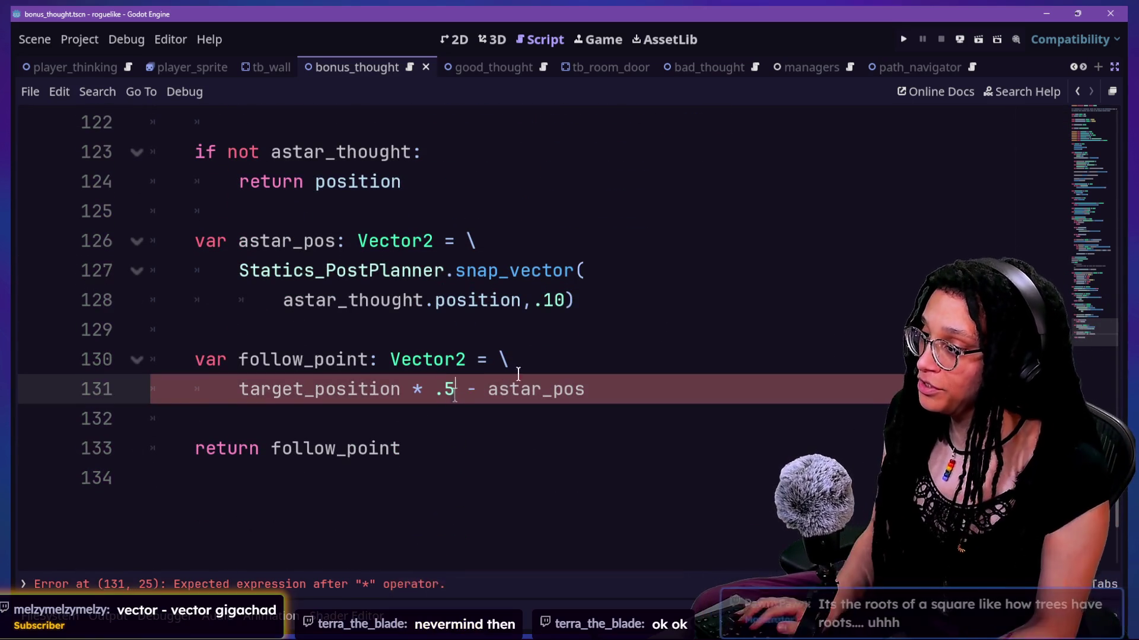
pyautogui.hotkey('ctrl', 's')
pyautogui.click(901, 38)
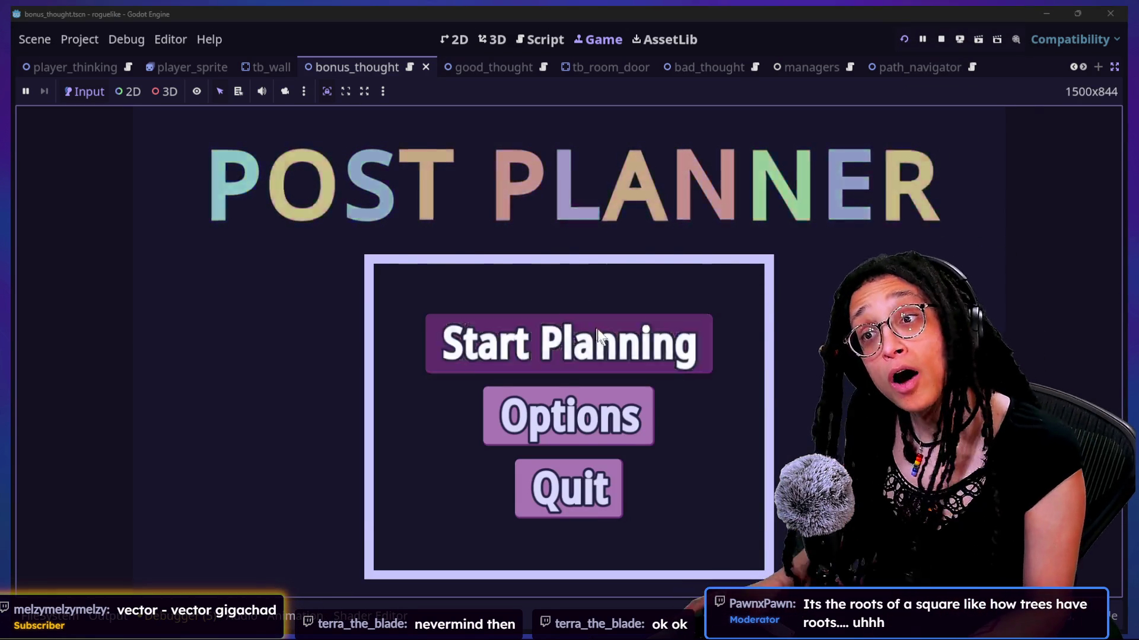
# Step: Click Start Planning, choose Catstagram, play the level, then stop the game
pyautogui.click(595, 331)
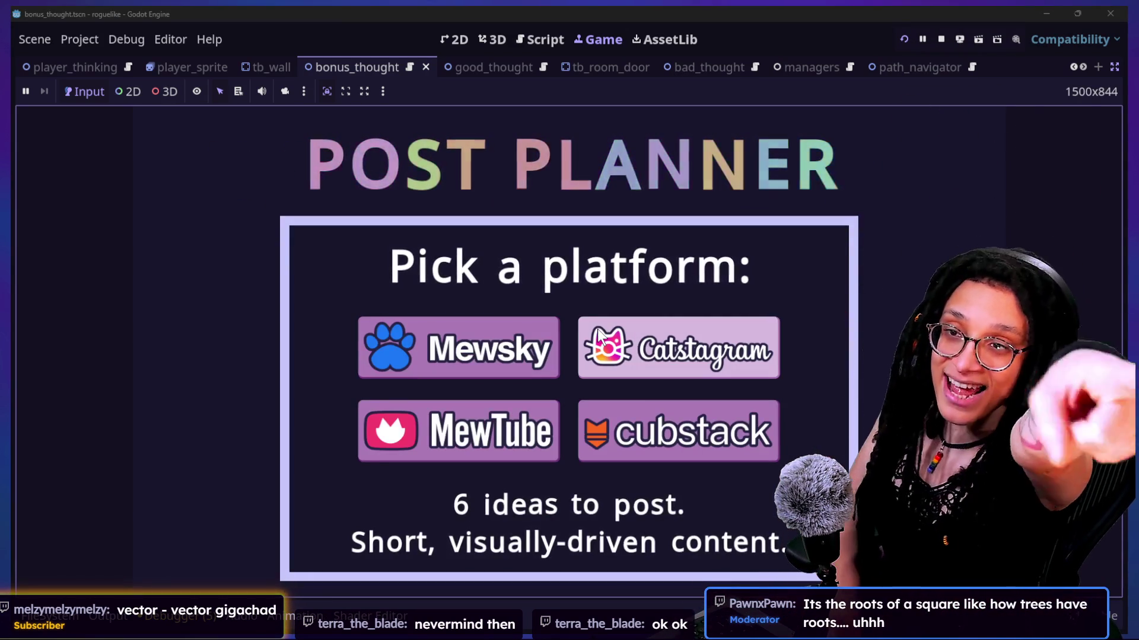
pyautogui.click(599, 333)
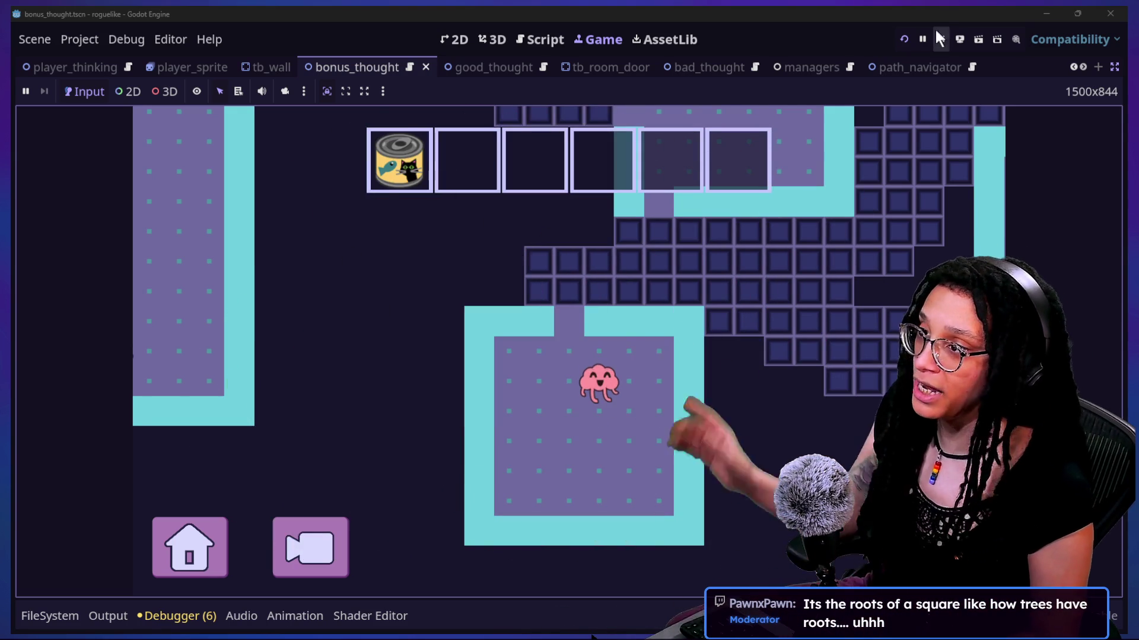
pyautogui.click(941, 39)
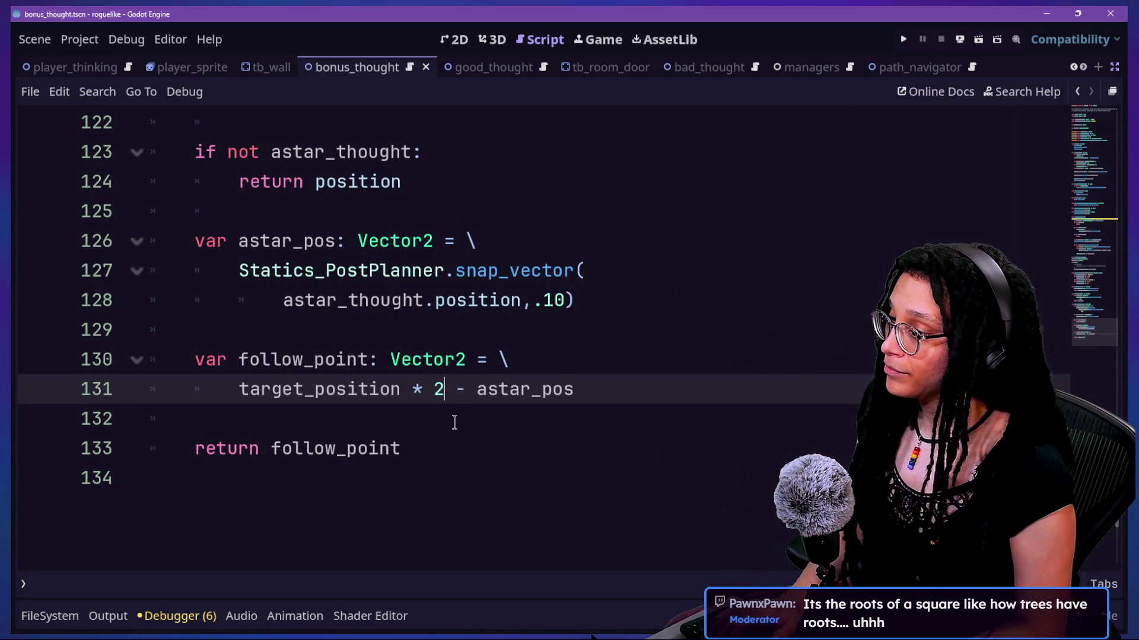
# Step: Relaunch the game, enter Catstagram, and walk the brain up into the top doorway
pyautogui.click(904, 39)
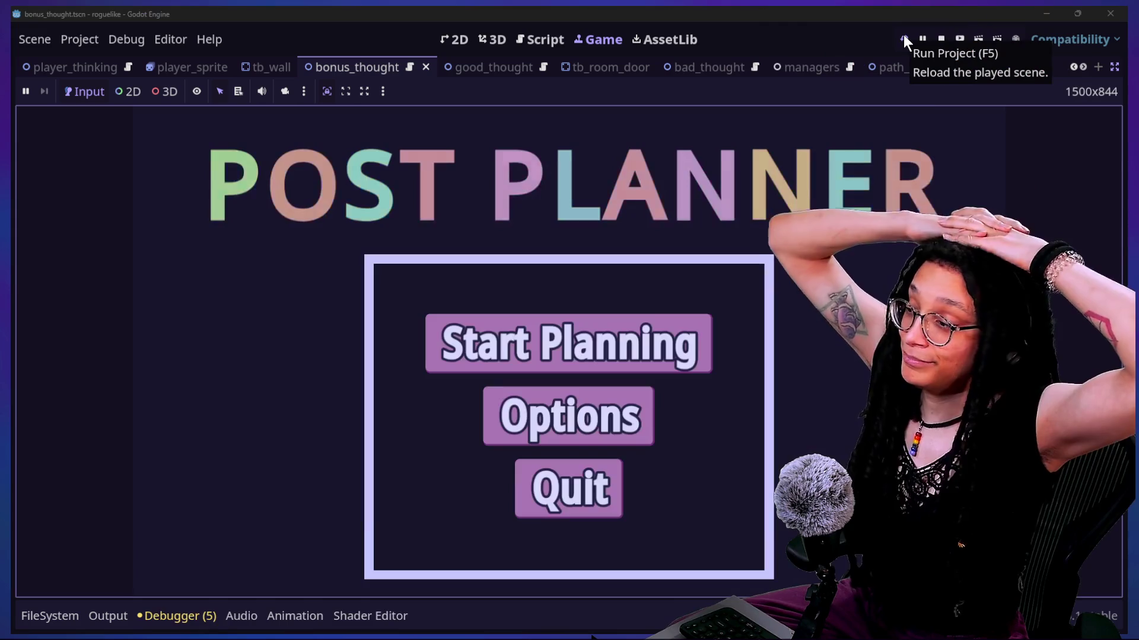
pyautogui.click(636, 358)
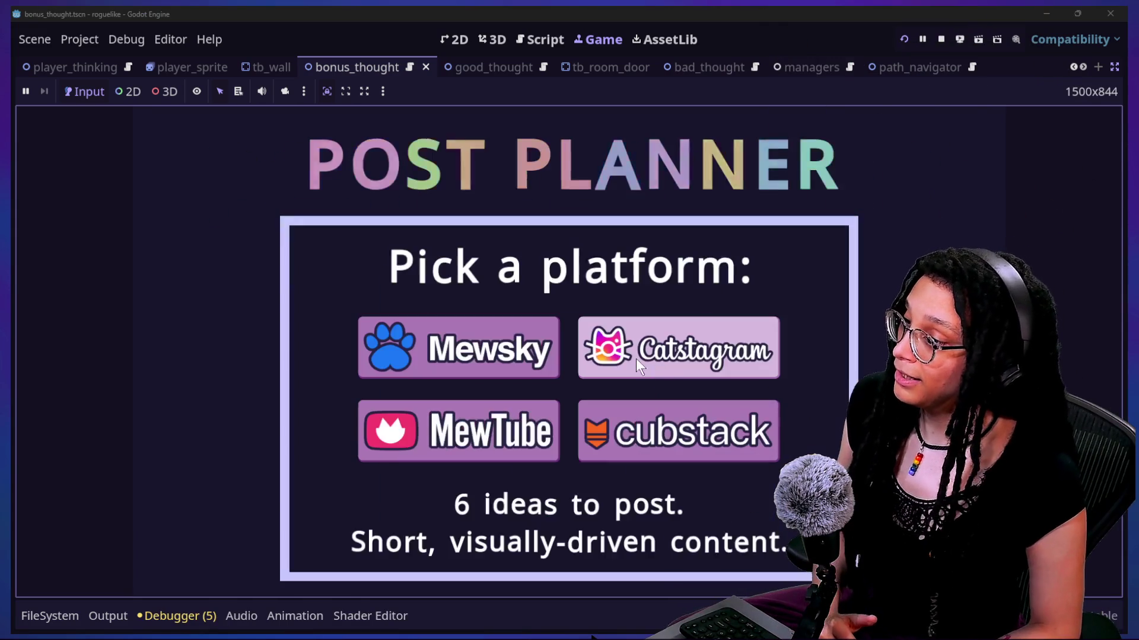
pyautogui.click(638, 357)
pyautogui.press('Left')
pyautogui.press('Left')
pyautogui.press('Left')
pyautogui.press('Up')
pyautogui.press('Up')
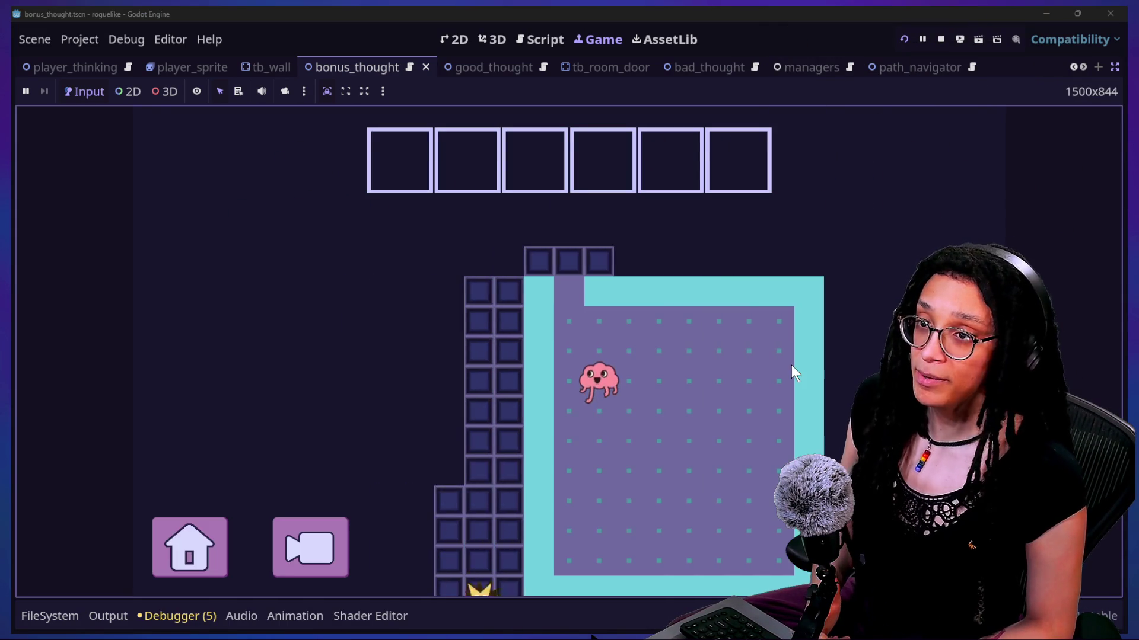
pyautogui.press('Up')
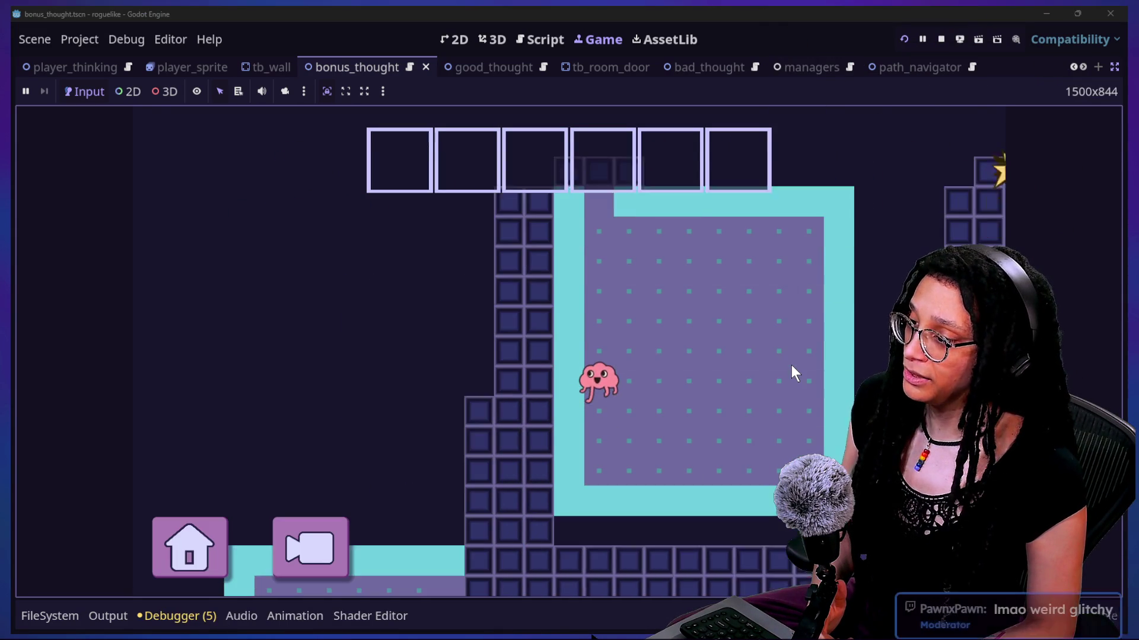
pyautogui.press('Up')
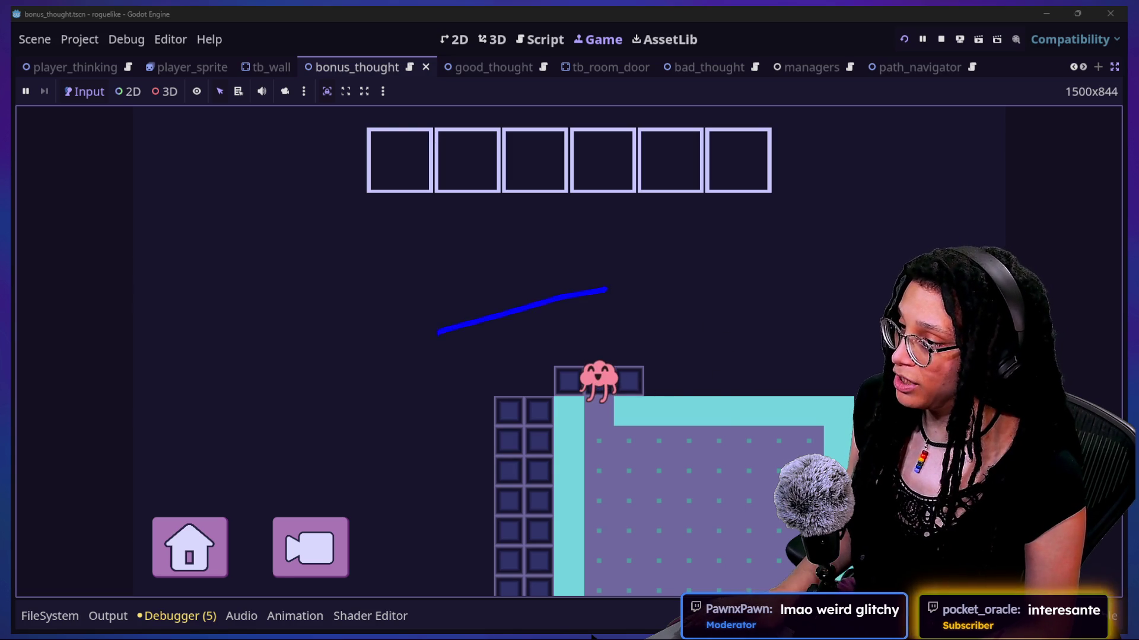
# Step: Leave the game view and bring back the Scene and Inspector docks
pyautogui.moveTo(593, 635)
pyautogui.mouseDown()
pyautogui.moveTo(652, 528)
pyautogui.moveTo(333, 534)
pyautogui.mouseUp()
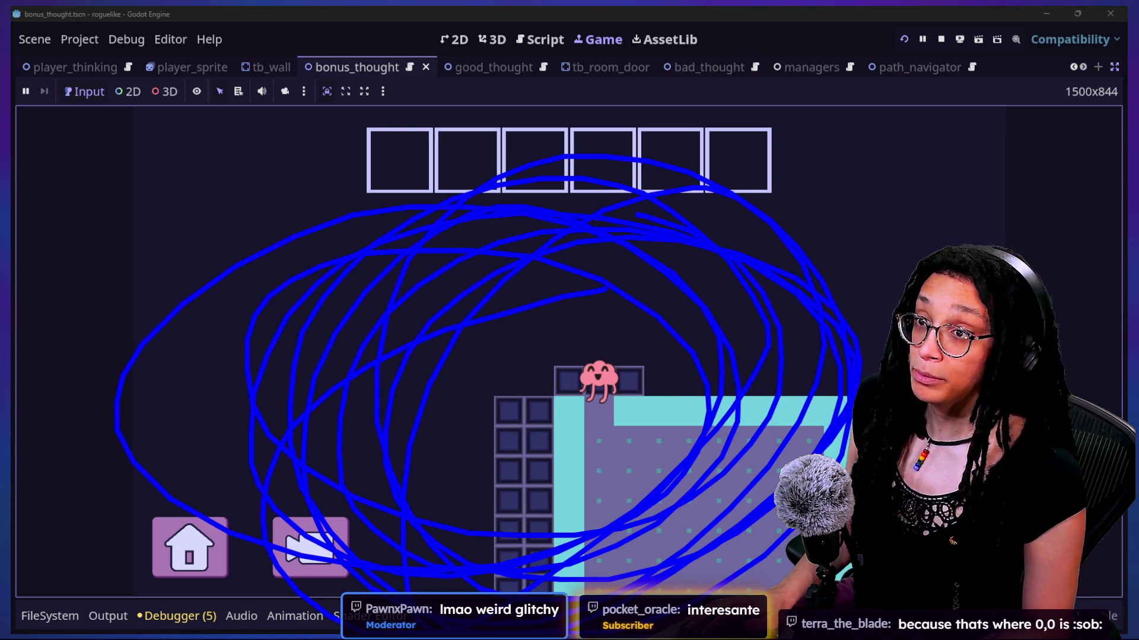
pyautogui.press('Escape')
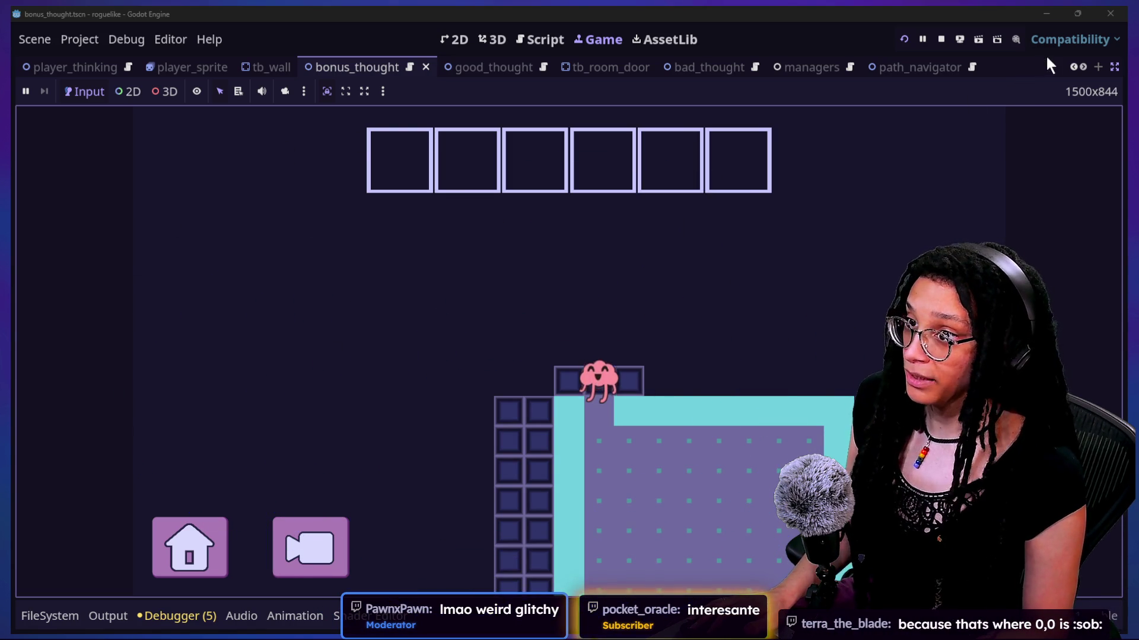
pyautogui.click(1114, 67)
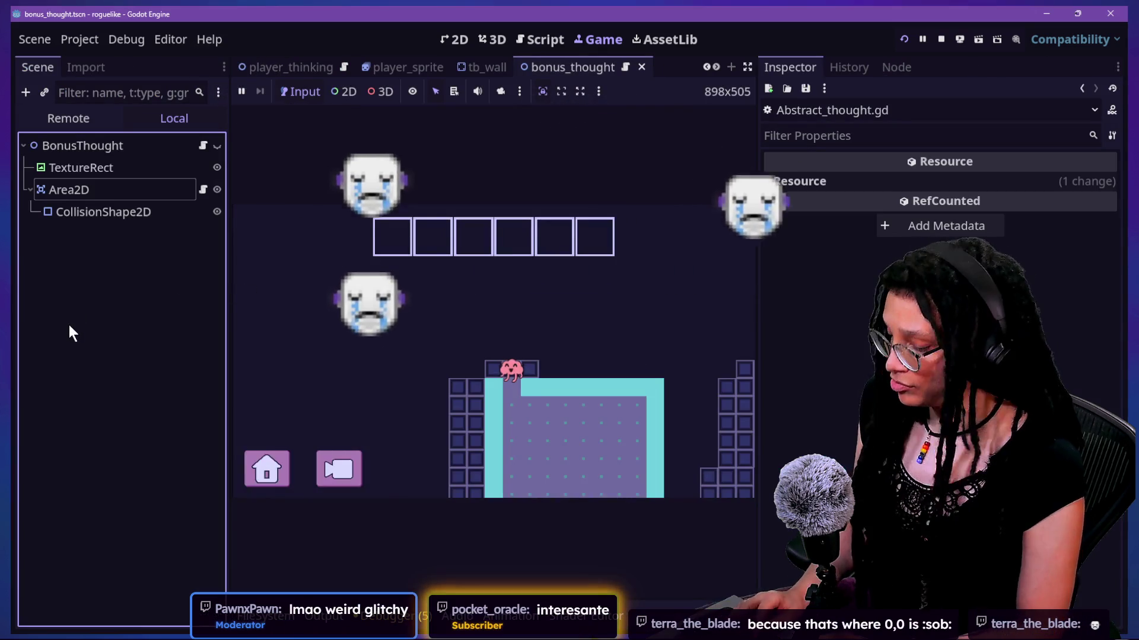
# Step: In path_navigator.tscn, make the Sprite2D yellow glow visible, enlarge it, and save
pyautogui.write('navigat')
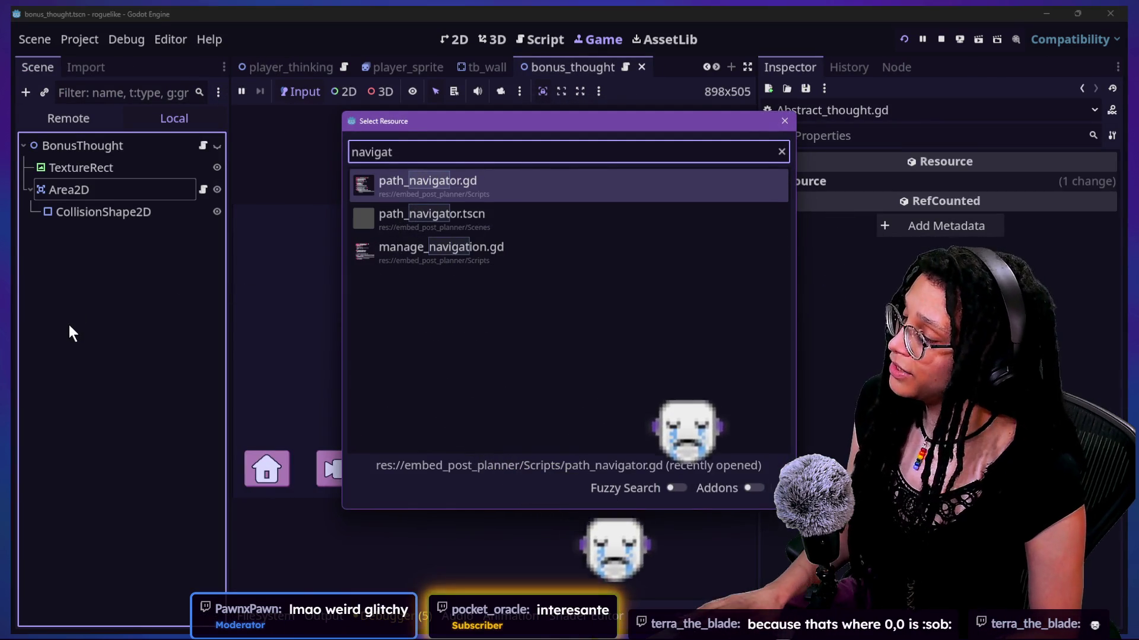
pyautogui.press('Down')
pyautogui.press('Return')
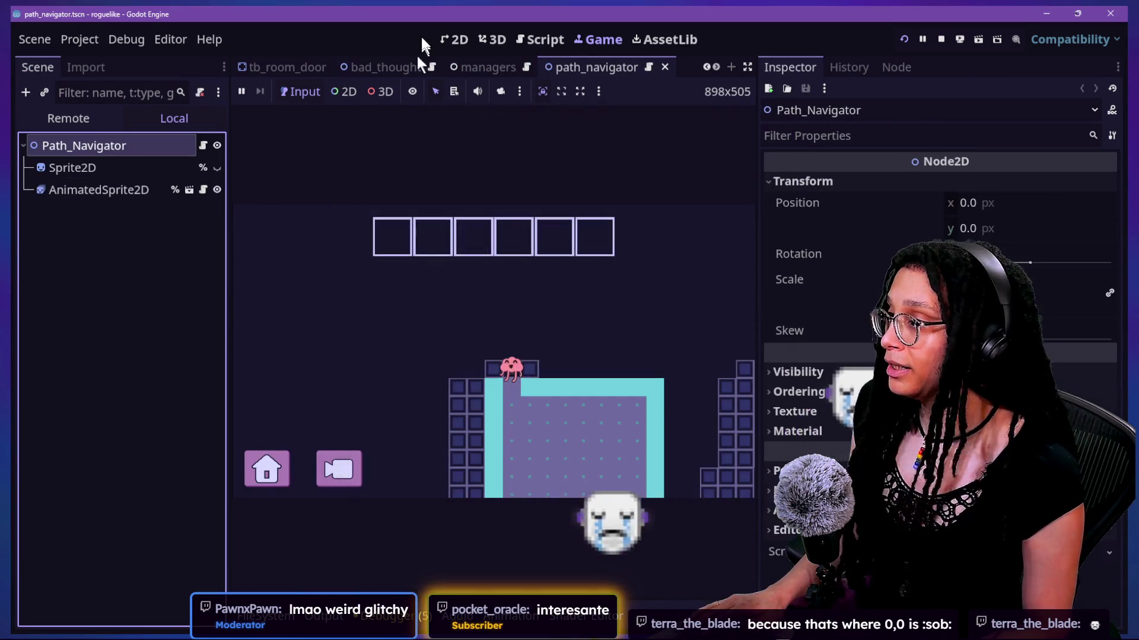
pyautogui.click(442, 41)
pyautogui.click(99, 189)
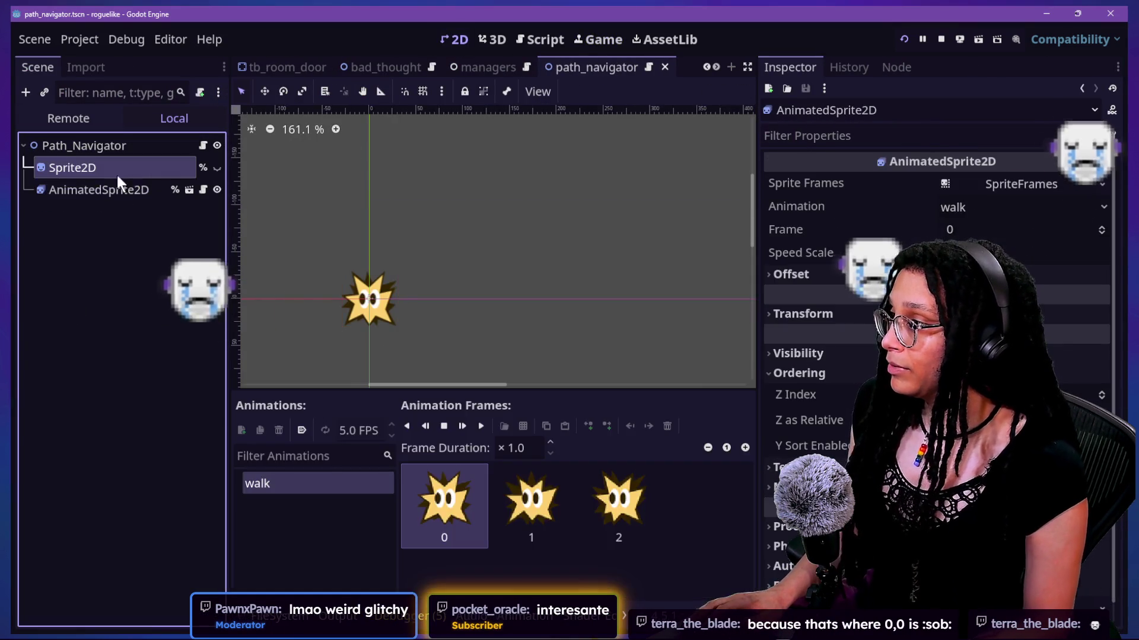
pyautogui.click(116, 169)
pyautogui.click(217, 168)
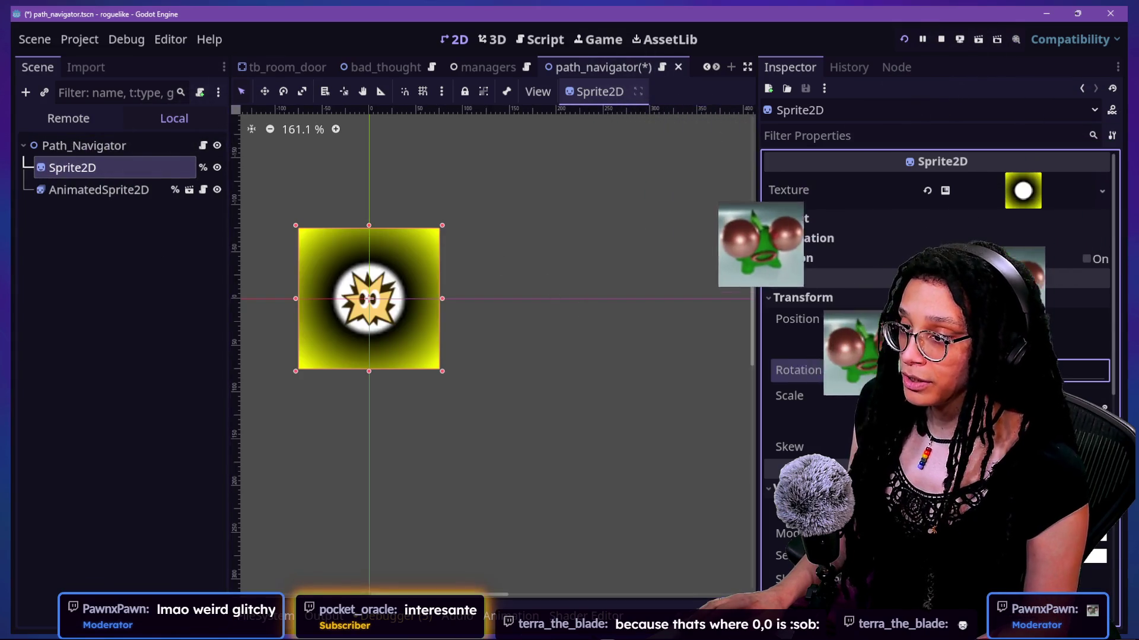
pyautogui.moveTo(914, 396); pyautogui.dragTo(949, 395)
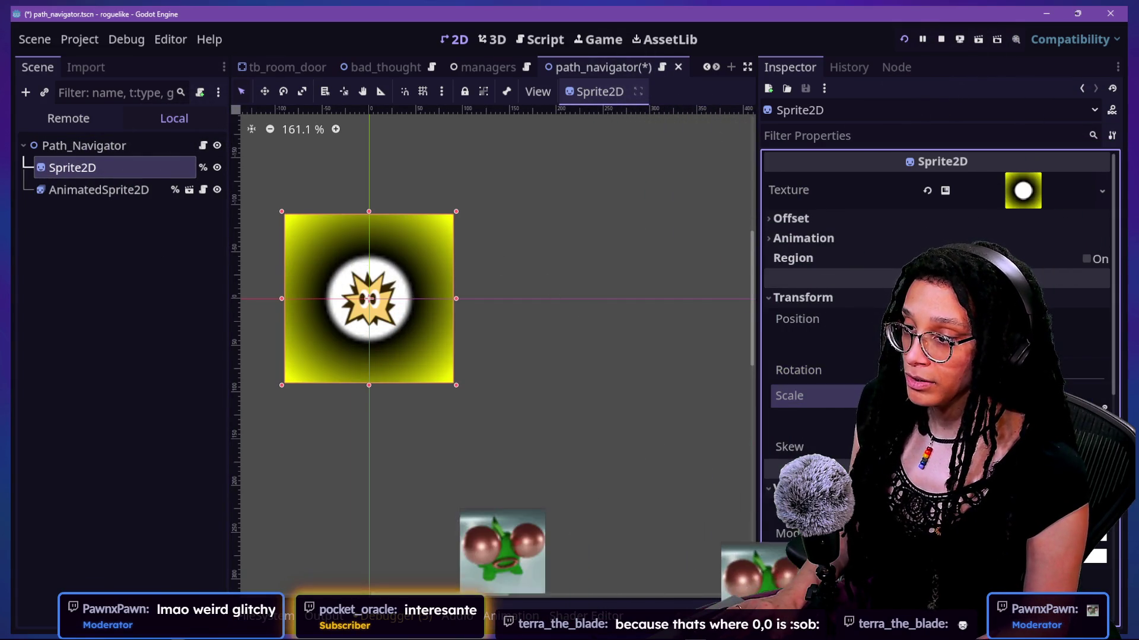
pyautogui.hotkey('ctrl', 's')
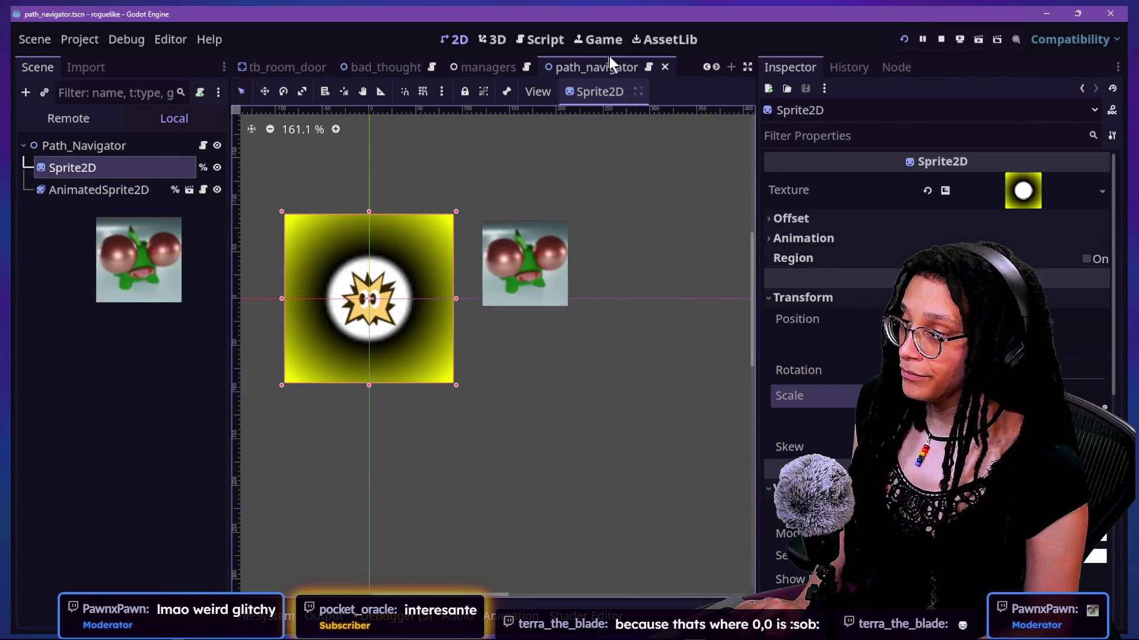
# Step: Quick-open the managers scene and select its NavigationRegion2D node
pyautogui.hotkey('alt', 'shift', 'o')
pyautogui.write('path')
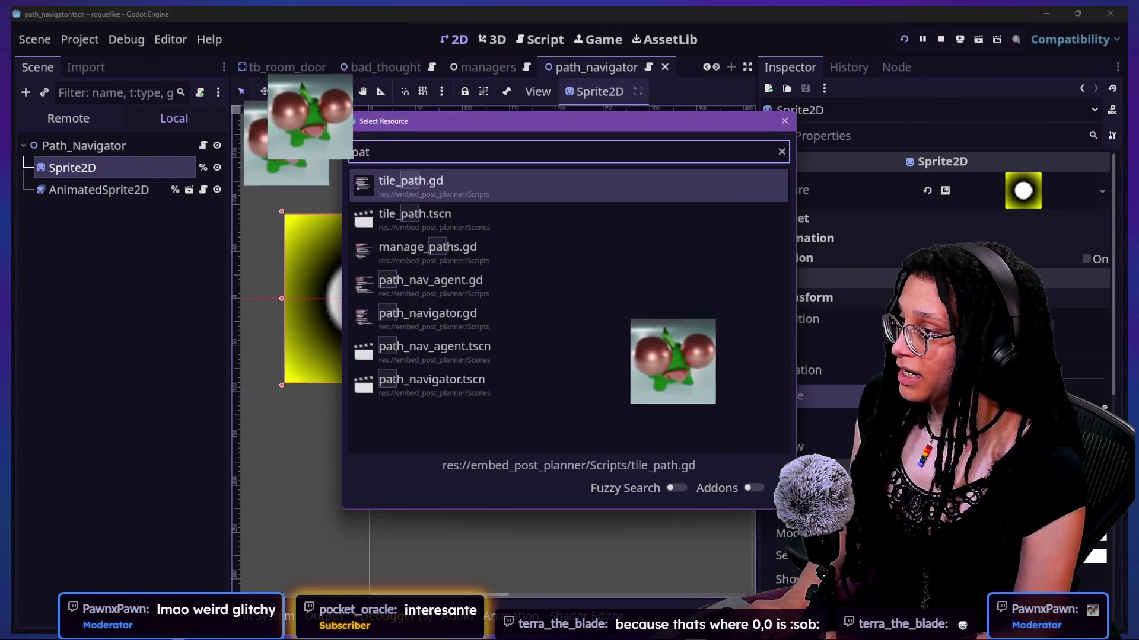
pyautogui.press('BackSpace')
pyautogui.press('BackSpace')
pyautogui.press('BackSpace')
pyautogui.write('ma')
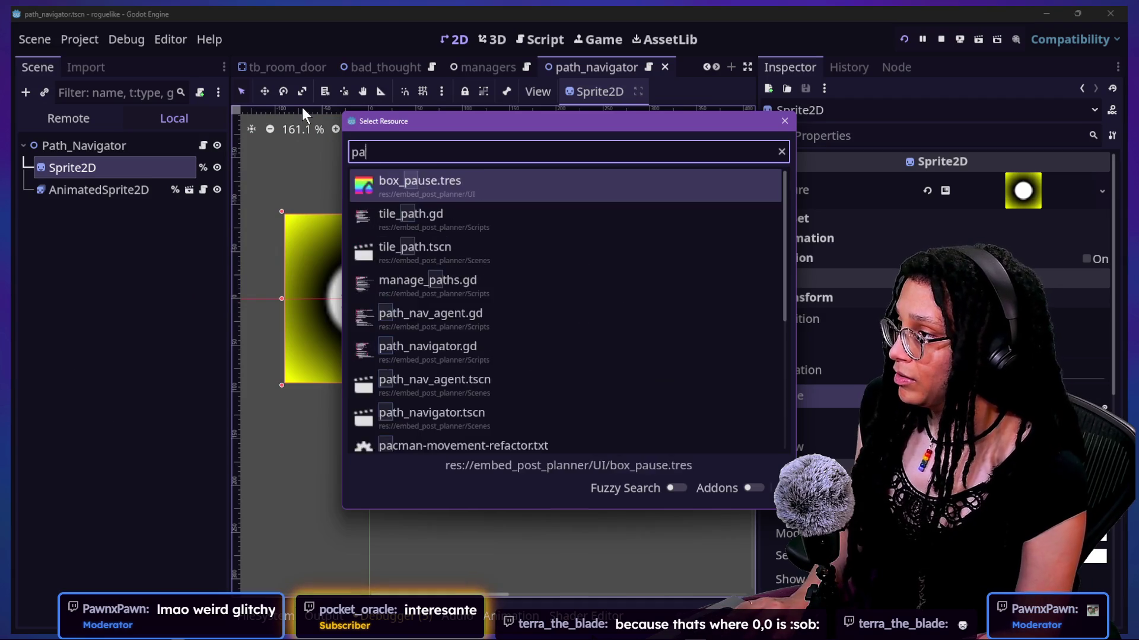
pyautogui.write('nagers')
pyautogui.press('Return')
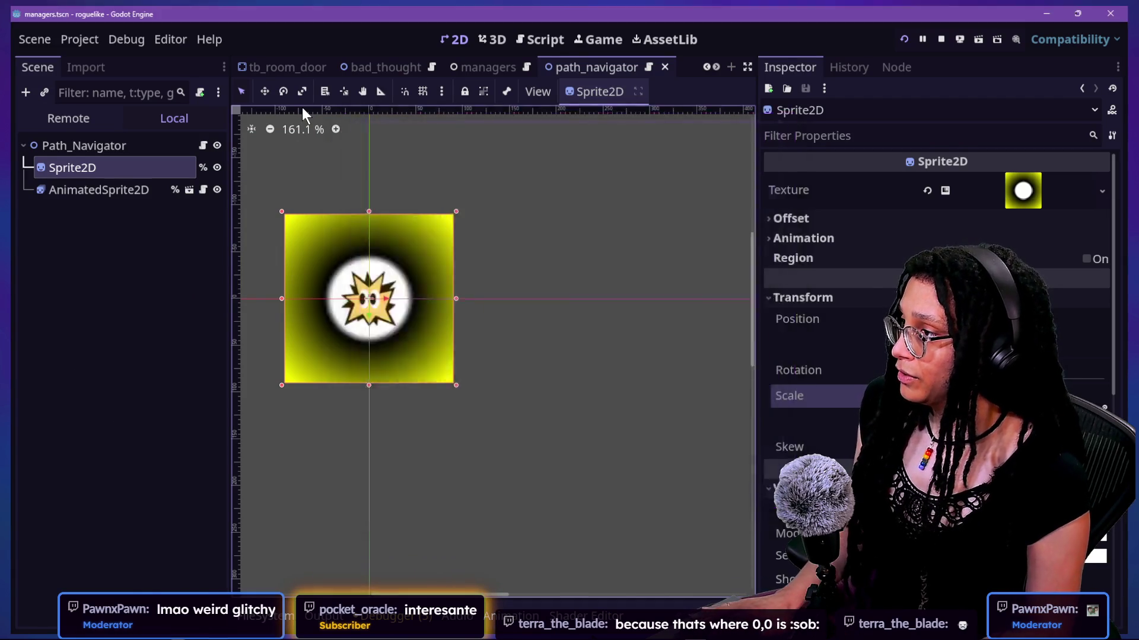
pyautogui.click(119, 344)
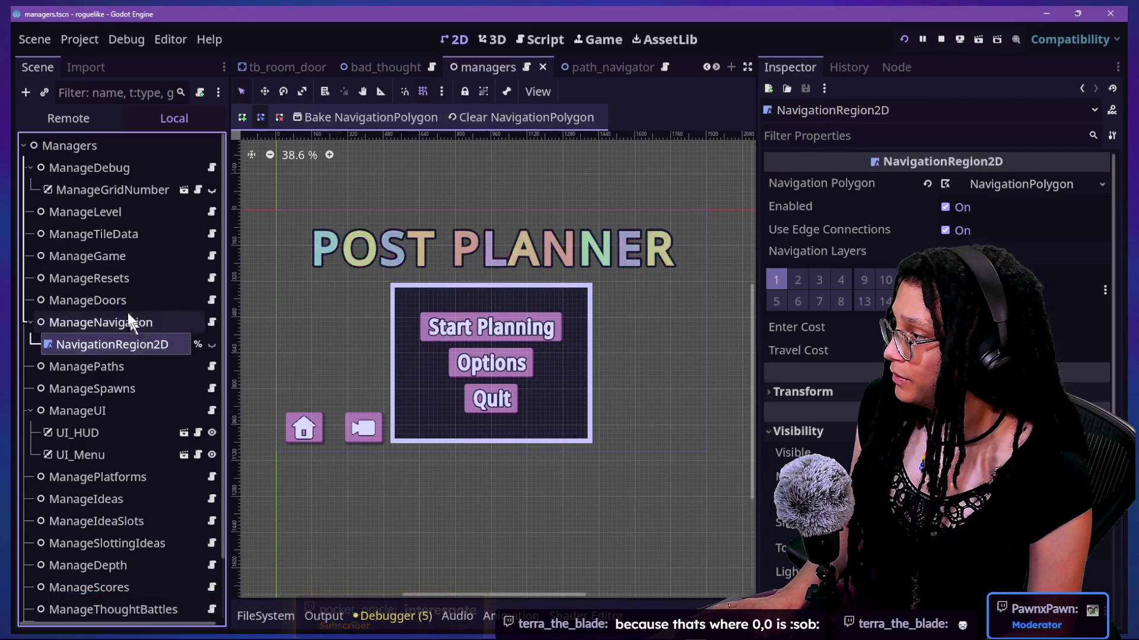
# Step: Set ManagePaths' Path Brush Shrink to -15.0 in the Inspector
pyautogui.click(122, 322)
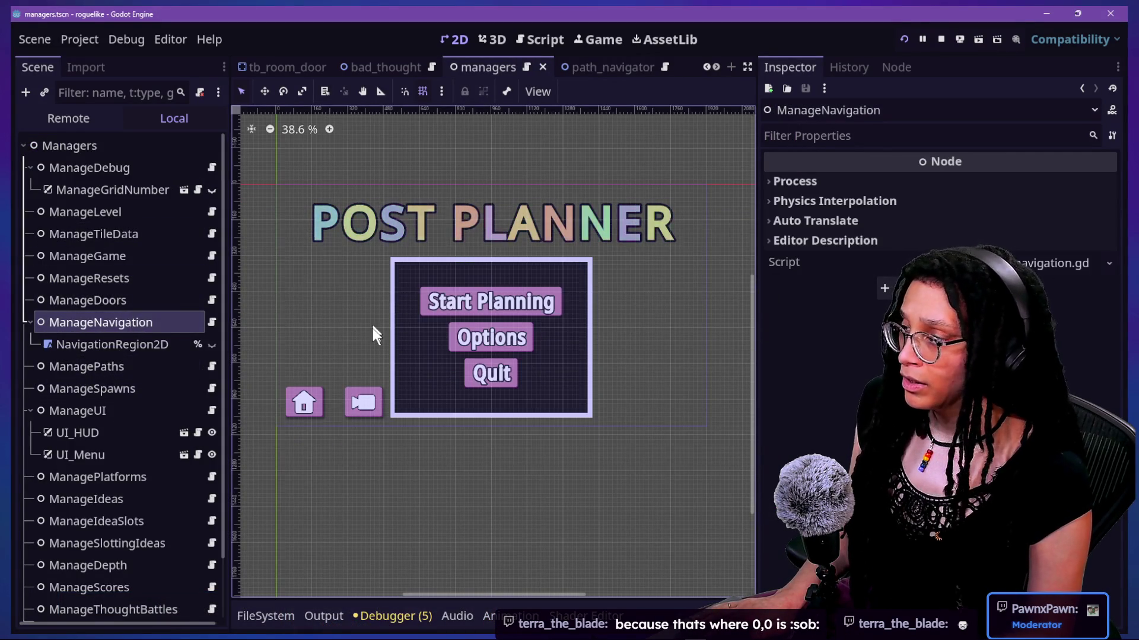
pyautogui.click(94, 367)
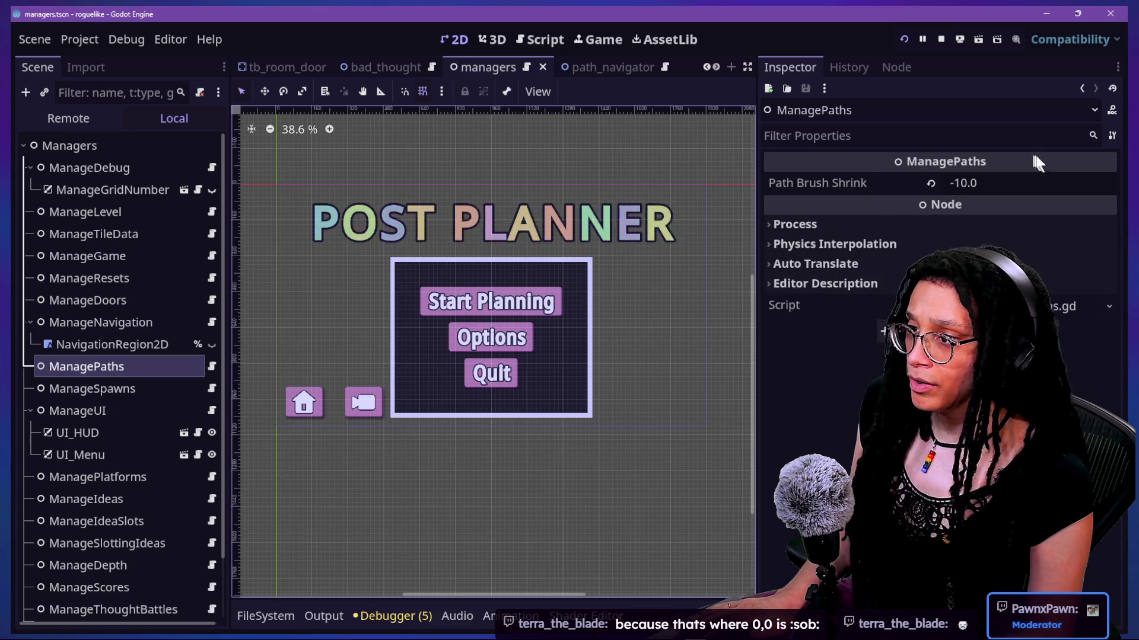
pyautogui.click(1045, 188)
pyautogui.moveTo(805, 190)
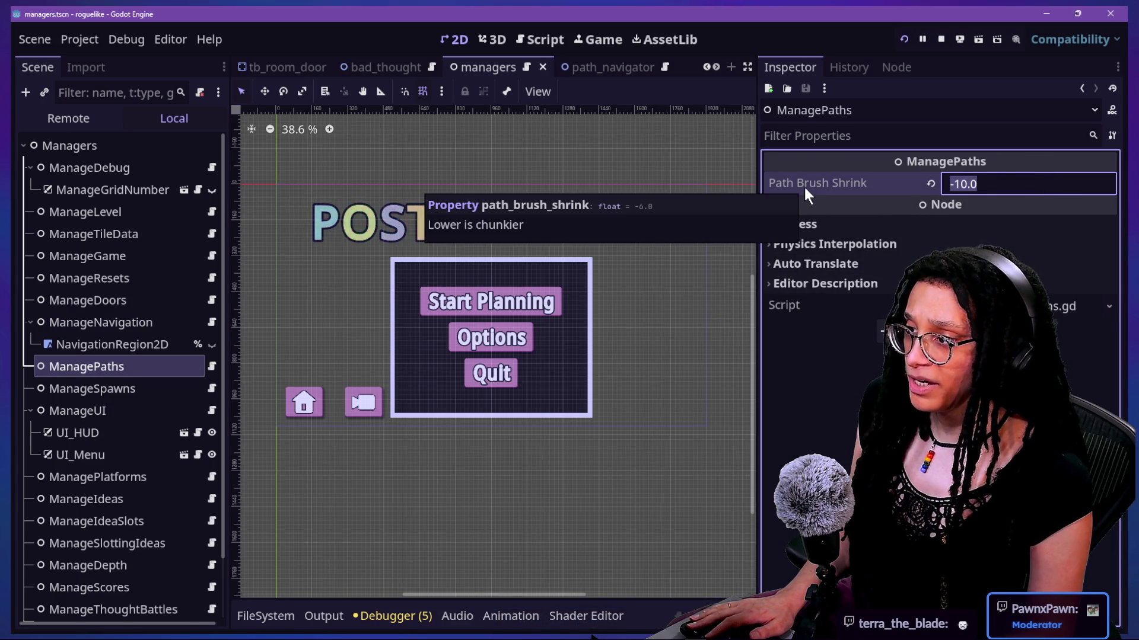
pyautogui.write('-15')
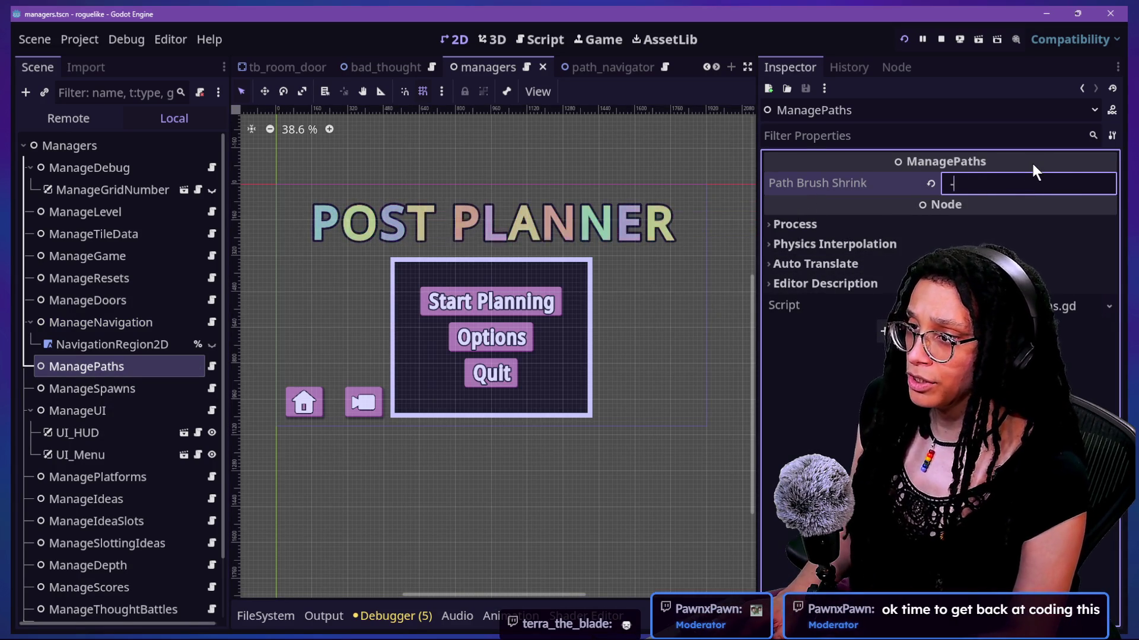
pyautogui.press('Return')
# Step: Relaunch the game, go to the platform picker via Start Planning, then stop it
pyautogui.click(903, 39)
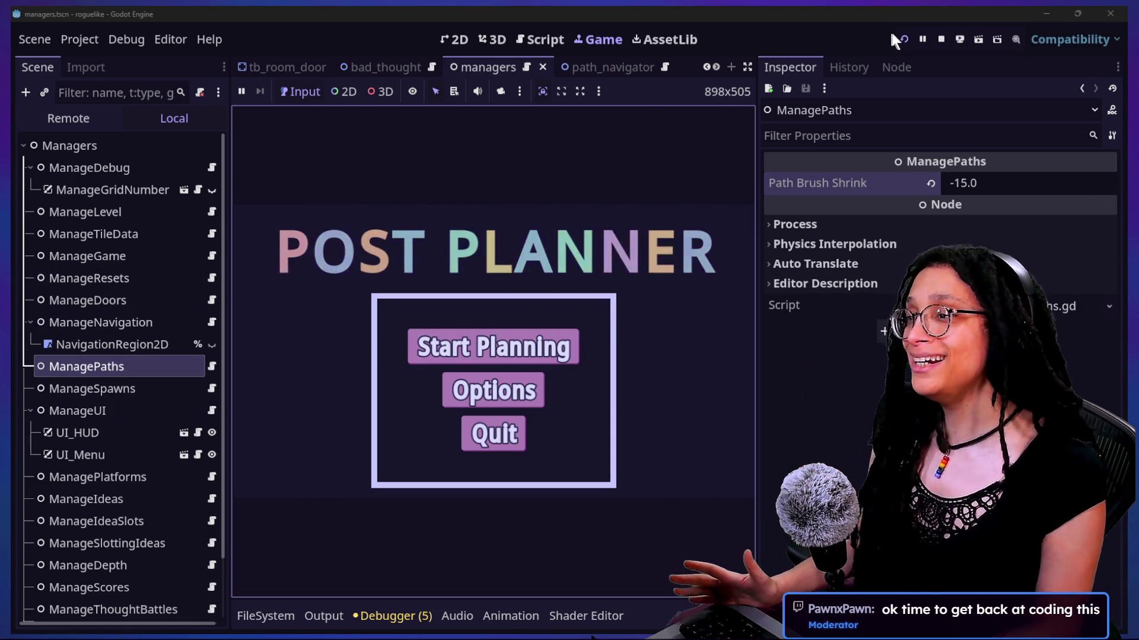
pyautogui.click(492, 347)
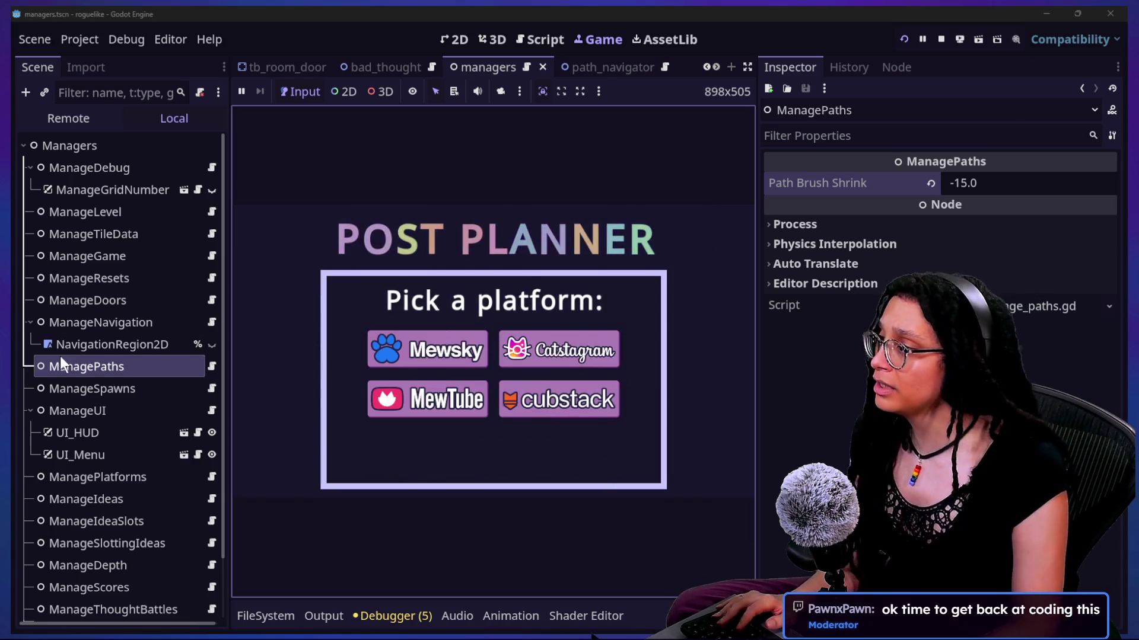
pyautogui.click(940, 39)
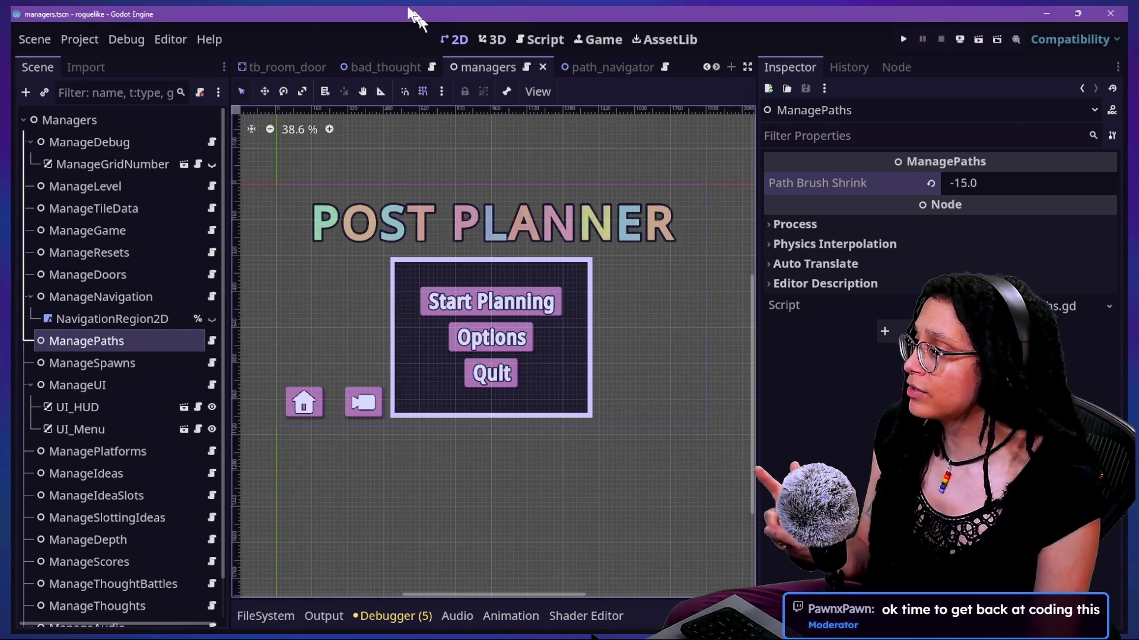
# Step: Quick-open the path_navigator scene from the recent files list
pyautogui.hotkey('alt', 'shift', 'o')
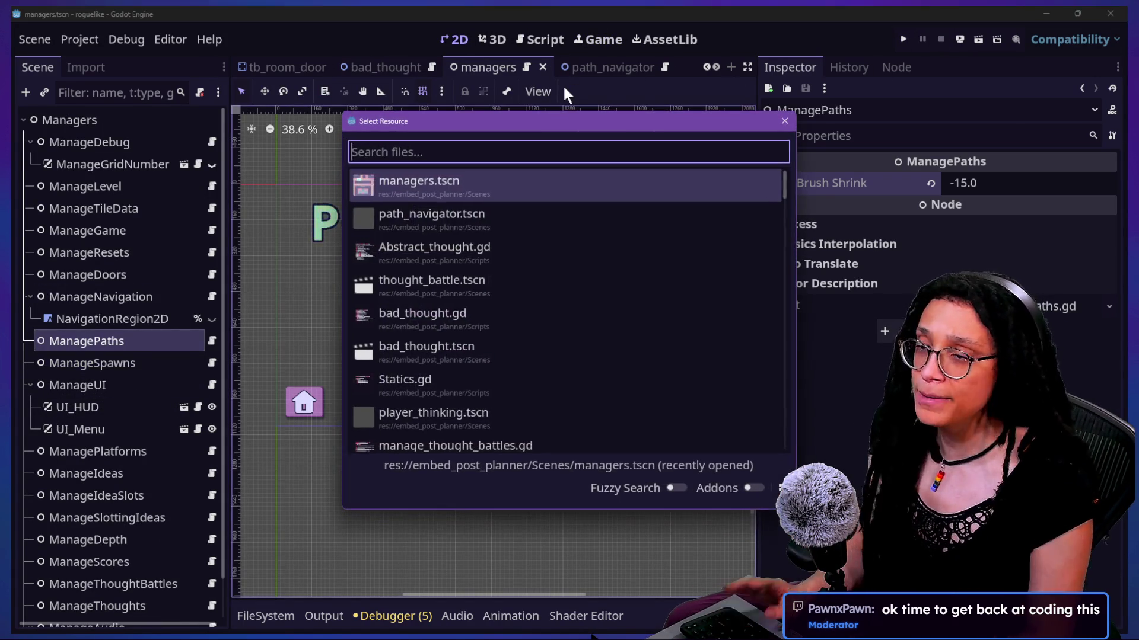
pyautogui.press('Down')
pyautogui.press('Down')
pyautogui.press('Down')
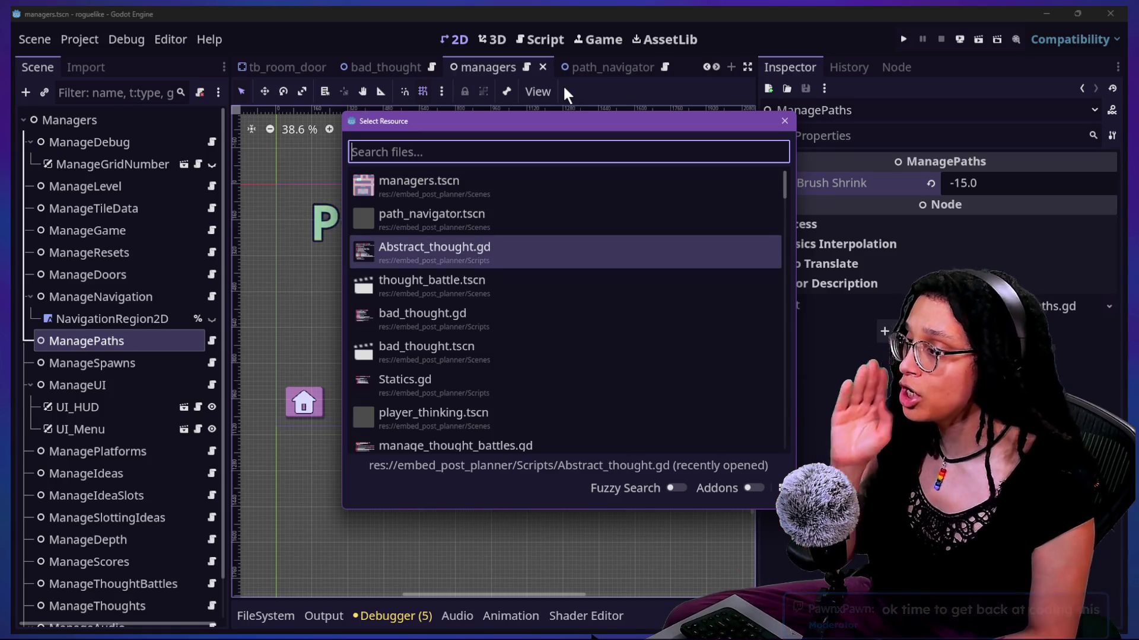
pyautogui.press('Down')
pyautogui.press('Down')
pyautogui.press('Down')
pyautogui.press('Up')
pyautogui.press('Up')
pyautogui.press('Up')
pyautogui.press('Up')
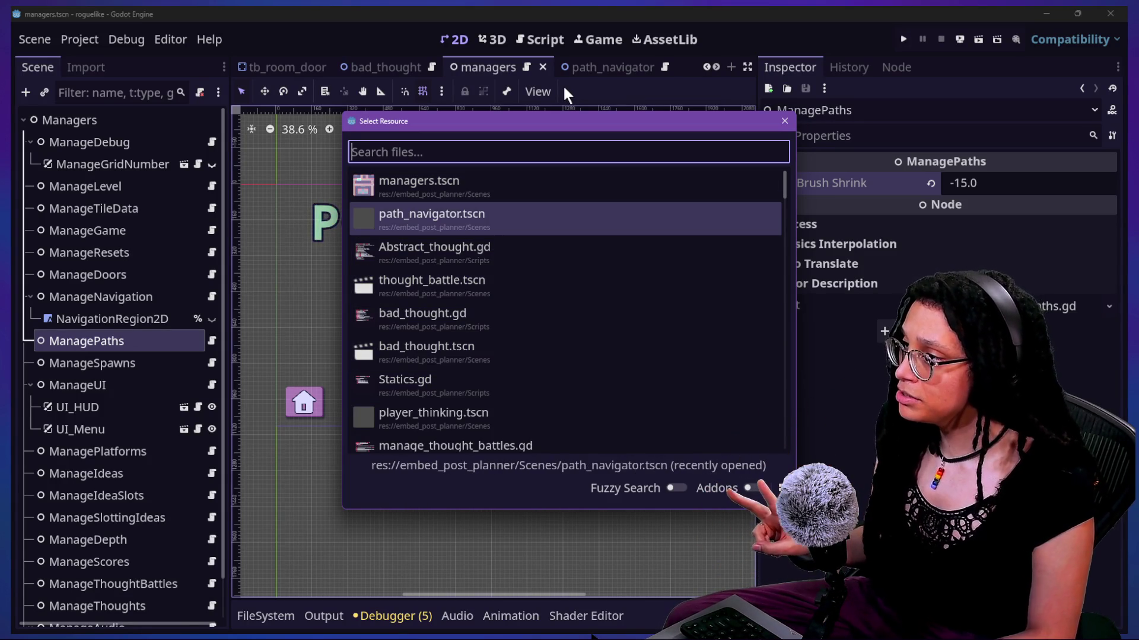
pyautogui.press('Return')
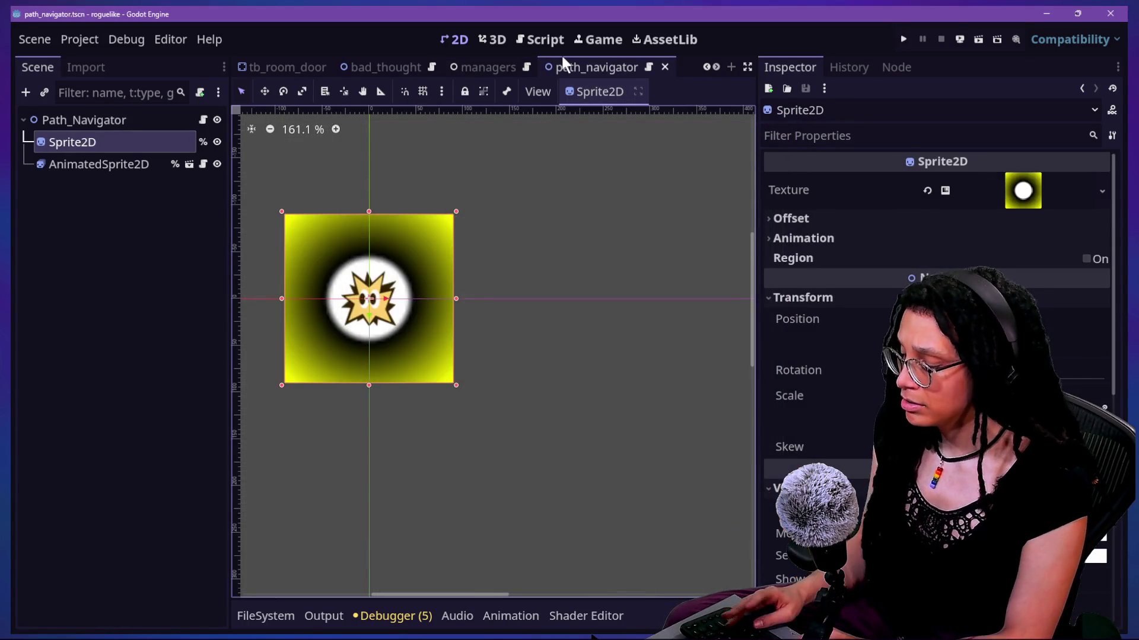
# Step: Quick-open the bad_thought.gd script, then the bad_thought scene
pyautogui.hotkey('alt', 'shift', 'o')
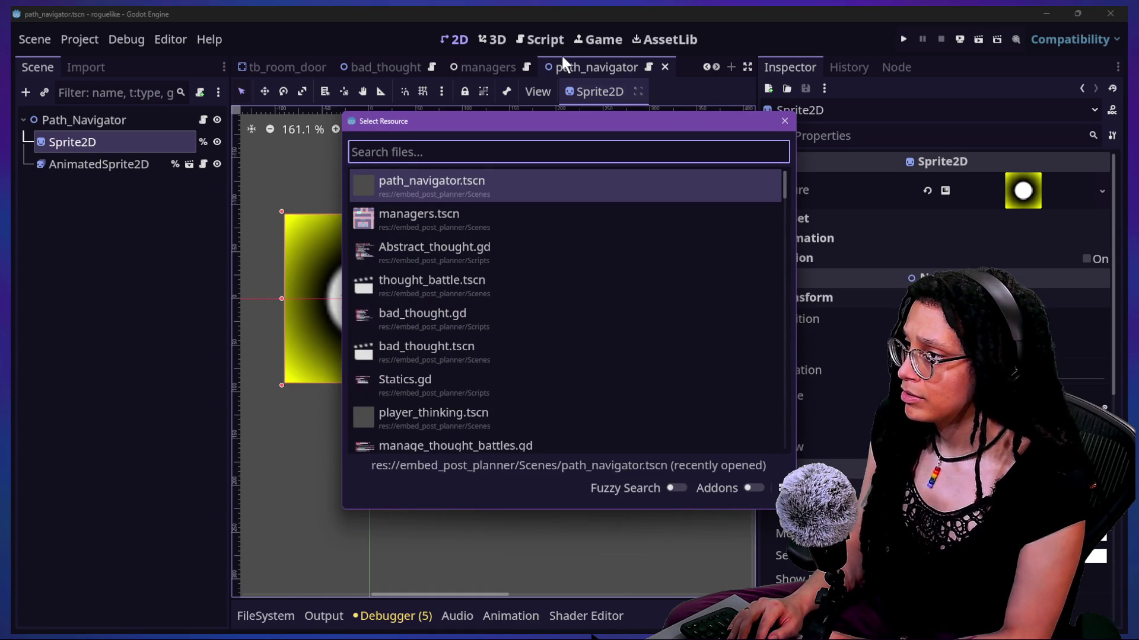
pyautogui.press('Down')
pyautogui.press('Down')
pyautogui.press('Down')
pyautogui.press('Return')
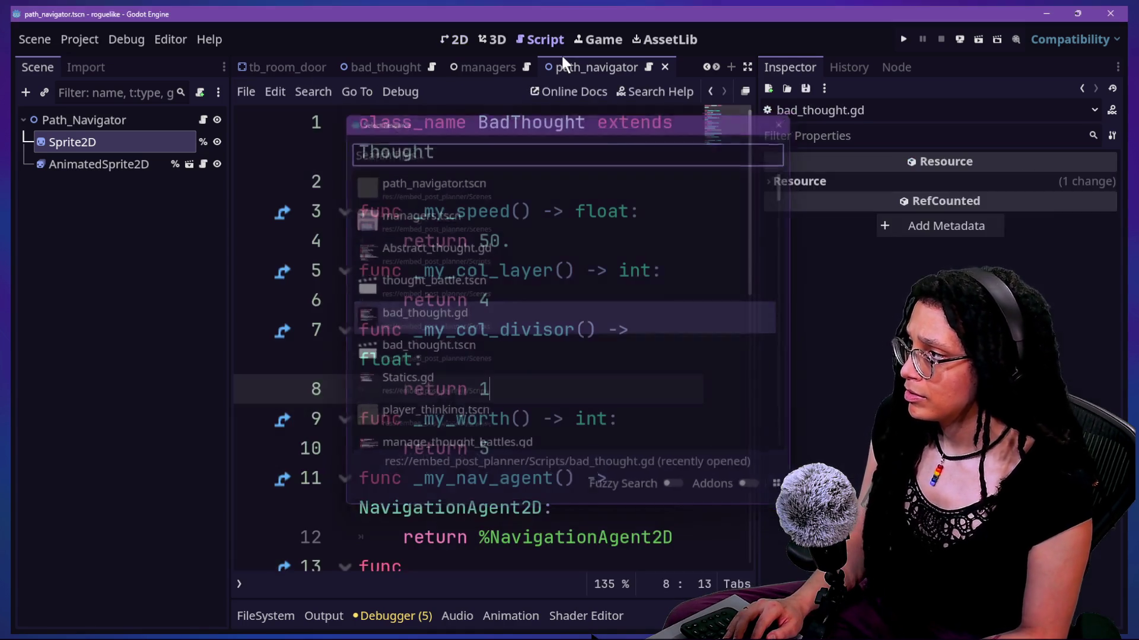
pyautogui.hotkey('alt', 'shift', 'o')
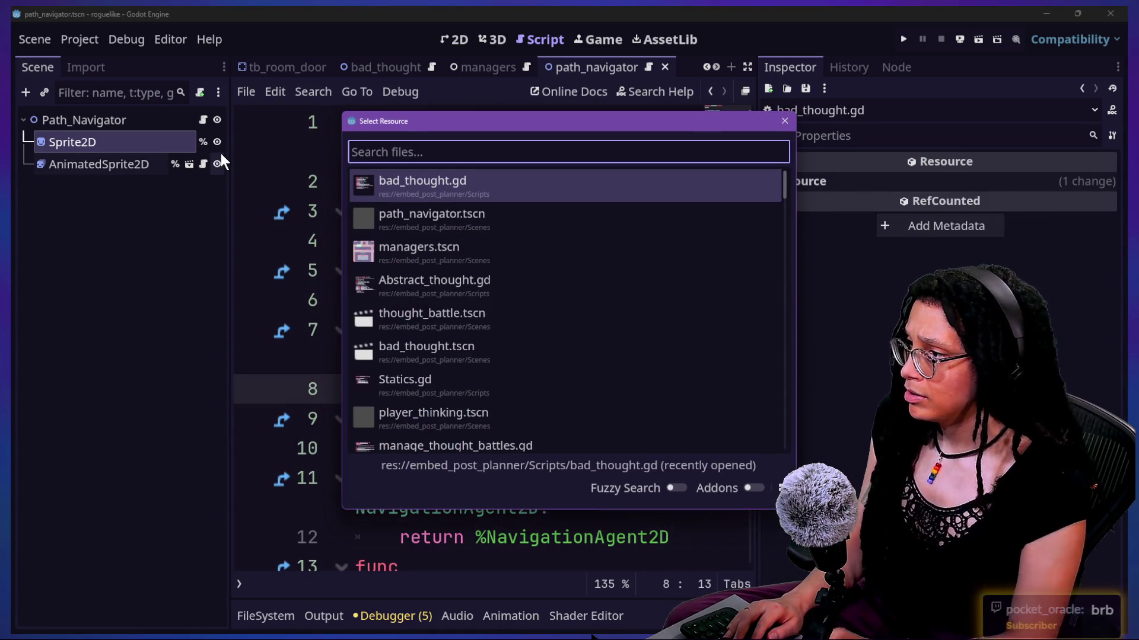
pyautogui.press('Down')
pyautogui.press('Down')
pyautogui.press('Down')
pyautogui.press('Down')
pyautogui.press('Down')
pyautogui.press('Return')
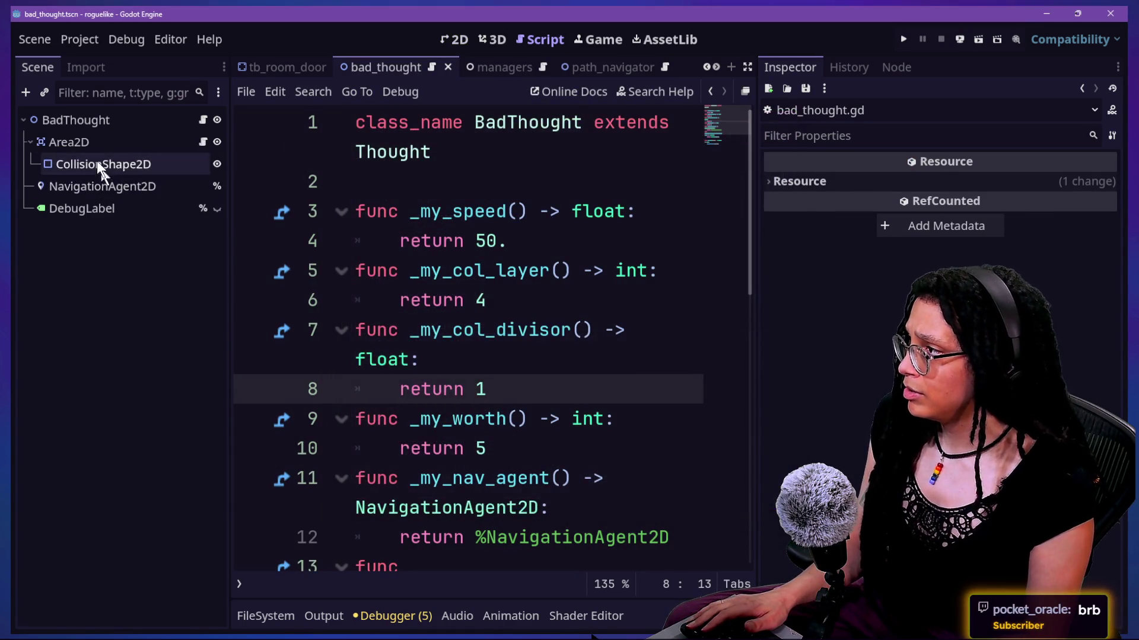
# Step: Change a debug option on BadThought's NavigationAgent2D and save the bad_thought scene
pyautogui.click(90, 140)
pyautogui.click(92, 127)
pyautogui.click(112, 185)
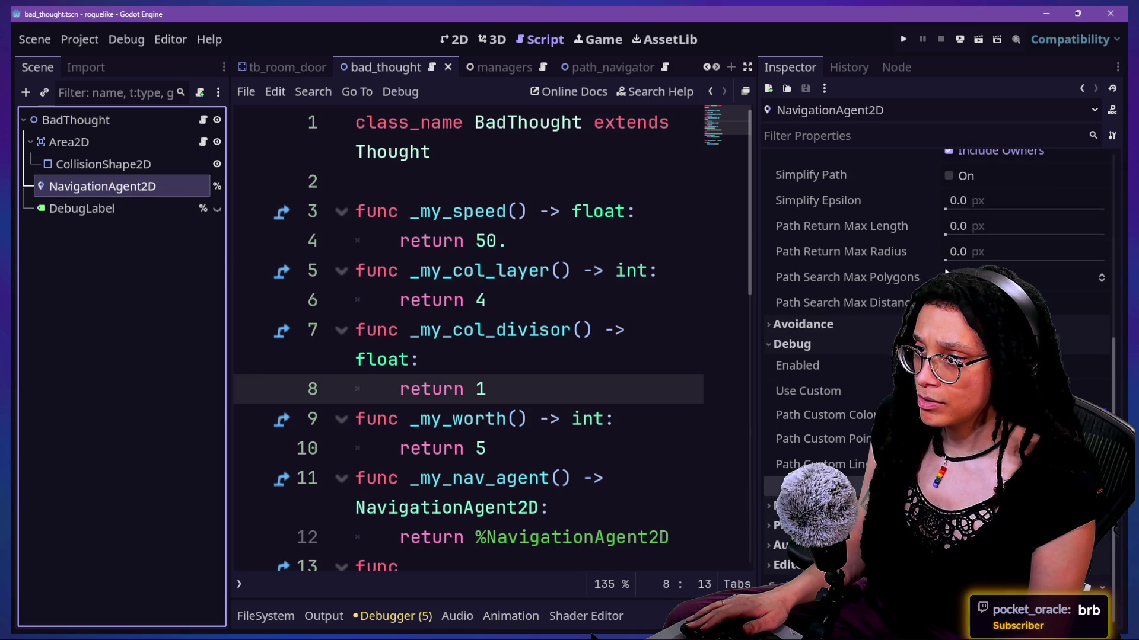
pyautogui.scroll(4, 830, 368)
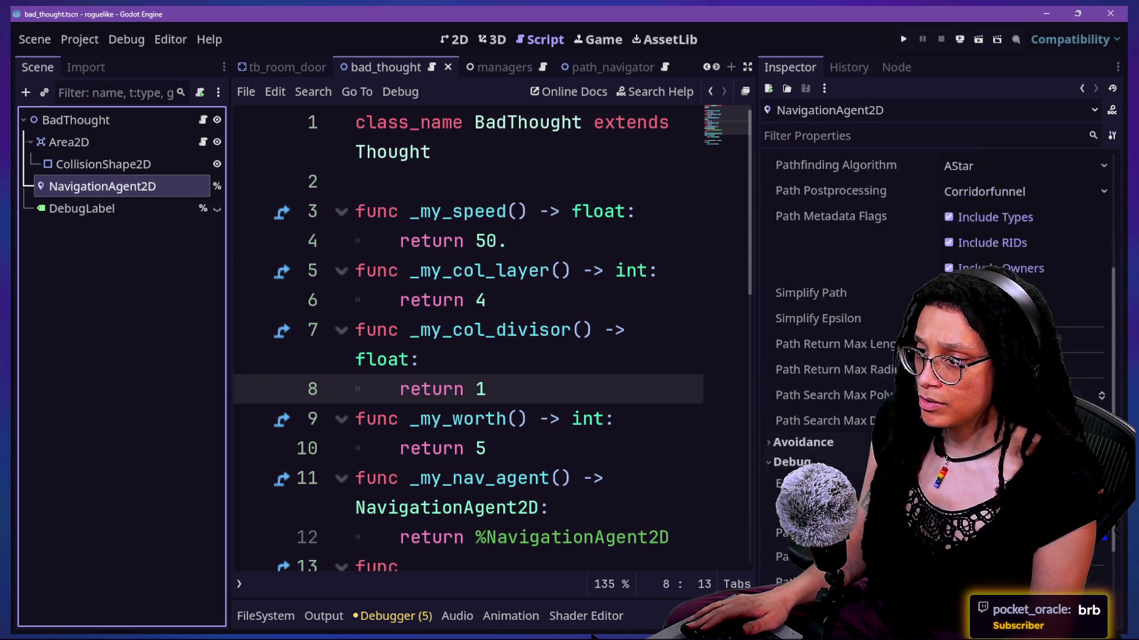
pyautogui.scroll(-4, 831, 367)
pyautogui.click(949, 464)
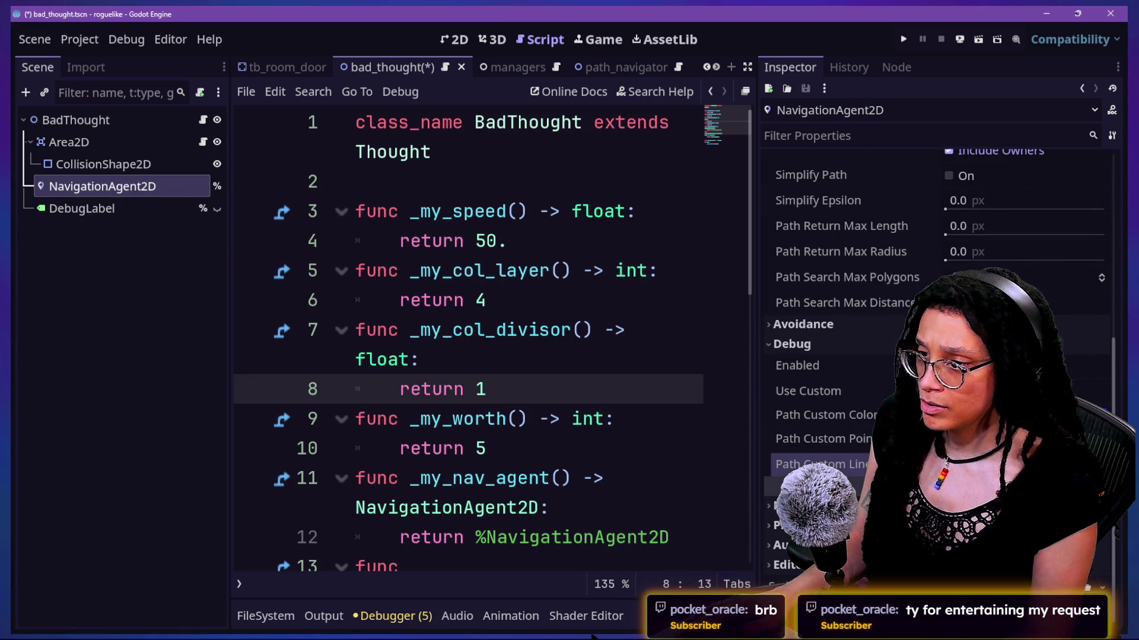
pyautogui.hotkey('ctrl', 's')
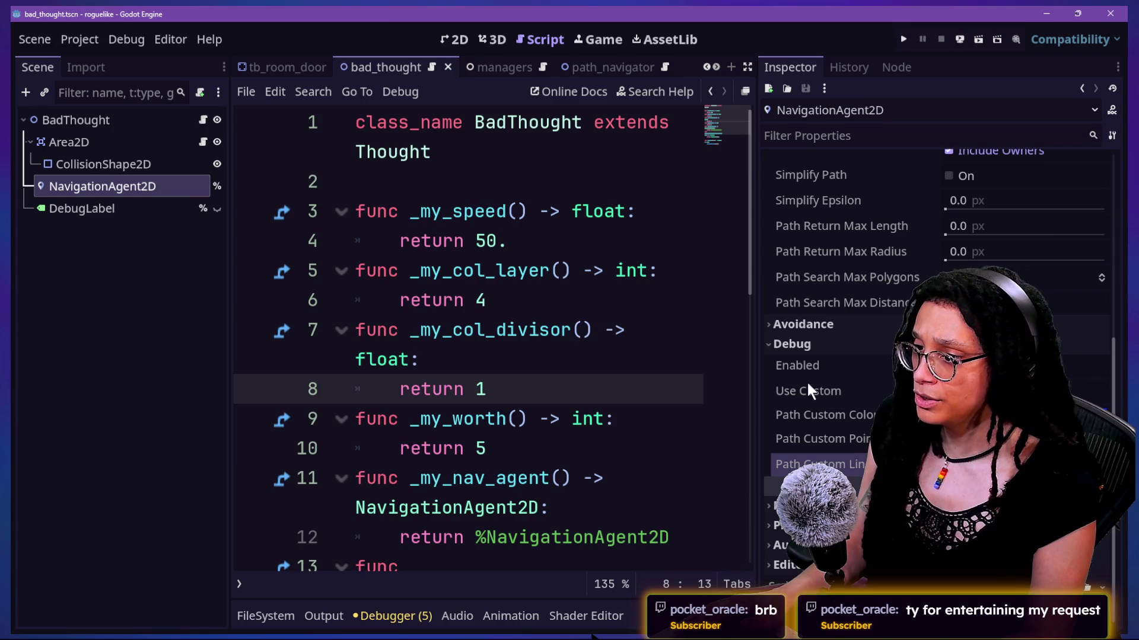
pyautogui.click(461, 196)
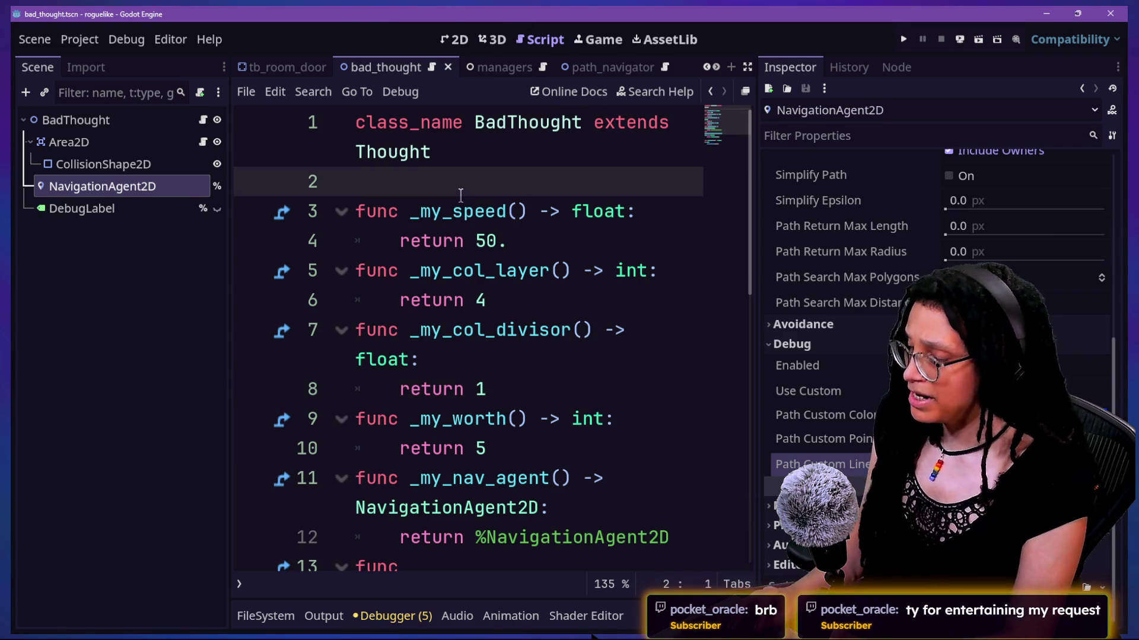
pyautogui.hotkey('shift', 'alt', 'o')
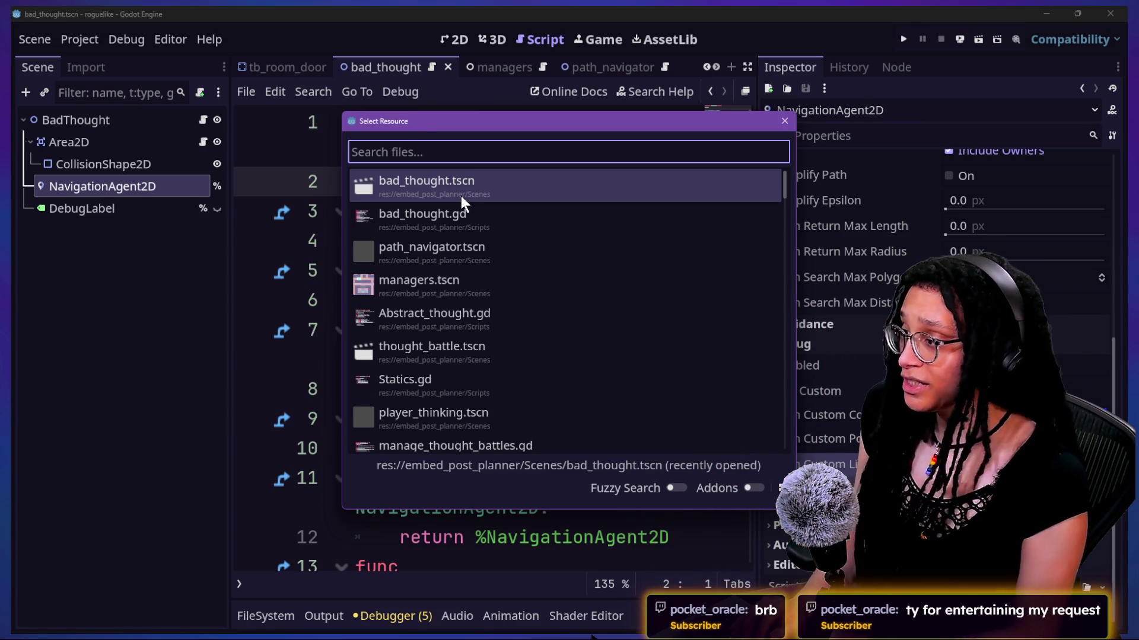
# Step: Open manage_thought_battles.gd, widen the code view, then open manage_thoughts.gd
pyautogui.write('manage_thought')
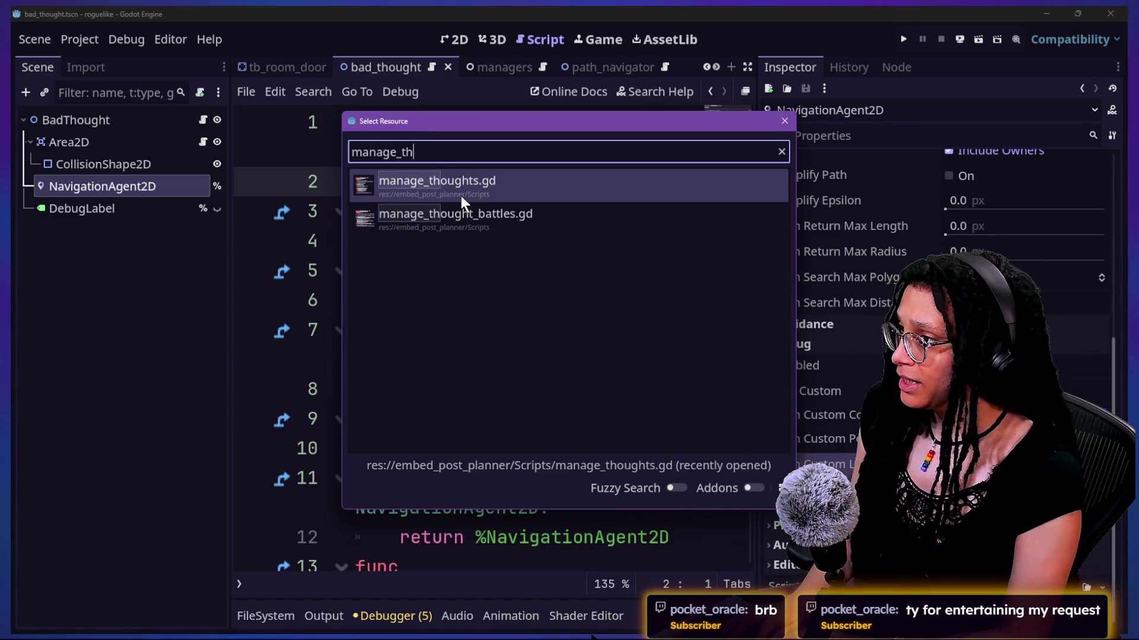
pyautogui.press('Down')
pyautogui.press('Return')
pyautogui.click(463, 199)
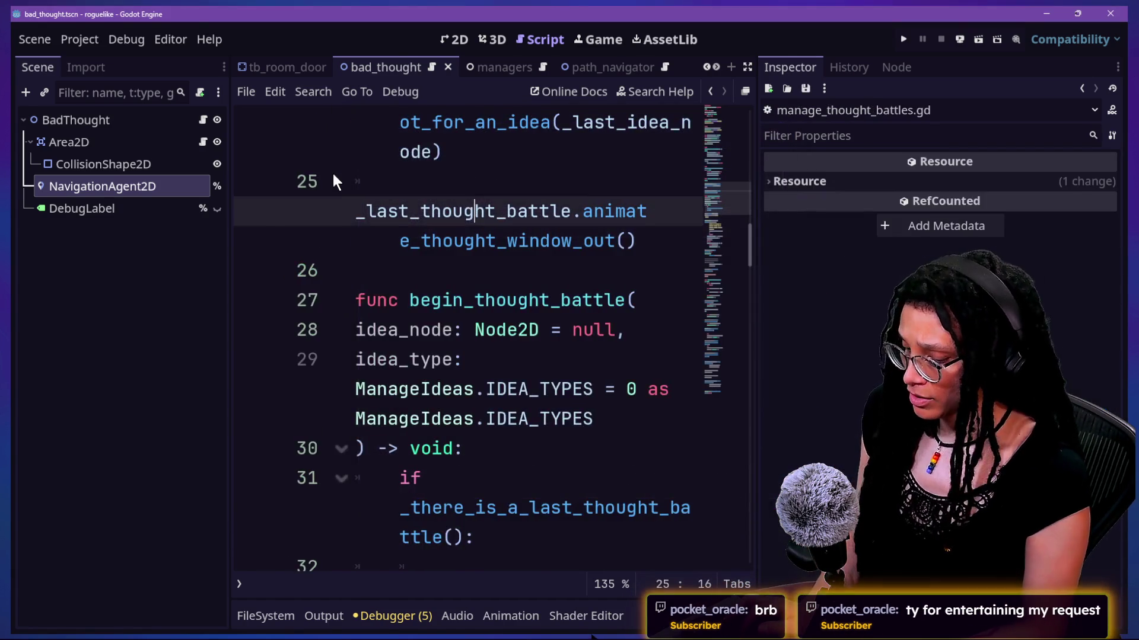
pyautogui.hotkey('ctrl', 'shift', 'F11')
pyautogui.scroll(8, 327, 171)
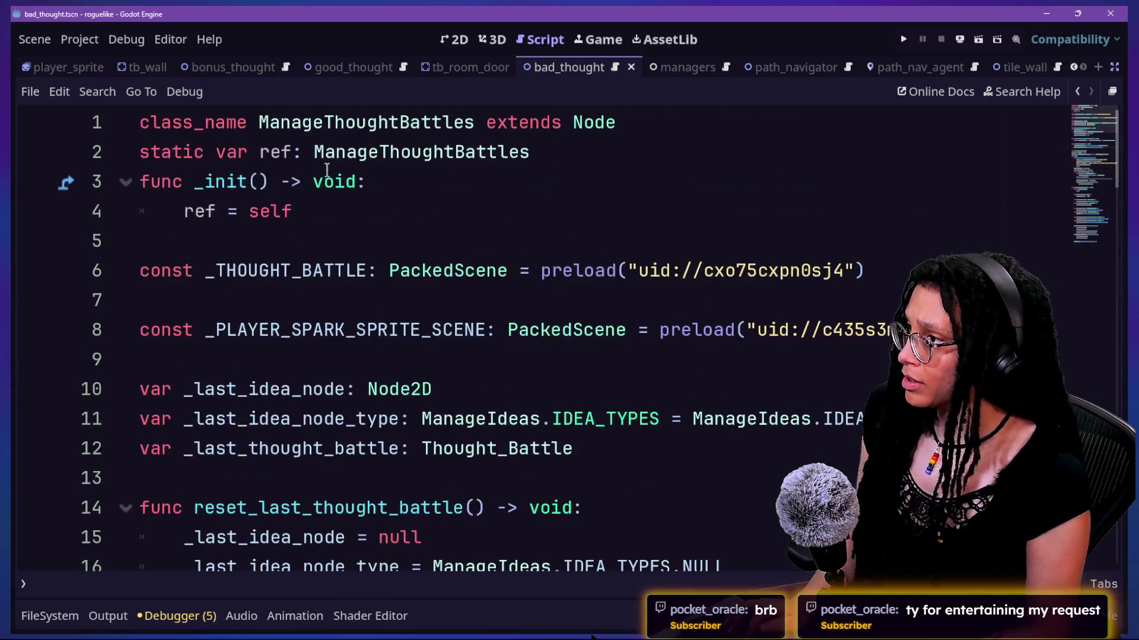
pyautogui.hotkey('shift', 'alt', 'o')
pyautogui.write('mana')
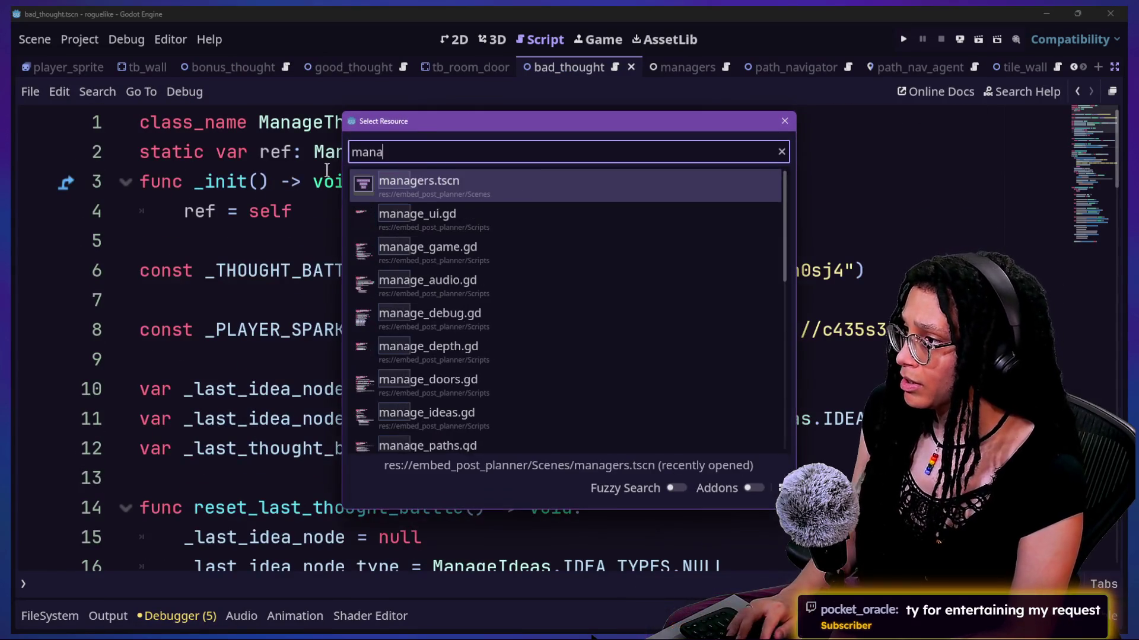
pyautogui.write('ge_thou')
pyautogui.press('Return')
pyautogui.scroll(4, 397, 262)
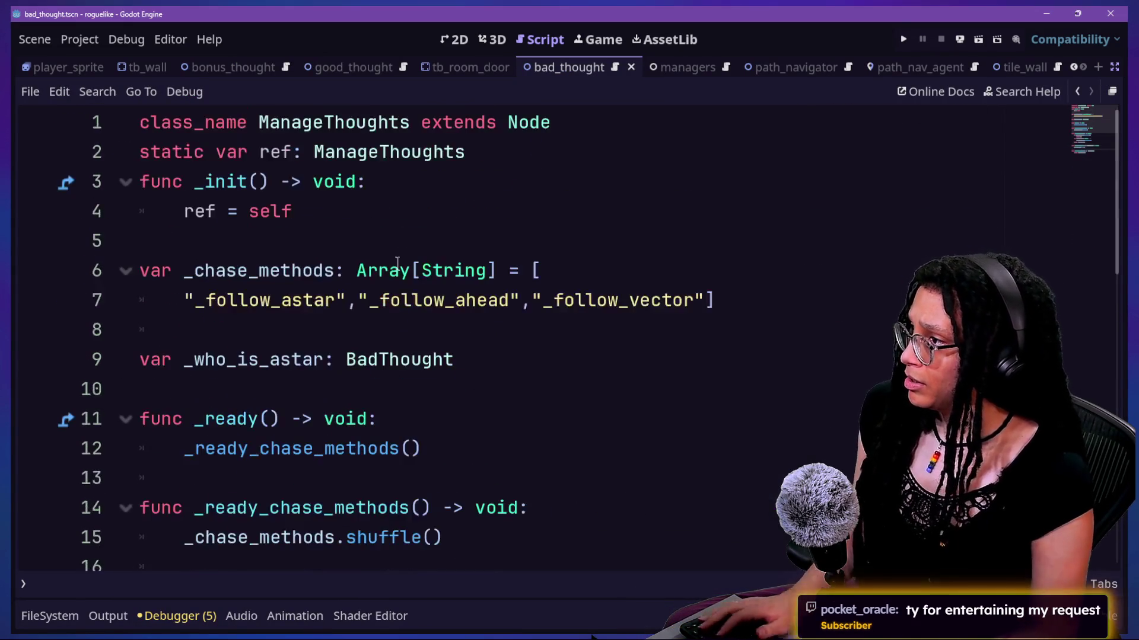
# Step: Start a new constant declaration of type Array[String] above the chase-methods var
pyautogui.moveTo(364, 249); pyautogui.dragTo(755, 302)
pyautogui.click(609, 237)
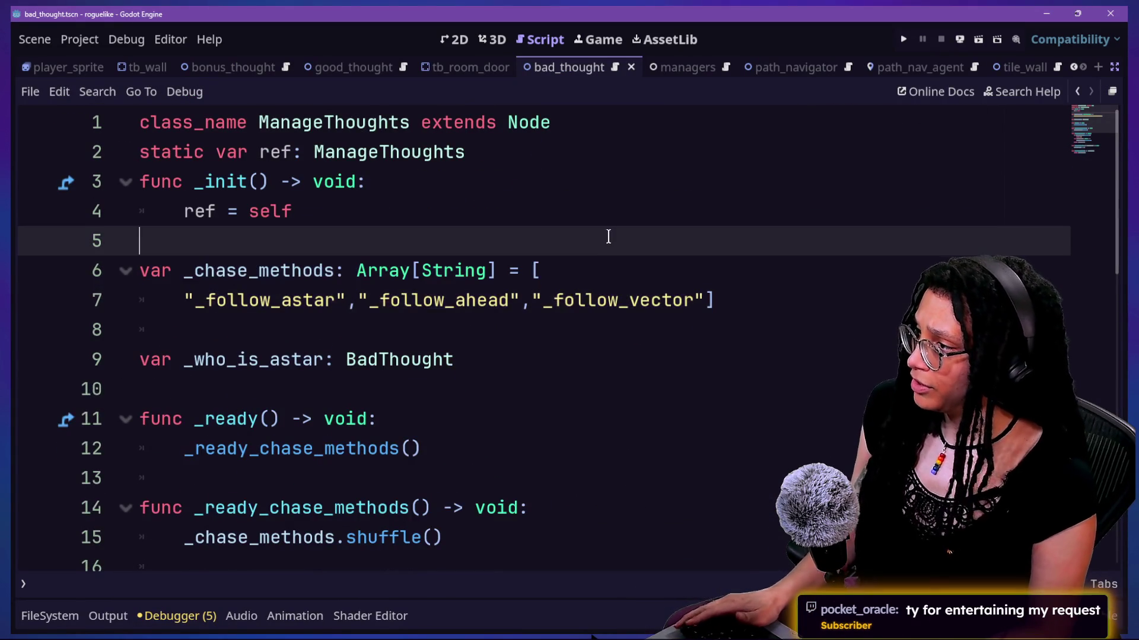
pyautogui.write('con')
pyautogui.press('BackSpace')
pyautogui.press('BackSpace')
pyautogui.press('Return')
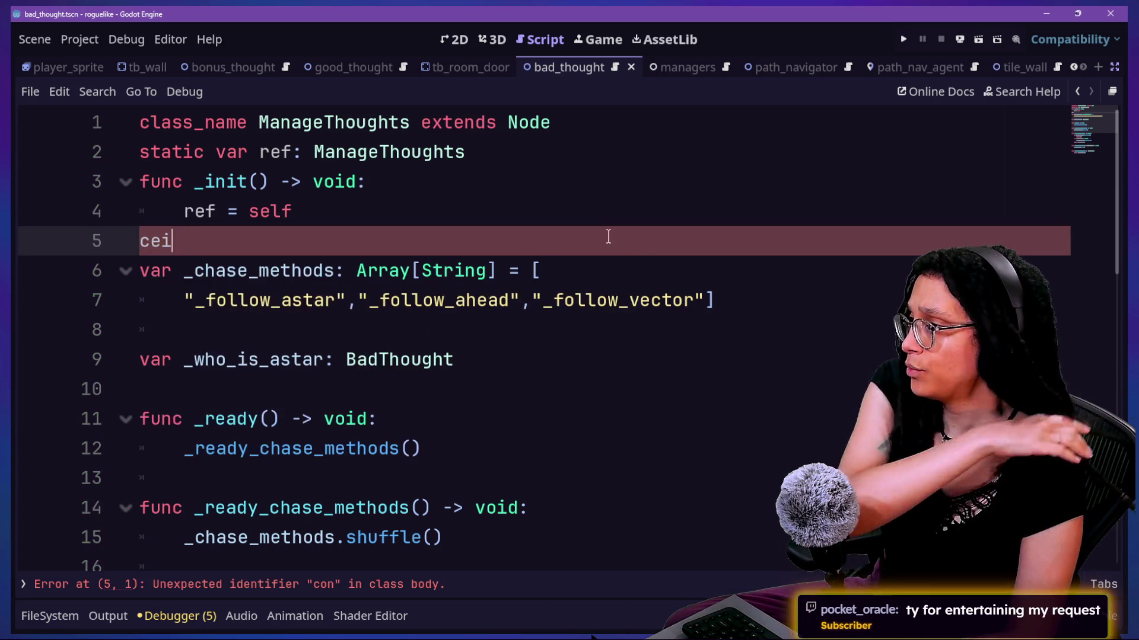
pyautogui.press('Return')
pyautogui.write('const _CHASE_METHODS:')
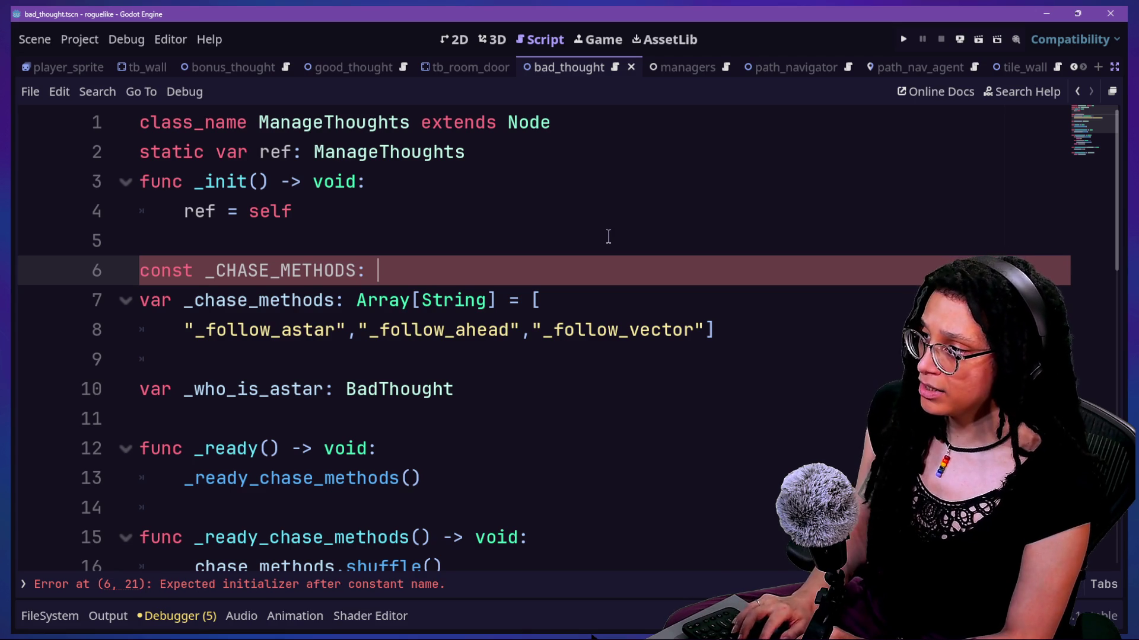
pyautogui.press('BackSpace')
pyautogui.press('BackSpace')
pyautogui.press('BackSpace')
pyautogui.write('rray[')
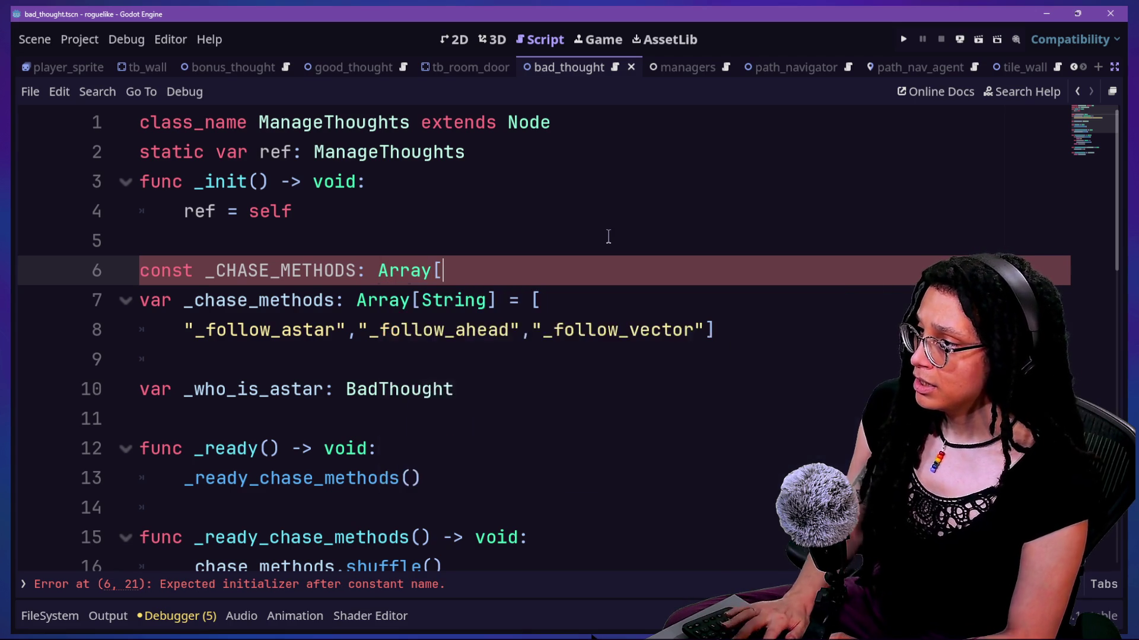
pyautogui.press('BackSpace')
pyautogui.press('BackSpace')
pyautogui.write('tring[')
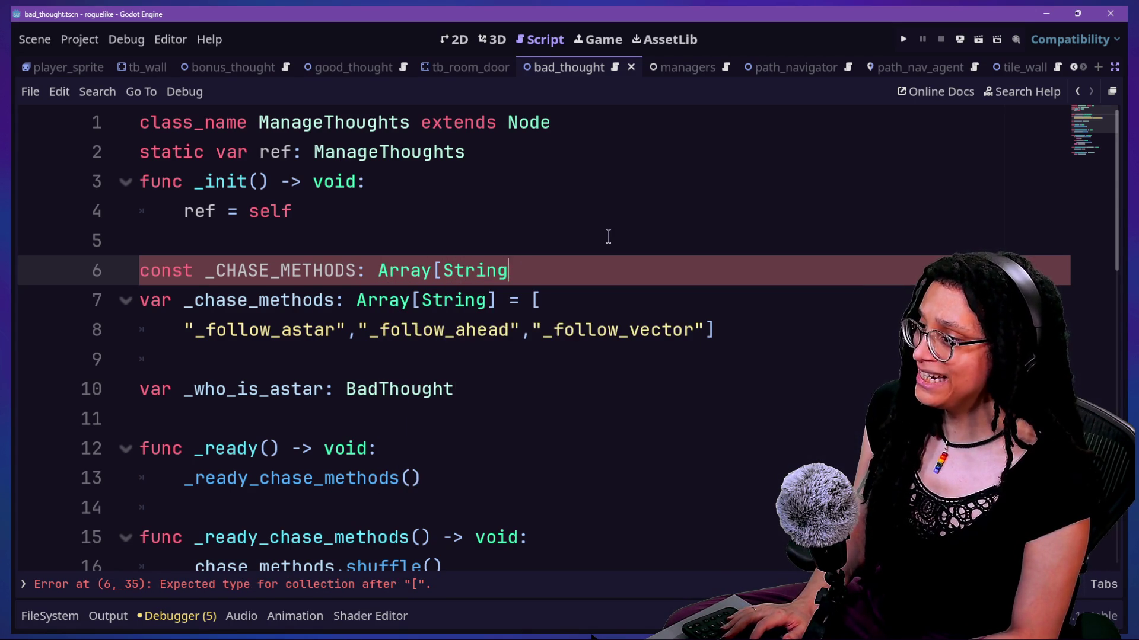
pyautogui.write('] =')
# Step: Move the chase-methods array literal out of the var line into the new constant
pyautogui.click(699, 236)
pyautogui.moveTo(746, 326)
pyautogui.mouseDown()
pyautogui.moveTo(588, 286)
pyautogui.moveTo(523, 304)
pyautogui.mouseUp()
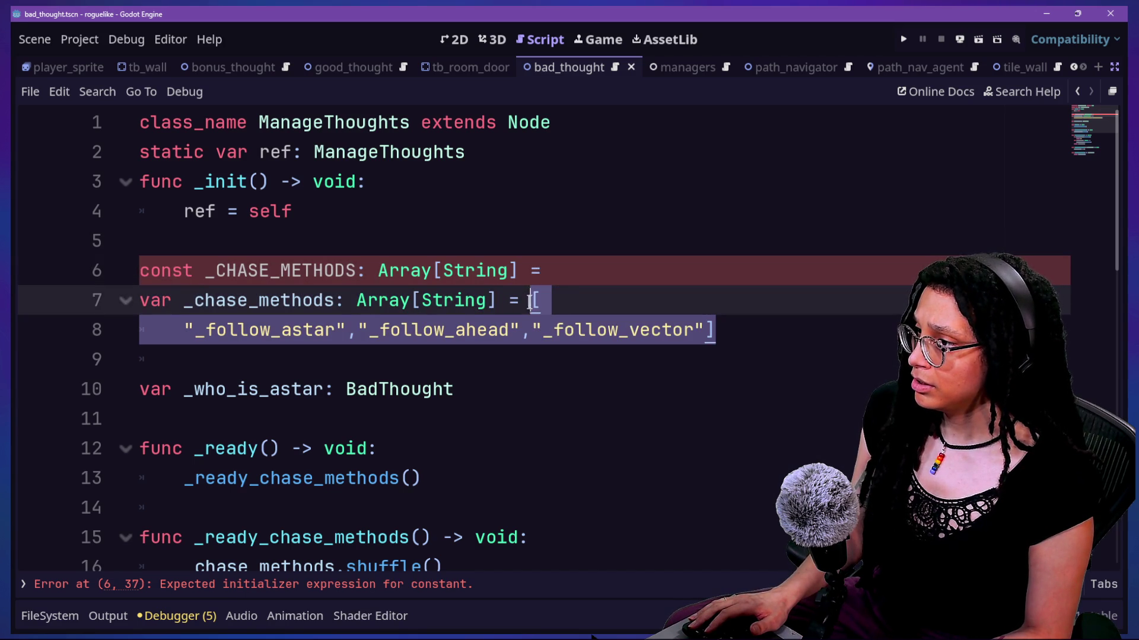
pyautogui.hotkey('ctrl', 'x')
pyautogui.click(657, 263)
pyautogui.press('Return')
pyautogui.press('BackSpace')
pyautogui.write('new(')
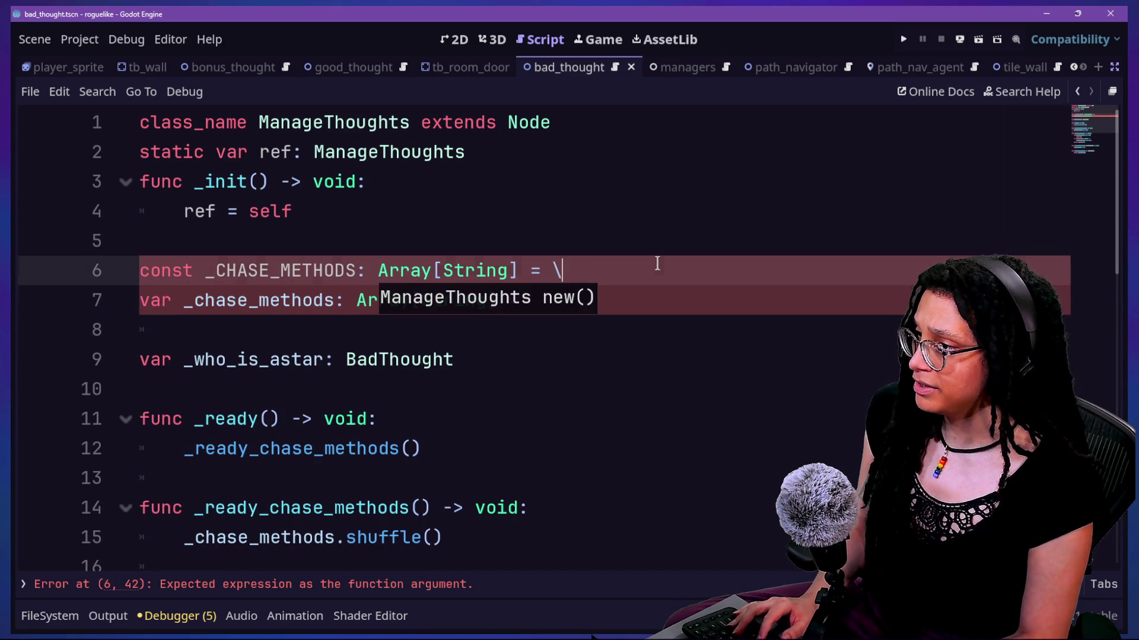
pyautogui.press('Return')
pyautogui.hotkey('ctrl', 'v')
# Step: Fix the constant's indentation, initialize _chase_methods from _CHASE_METHODS, and save
pyautogui.click(193, 328)
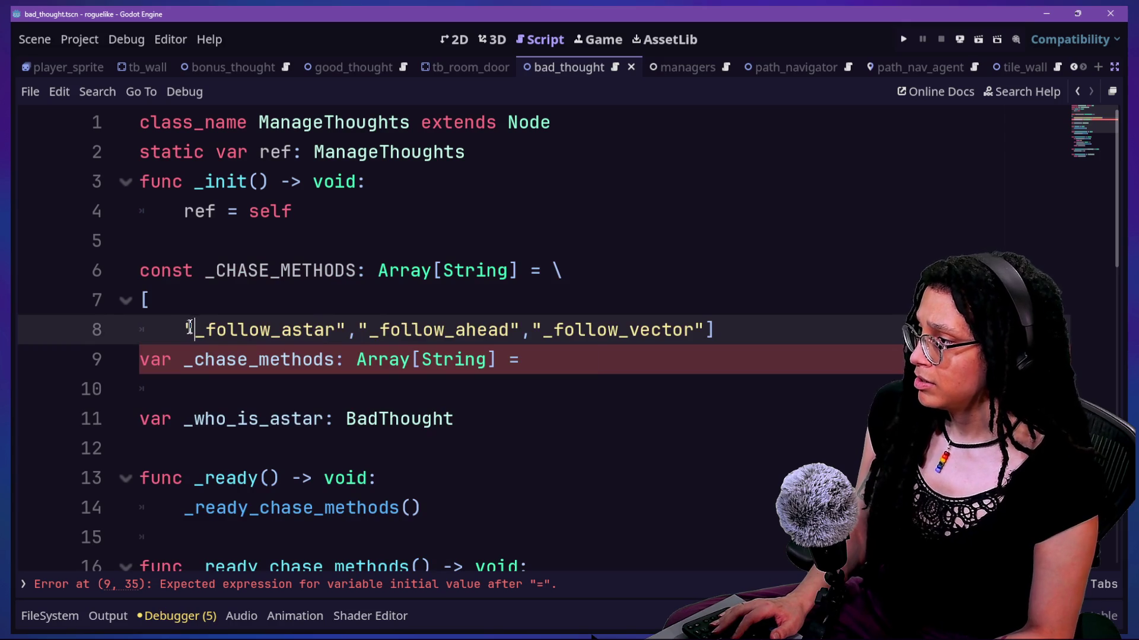
pyautogui.press('Left')
pyautogui.press('BackSpace')
pyautogui.press('BackSpace')
pyautogui.press('Tab')
pyautogui.click(526, 331)
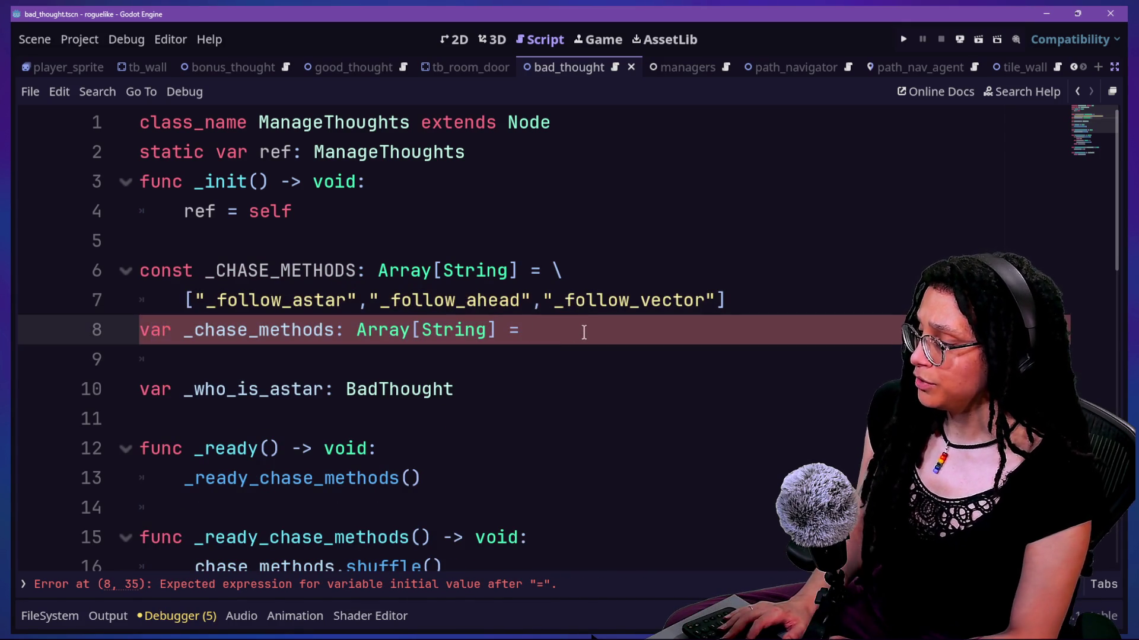
pyautogui.press('Return')
pyautogui.press('BackSpace')
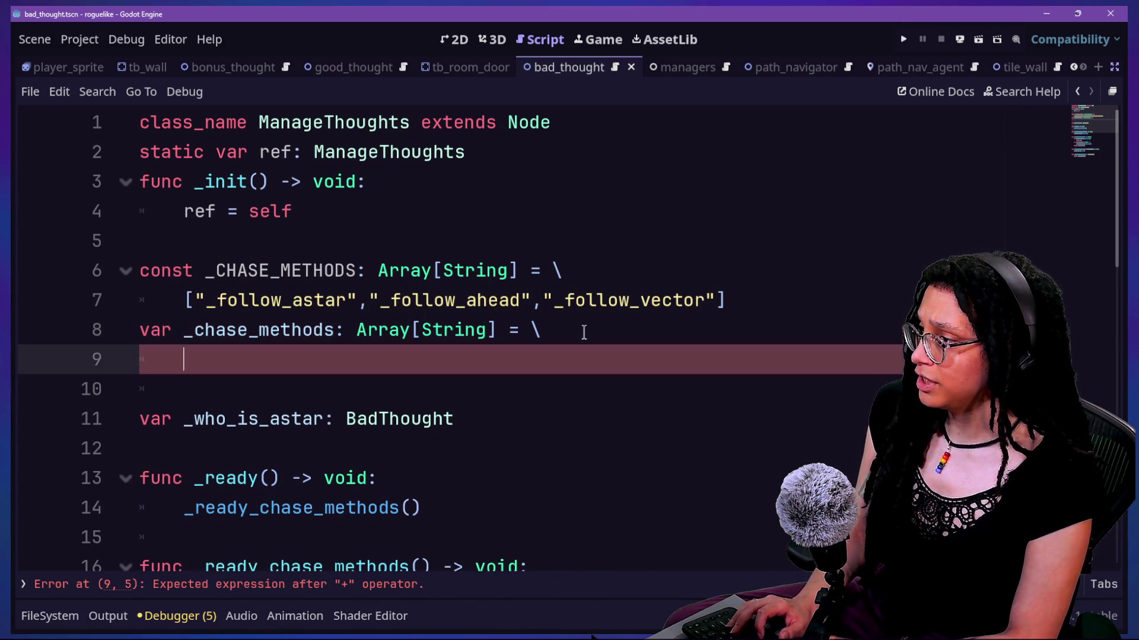
pyautogui.write('_CHASE_METODS')
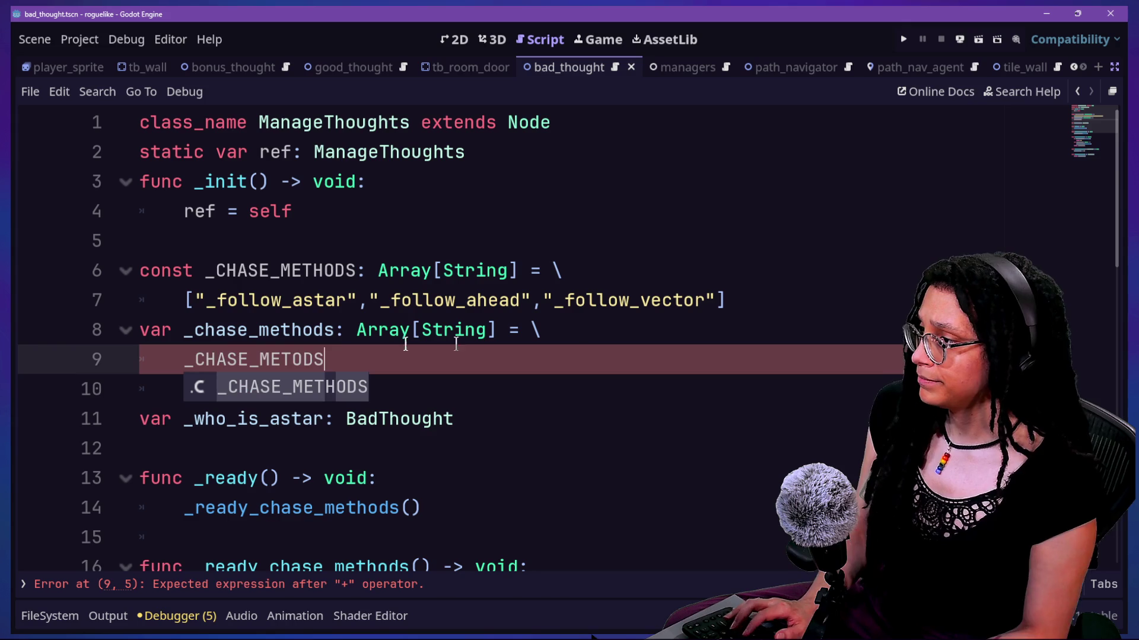
pyautogui.write('H')
pyautogui.hotkey('ctrl', 's')
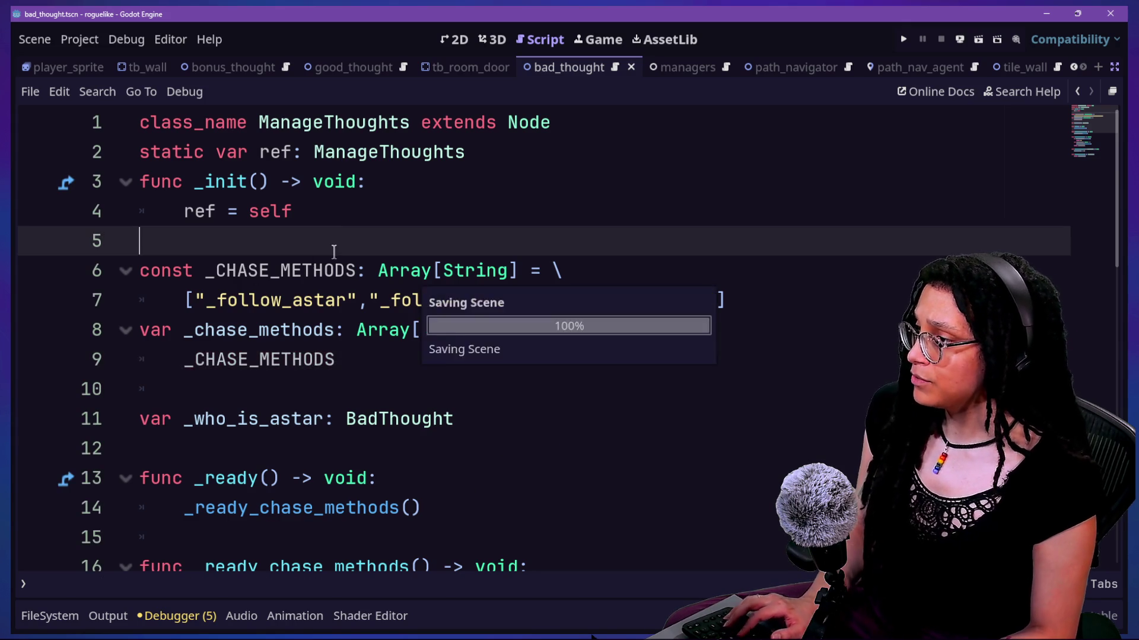
pyautogui.moveTo(334, 251); pyautogui.dragTo(447, 368)
pyautogui.click(530, 460)
# Step: Add a blank line inside _ready_chase_methods and delete the initial value from the _chase_methods declaration
pyautogui.scroll(-1, 285, 361)
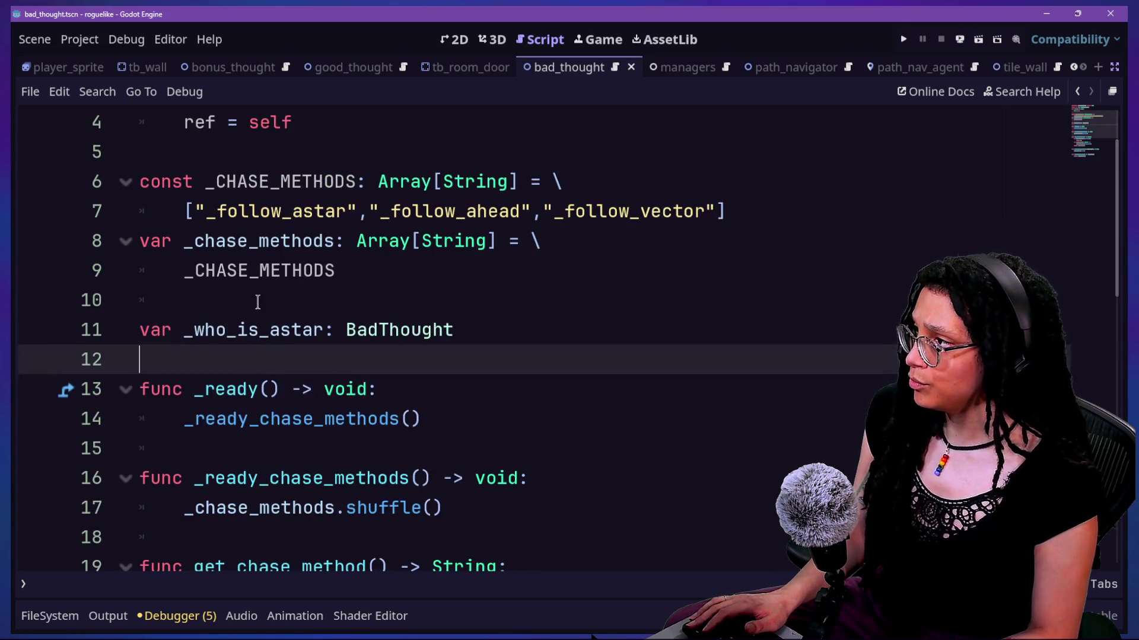
pyautogui.click(461, 435)
pyautogui.click(382, 417)
pyautogui.moveTo(379, 359); pyautogui.dragTo(596, 428)
pyautogui.click(596, 428)
pyautogui.click(636, 488)
pyautogui.press('Return')
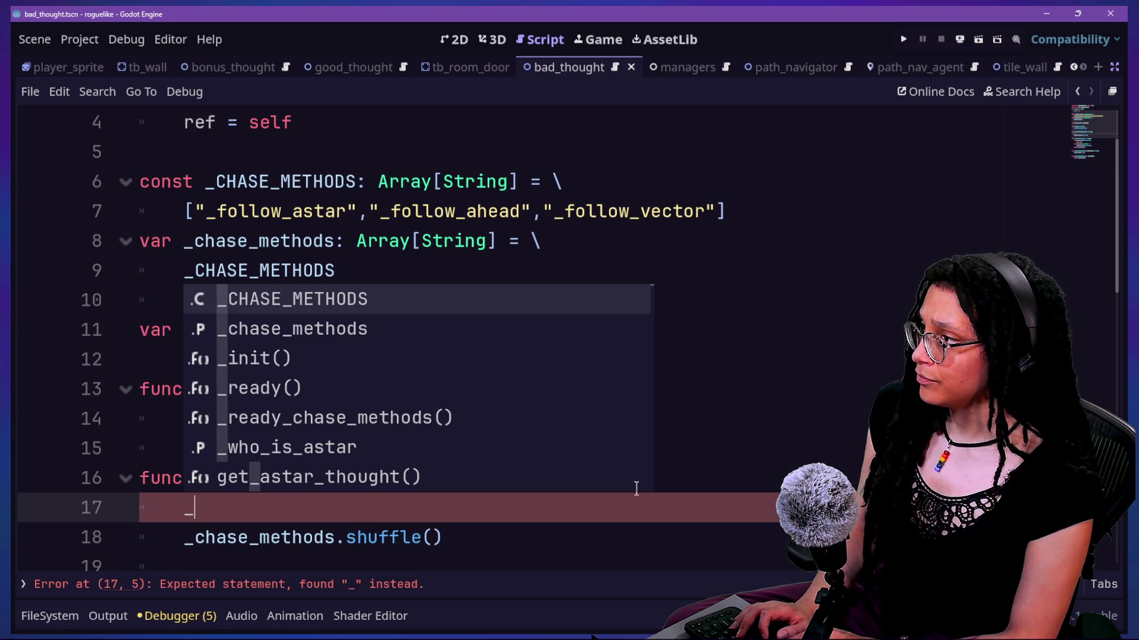
pyautogui.moveTo(460, 275); pyautogui.dragTo(671, 242)
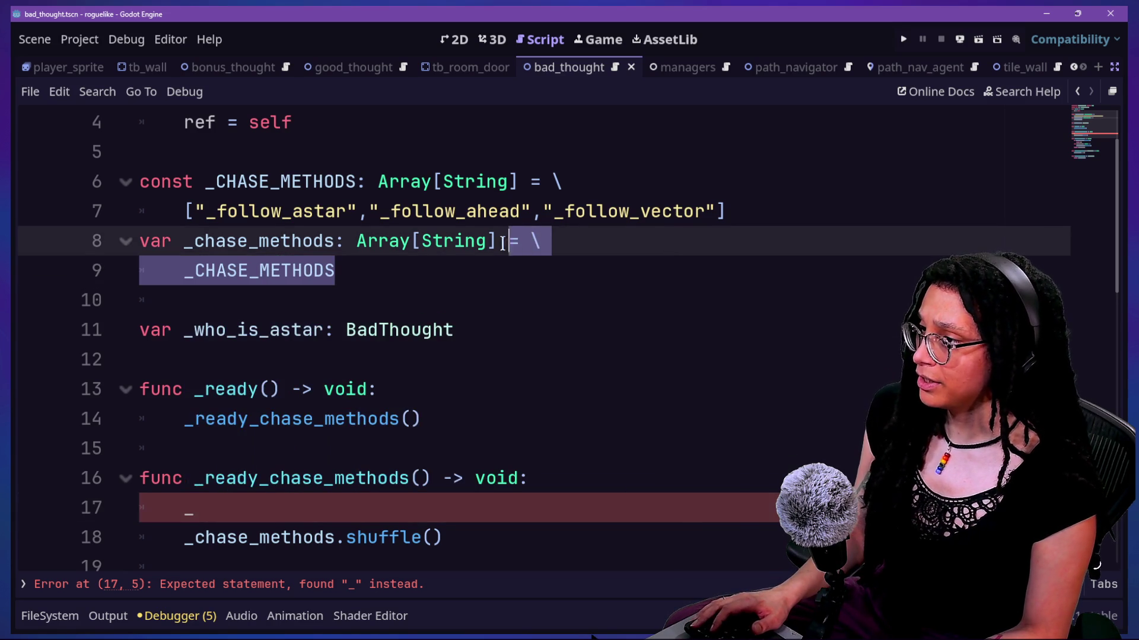
pyautogui.press('BackSpace')
# Step: Write '_chase_methods = _CHASE_METHODS' on the new line and run the game with F5
pyautogui.click(467, 447)
pyautogui.click(501, 479)
pyautogui.write('chase_')
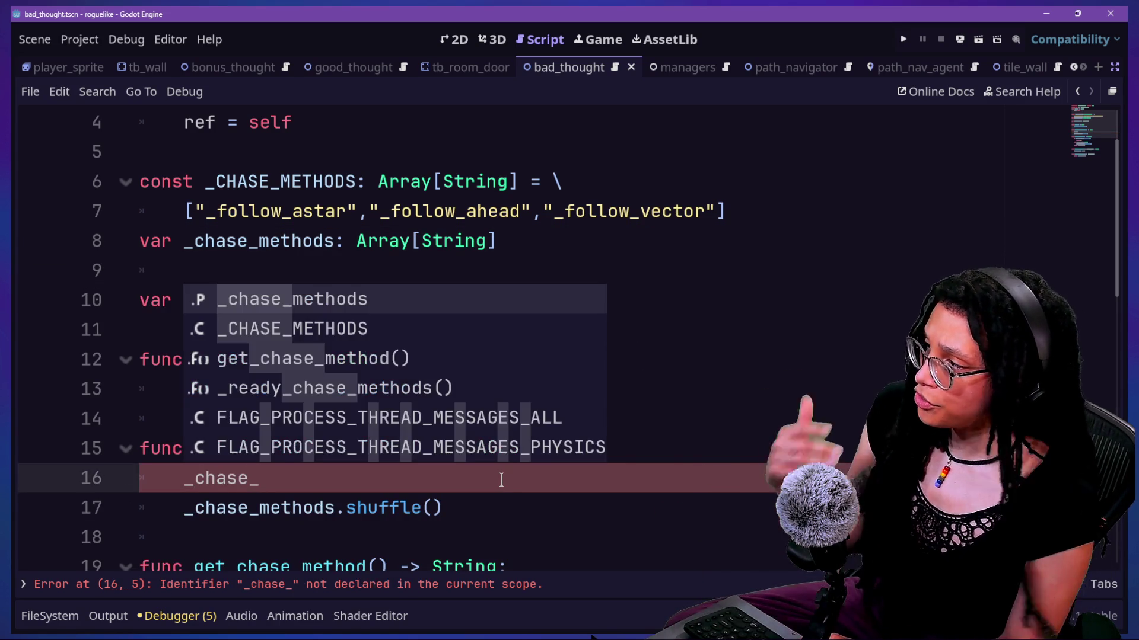
pyautogui.write('meth')
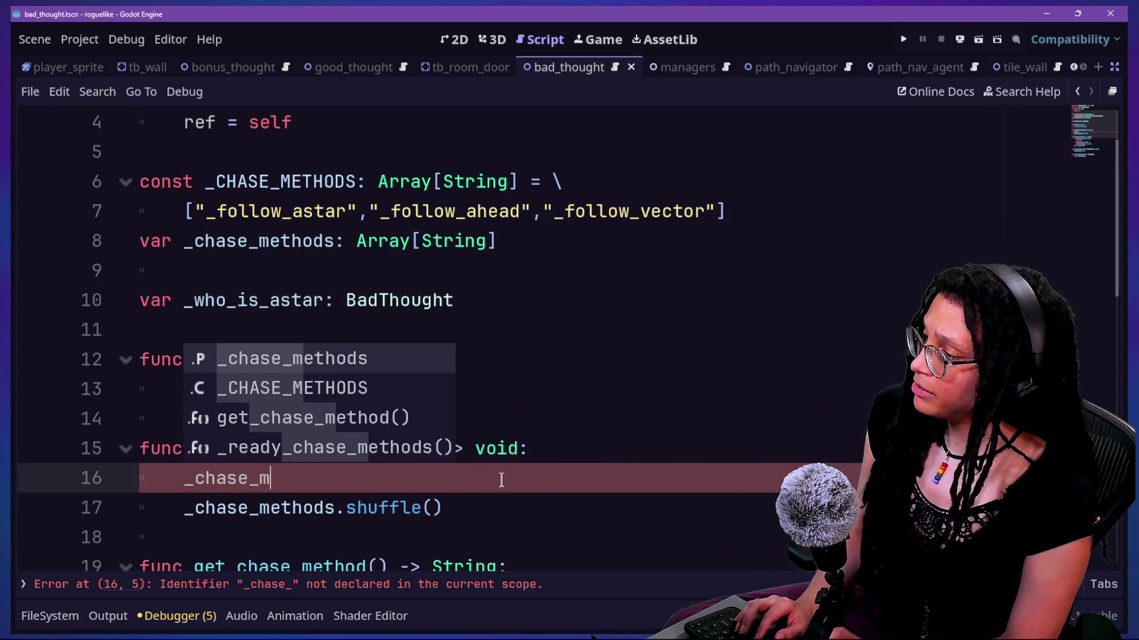
pyautogui.write('ods = _')
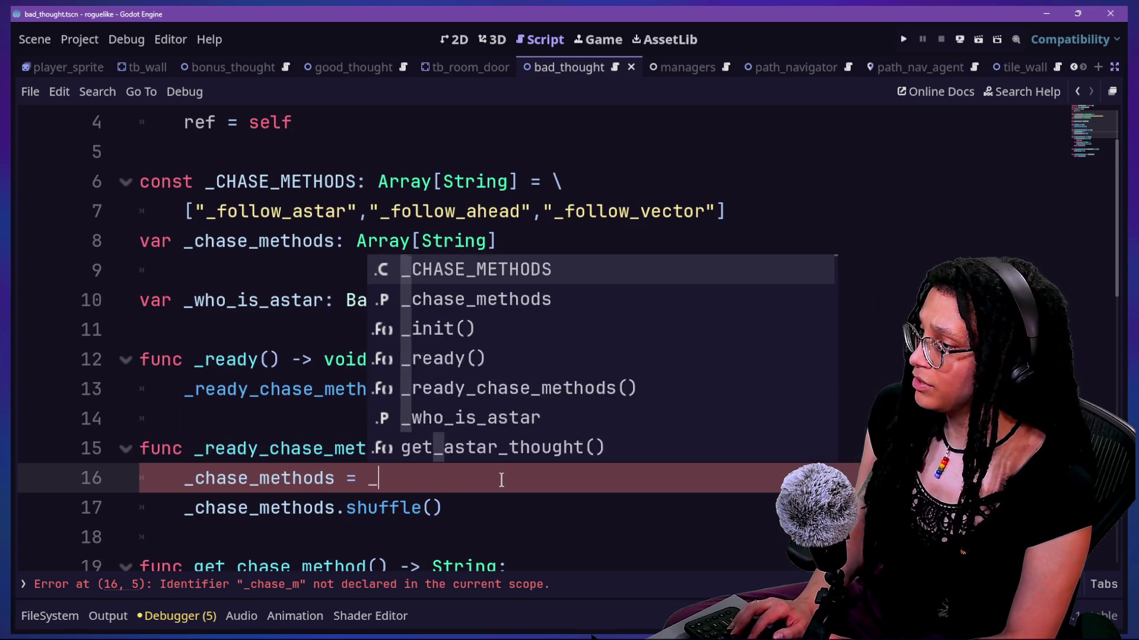
pyautogui.write('CHASE_M')
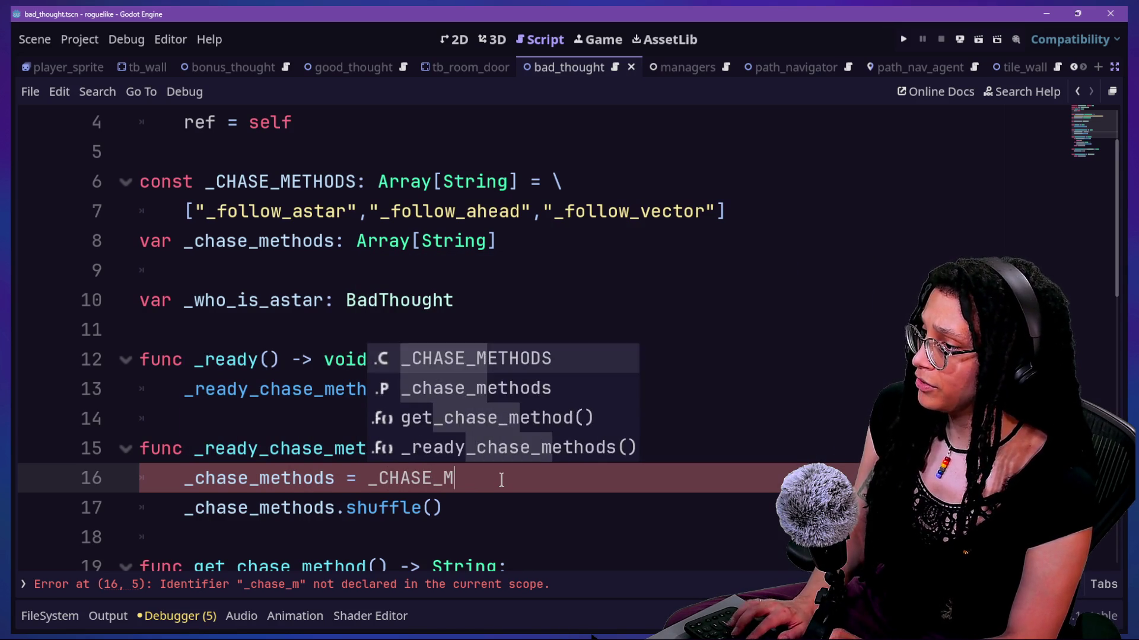
pyautogui.press('Return')
pyautogui.press('F5')
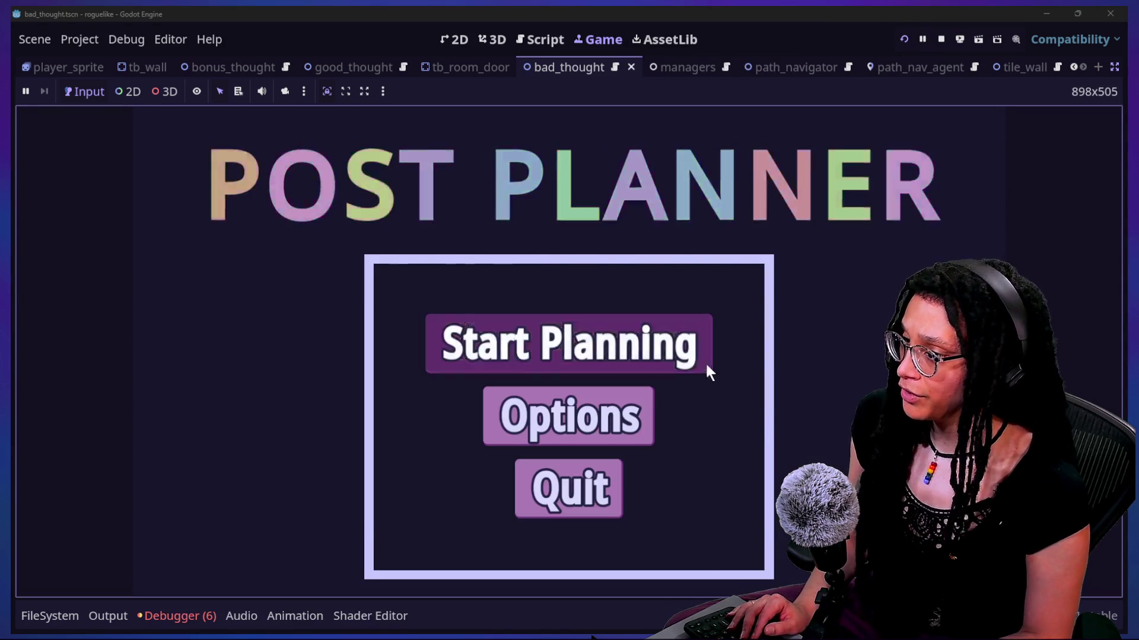
# Step: Enter the level twice via Start Planning and Catstagram, restarting the game each time
pyautogui.click(707, 360)
pyautogui.click(711, 362)
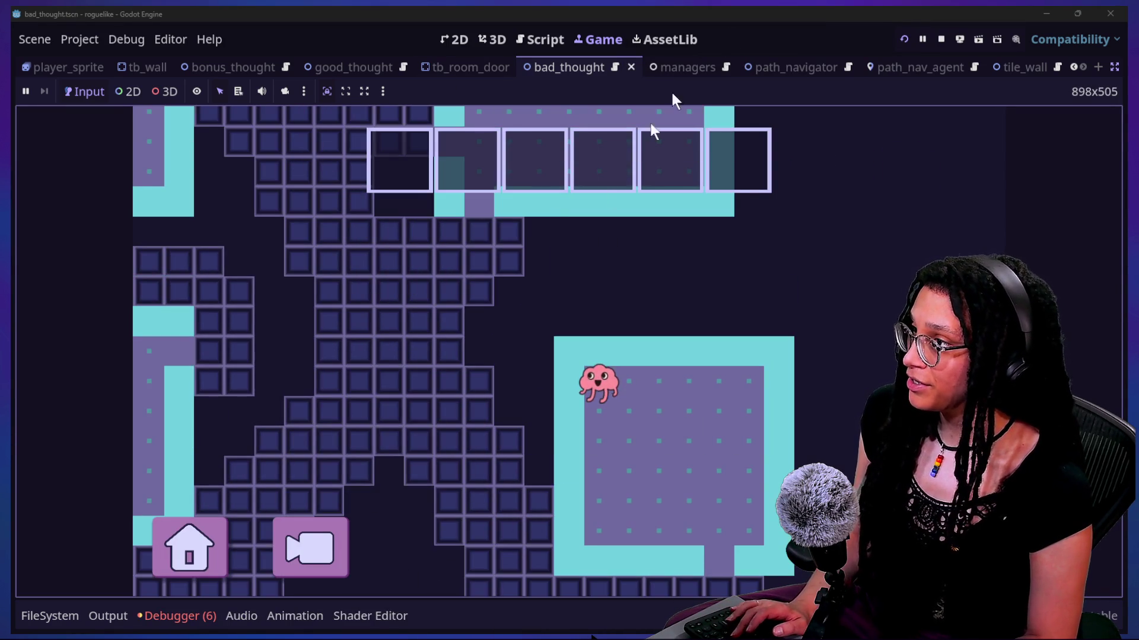
pyautogui.click(905, 40)
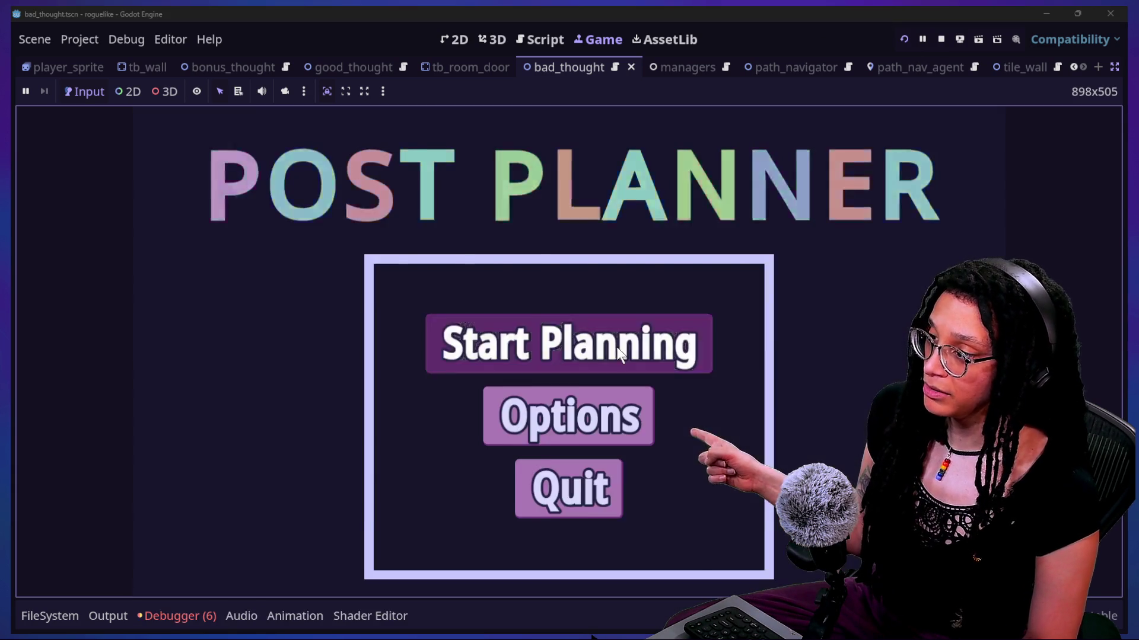
pyautogui.click(623, 353)
pyautogui.click(632, 354)
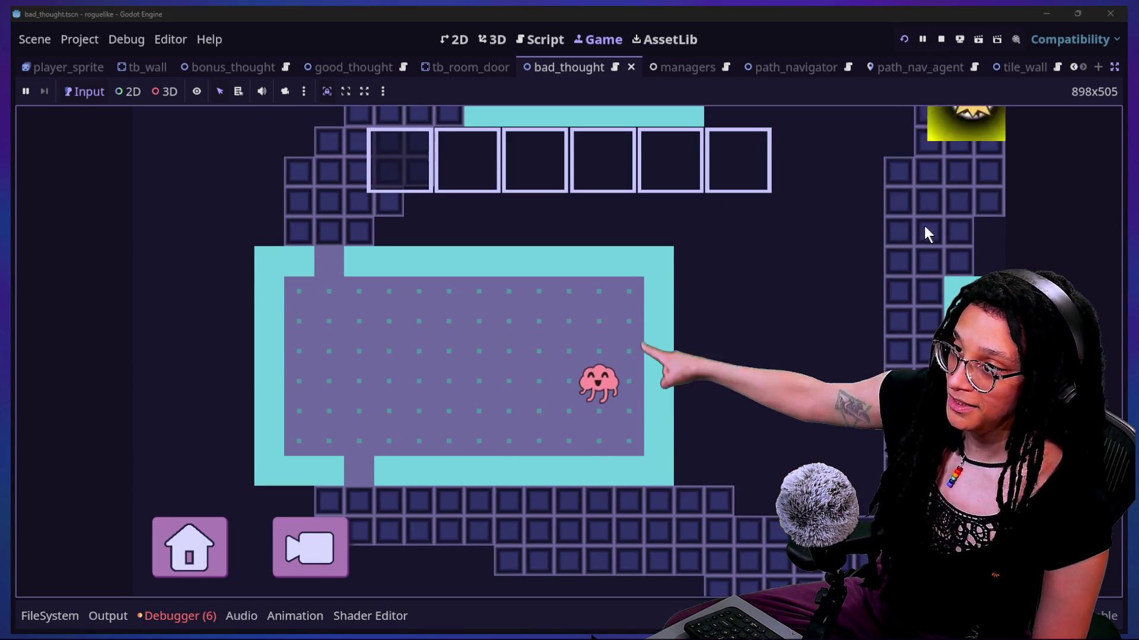
pyautogui.click(901, 38)
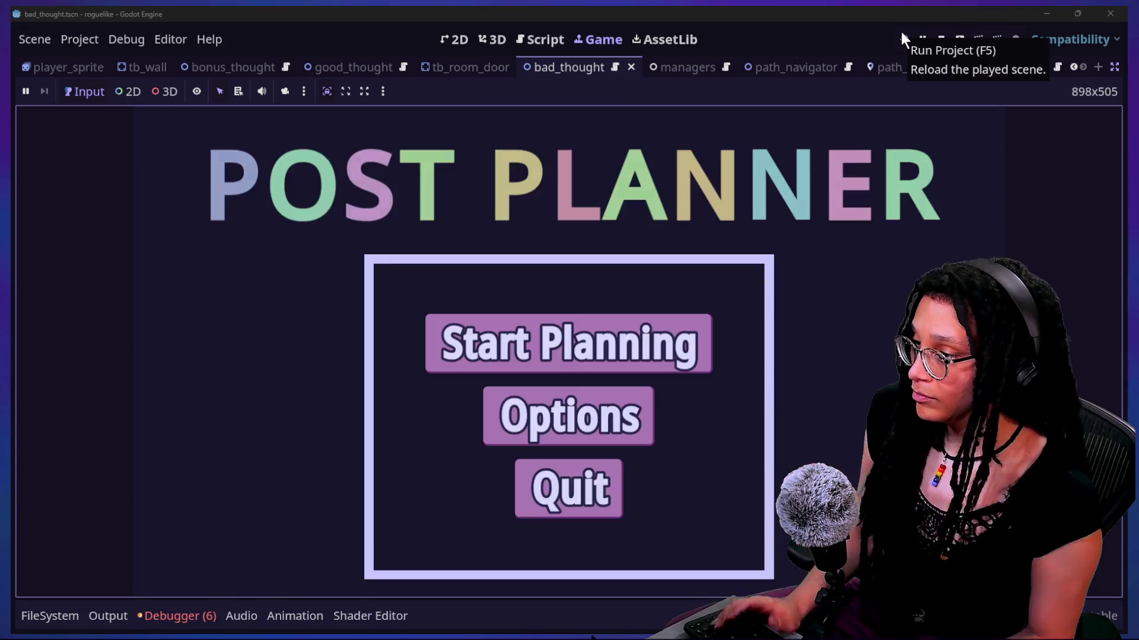
# Step: Enter the Catstagram level again and walk the player around with the arrow keys
pyautogui.click(541, 356)
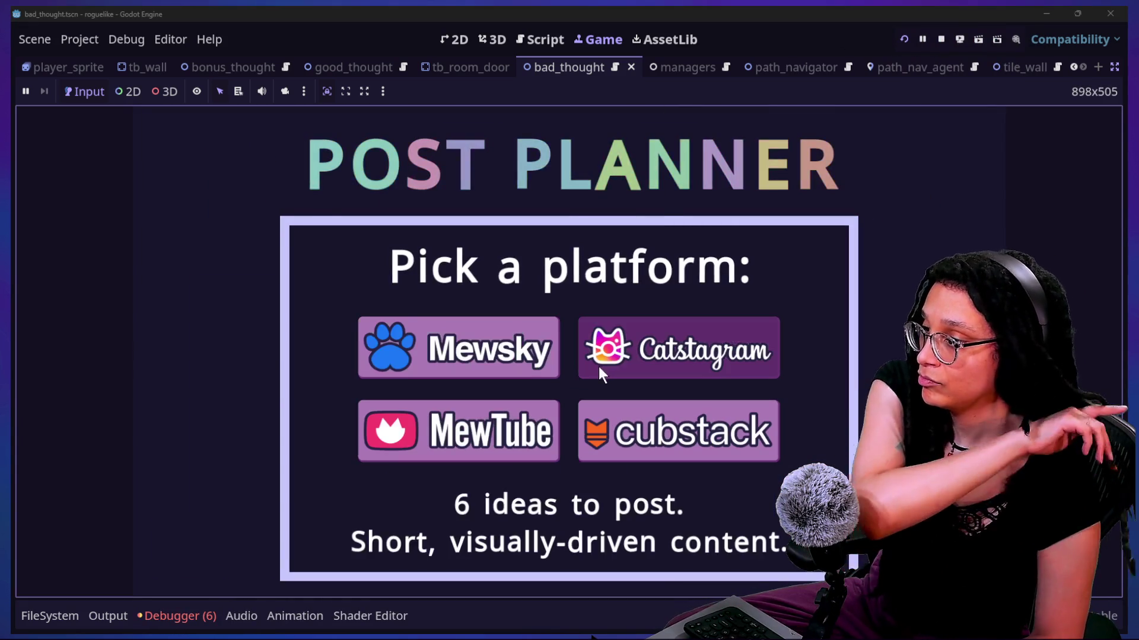
pyautogui.click(599, 366)
pyautogui.press('Up')
pyautogui.press('Up')
pyautogui.press('Right')
pyautogui.press('Up')
pyautogui.press('Up')
pyautogui.press('Right')
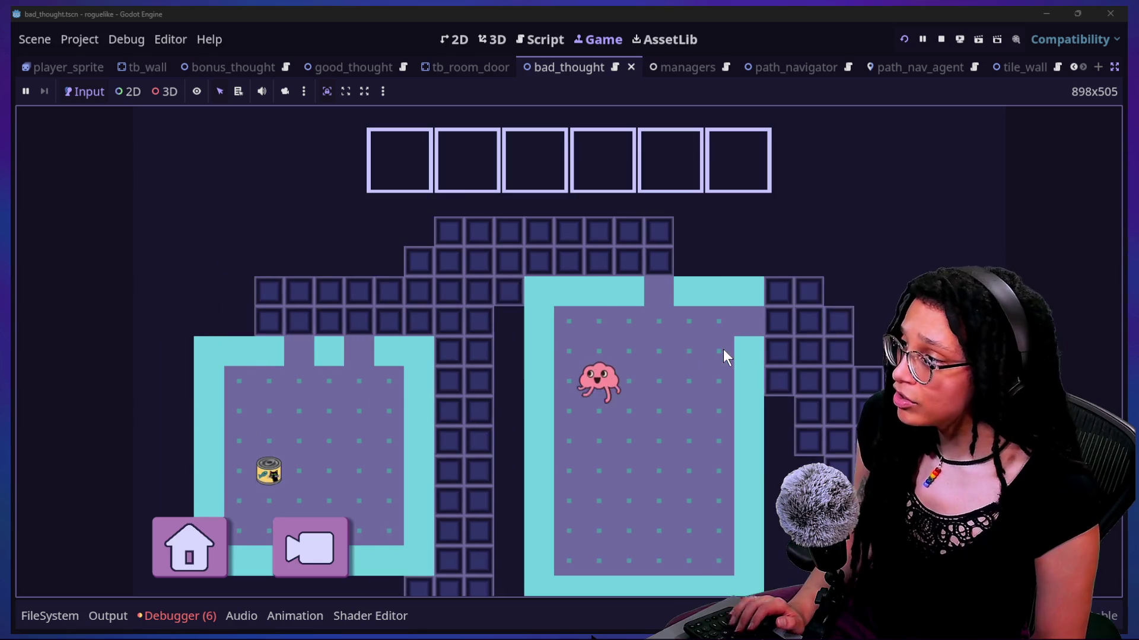
pyautogui.press('Down')
pyautogui.press('Down')
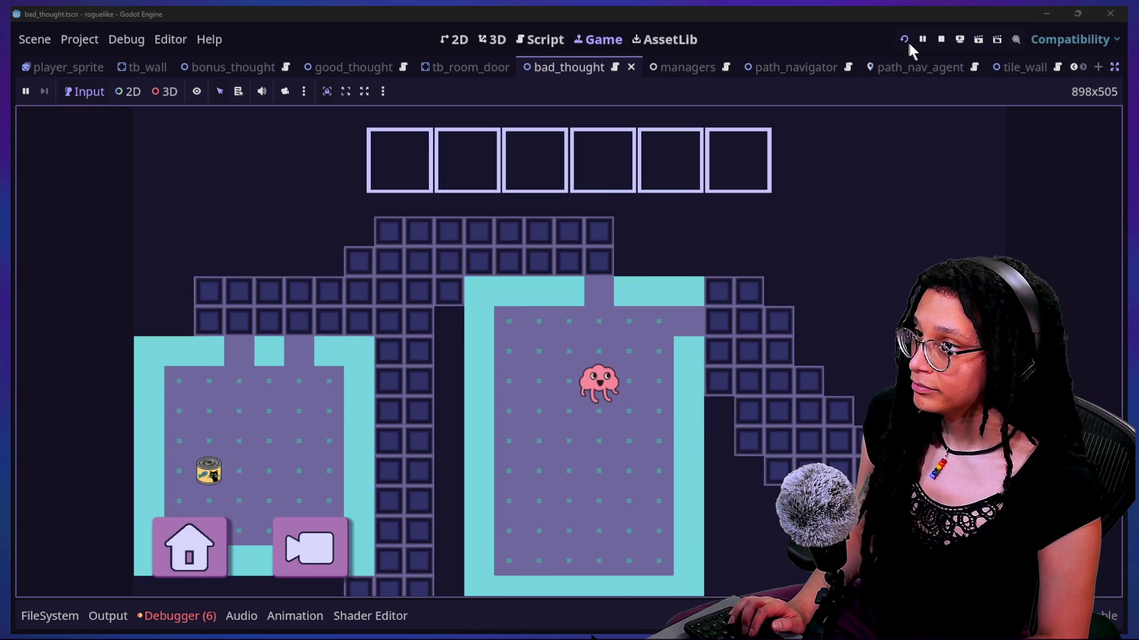
pyautogui.press('Left')
pyautogui.press('Down')
pyautogui.press('Up')
pyautogui.press('Up')
pyautogui.press('Up')
# Step: Restart and enter the level once more, then return to the ManageThoughts script
pyautogui.click(899, 40)
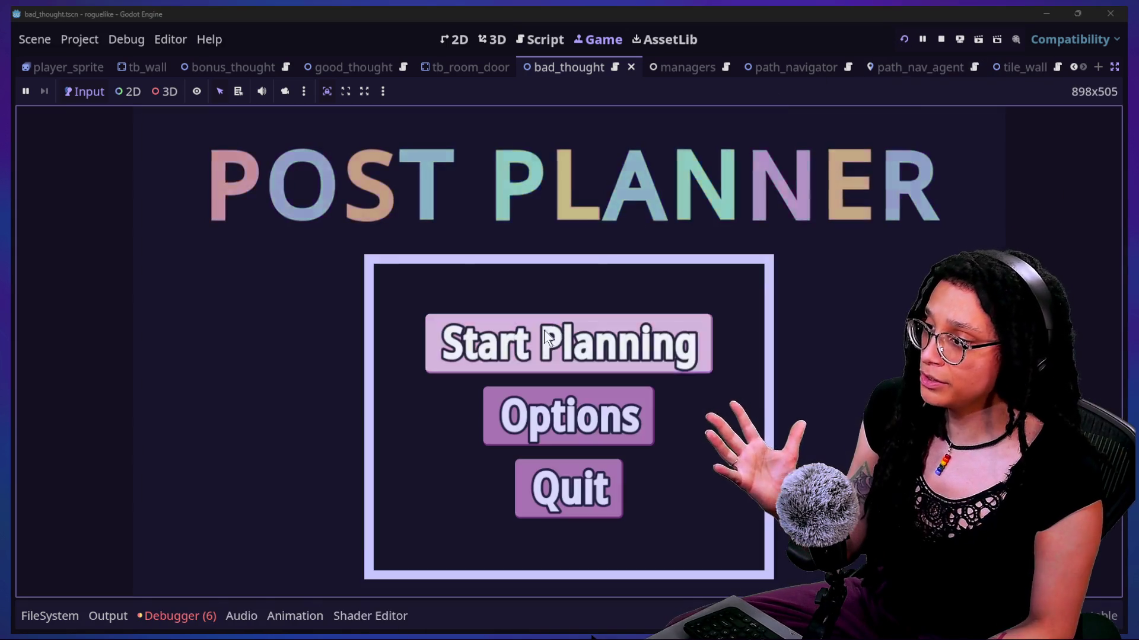
pyautogui.click(563, 337)
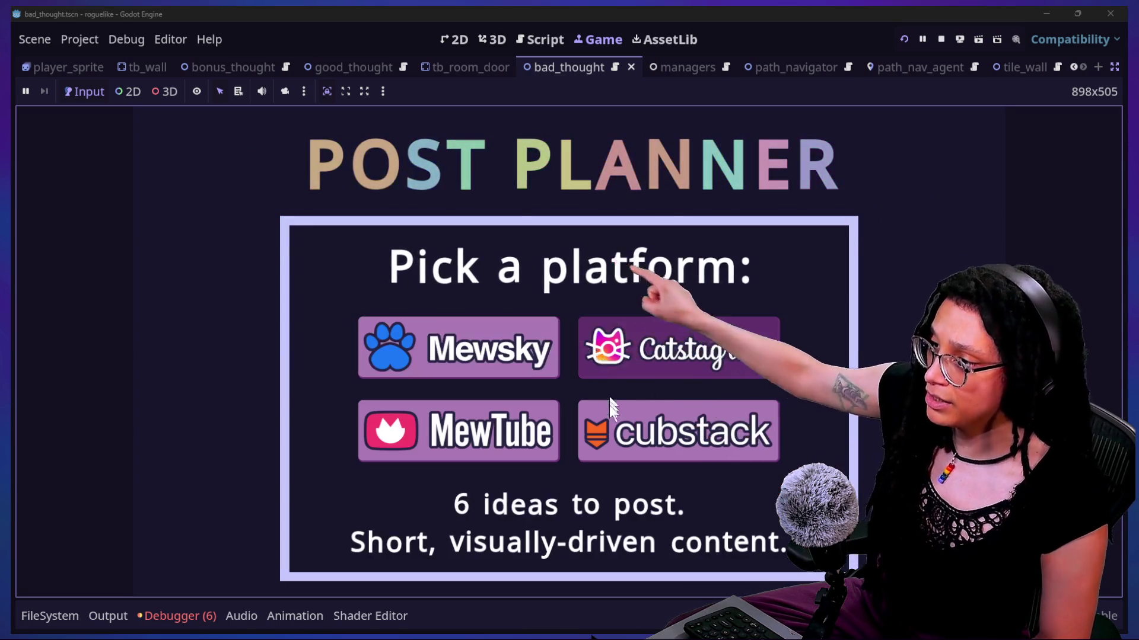
pyautogui.click(599, 351)
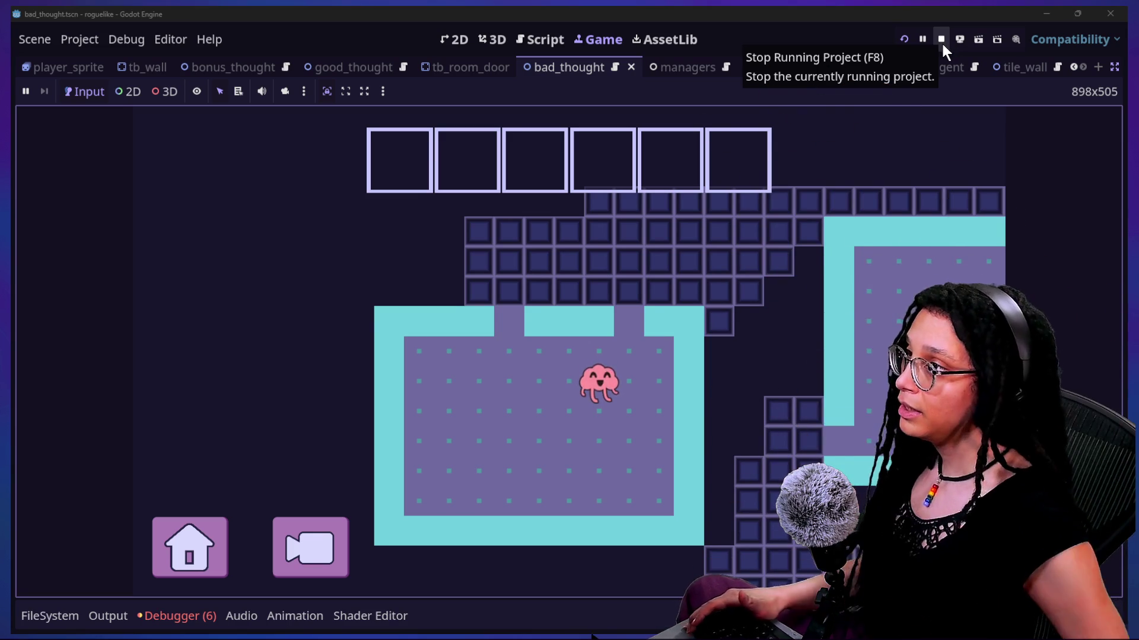
pyautogui.click(519, 40)
# Step: Quick-open the path_navigator.tscn scene by searching for 'navig'
pyautogui.click(422, 300)
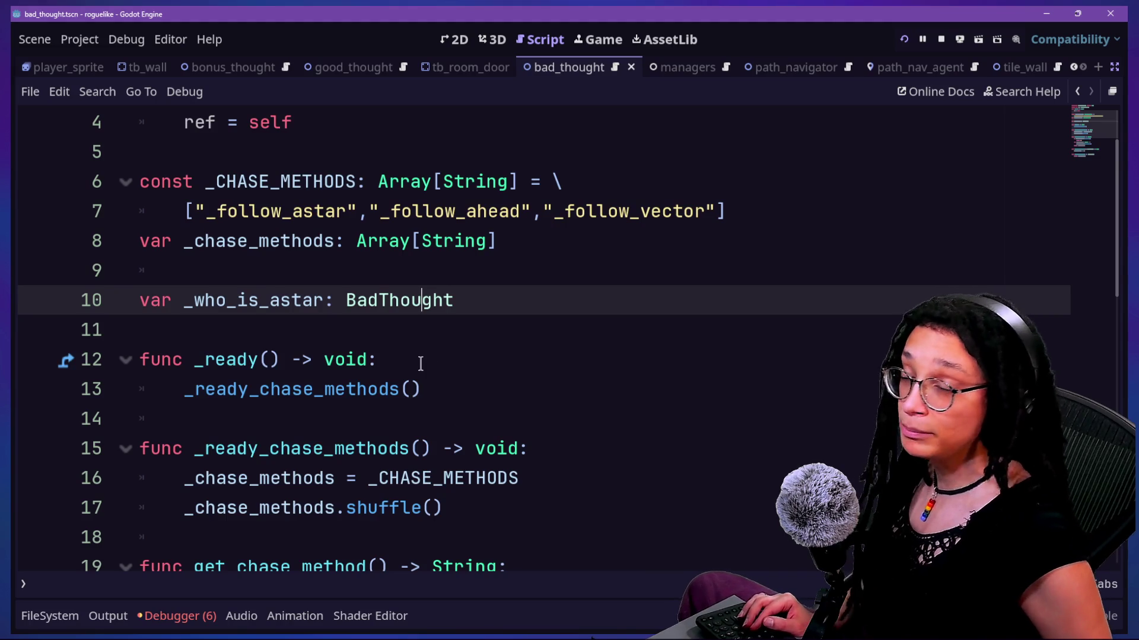
pyautogui.click(662, 438)
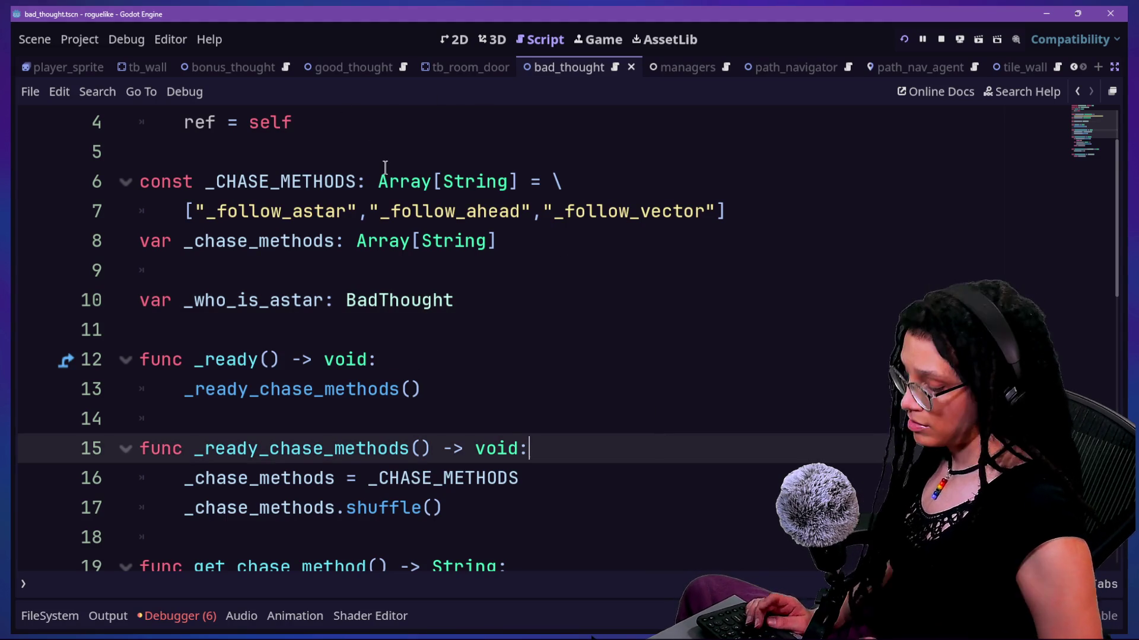
pyautogui.hotkey('alt', 'shift', 'o')
pyautogui.write('naiv')
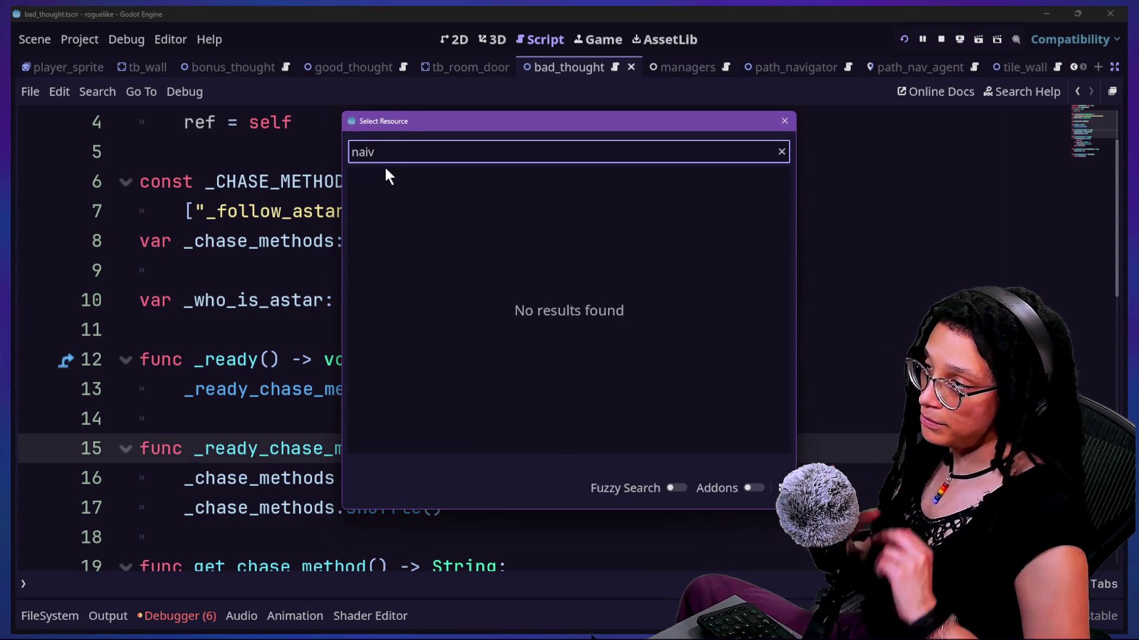
pyautogui.press('BackSpace')
pyautogui.press('BackSpace')
pyautogui.write('vig')
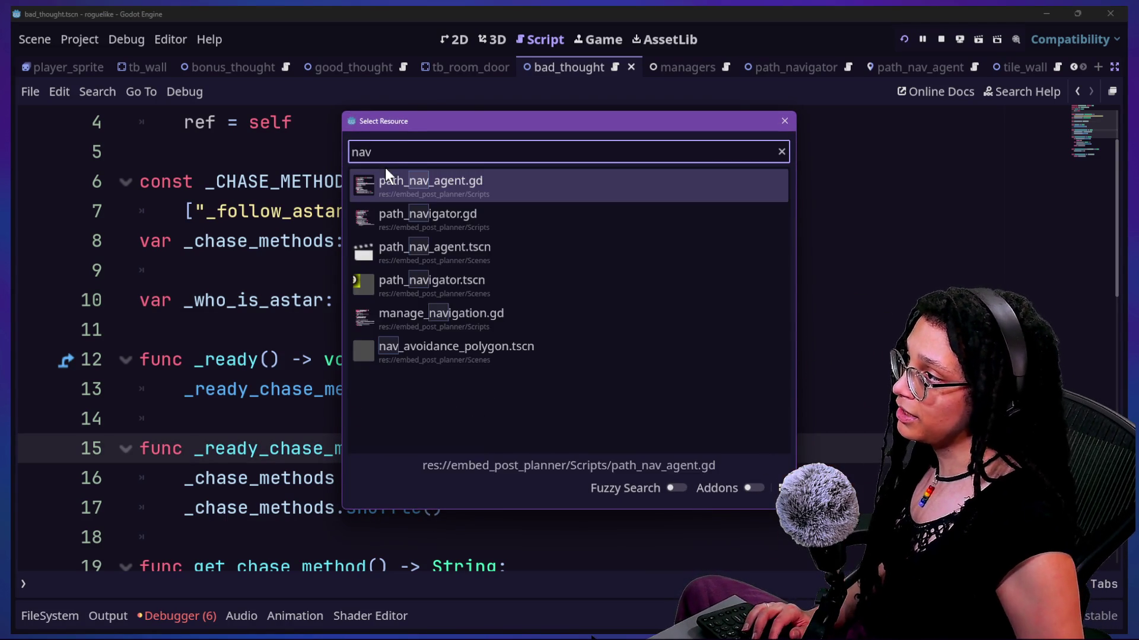
pyautogui.press('Down')
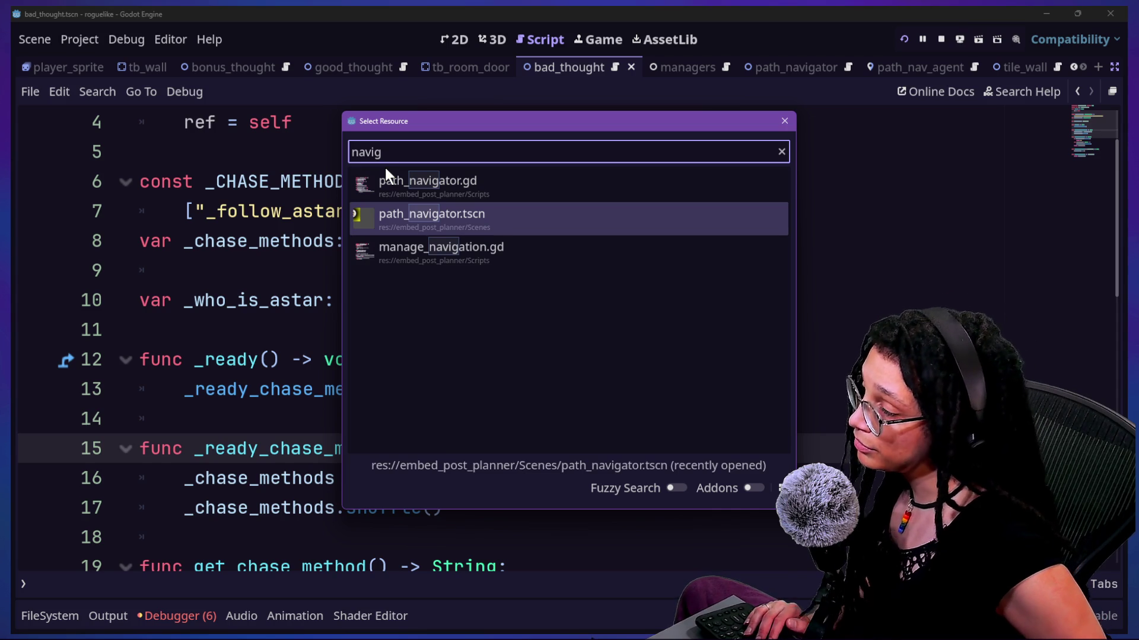
pyautogui.press('Up')
pyautogui.press('Down')
pyautogui.press('Return')
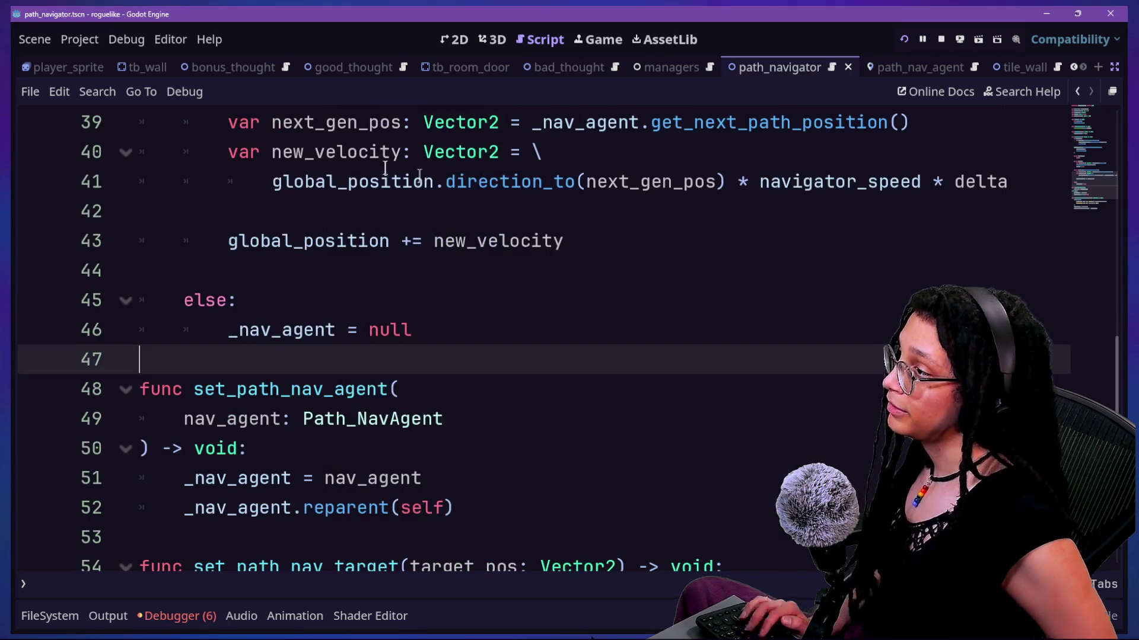
# Step: In the 2D view, hide the navigator's yellow glow Sprite2D and relaunch the project
pyautogui.hotkey('ctrl', 'shift', 'F11')
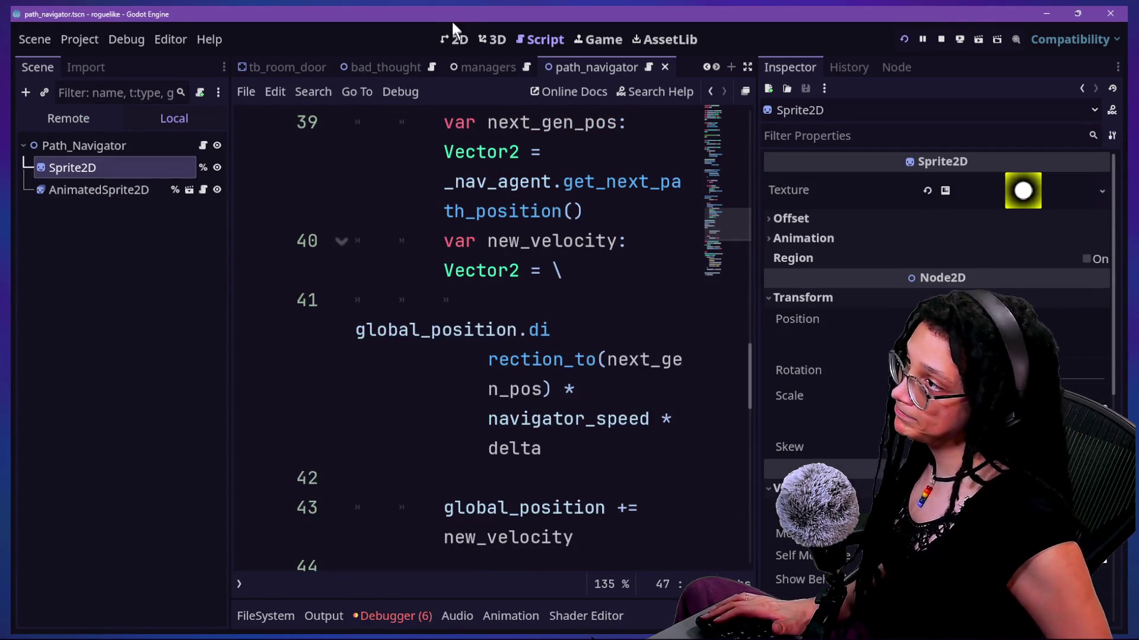
pyautogui.click(454, 37)
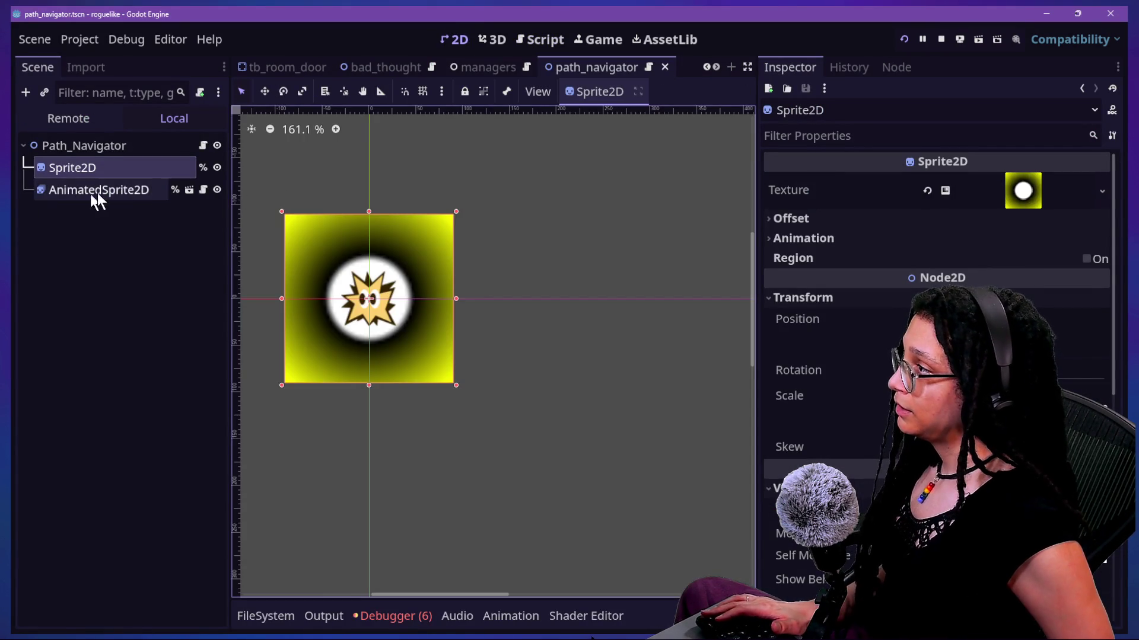
pyautogui.click(216, 169)
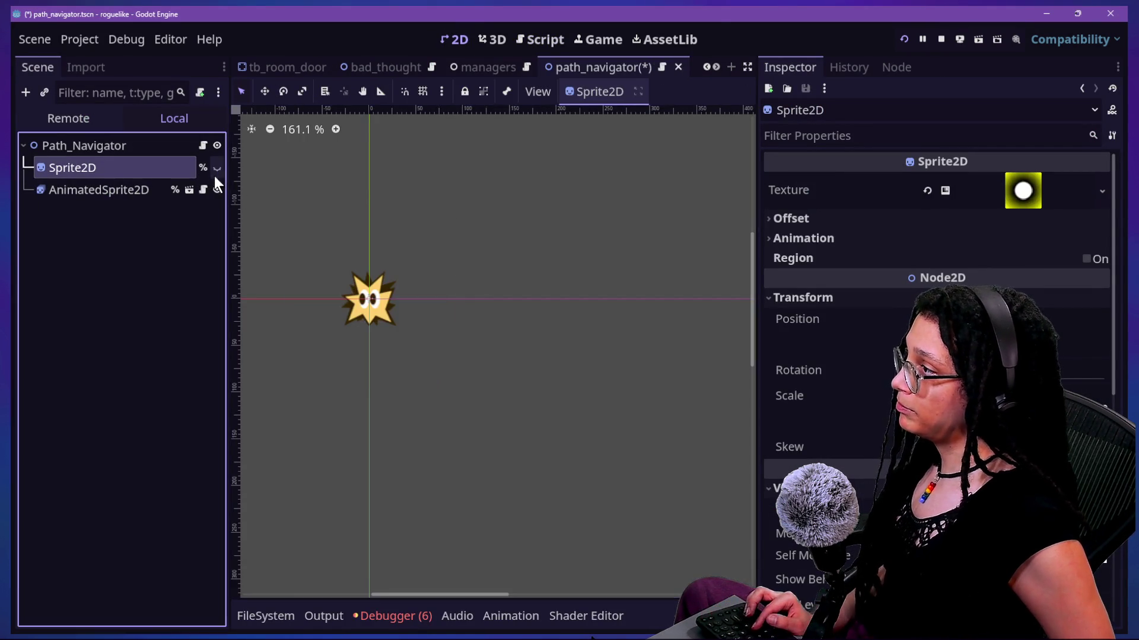
pyautogui.click(907, 40)
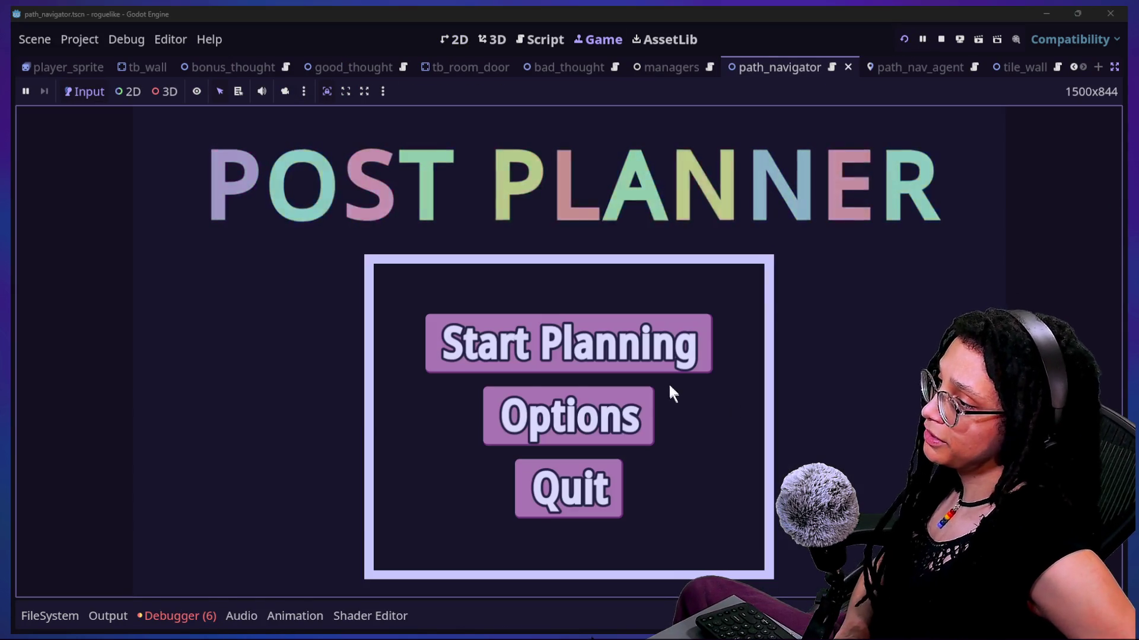
# Step: Start planning in the running game, then review the chase_method code with the bottom panel hidden
pyautogui.click(675, 359)
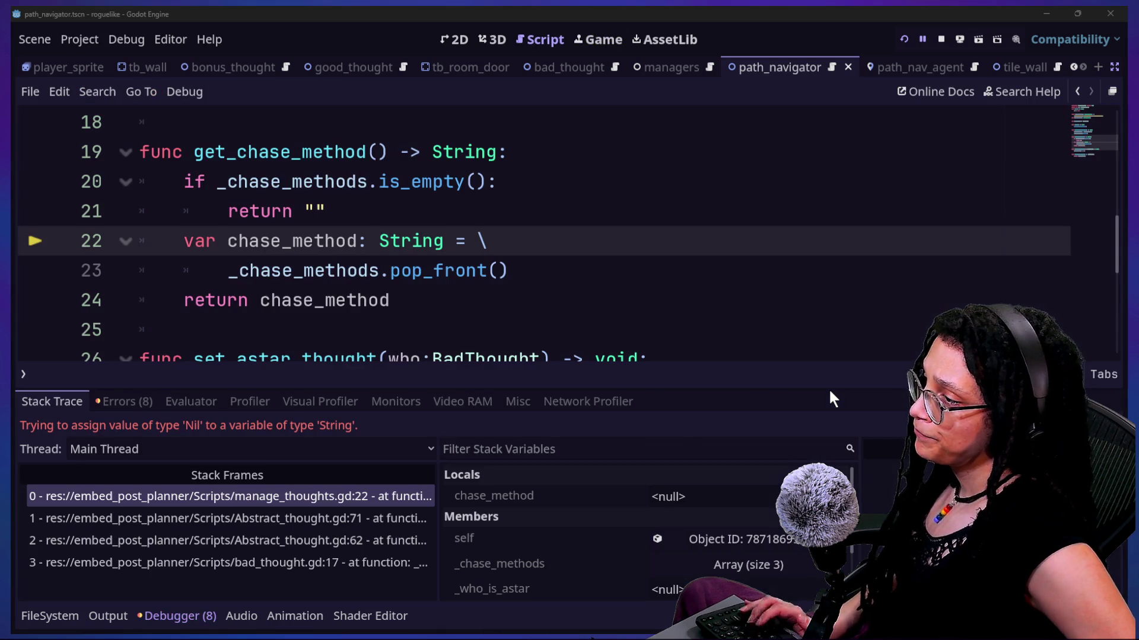
pyautogui.click(490, 240)
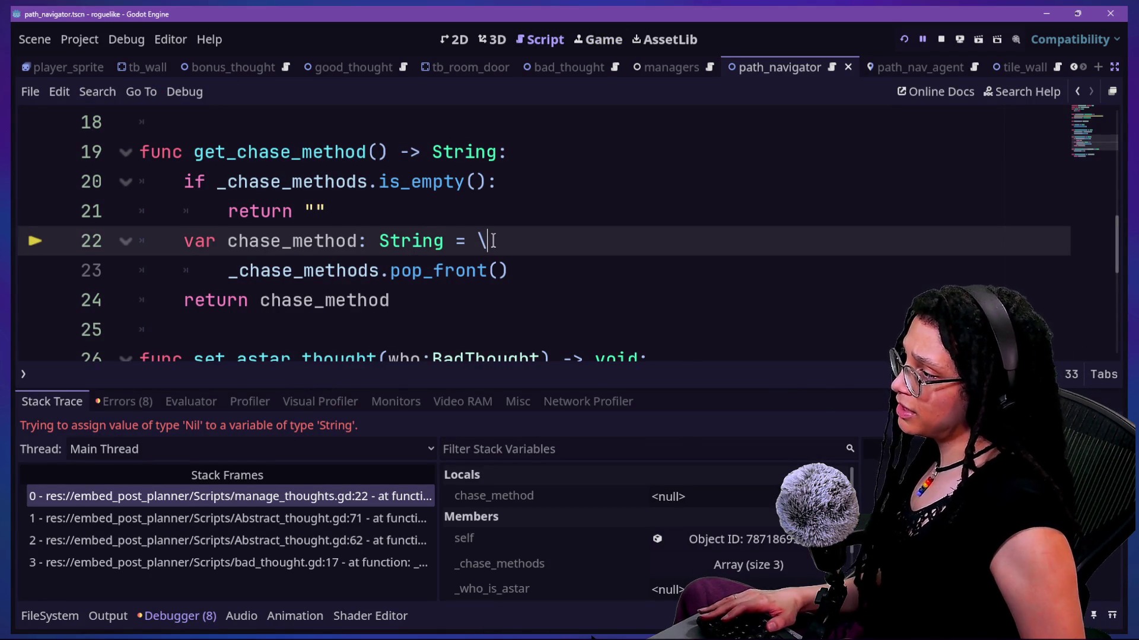
pyautogui.moveTo(506, 253); pyautogui.dragTo(580, 267)
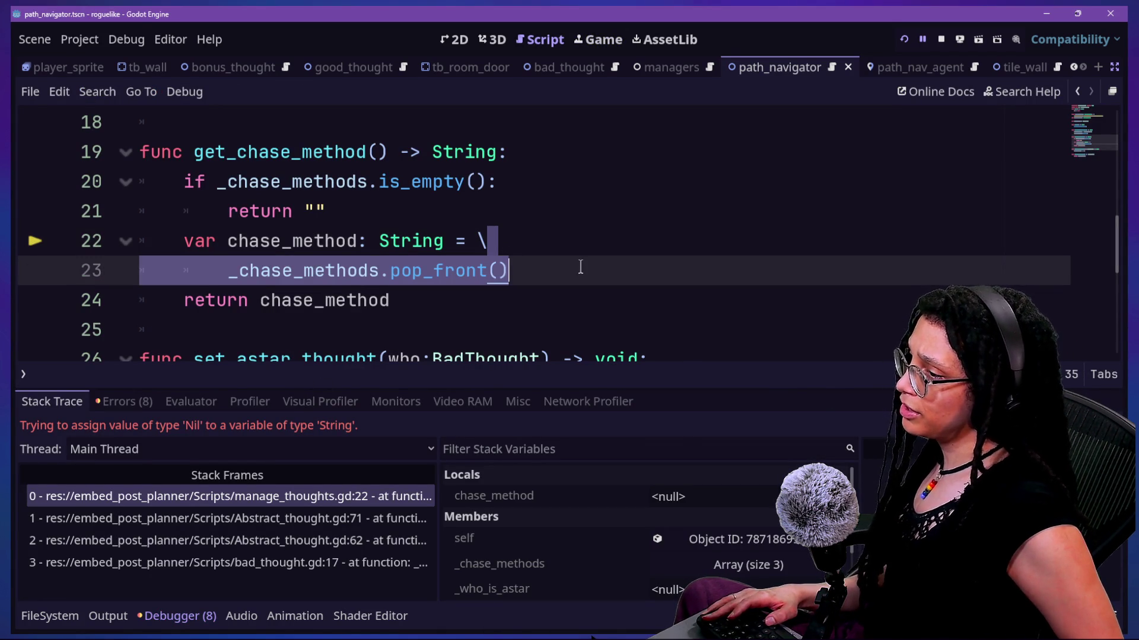
pyautogui.hotkey('alt', 'o')
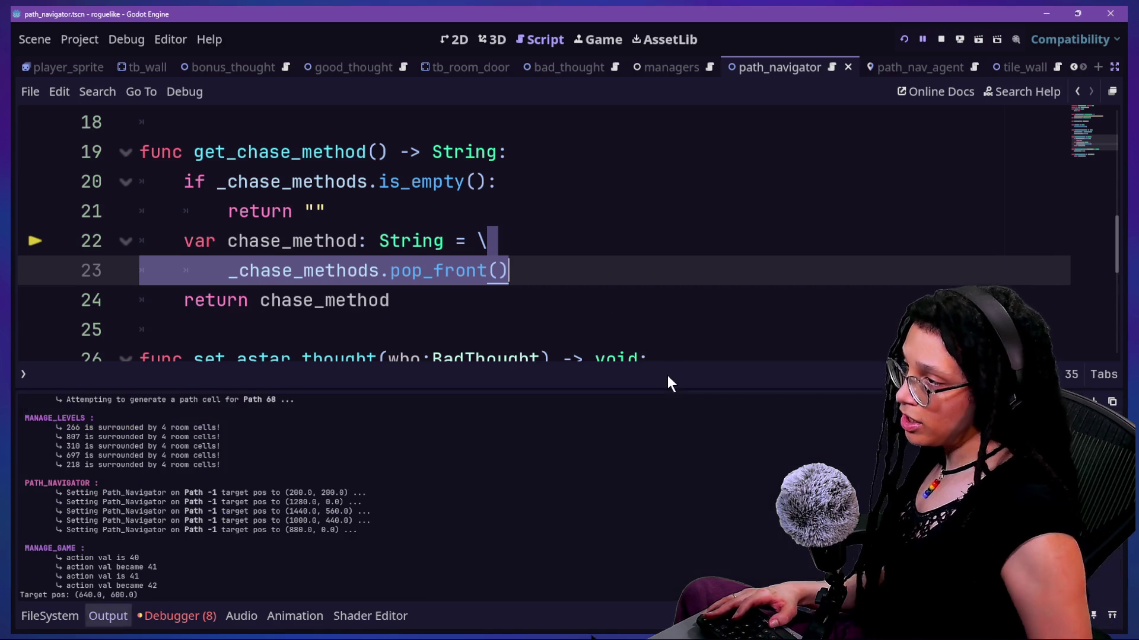
pyautogui.hotkey('alt', 'o')
pyautogui.scroll(4, 650, 178)
pyautogui.scroll(2, 650, 178)
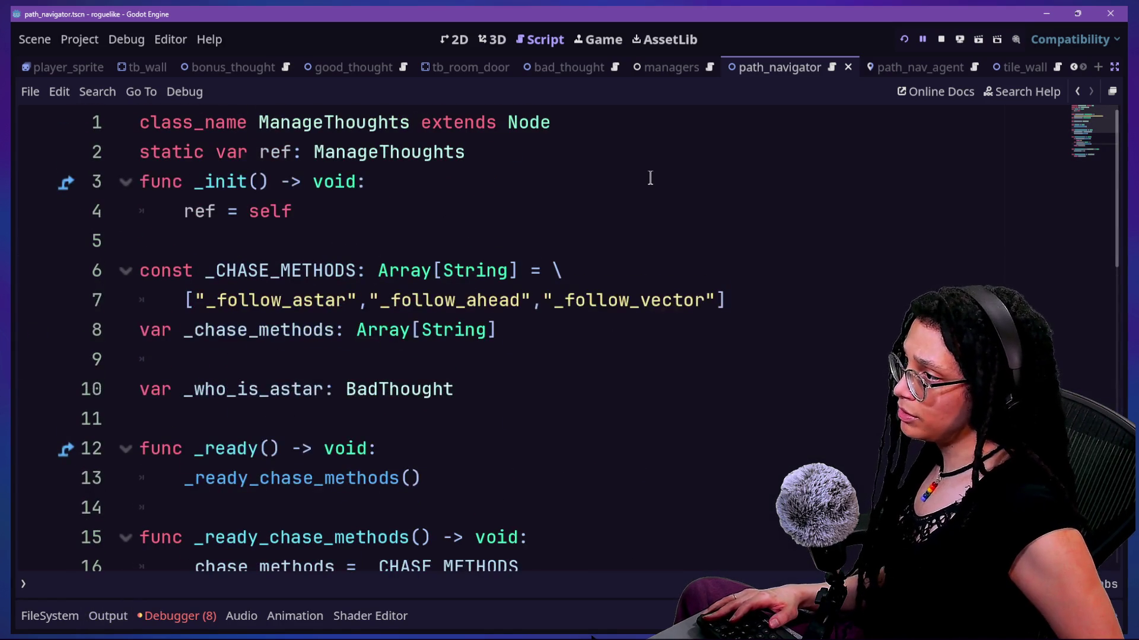
pyautogui.scroll(-2, 523, 399)
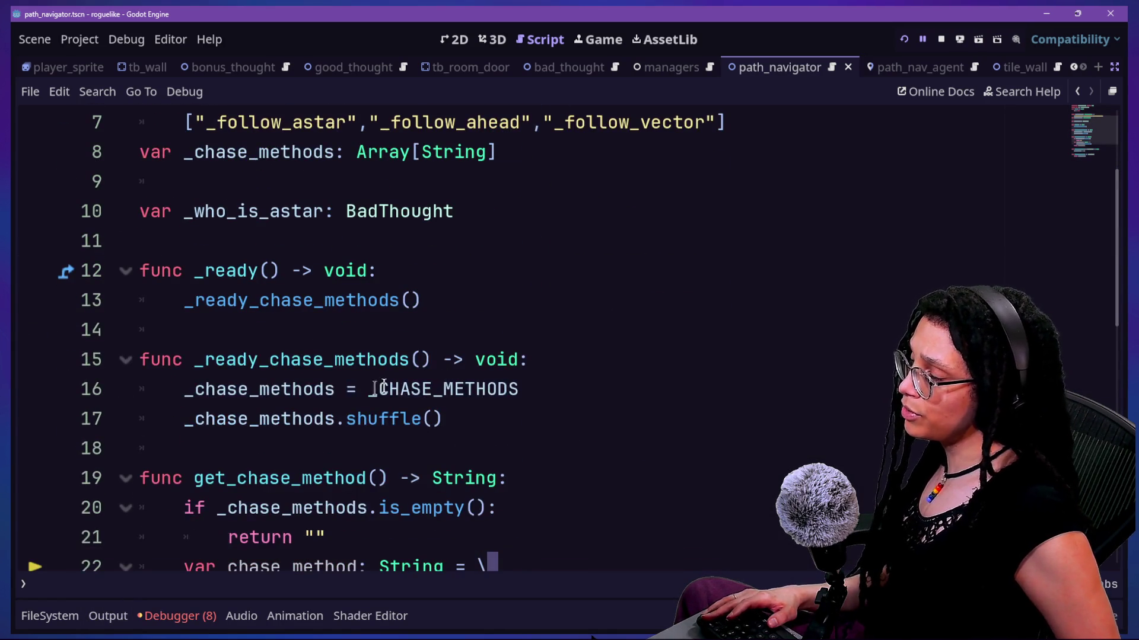
# Step: Rewrite line 16 as _chase_methods.append_array(_CHASE_METHODS) using autocomplete
pyautogui.click(355, 393)
pyautogui.write('append')
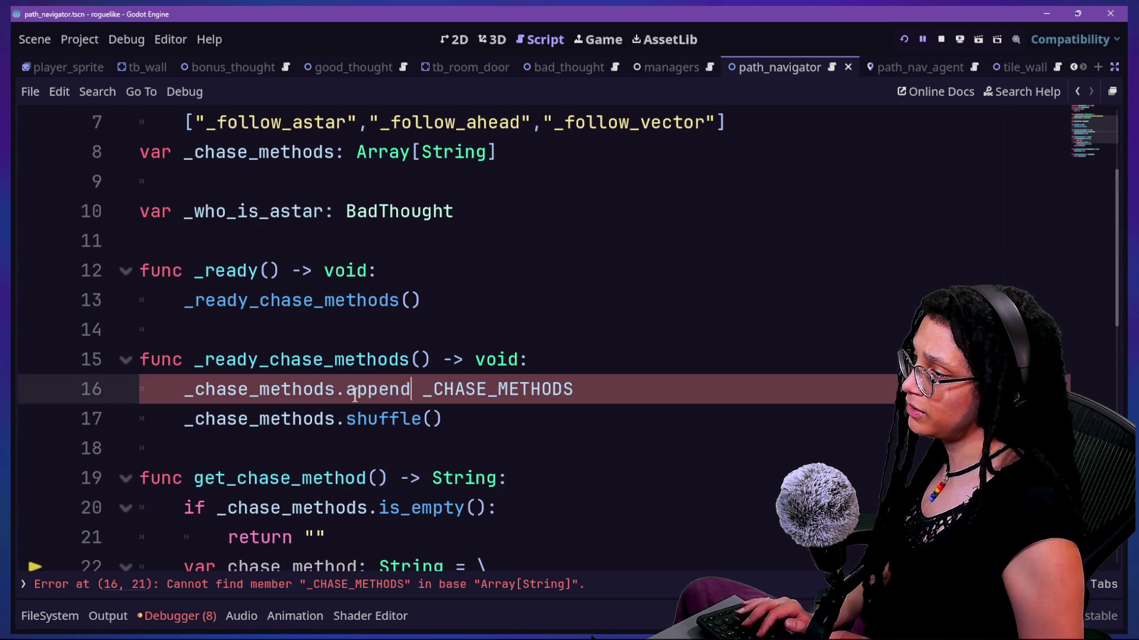
pyautogui.write('_')
pyautogui.write('arrat')
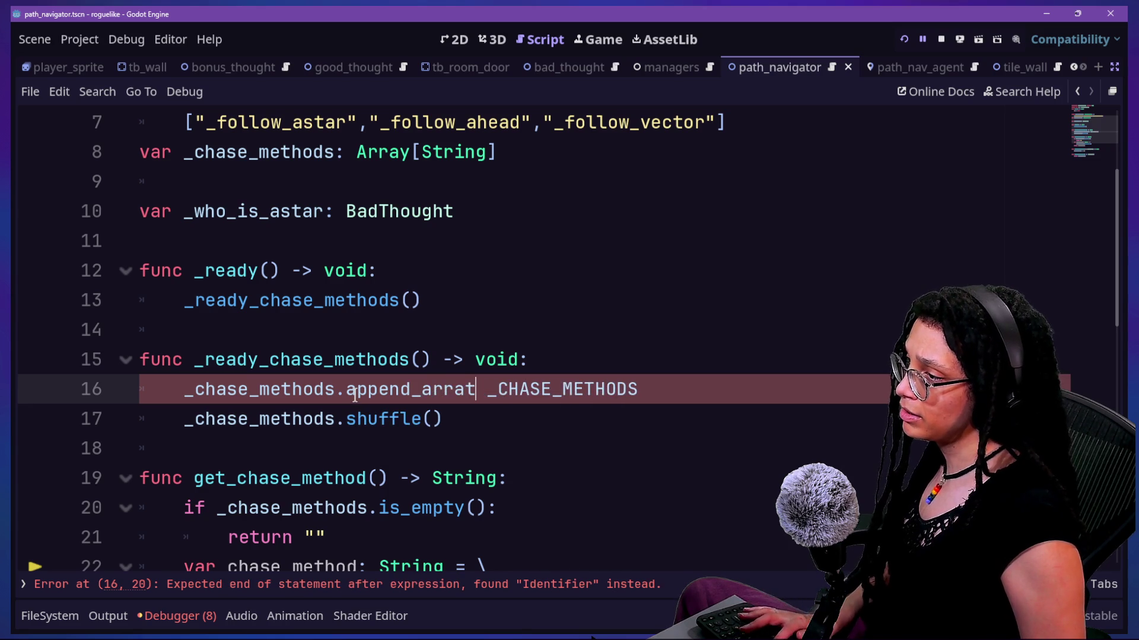
pyautogui.press('Delete')
pyautogui.press('Delete')
pyautogui.write('(')
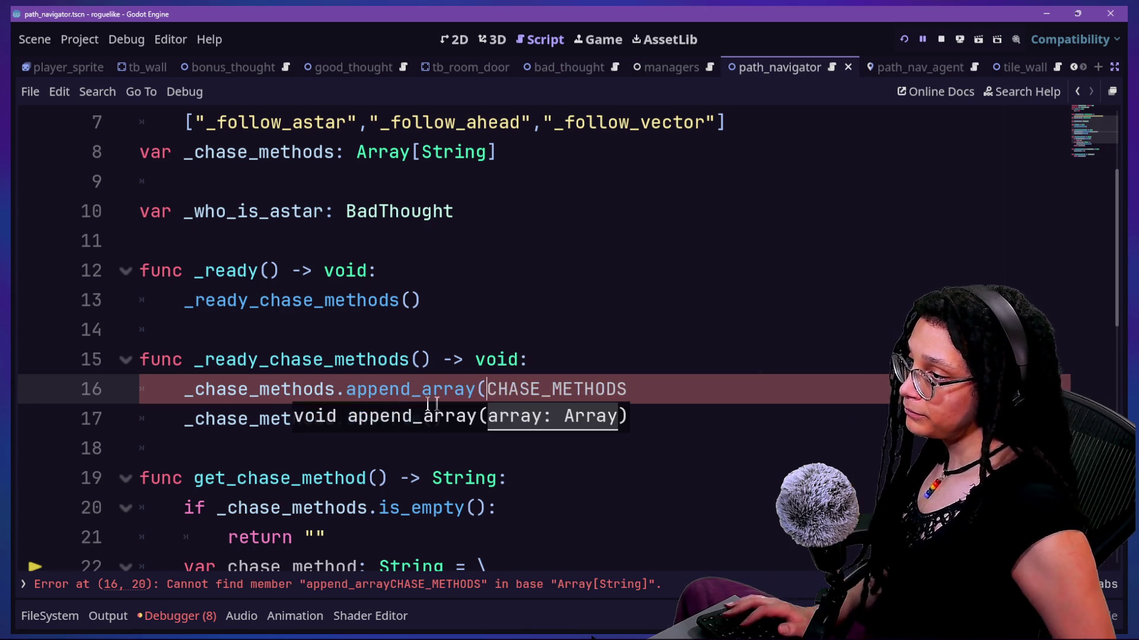
pyautogui.write(')')
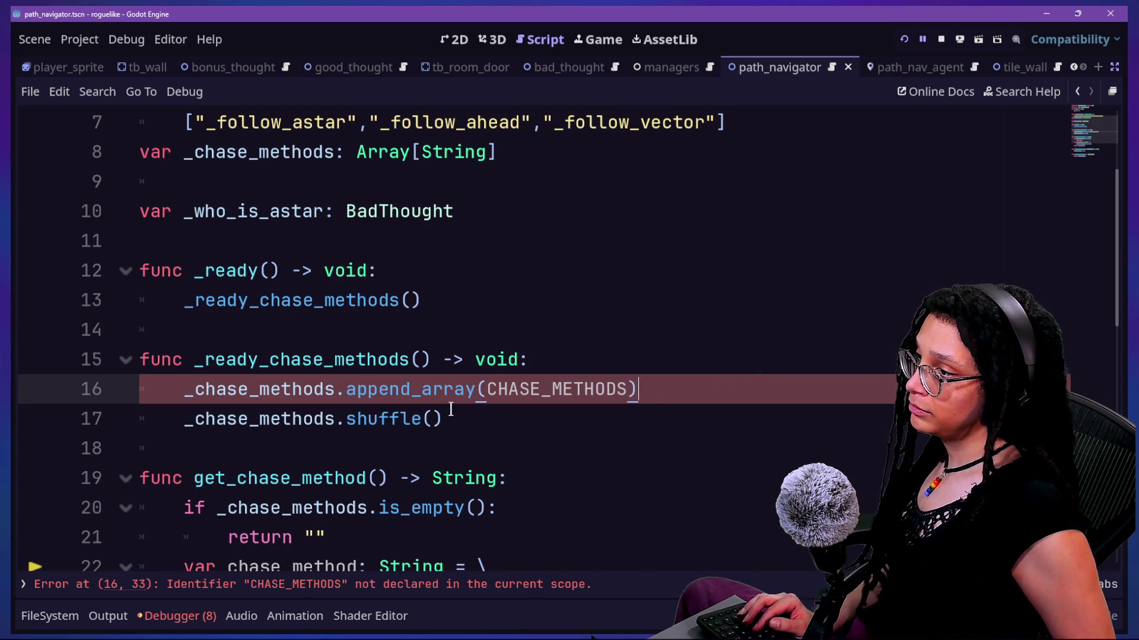
pyautogui.write('_')
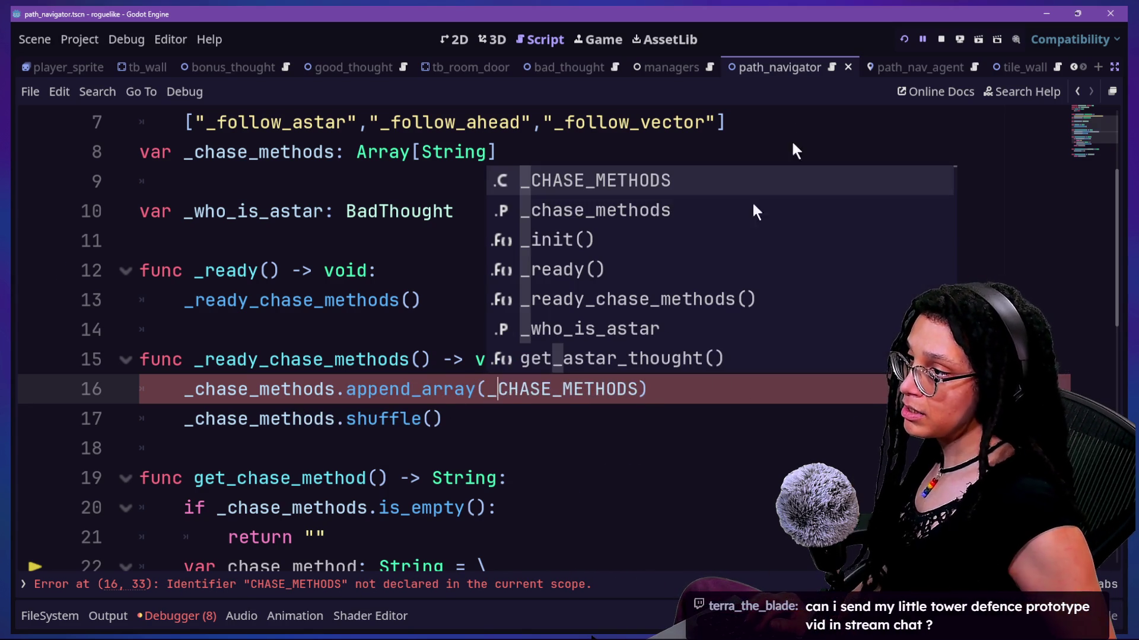
# Step: Relaunch the game and enter the Catstagram platform from Start Planning
pyautogui.click(902, 38)
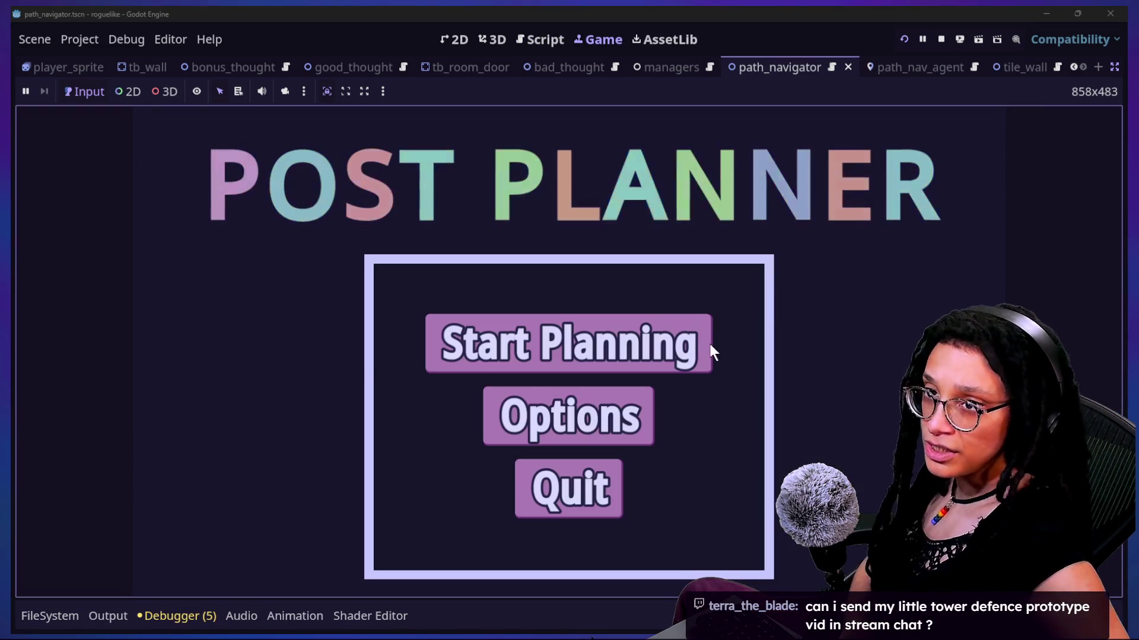
pyautogui.click(693, 352)
pyautogui.click(658, 338)
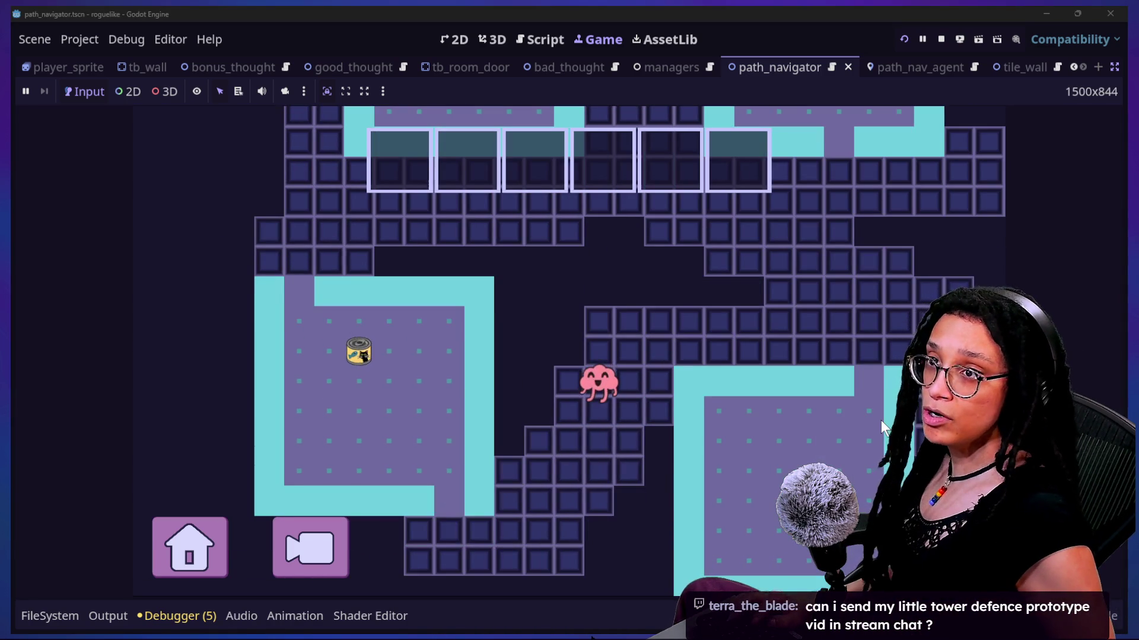
# Step: Switch to the stream chat, clear the typed '/r', and return to the game
pyautogui.hotkey('alt', 'Tab')
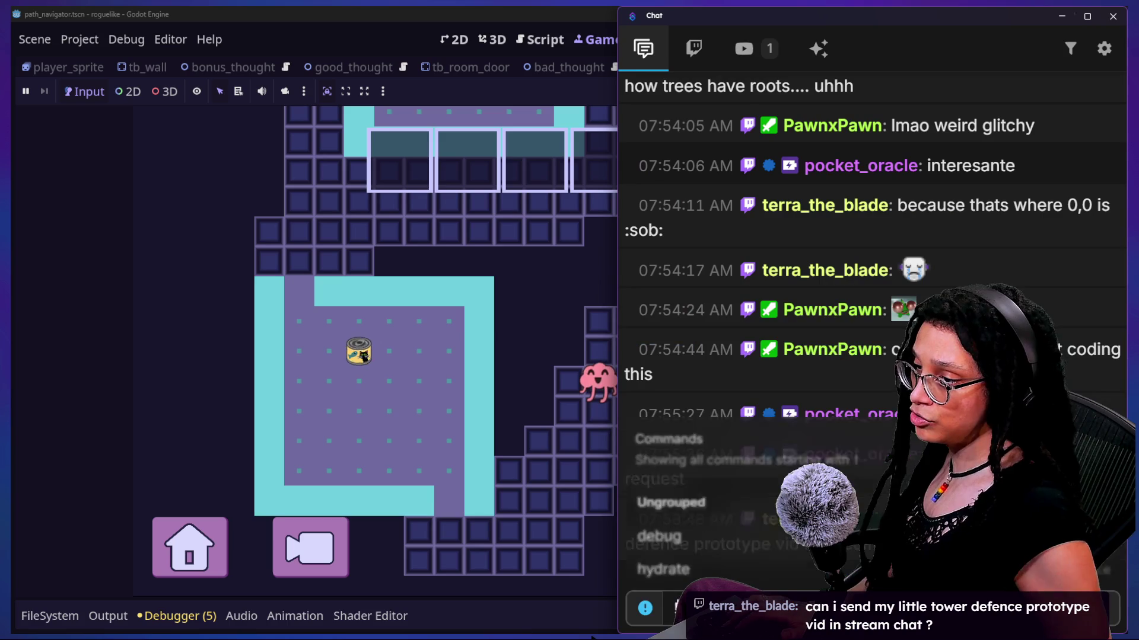
pyautogui.write('/')
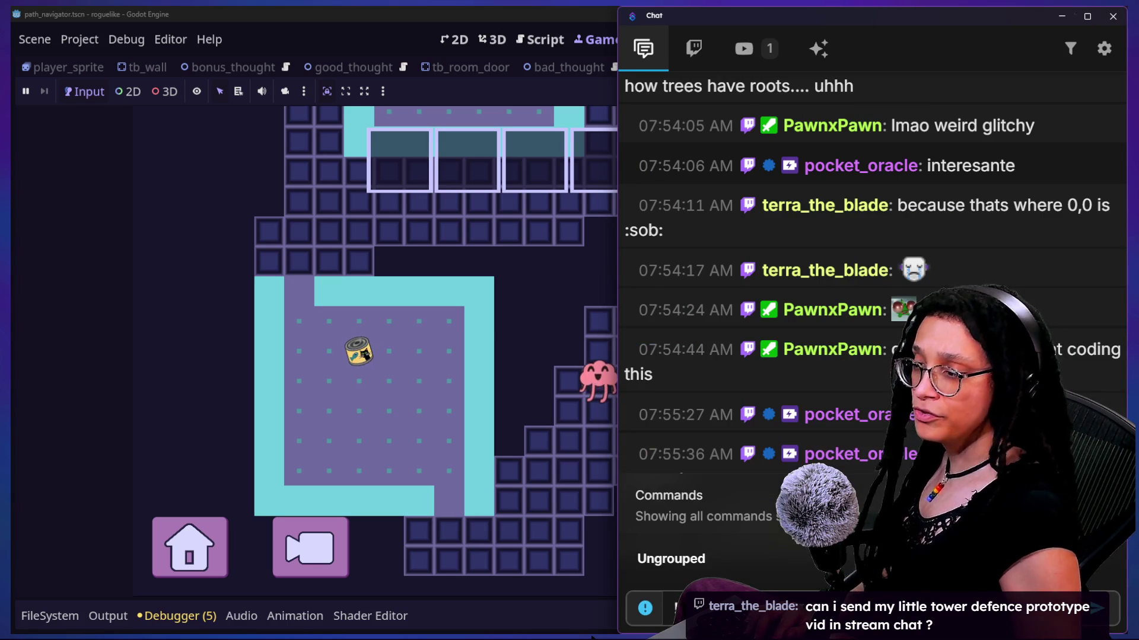
pyautogui.write('r')
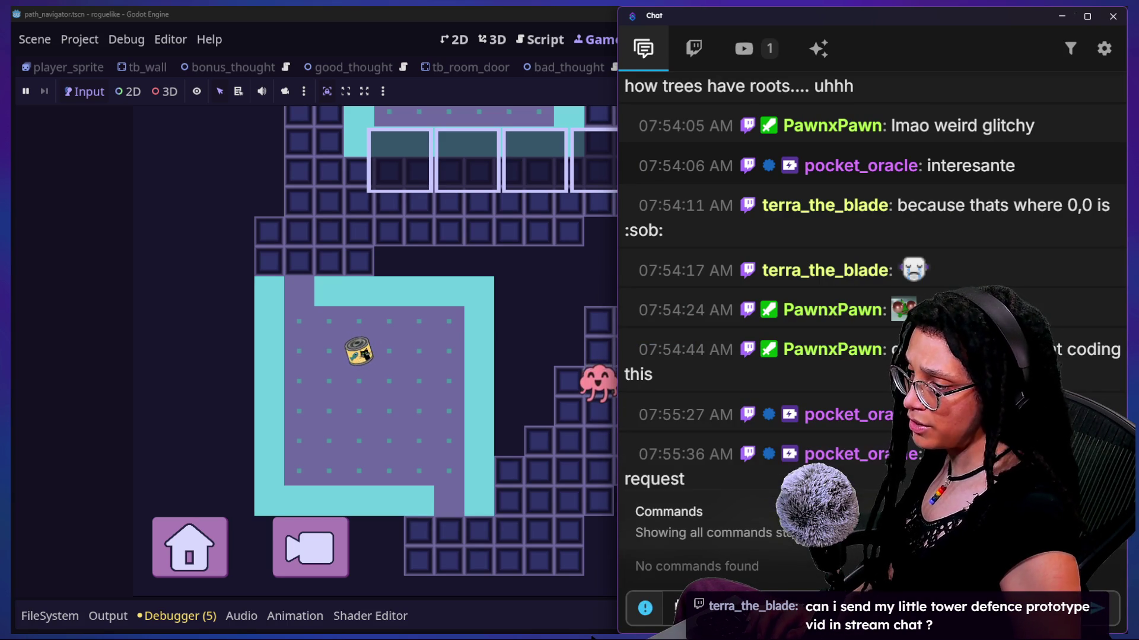
pyautogui.press('BackSpace')
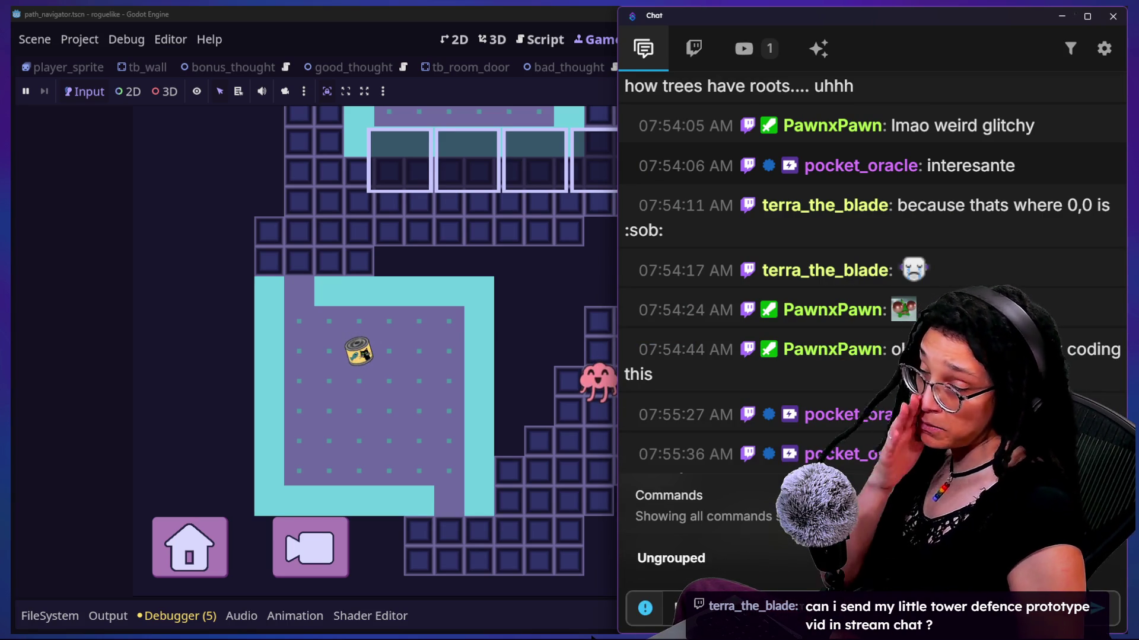
pyautogui.click(454, 457)
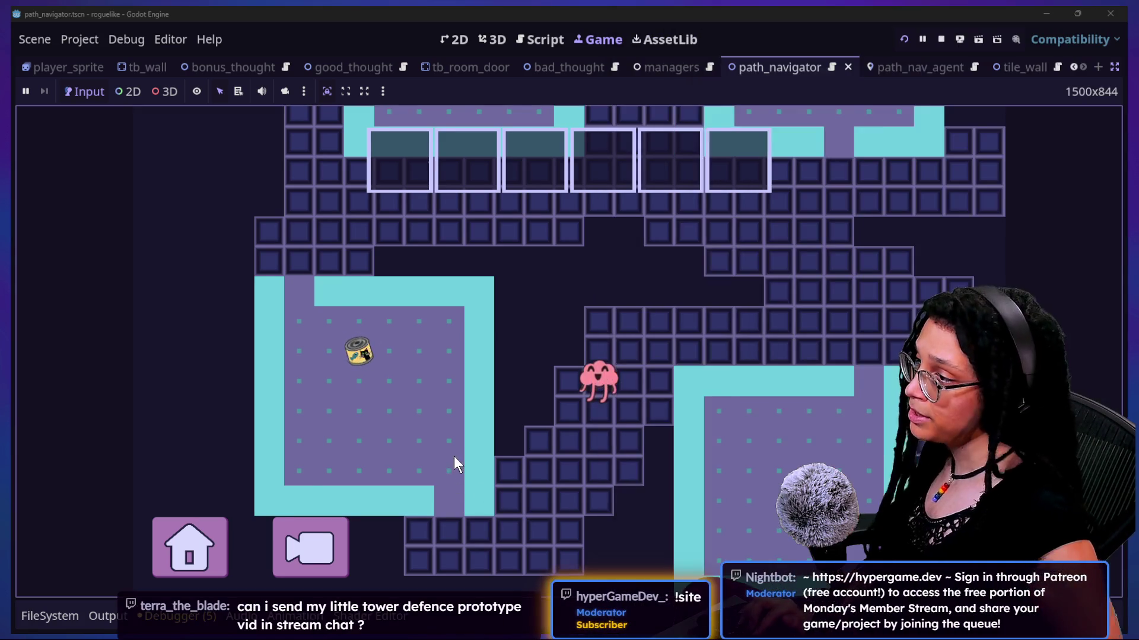
# Step: Walk the player with the arrow keys onto the can to enter the maze
pyautogui.press('Up')
pyautogui.press('Right')
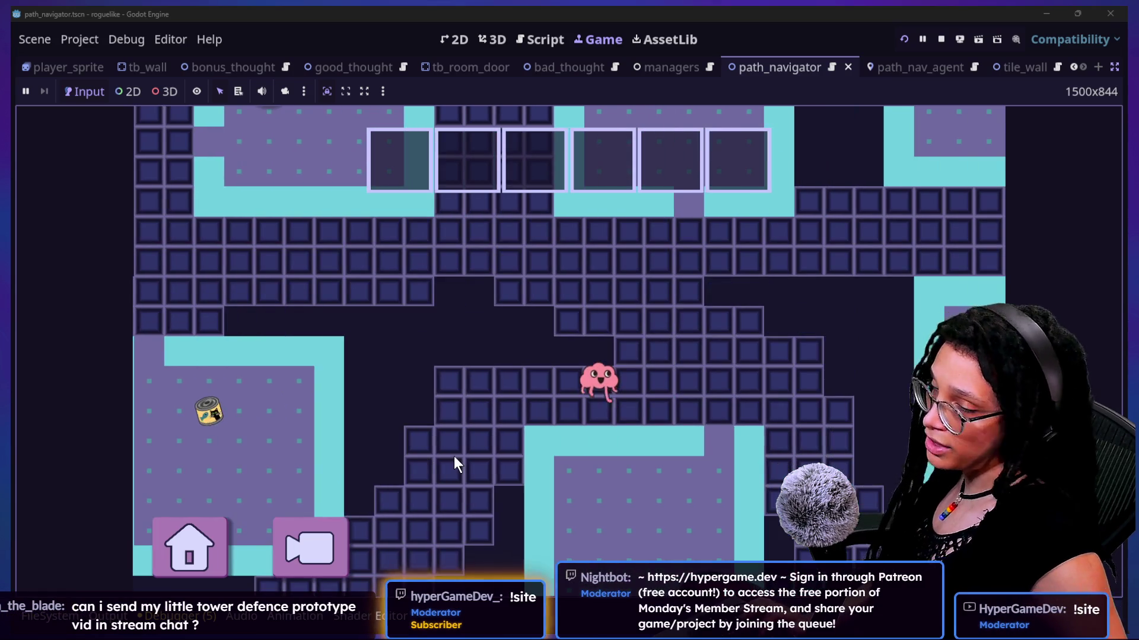
pyautogui.press('Up')
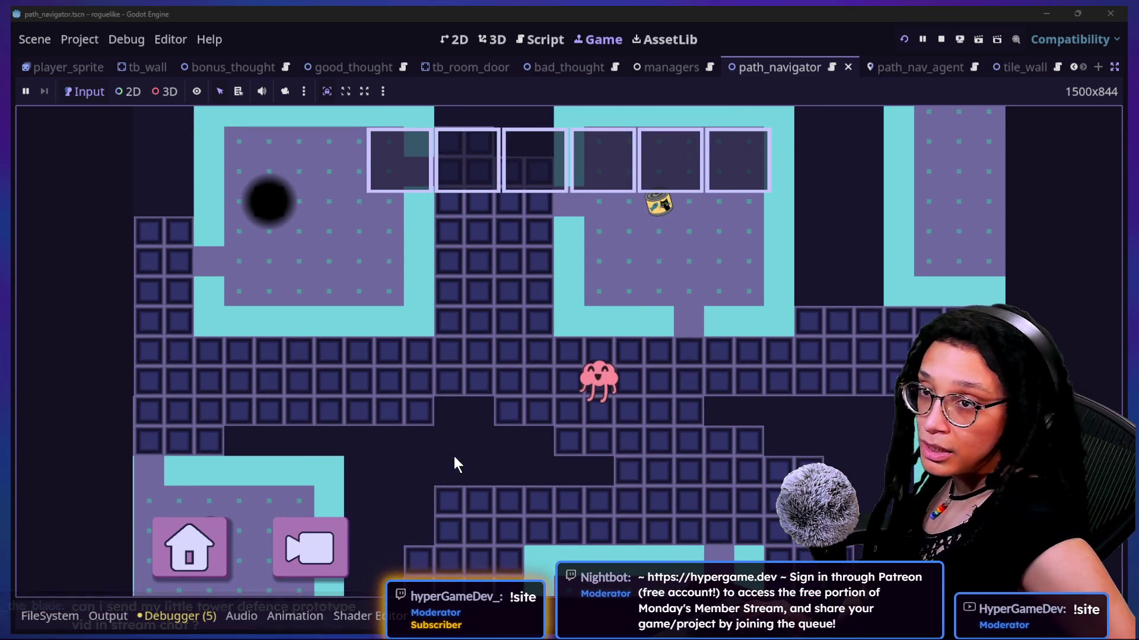
pyautogui.press('Right')
pyautogui.press('Up')
pyautogui.press('Up')
pyautogui.press('Right')
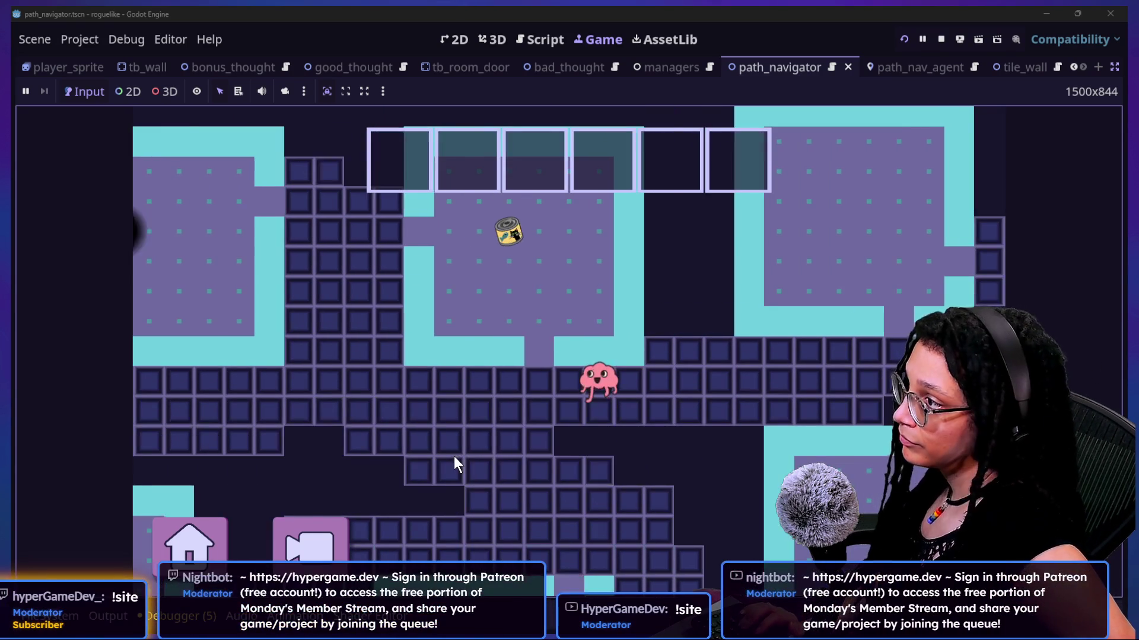
pyautogui.press('Up')
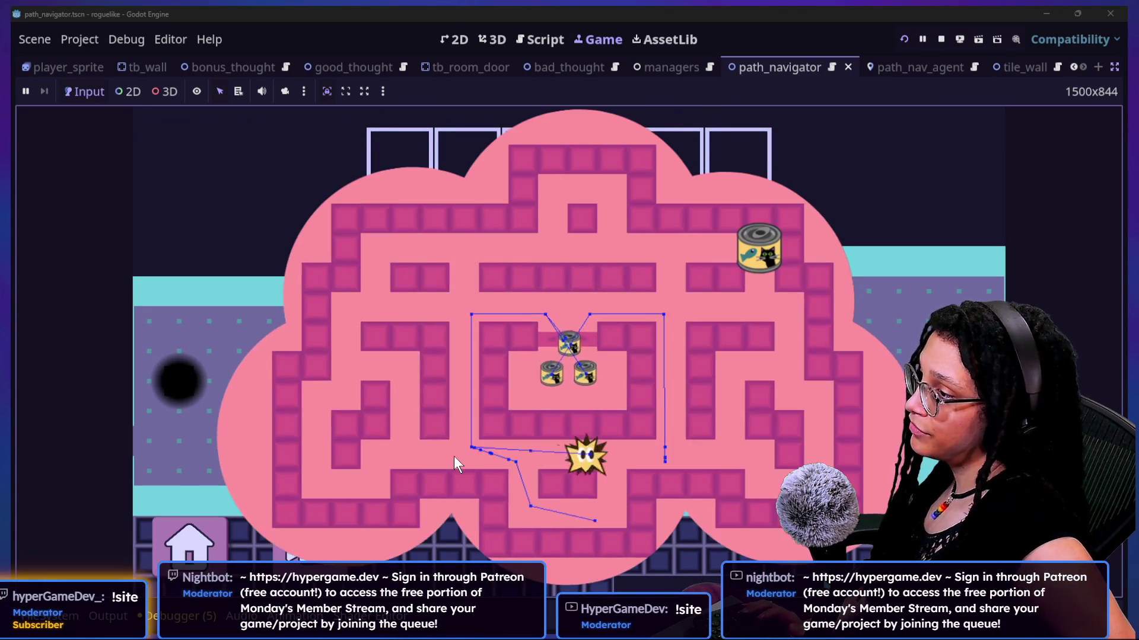
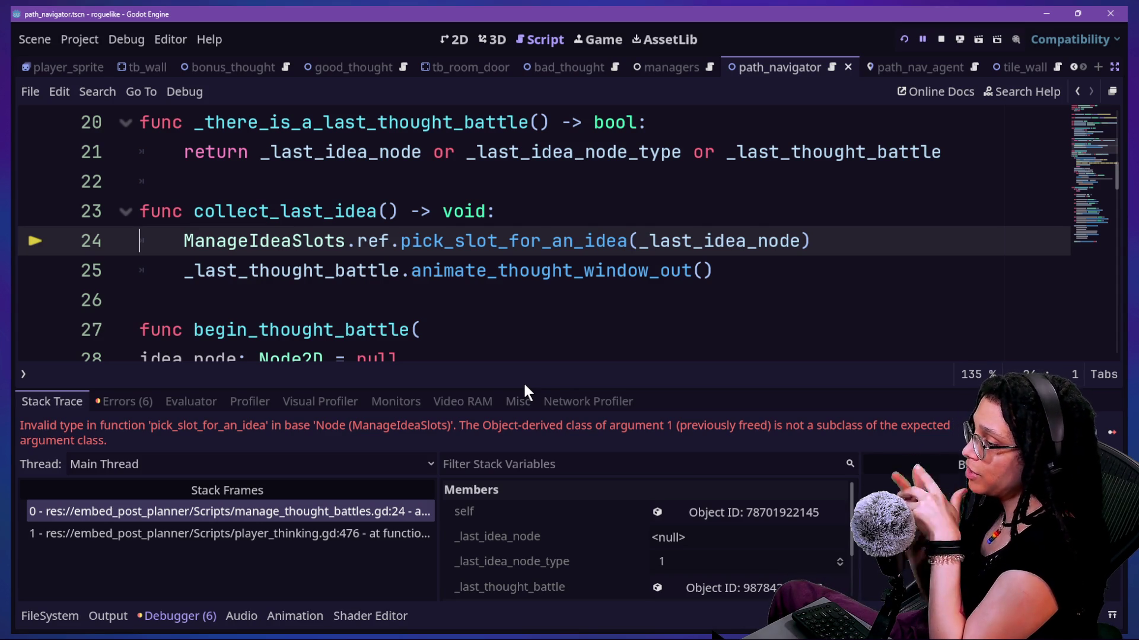
# Step: Cycle the Debugger tabs back to Stack Trace and make the debugger panel taller
pyautogui.click(579, 397)
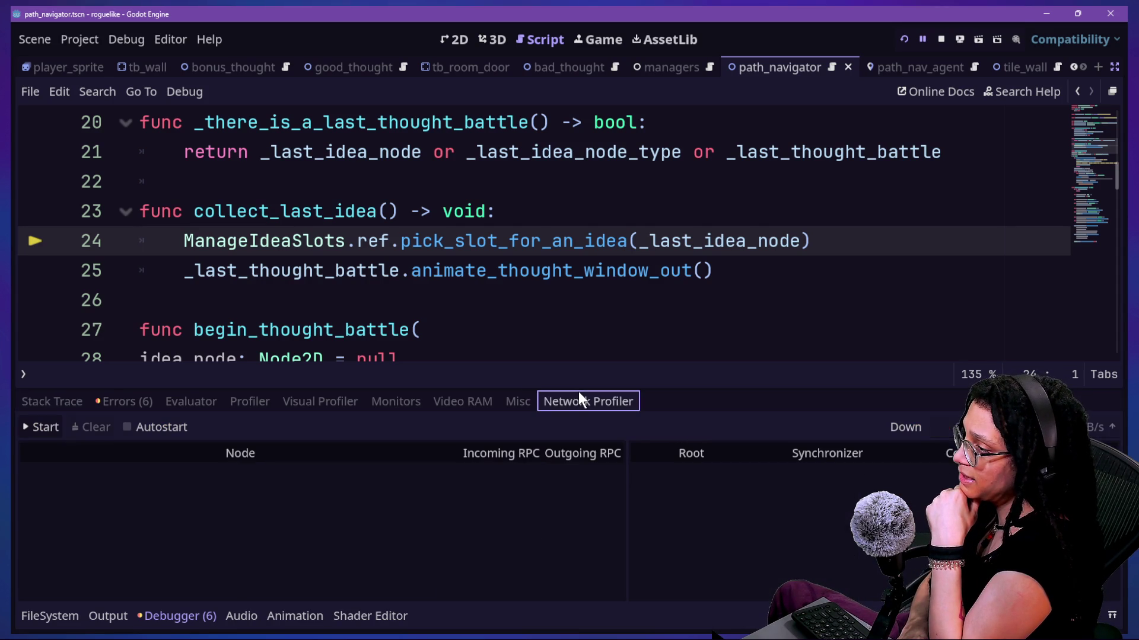
pyautogui.click(101, 402)
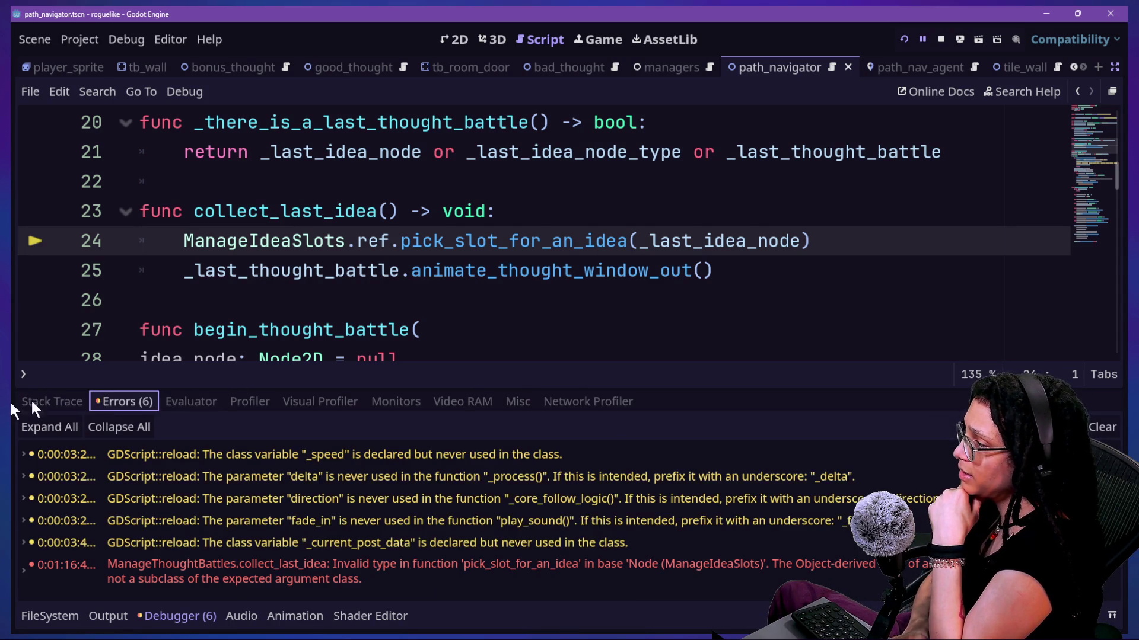
pyautogui.click(24, 403)
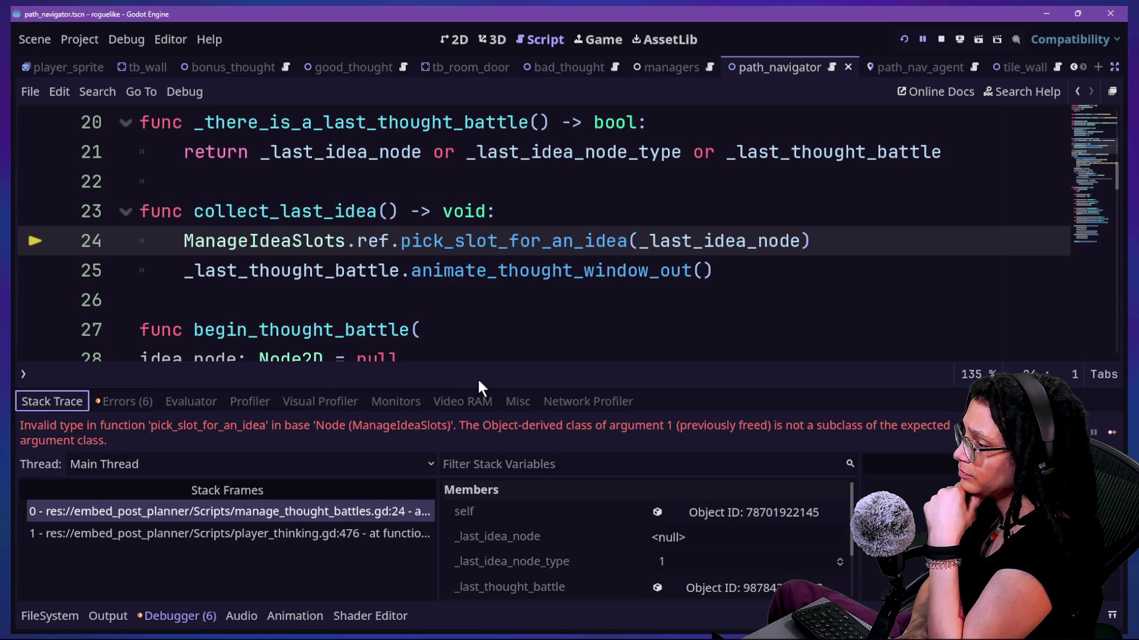
pyautogui.click(479, 398)
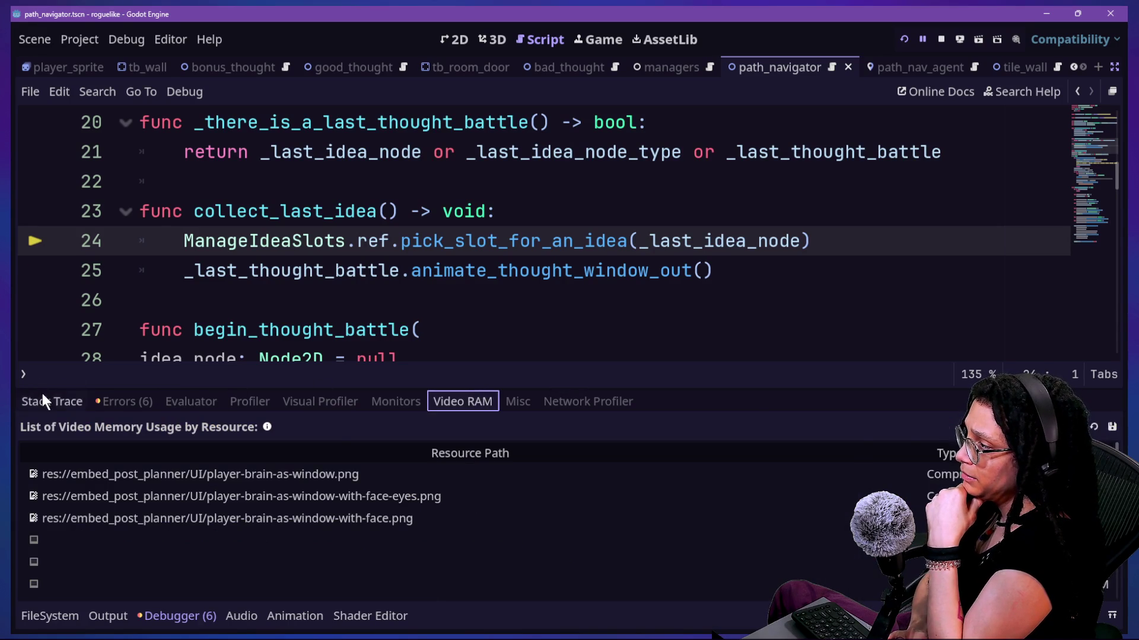
pyautogui.click(76, 403)
pyautogui.moveTo(97, 386)
pyautogui.mouseDown()
pyautogui.moveTo(101, 189)
pyautogui.moveTo(110, 305)
pyautogui.mouseUp()
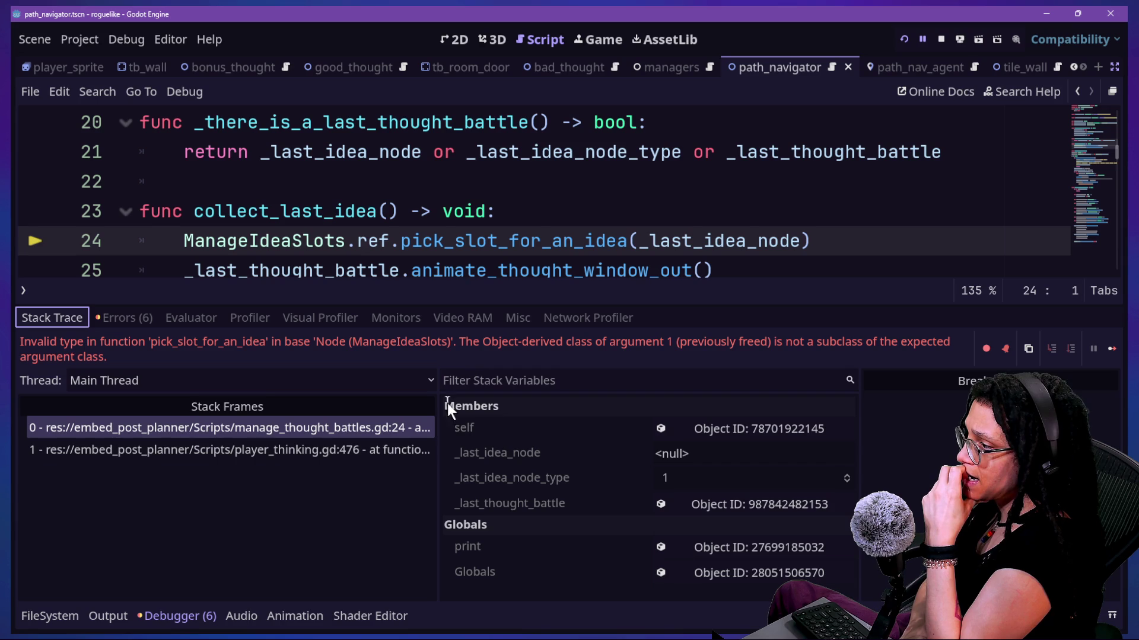
# Step: Inspect the calling frame's collect_last_idea call on line 476, then return to failing line 24
pyautogui.click(327, 450)
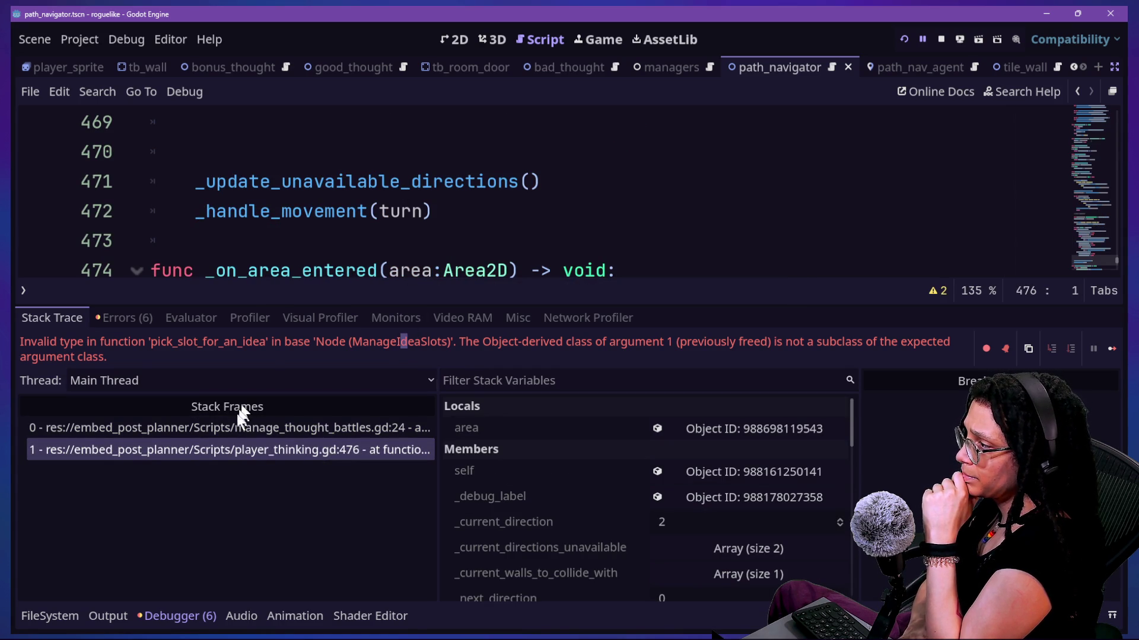
pyautogui.click(288, 450)
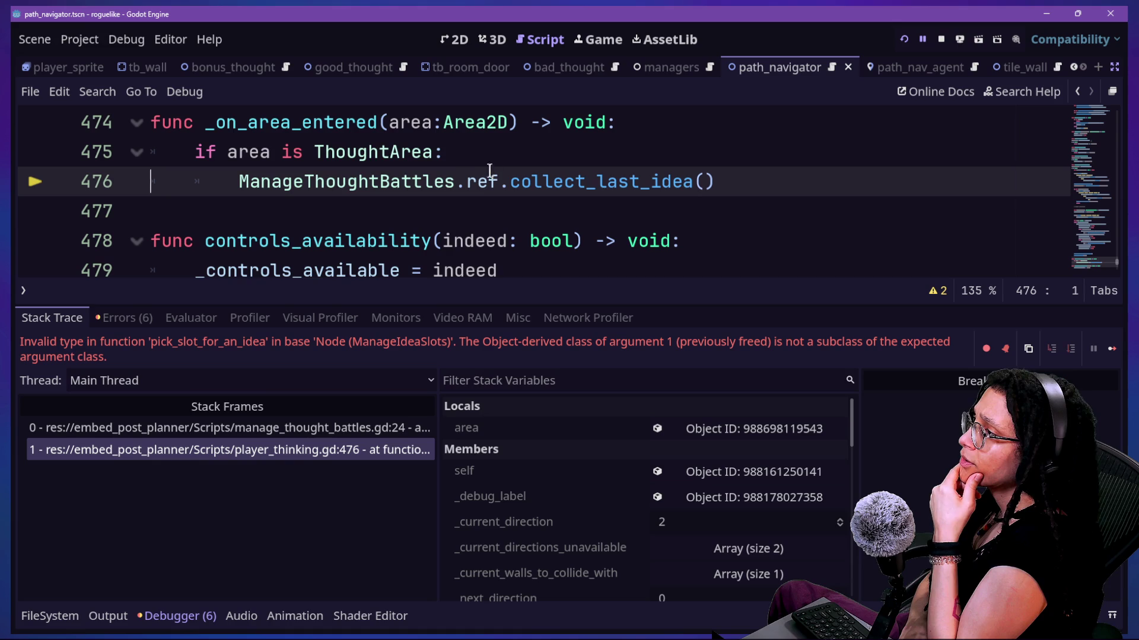
pyautogui.moveTo(204, 124)
pyautogui.mouseDown()
pyautogui.moveTo(436, 181)
pyautogui.moveTo(669, 181)
pyautogui.mouseUp()
pyautogui.click(438, 180)
pyautogui.click(671, 181)
pyautogui.click(715, 181)
pyautogui.keyDown('shift'); pyautogui.click(541, 193); pyautogui.keyUp('shift')
pyautogui.click(536, 195)
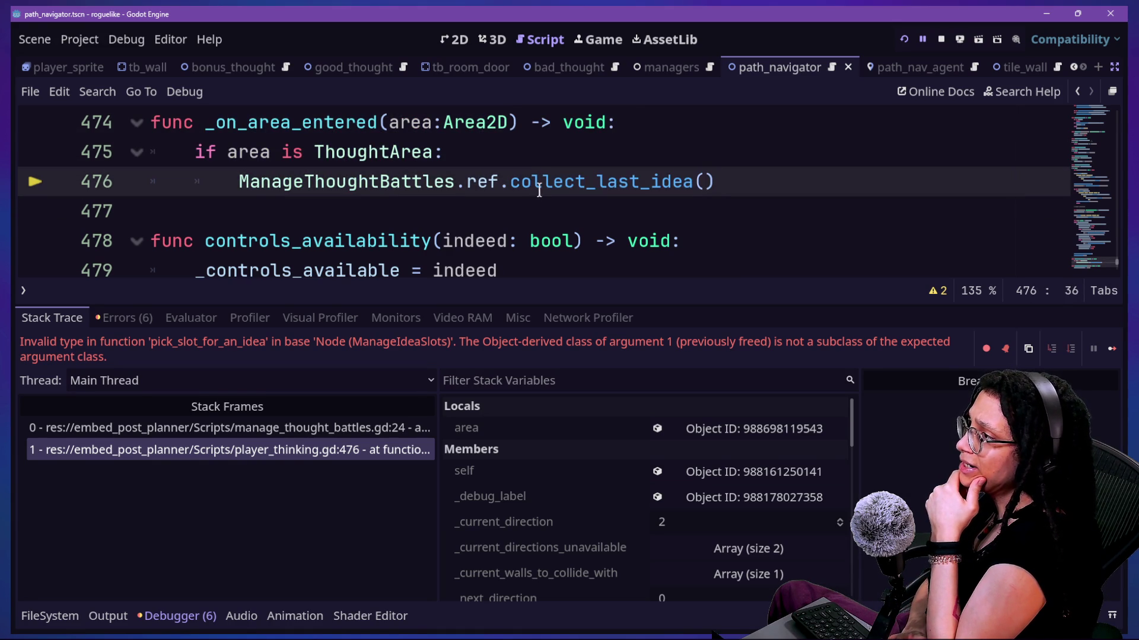
pyautogui.moveTo(539, 190)
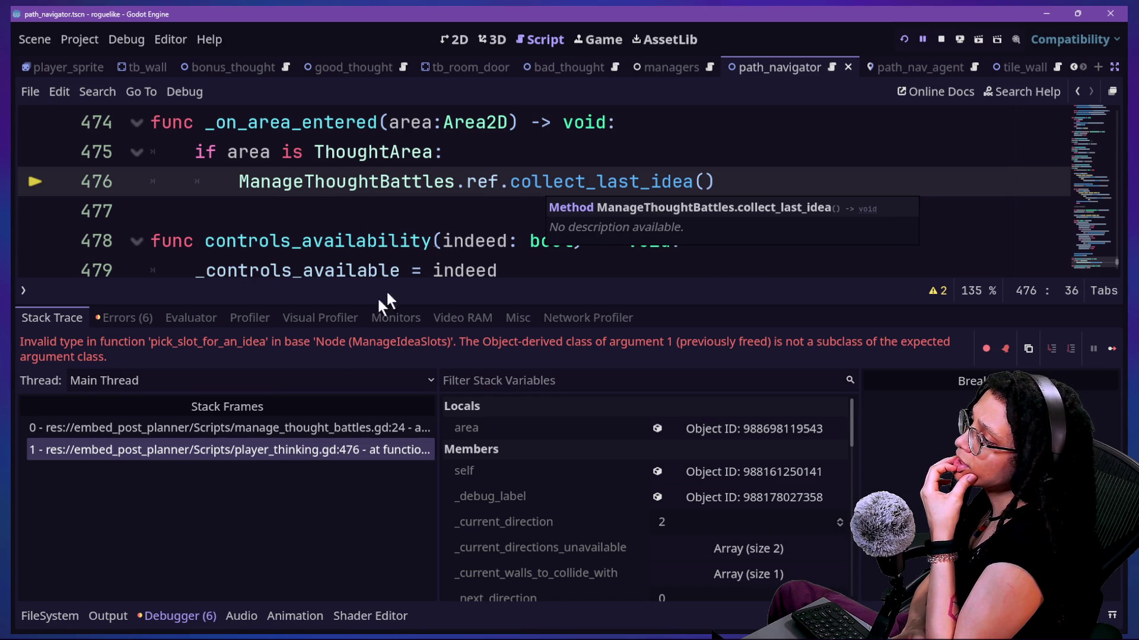
pyautogui.click(407, 436)
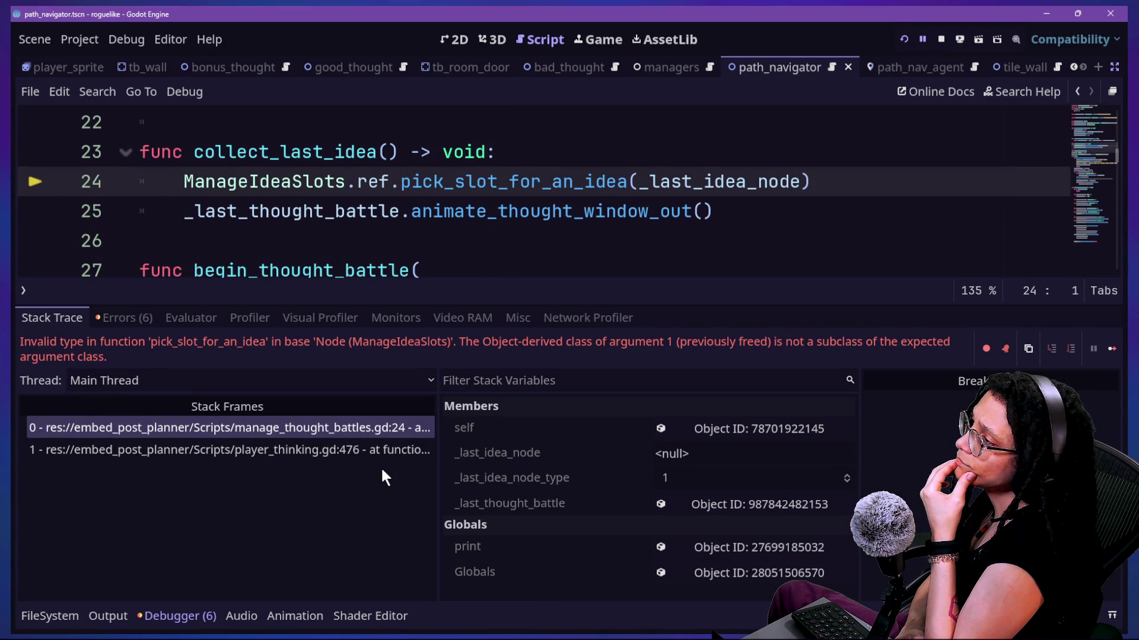
pyautogui.click(552, 154)
# Step: Guard collect_last_idea with 'if not _last_idea_node: return' and restart the running game
pyautogui.press('Return')
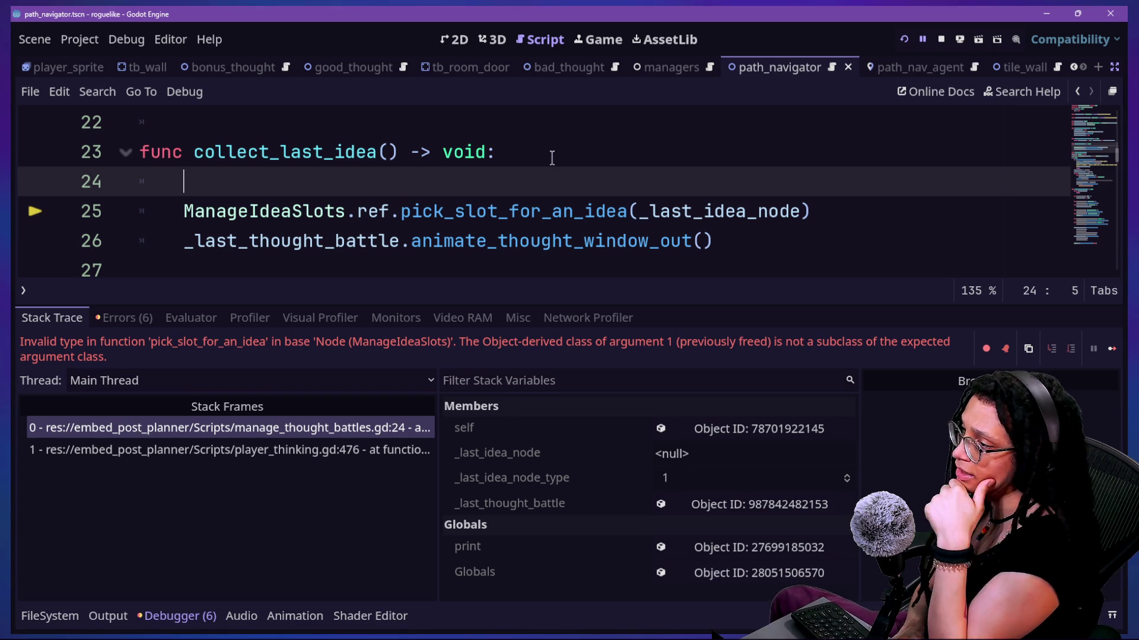
pyautogui.write('if_')
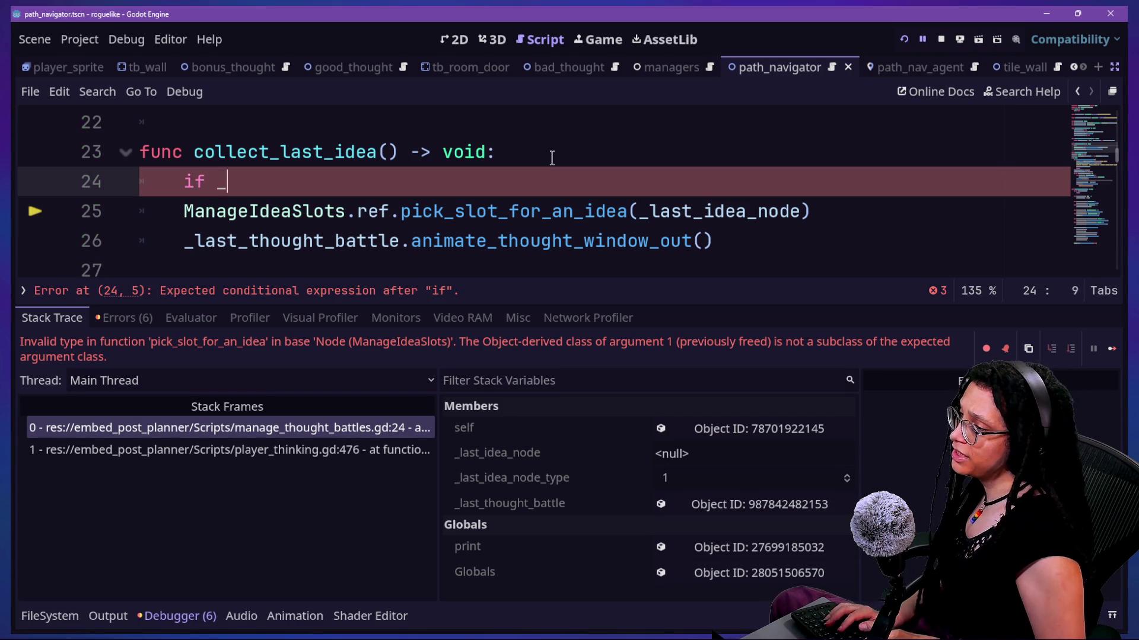
pyautogui.write('t')
pyautogui.press('BackSpace')
pyautogui.press('BackSpace')
pyautogui.press('BackSpace')
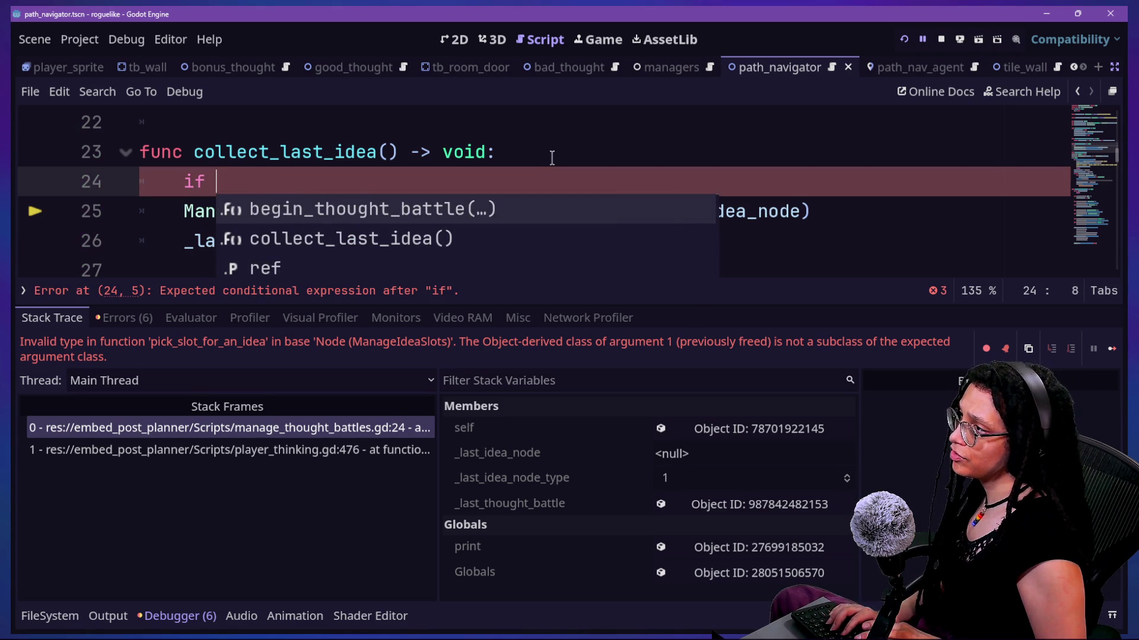
pyautogui.write('not _')
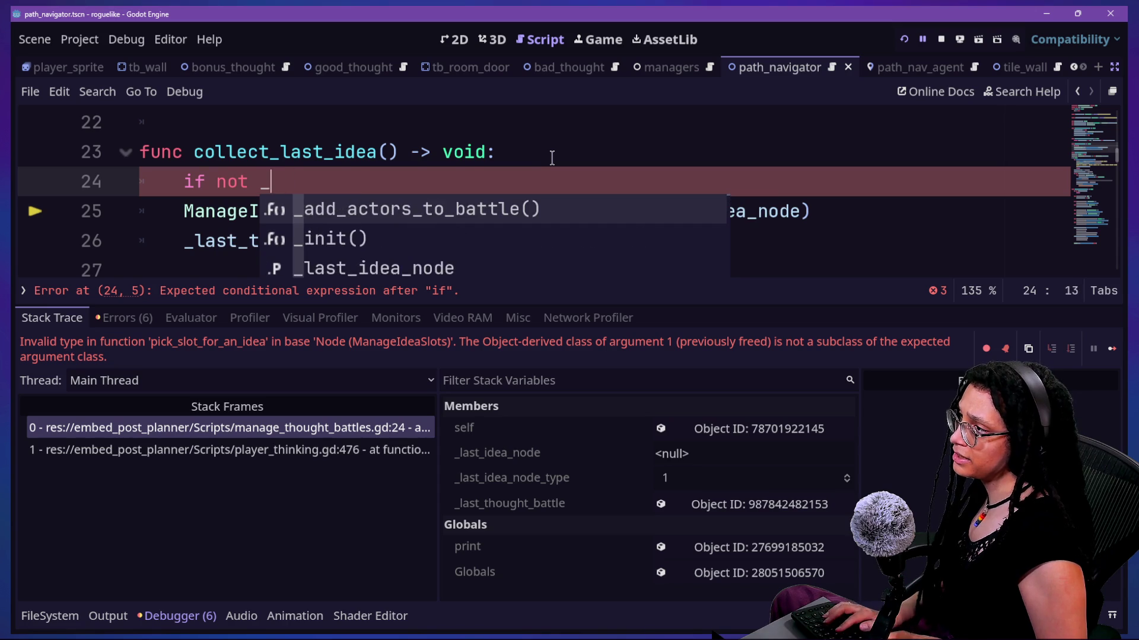
pyautogui.write('last_idea_node:')
pyautogui.press('Return')
pyautogui.write('return')
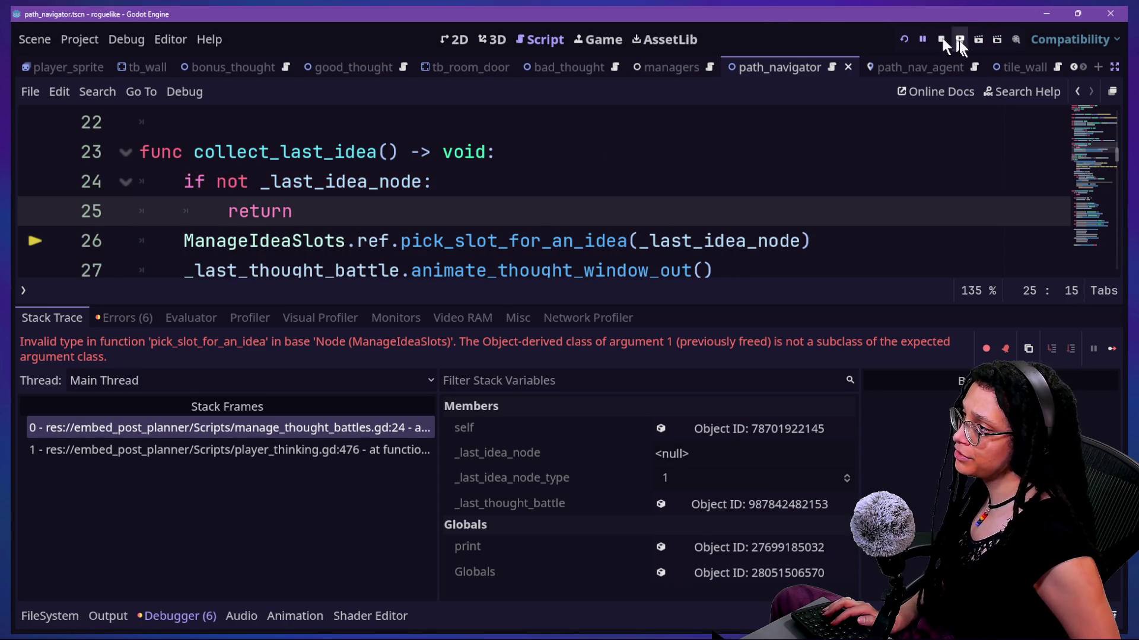
pyautogui.click(903, 39)
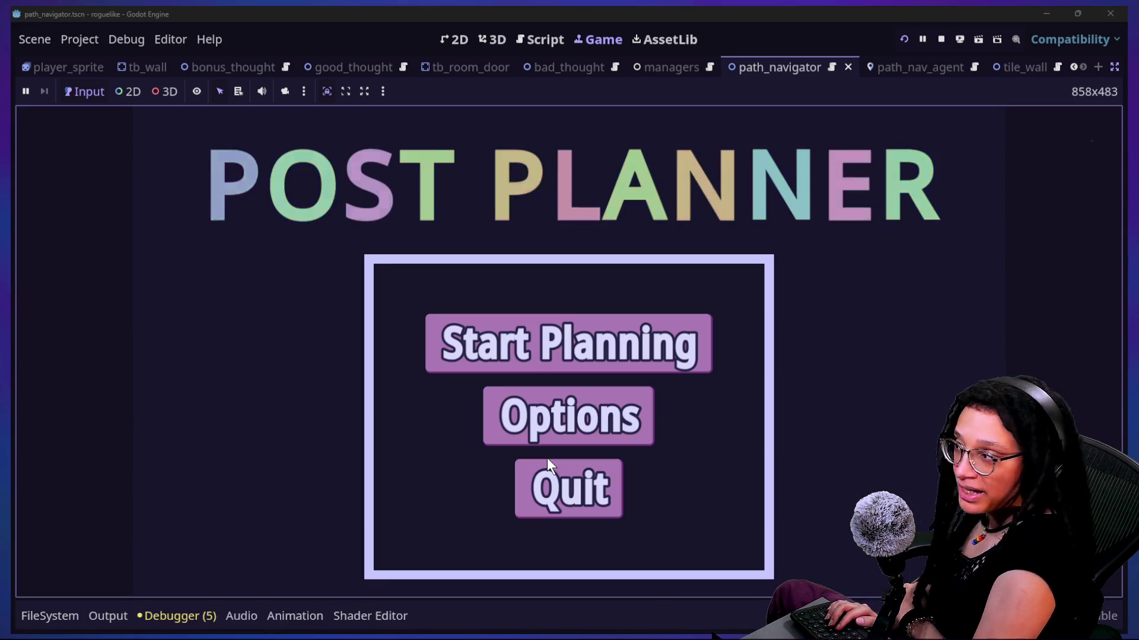
# Step: Start a planning session and pick a platform to load the maze, then return to the script
pyautogui.click(505, 364)
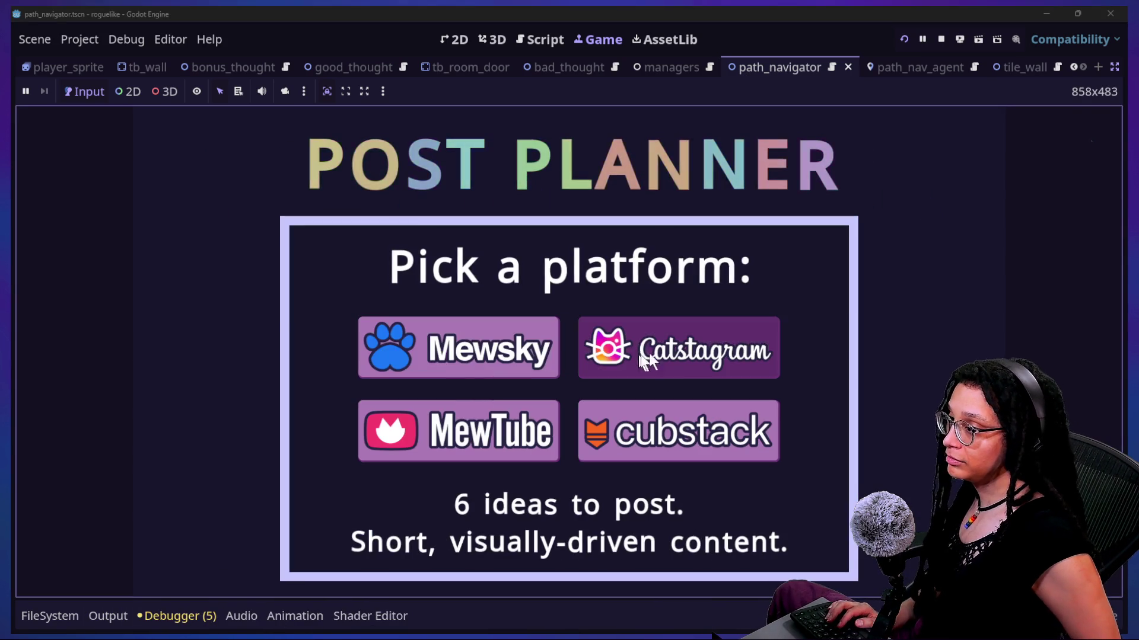
pyautogui.click(675, 366)
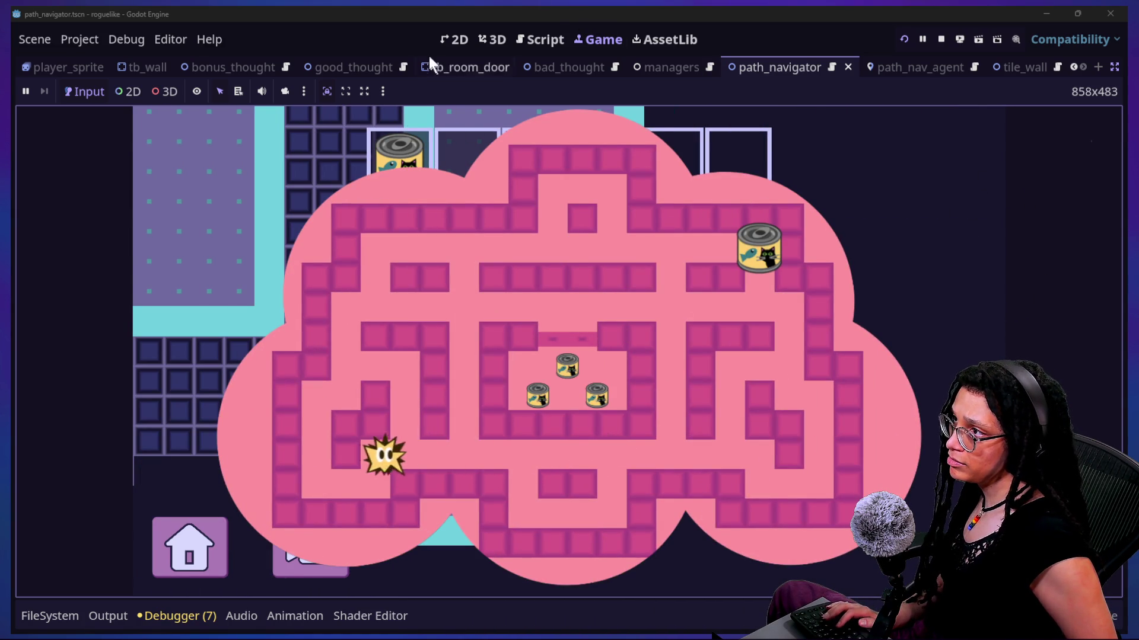
pyautogui.click(539, 39)
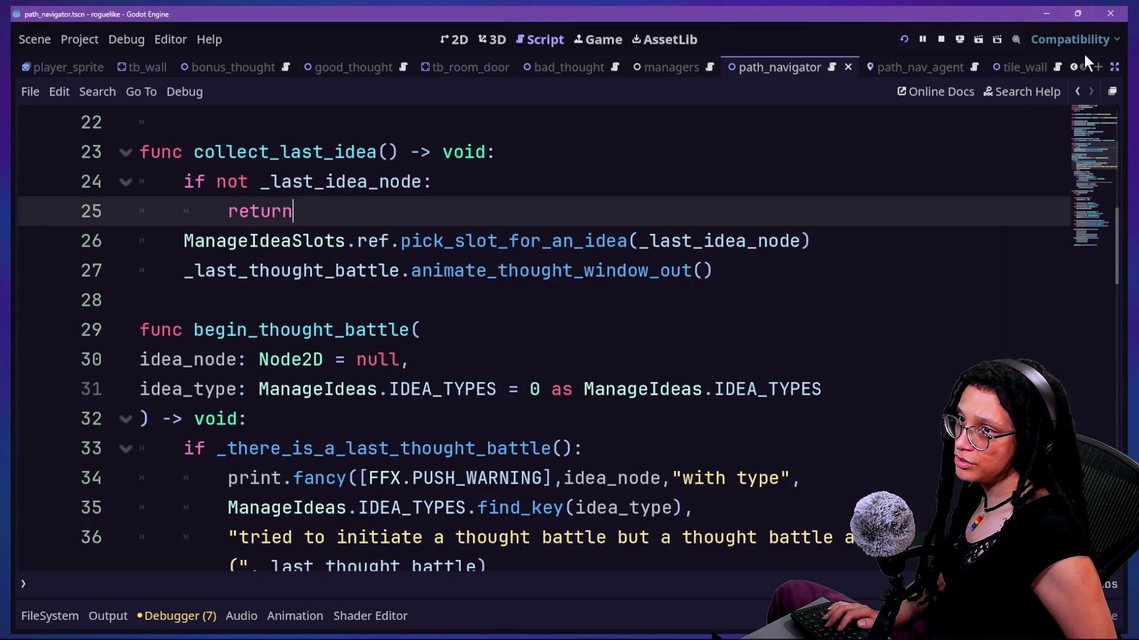
# Step: Open the running game's remote scene tree and expand its Managers node
pyautogui.click(617, 35)
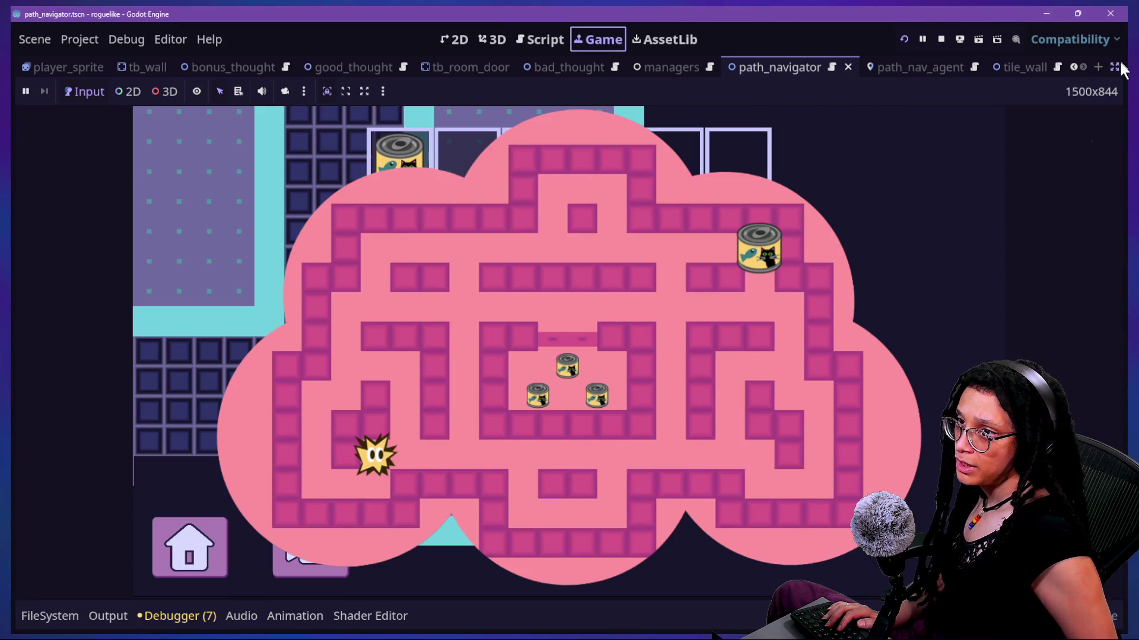
pyautogui.click(1115, 67)
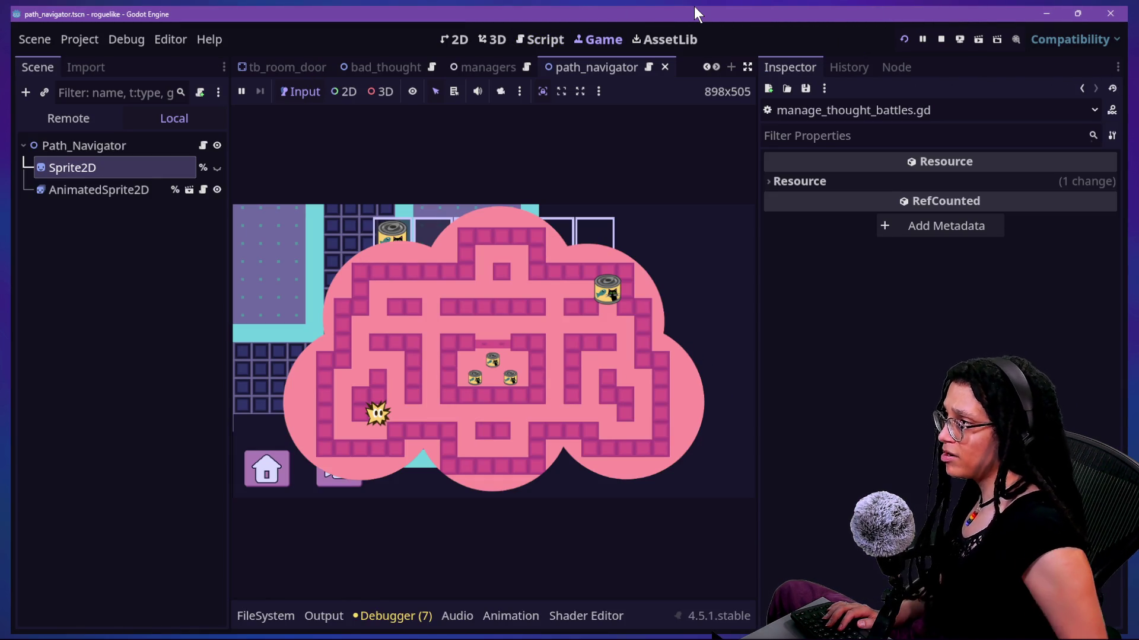
pyautogui.click(70, 118)
pyautogui.click(19, 214)
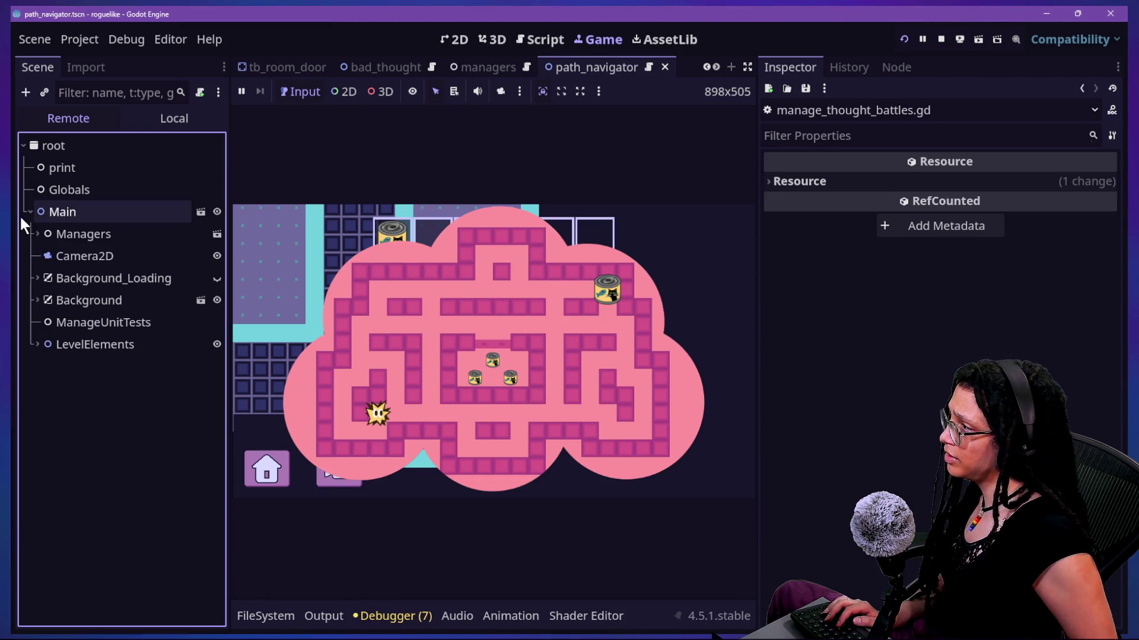
pyautogui.click(37, 234)
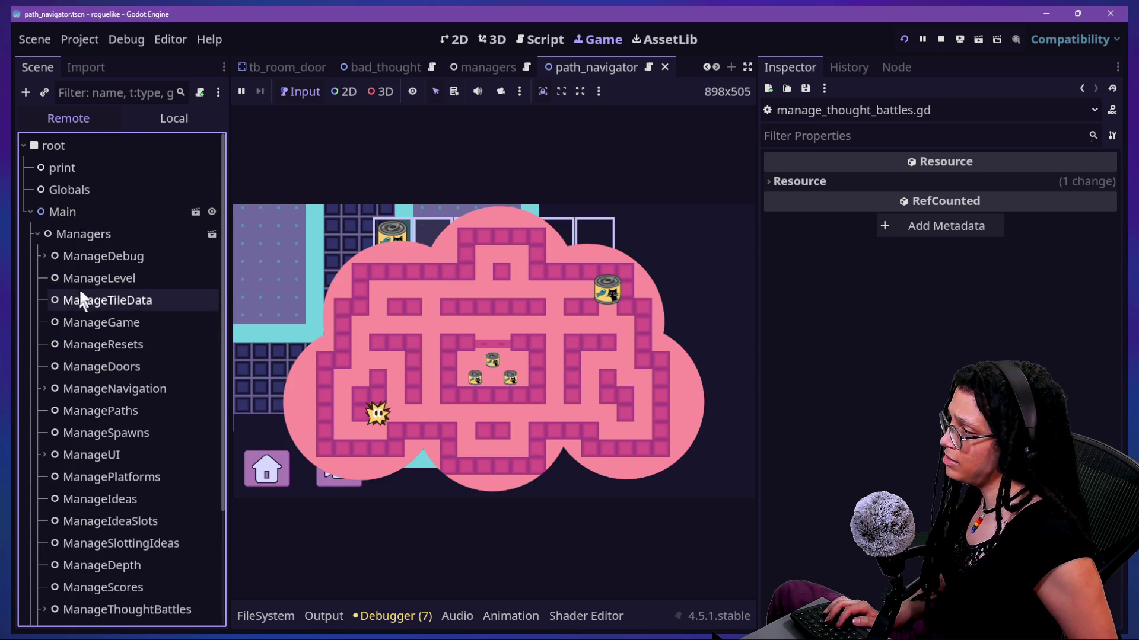
pyautogui.click(98, 388)
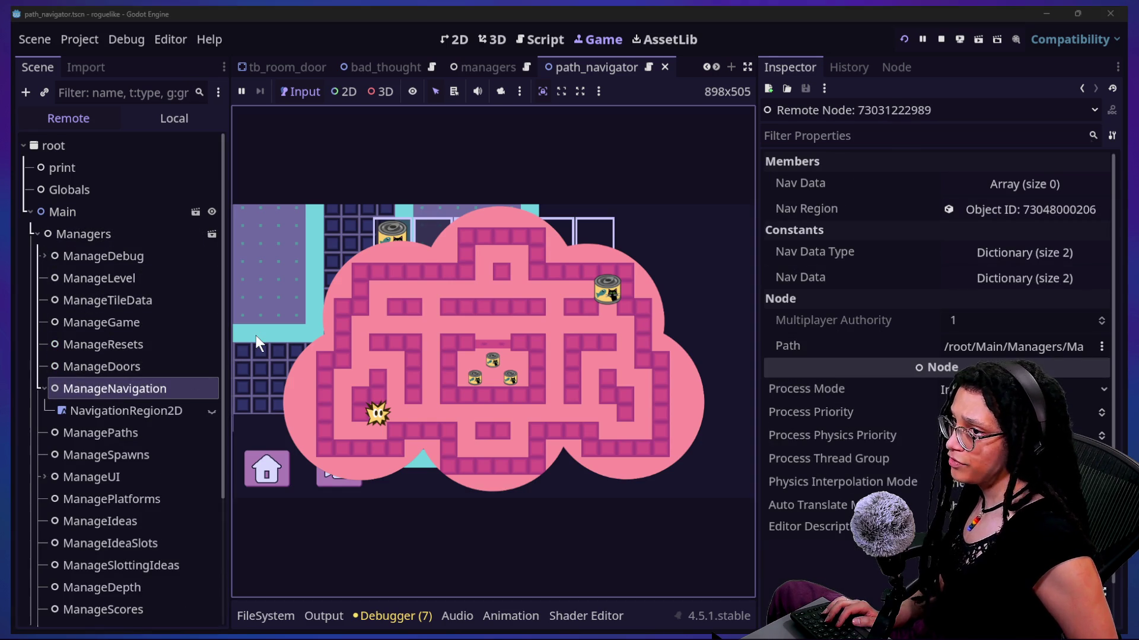
pyautogui.scroll(-5, 113, 500)
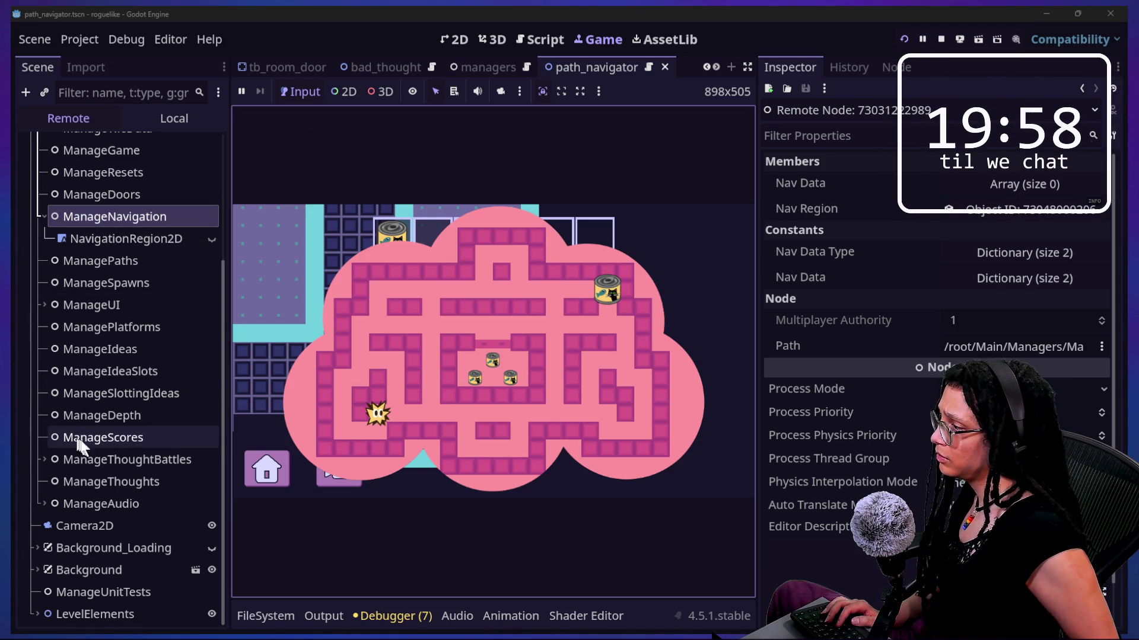
# Step: Inspect the remote ManageThoughts node and expand its empty Chase Methods array
pyautogui.click(98, 459)
pyautogui.click(102, 502)
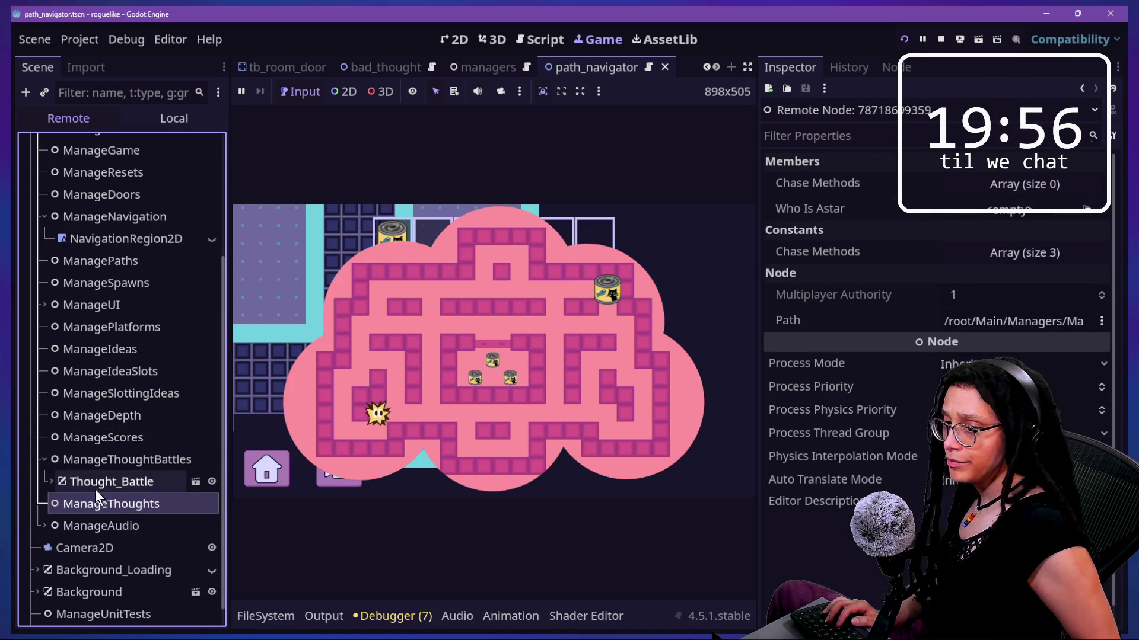
pyautogui.click(87, 439)
pyautogui.click(94, 391)
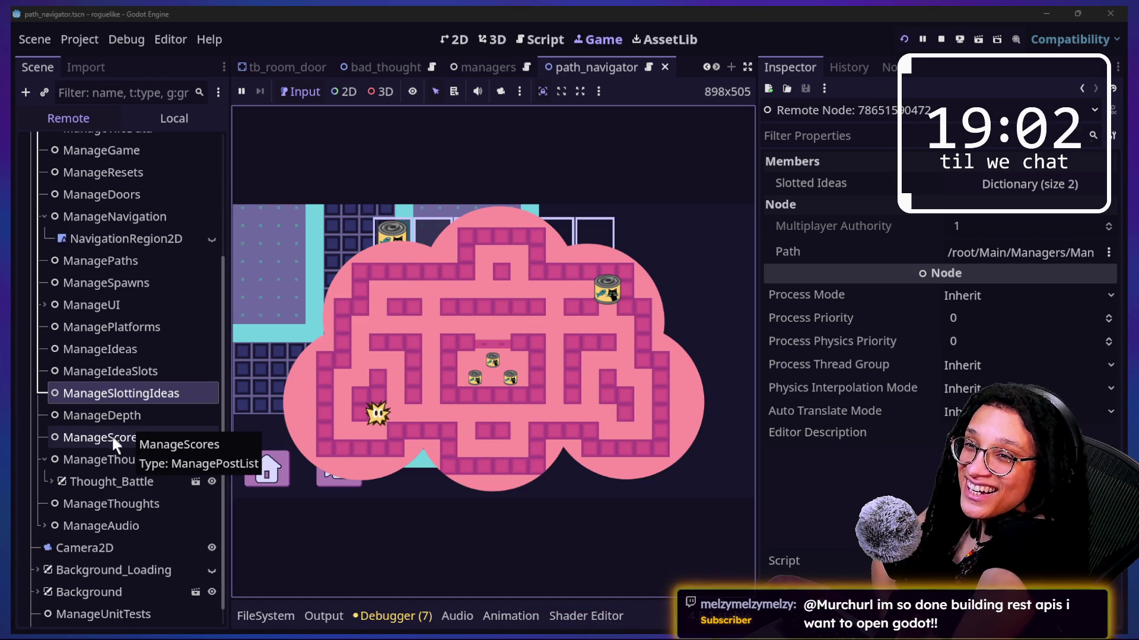
pyautogui.scroll(-1, 140, 471)
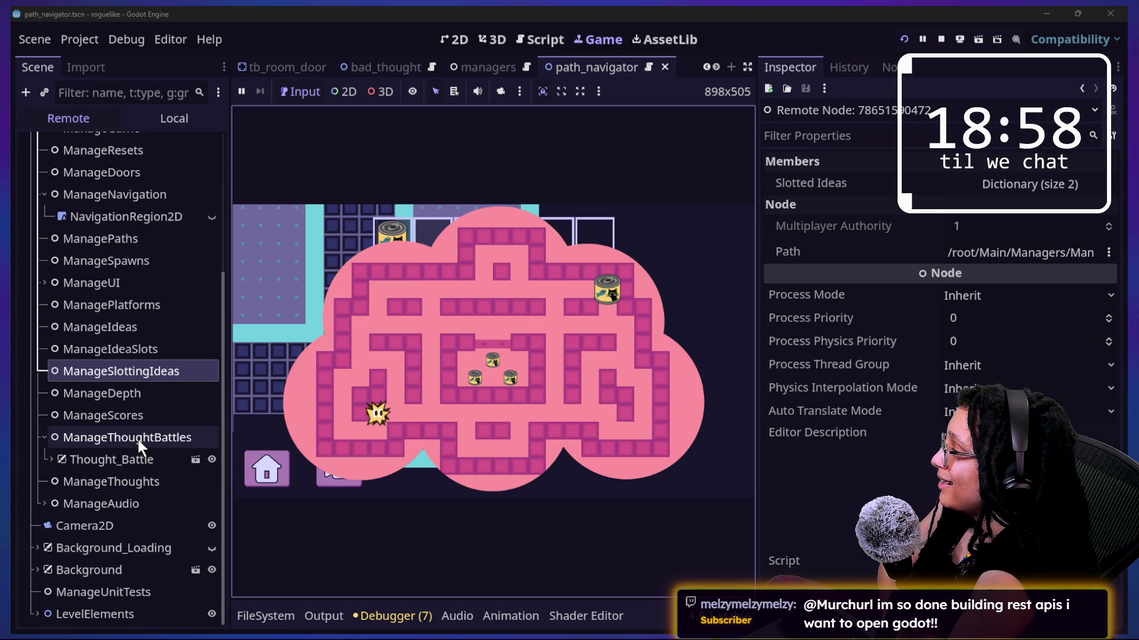
pyautogui.click(132, 481)
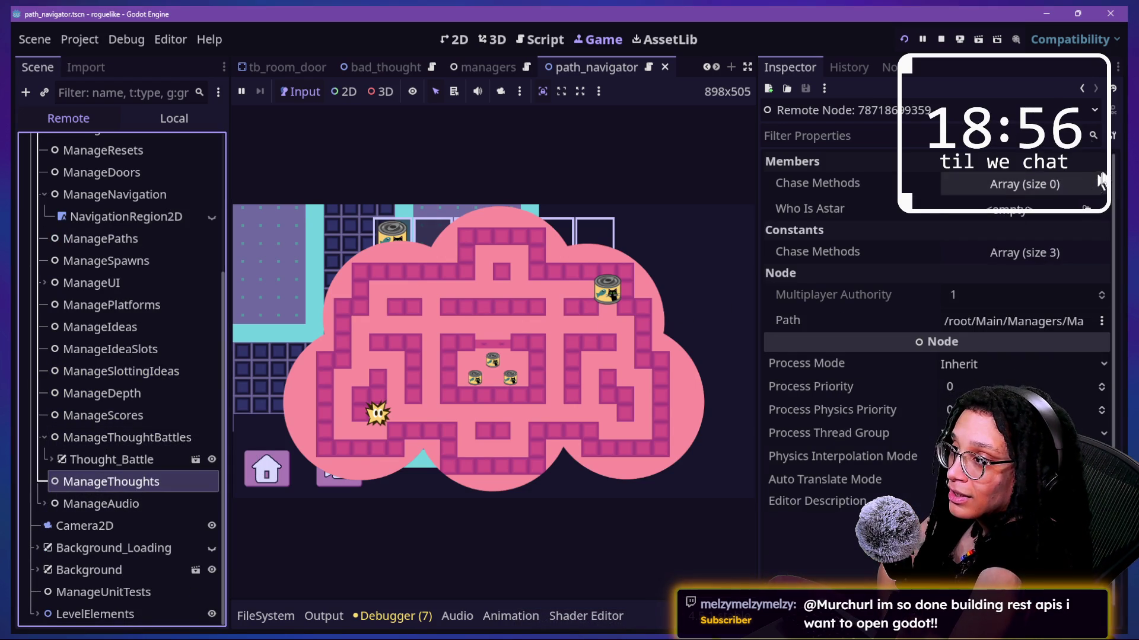
pyautogui.click(1033, 185)
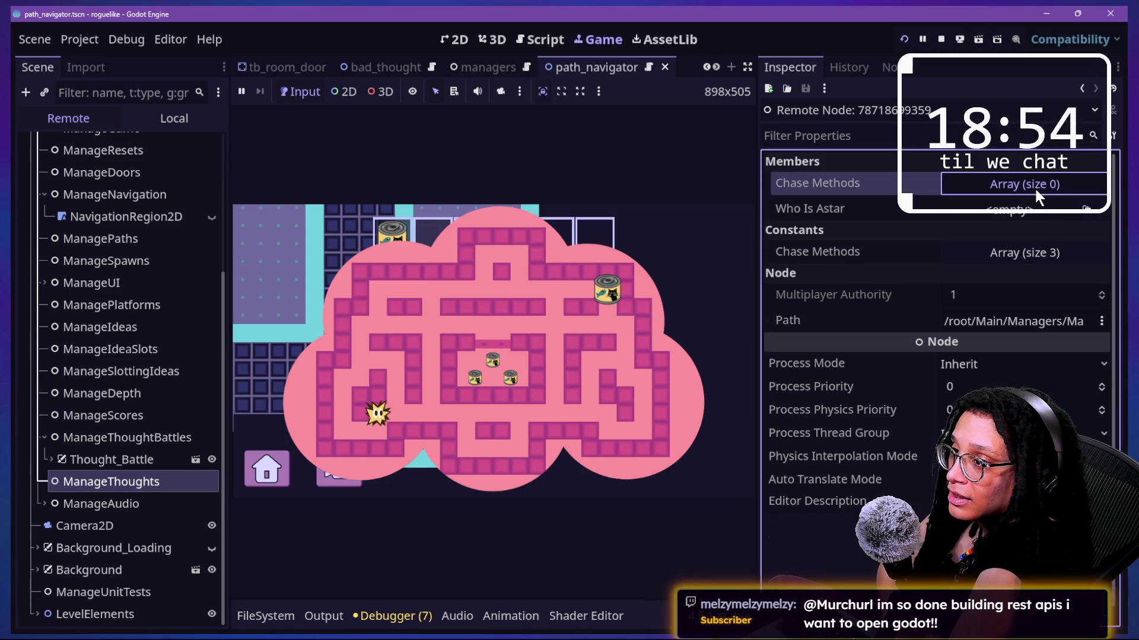
pyautogui.click(523, 40)
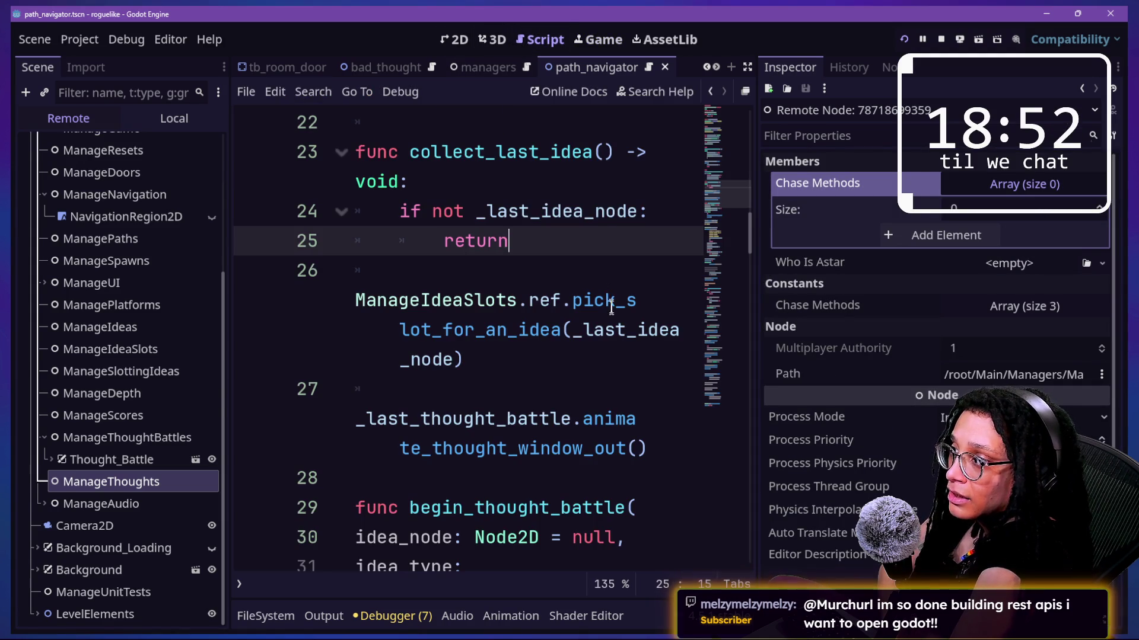
# Step: Open and cancel Quick Open, then check the running Game view
pyautogui.click(615, 301)
pyautogui.scroll(10, 611, 312)
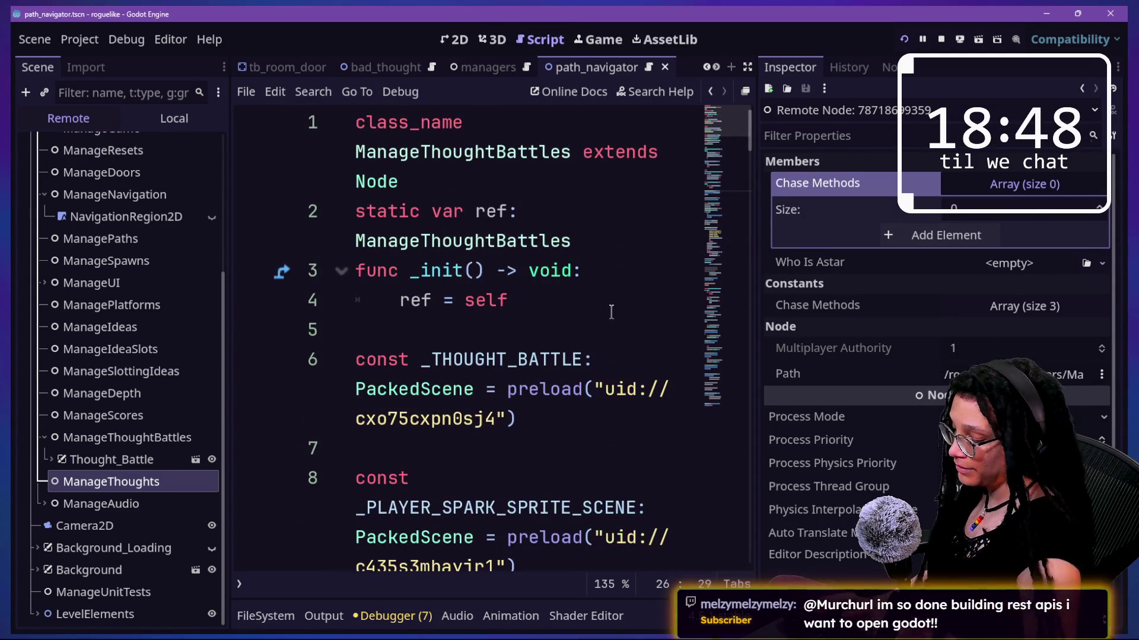
pyautogui.hotkey('shift', 'alt', 'o')
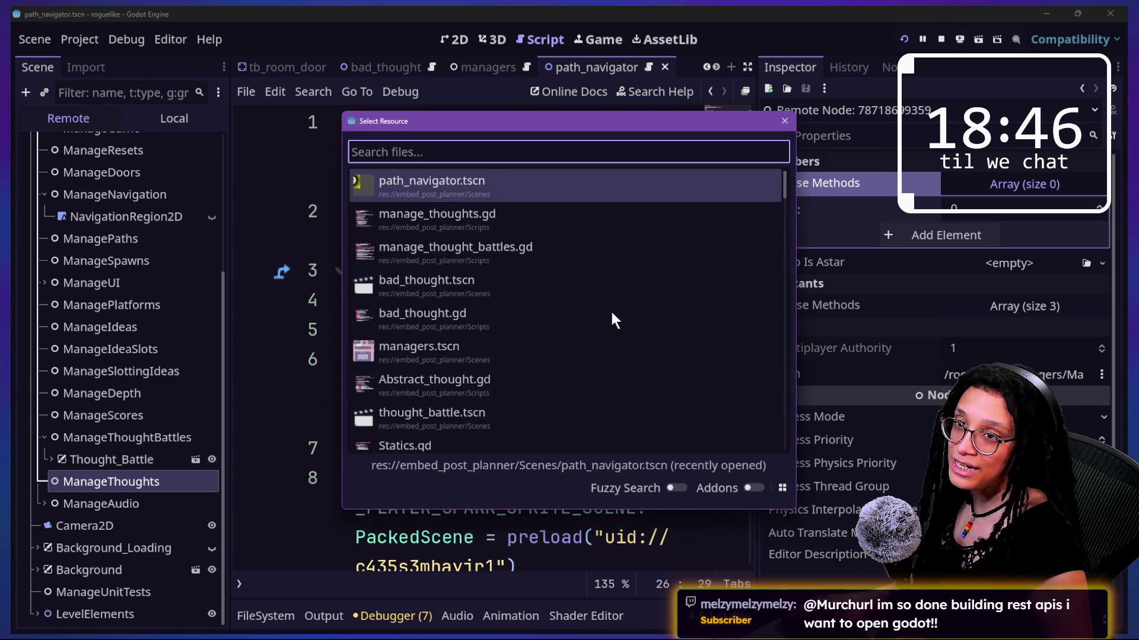
pyautogui.press('Escape')
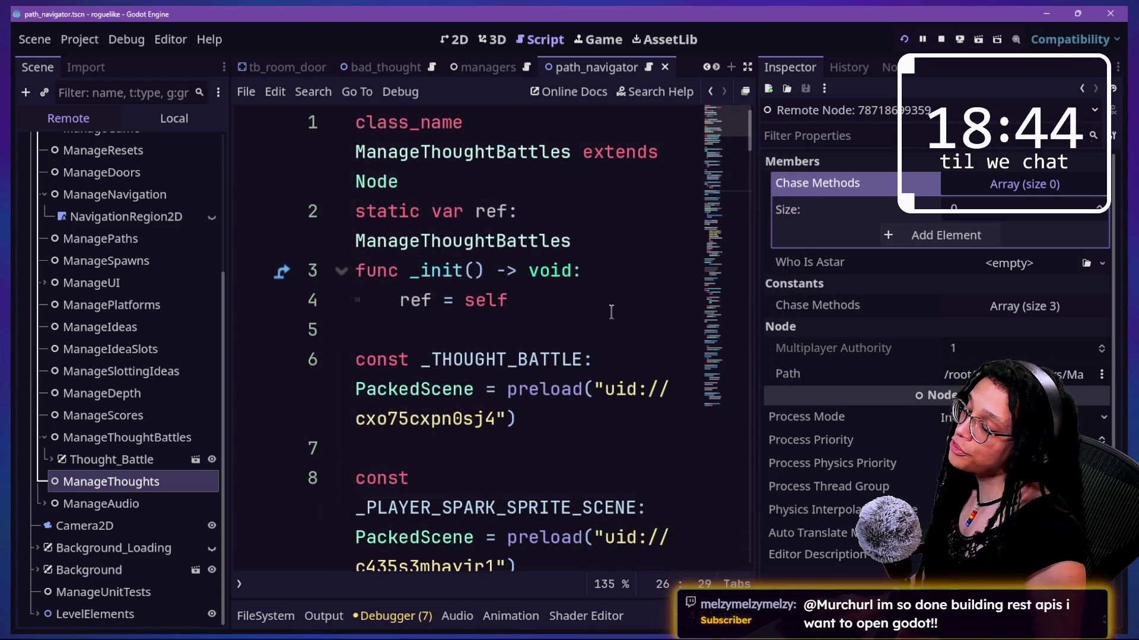
pyautogui.click(592, 44)
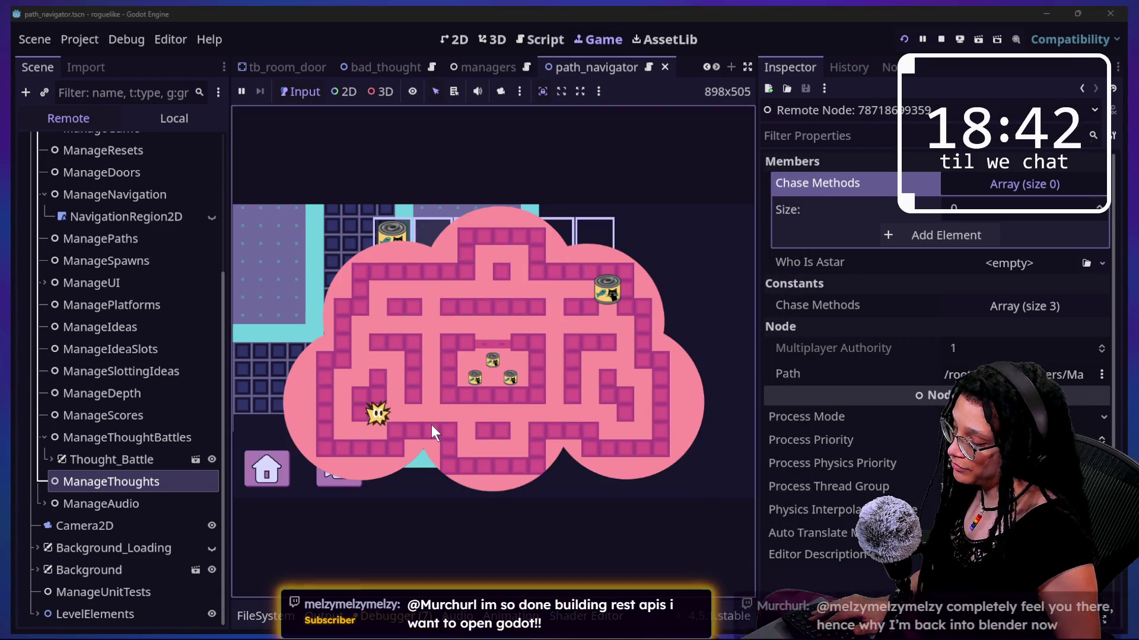
pyautogui.moveTo(397, 257)
pyautogui.mouseDown()
pyautogui.moveTo(304, 457)
pyautogui.moveTo(500, 492)
pyautogui.moveTo(700, 414)
pyautogui.moveTo(593, 213)
pyautogui.moveTo(498, 214)
pyautogui.moveTo(819, 504)
pyautogui.moveTo(154, 368)
pyautogui.moveTo(72, 308)
pyautogui.moveTo(534, 23)
pyautogui.moveTo(1079, 296)
pyautogui.moveTo(356, 622)
pyautogui.moveTo(652, 534)
pyautogui.moveTo(415, 516)
pyautogui.moveTo(605, 355)
pyautogui.mouseUp()
pyautogui.press('e')
# Step: Return to the script in distraction-free mode and search Quick Open for 'manage_thou'
pyautogui.click(541, 41)
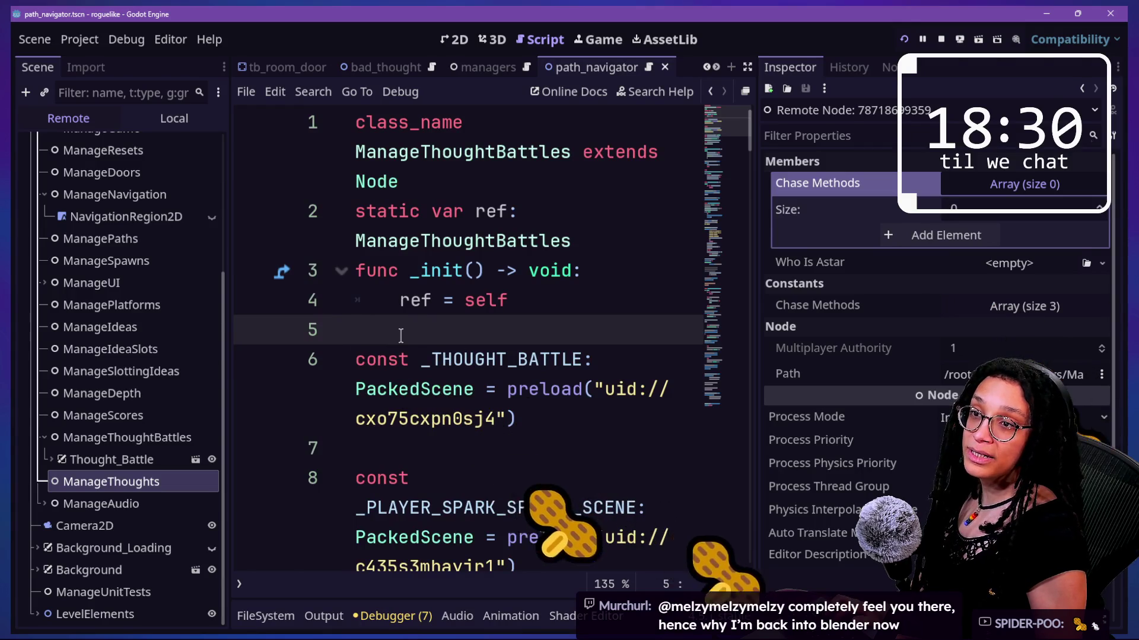
pyautogui.hotkey('ctrl', 'shift', 'F11')
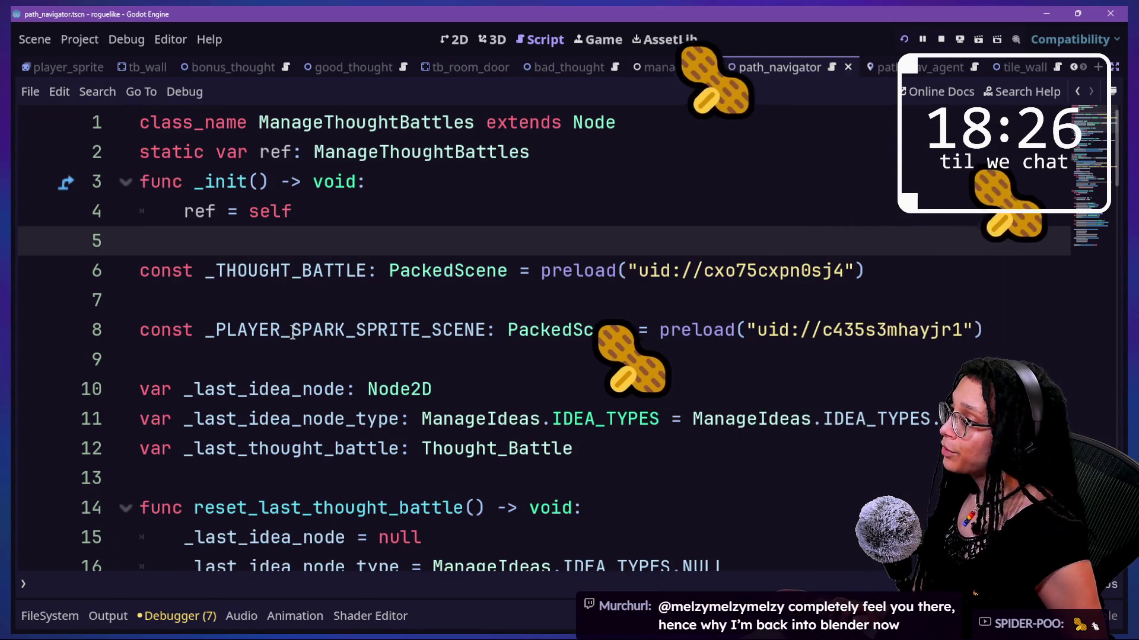
pyautogui.scroll(-6, 292, 334)
pyautogui.hotkey('shift', 'alt', 'o')
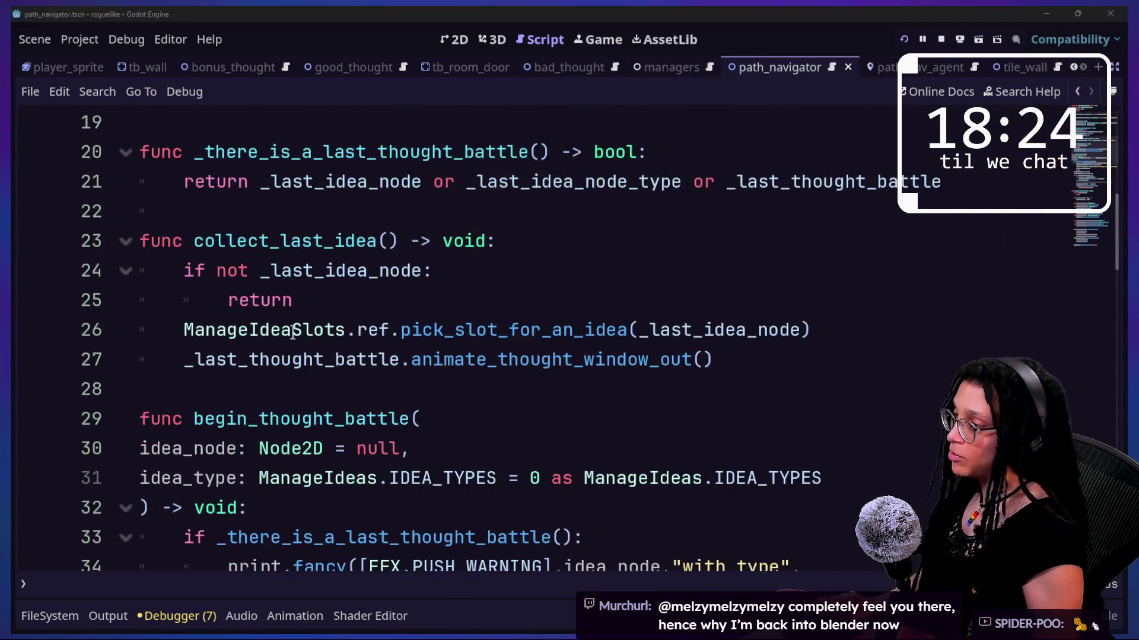
pyautogui.write('manage_thou')
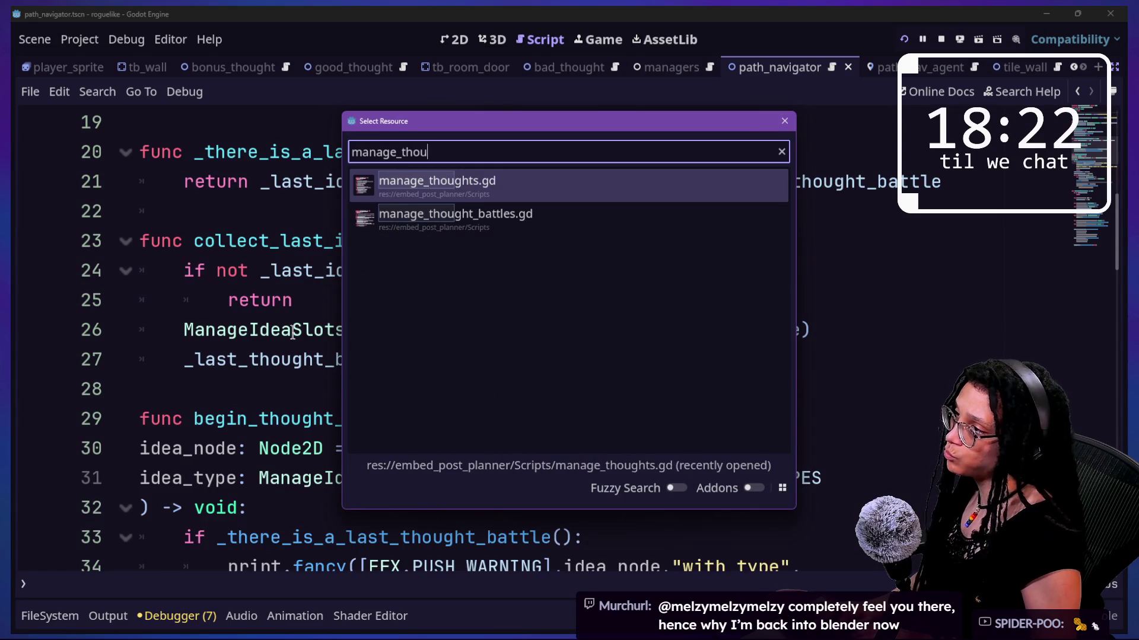
# Step: Open manage_thoughts.gd and begin renaming _ready_chase_methods on line 15 to append_and_shuffle_chase_methods
pyautogui.press('Return')
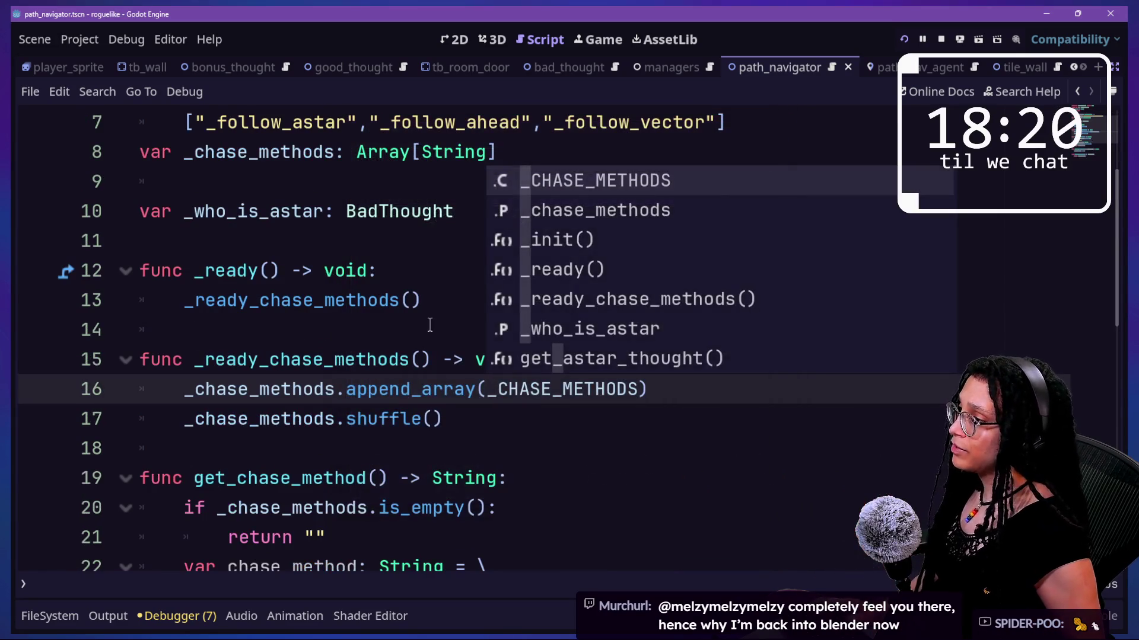
pyautogui.press('Escape')
pyautogui.moveTo(468, 307)
pyautogui.mouseDown()
pyautogui.moveTo(463, 247)
pyautogui.moveTo(486, 273)
pyautogui.mouseUp()
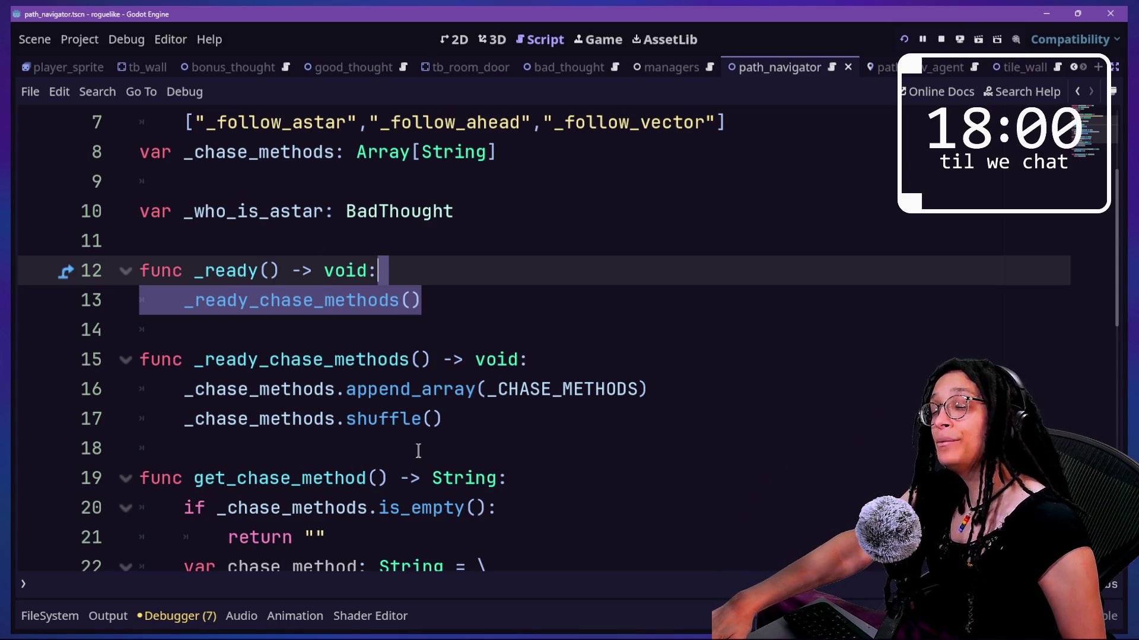
pyautogui.click(731, 381)
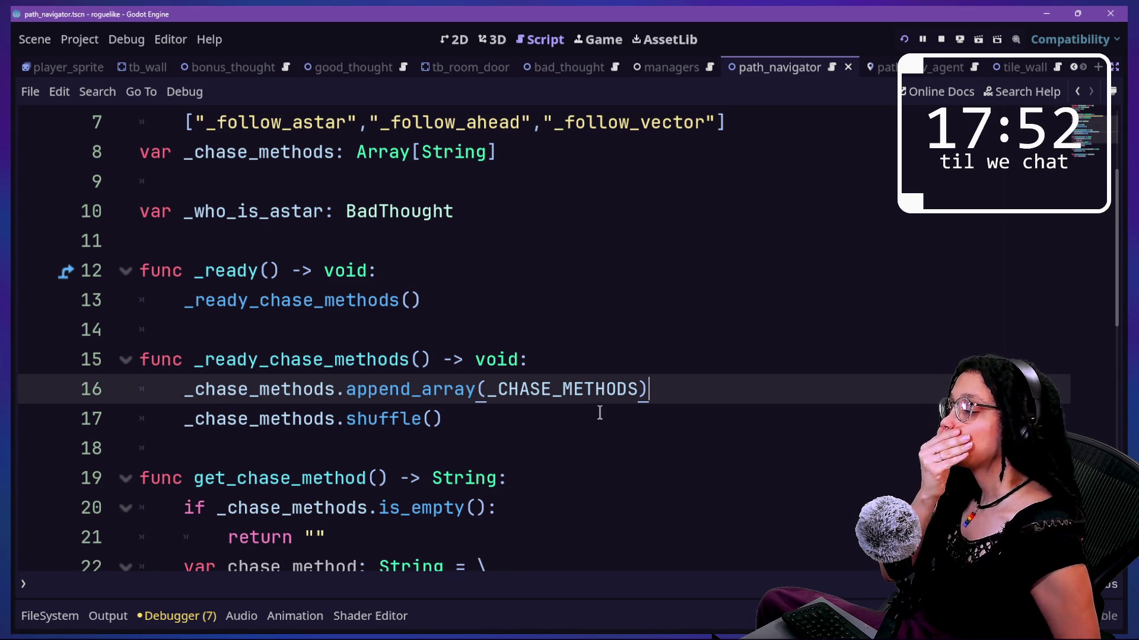
pyautogui.moveTo(194, 369)
pyautogui.mouseDown()
pyautogui.moveTo(433, 347)
pyautogui.moveTo(417, 350)
pyautogui.mouseUp()
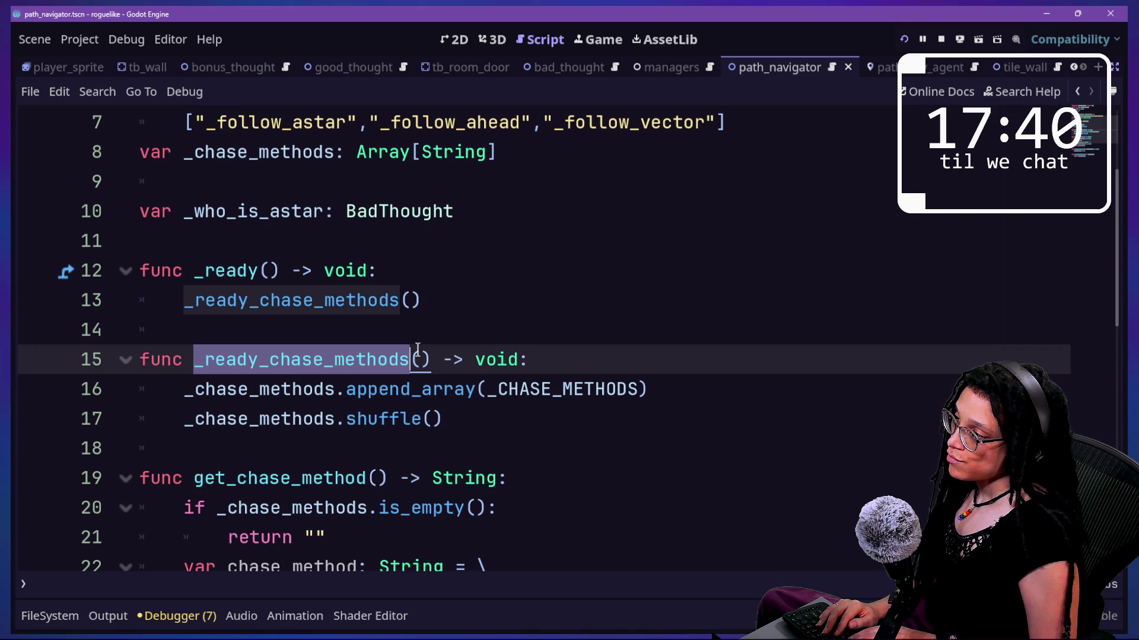
pyautogui.write('append_and_sh')
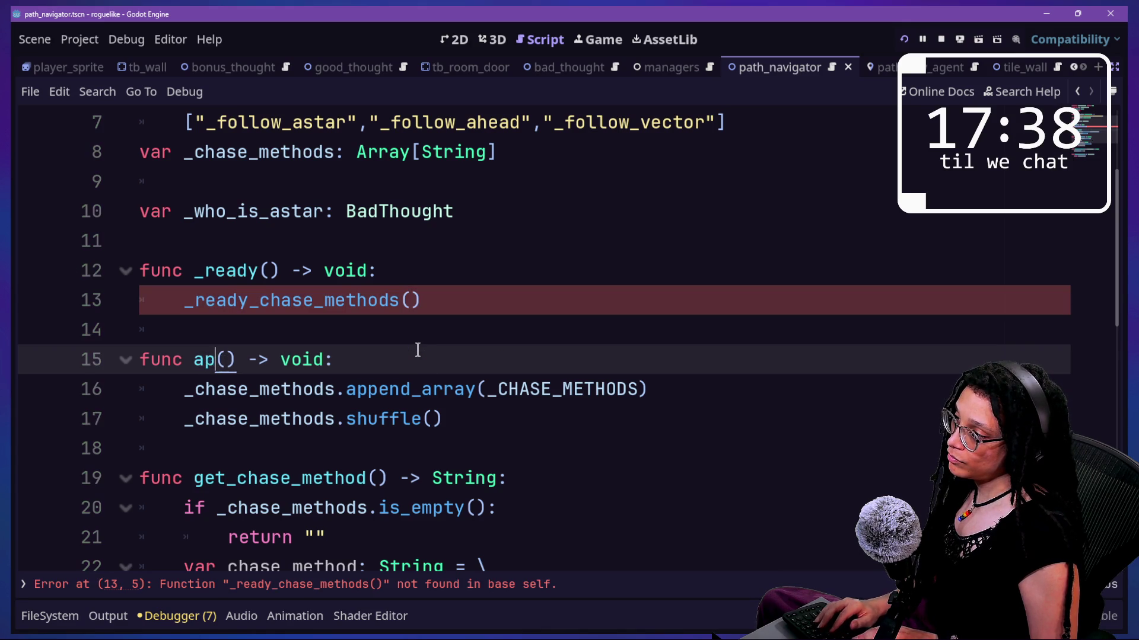
pyautogui.write('uffle_chase_')
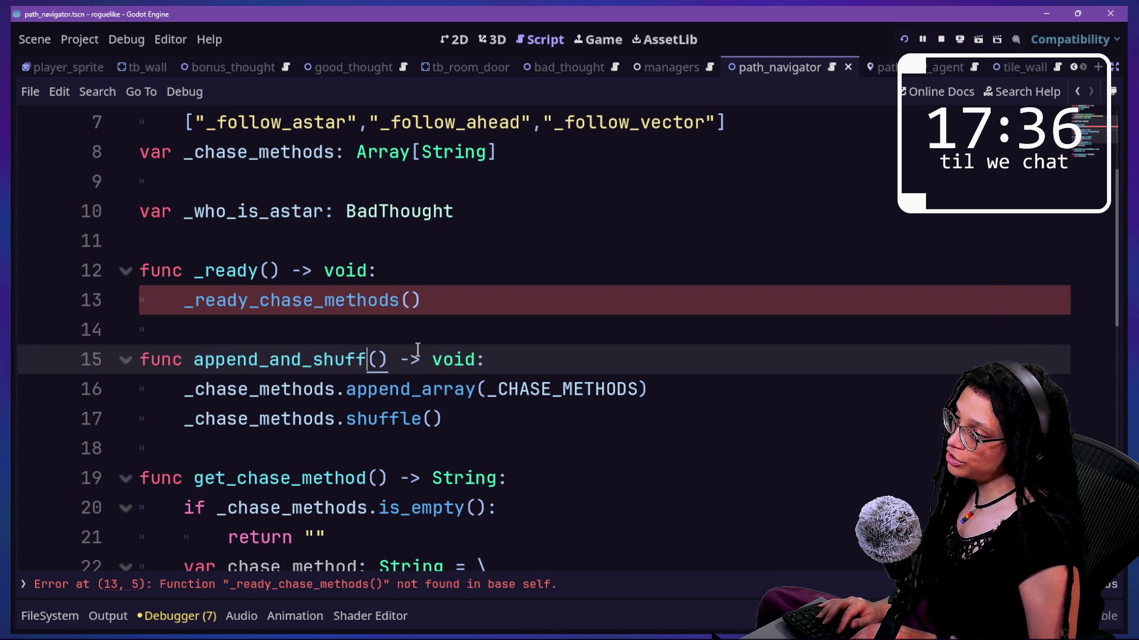
pyautogui.write('methods')
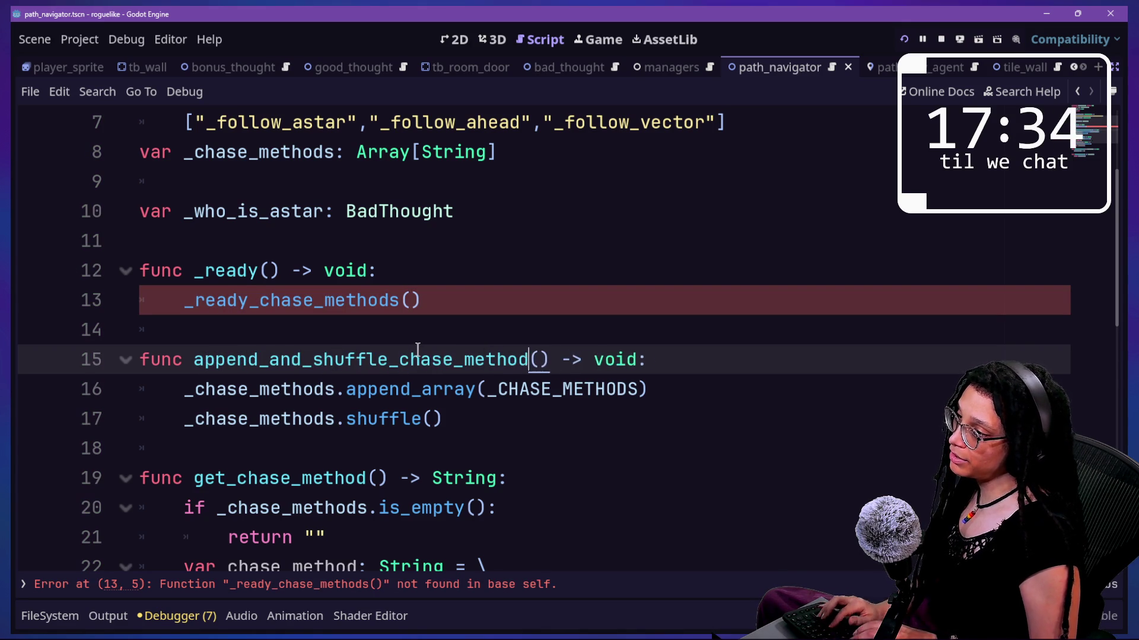
# Step: Add a new func _ready_chase_methods() -> void: header below the _ready function
pyautogui.moveTo(458, 308); pyautogui.dragTo(468, 248)
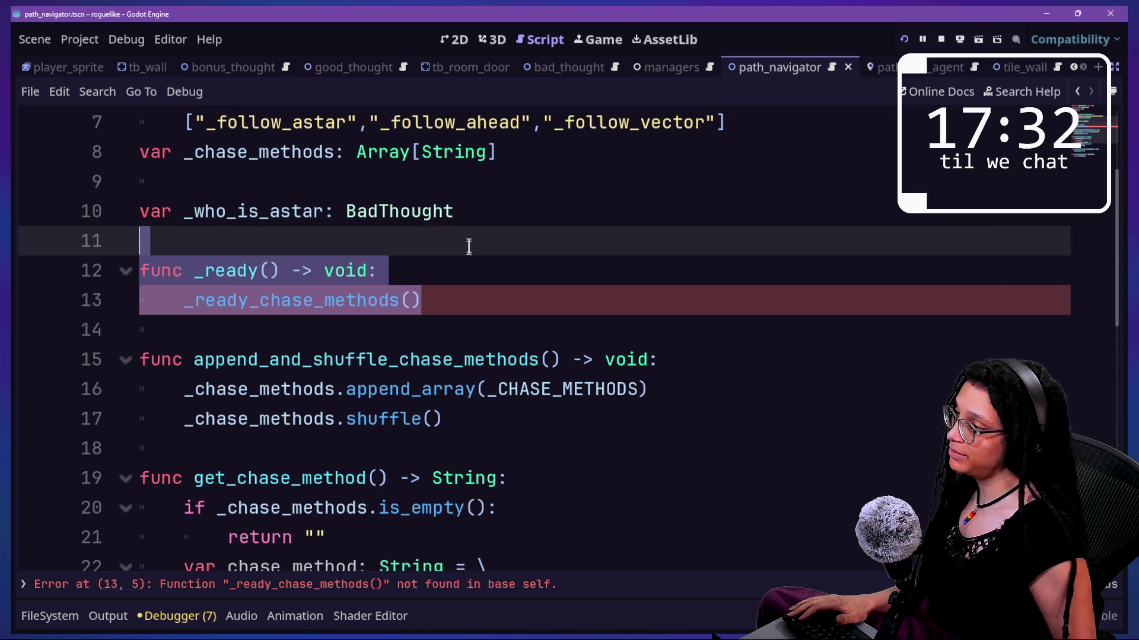
pyautogui.click(475, 278)
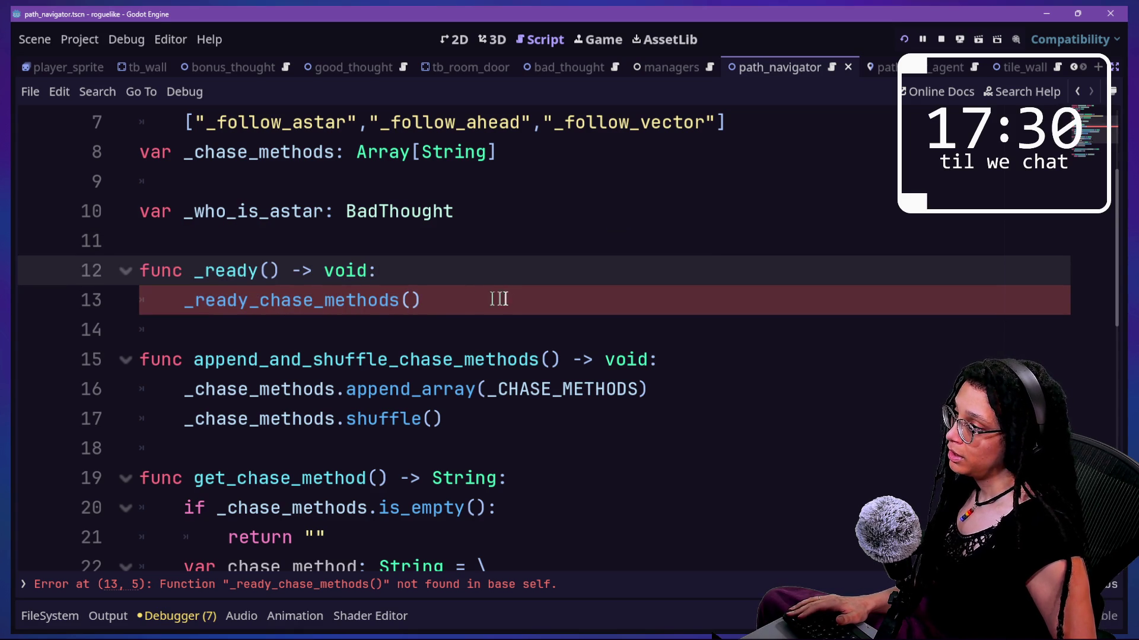
pyautogui.click(475, 299)
pyautogui.press('Return')
pyautogui.press('BackSpace')
pyautogui.press('Return')
pyautogui.write('func _Re')
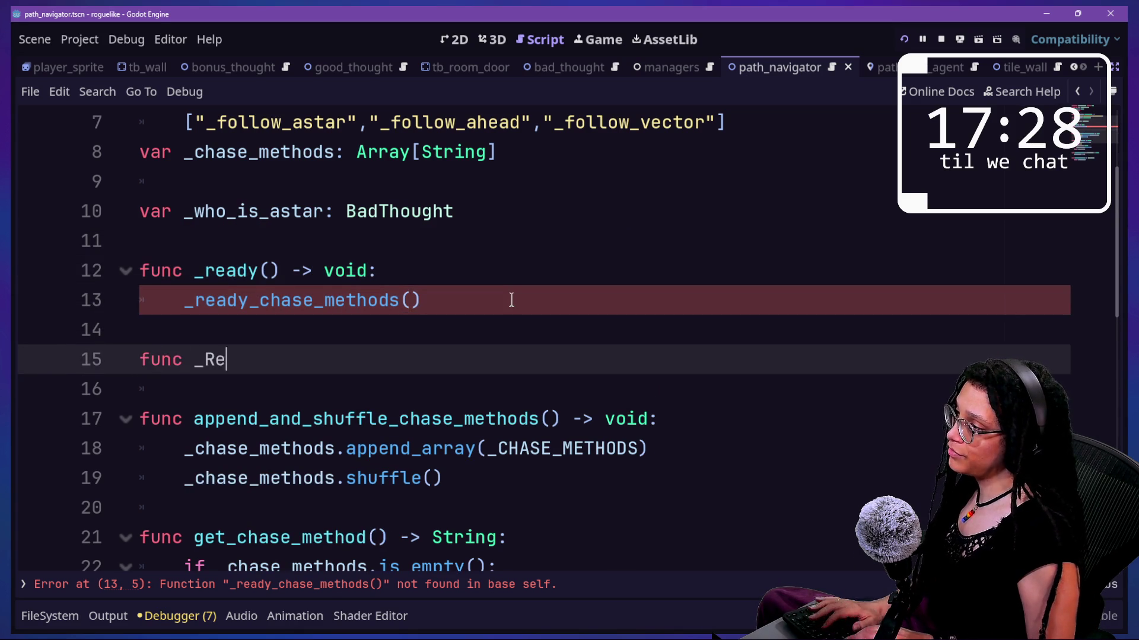
pyautogui.press('BackSpace')
pyautogui.press('BackSpace')
pyautogui.write('read')
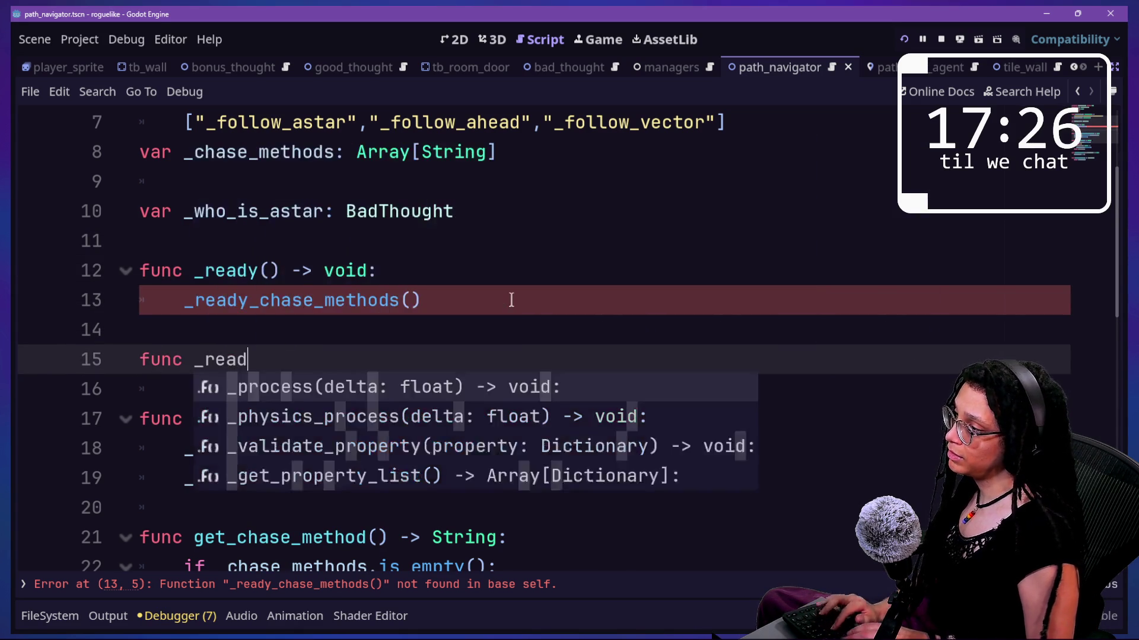
pyautogui.write('_chhase_')
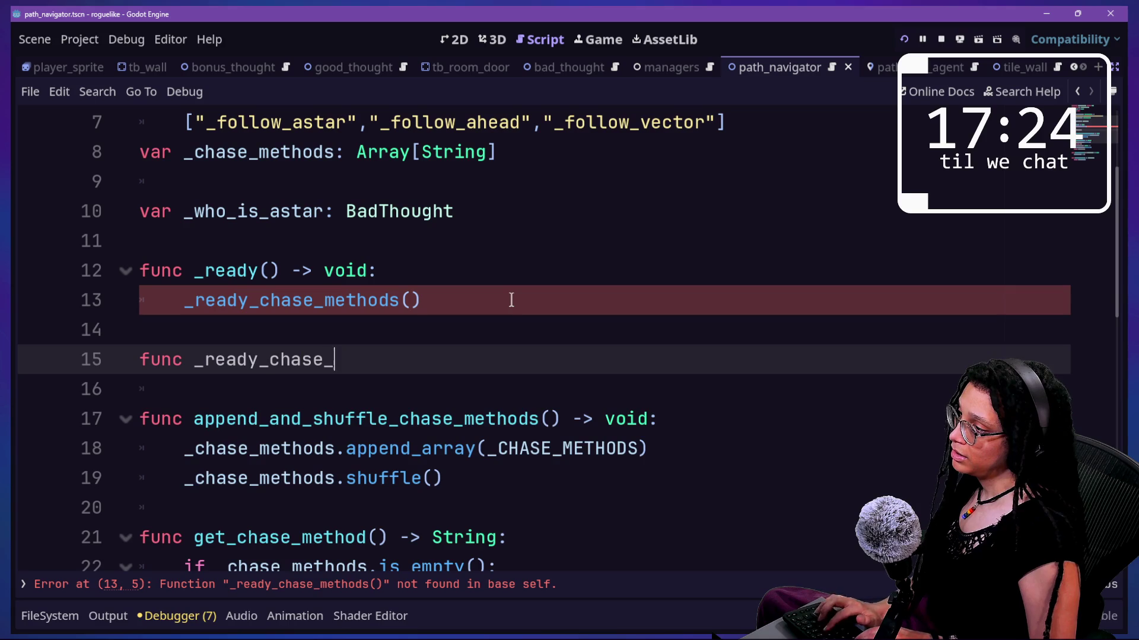
pyautogui.write('ods()')
pyautogui.press('Down')
pyautogui.press('Up')
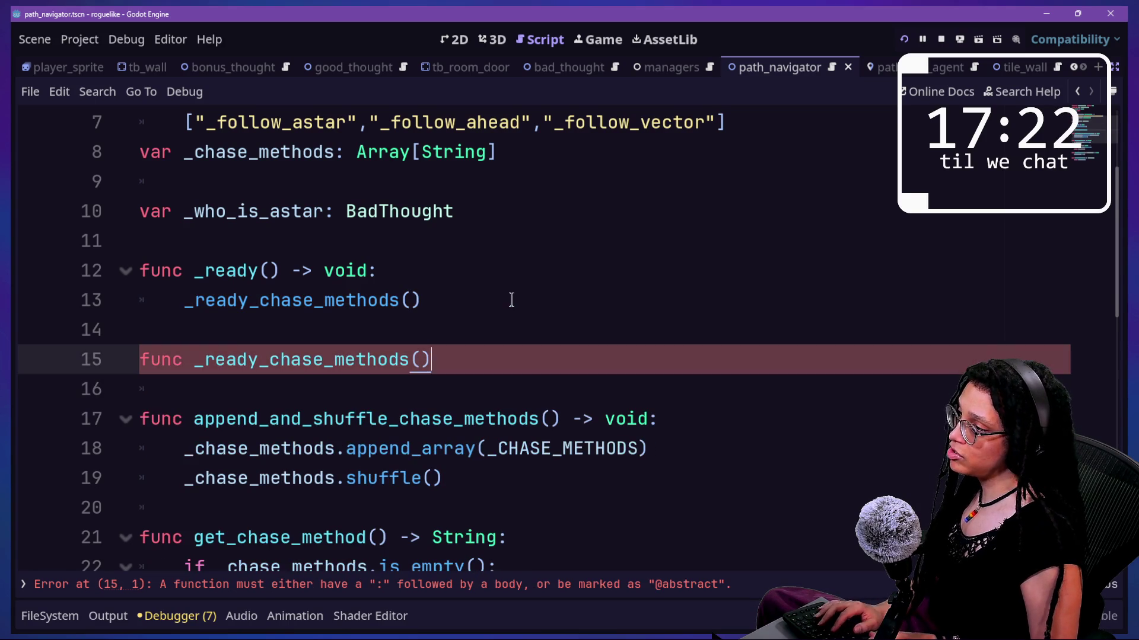
pyautogui.write('-> void:')
pyautogui.press('Return')
# Step: Make the new function call append_and_shuffle_chase_methods() and save the script
pyautogui.write('appen')
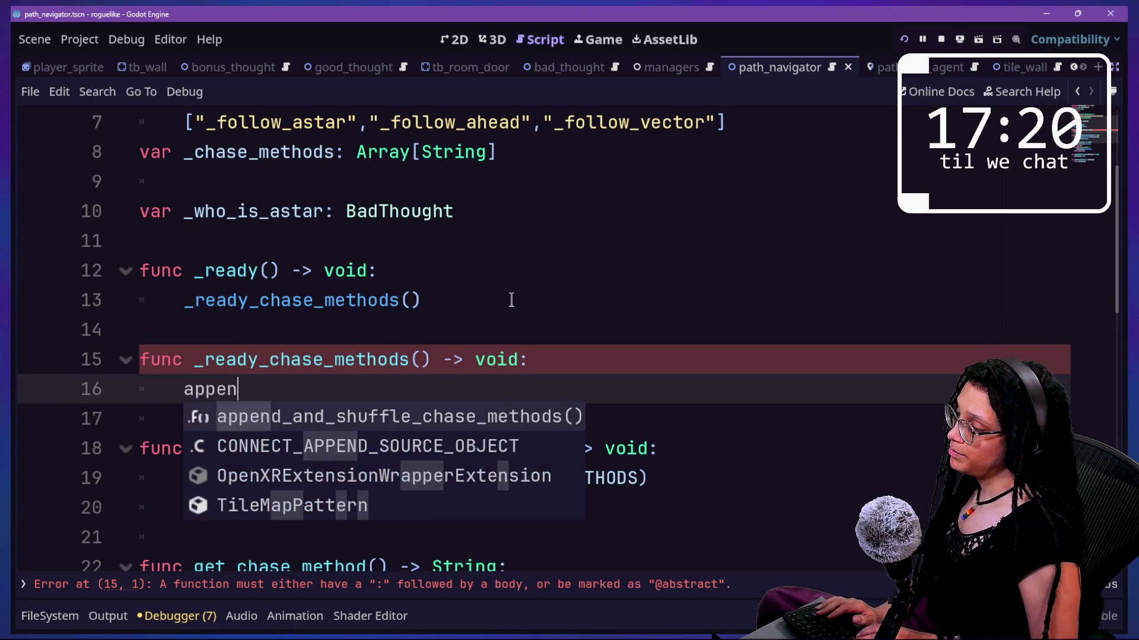
pyautogui.press('Return')
pyautogui.hotkey('ctrl', 's')
pyautogui.moveTo(574, 392); pyautogui.dragTo(568, 369)
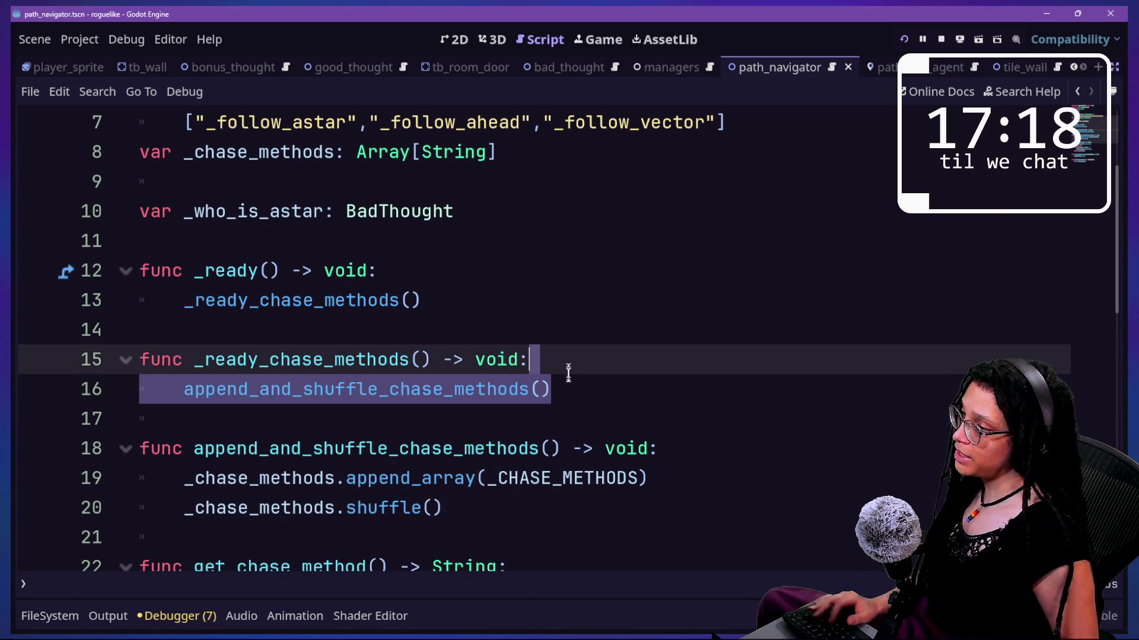
pyautogui.scroll(-8, 580, 399)
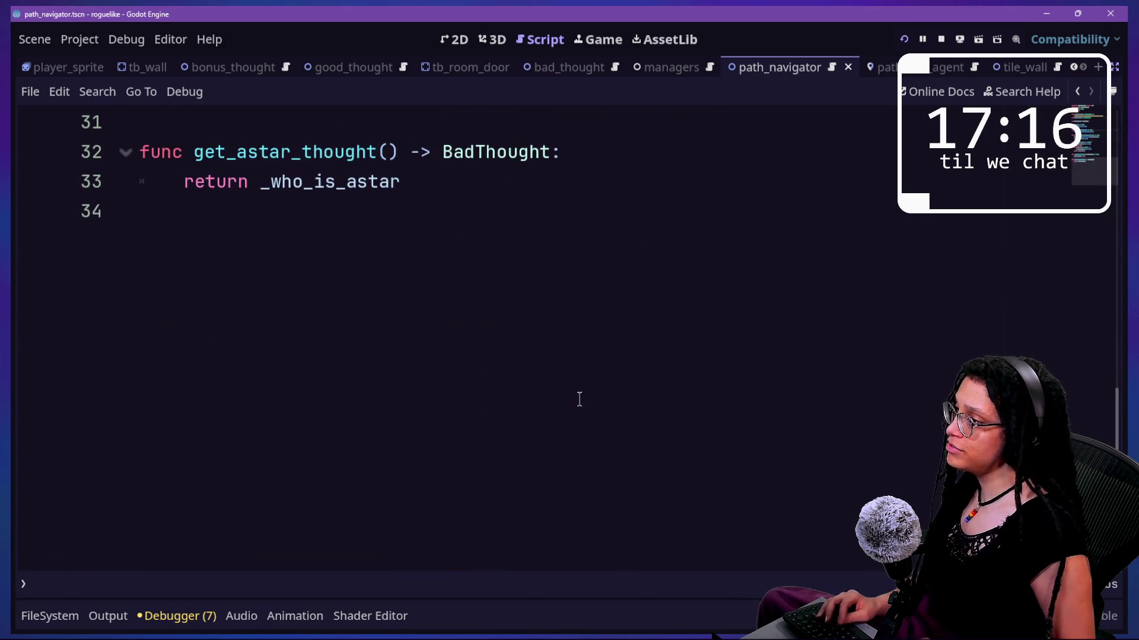
pyautogui.hotkey('shift', 'alt', 'o')
pyautogui.press('Down')
pyautogui.press('Down')
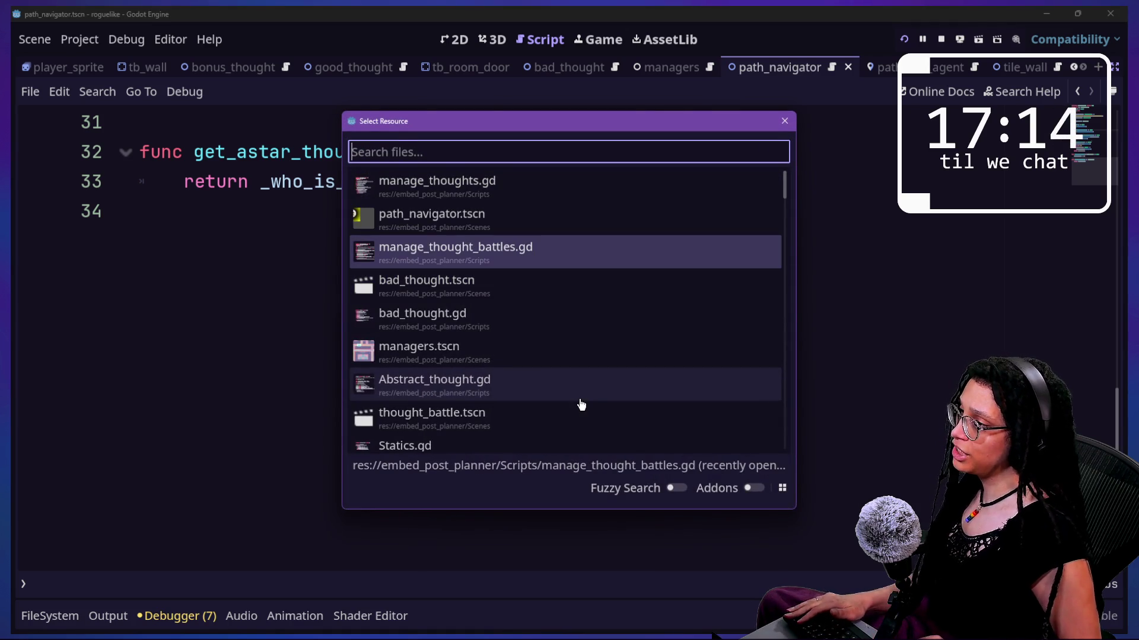
pyautogui.press('Down')
pyautogui.press('Up')
pyautogui.press('Return')
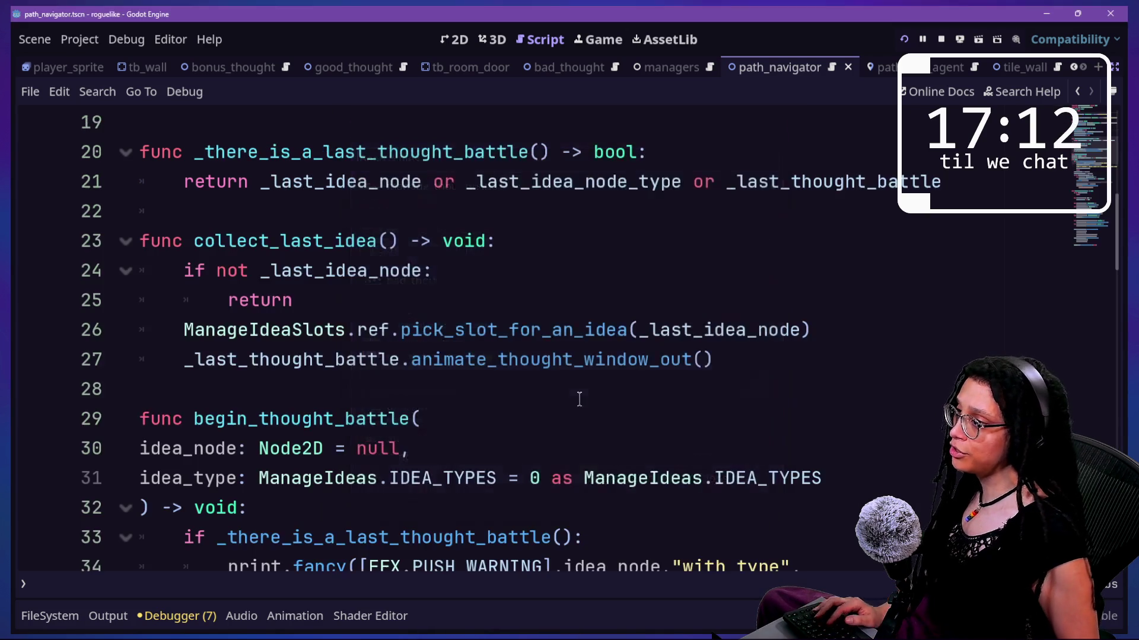
pyautogui.scroll(-2, 498, 388)
pyautogui.hotkey('ctrl', 'f')
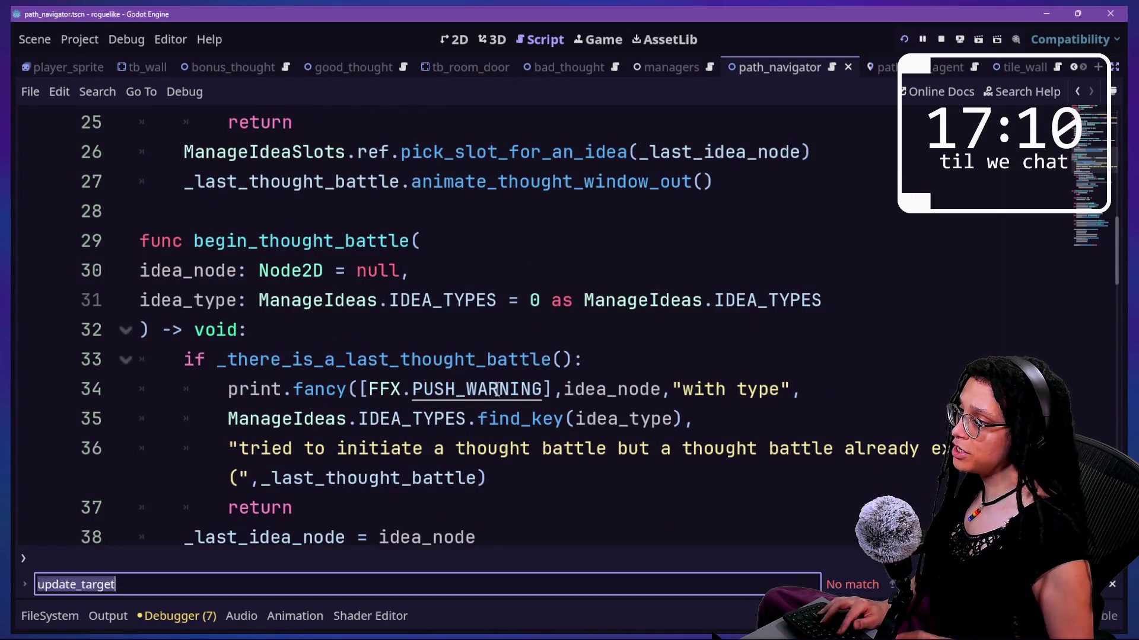
pyautogui.write('add_chi')
pyautogui.moveTo(142, 182); pyautogui.dragTo(386, 271)
pyautogui.click(464, 329)
pyautogui.moveTo(229, 271); pyautogui.dragTo(393, 300)
pyautogui.moveTo(292, 329); pyautogui.dragTo(380, 329)
pyautogui.click(529, 338)
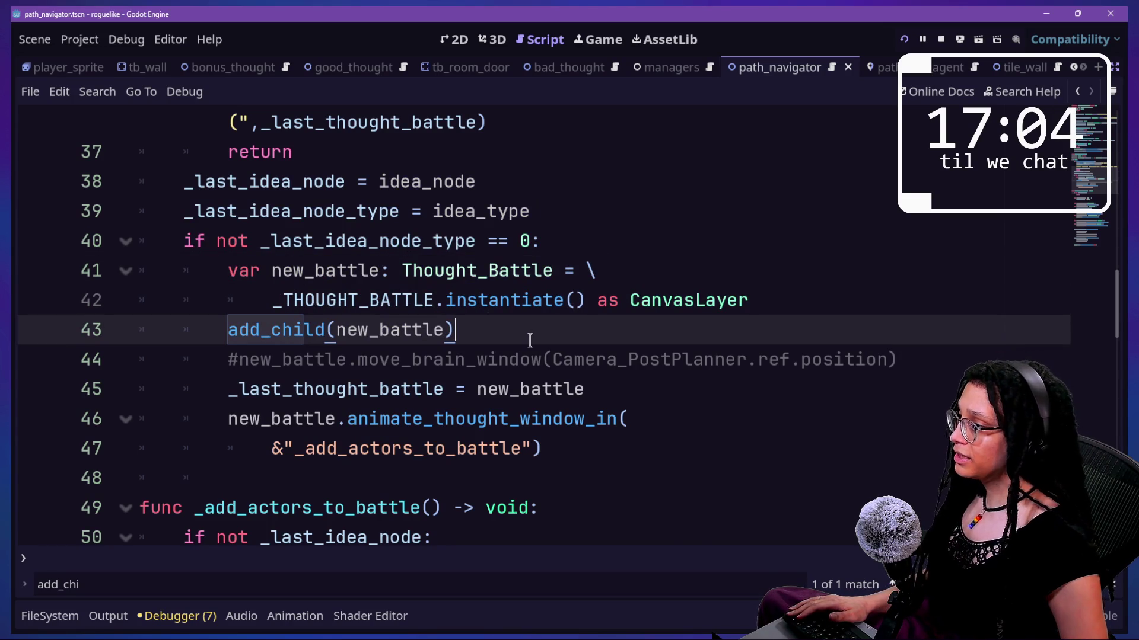
pyautogui.scroll(2, 530, 340)
pyautogui.scroll(2, 530, 339)
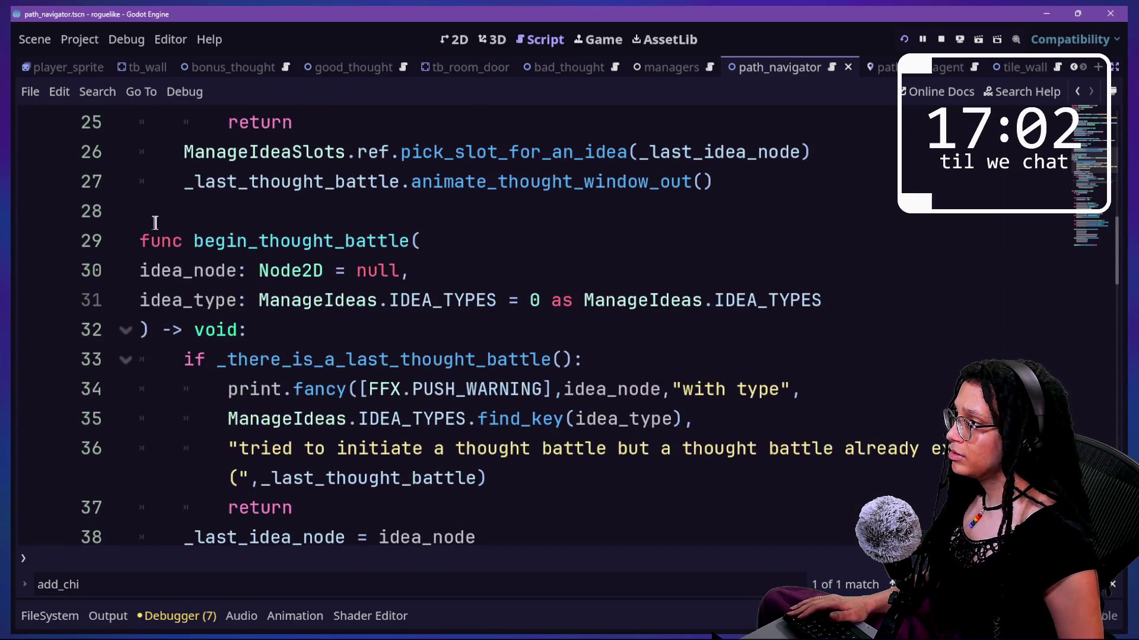
pyautogui.moveTo(156, 223); pyautogui.dragTo(481, 257)
pyautogui.click(481, 257)
pyautogui.scroll(-1, 225, 264)
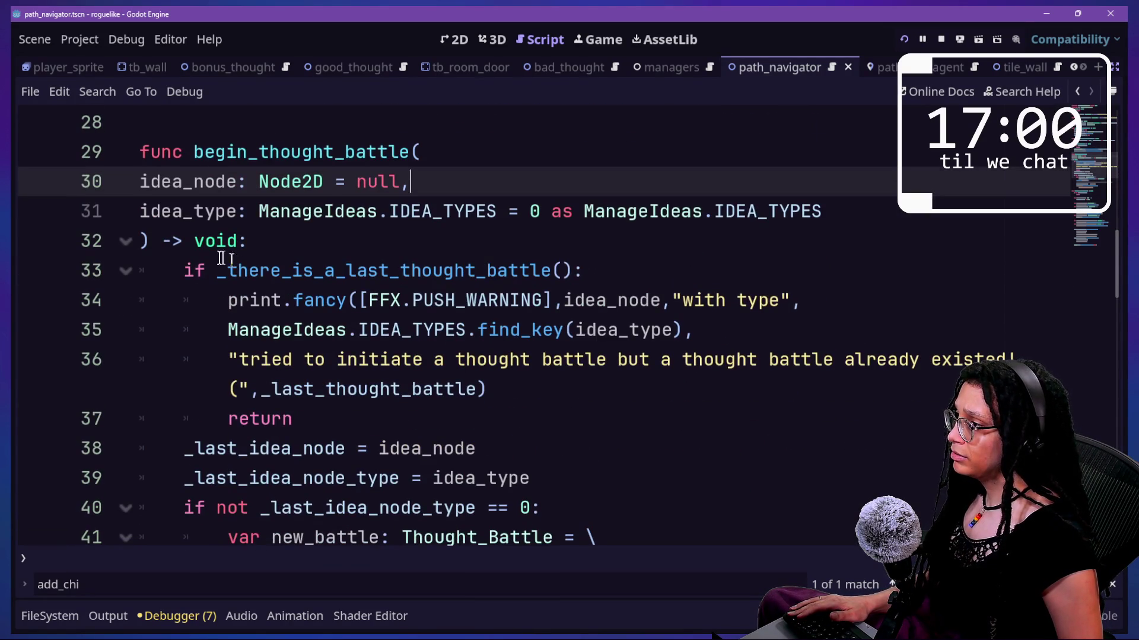
pyautogui.click(235, 260)
pyautogui.keyDown('shift'); pyautogui.click(507, 335); pyautogui.keyUp('shift')
pyautogui.click(229, 302)
pyautogui.keyDown('shift'); pyautogui.click(471, 327); pyautogui.keyUp('shift')
pyautogui.click(348, 328)
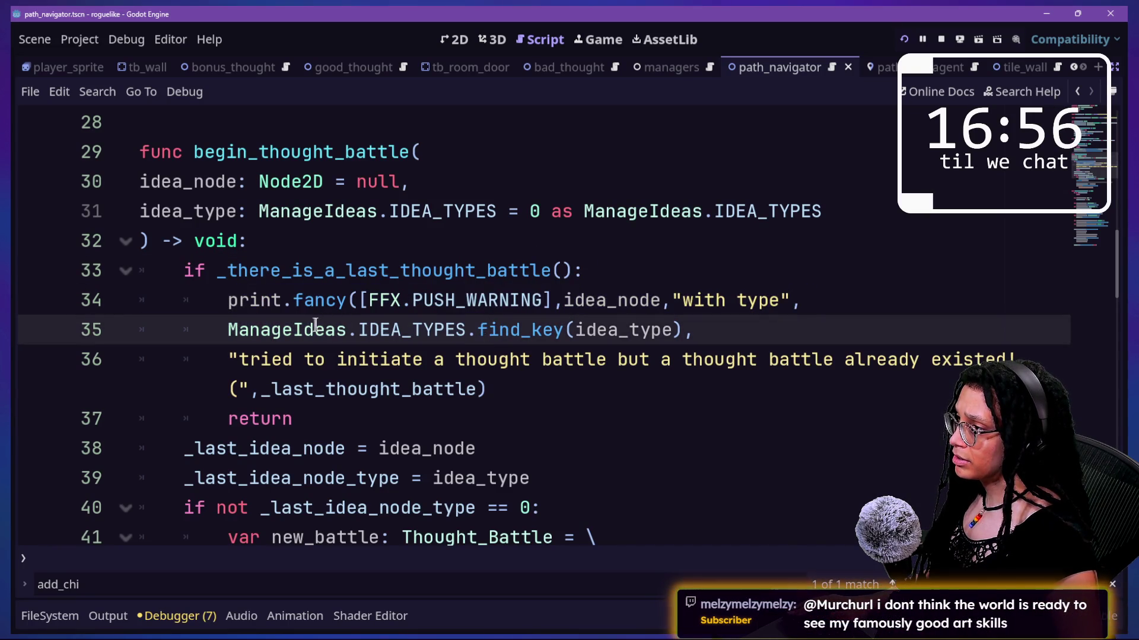
pyautogui.moveTo(143, 300)
pyautogui.mouseDown()
pyautogui.moveTo(500, 399)
pyautogui.moveTo(541, 355)
pyautogui.moveTo(522, 390)
pyautogui.mouseUp()
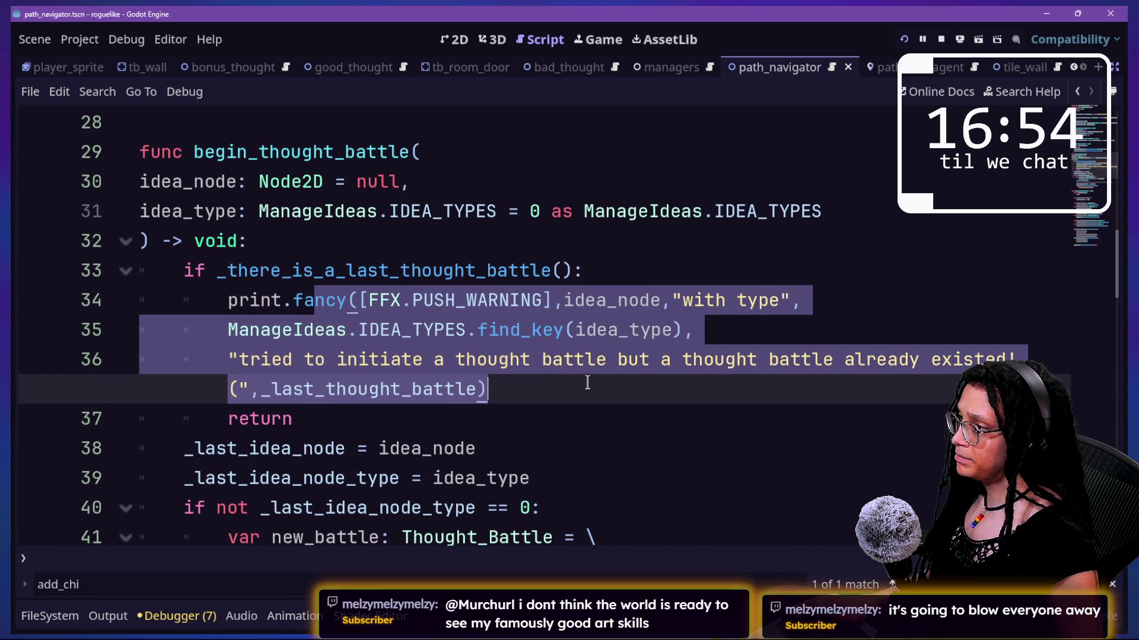
pyautogui.click(522, 390)
pyautogui.click(470, 309)
pyautogui.click(585, 359)
pyautogui.scroll(-1, 582, 354)
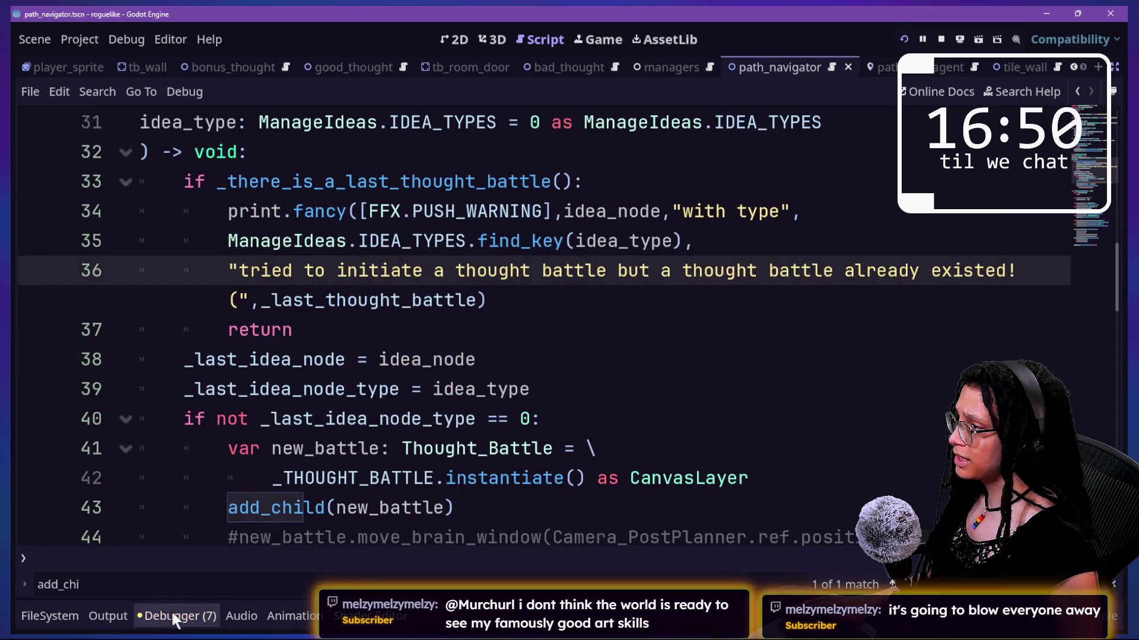
pyautogui.click(178, 616)
pyautogui.click(119, 318)
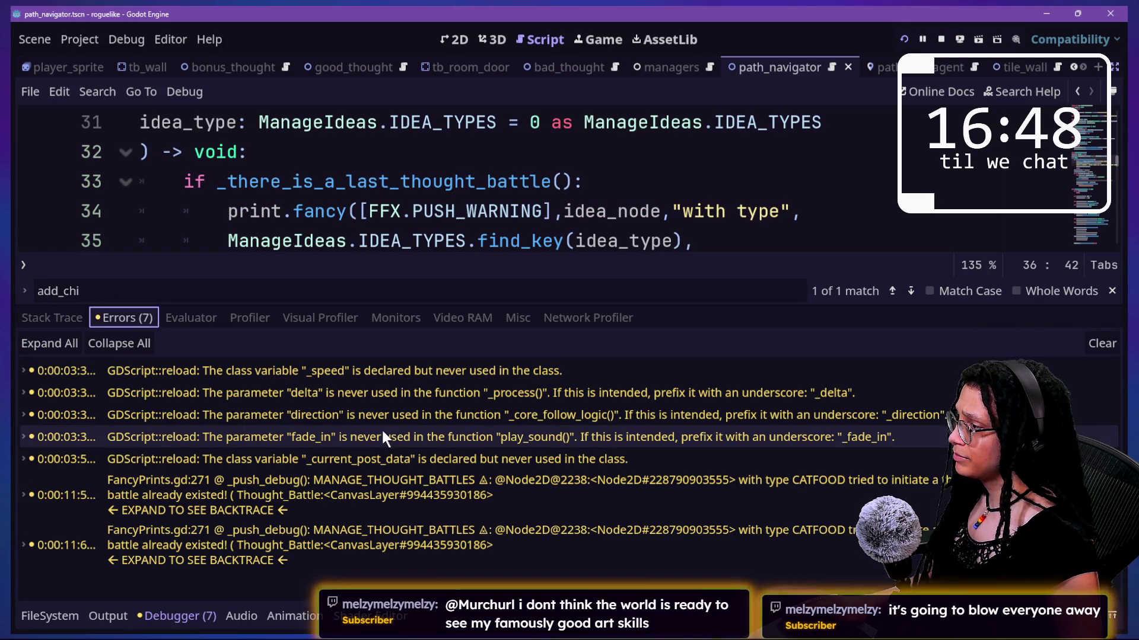
pyautogui.click(401, 501)
pyautogui.click(401, 499)
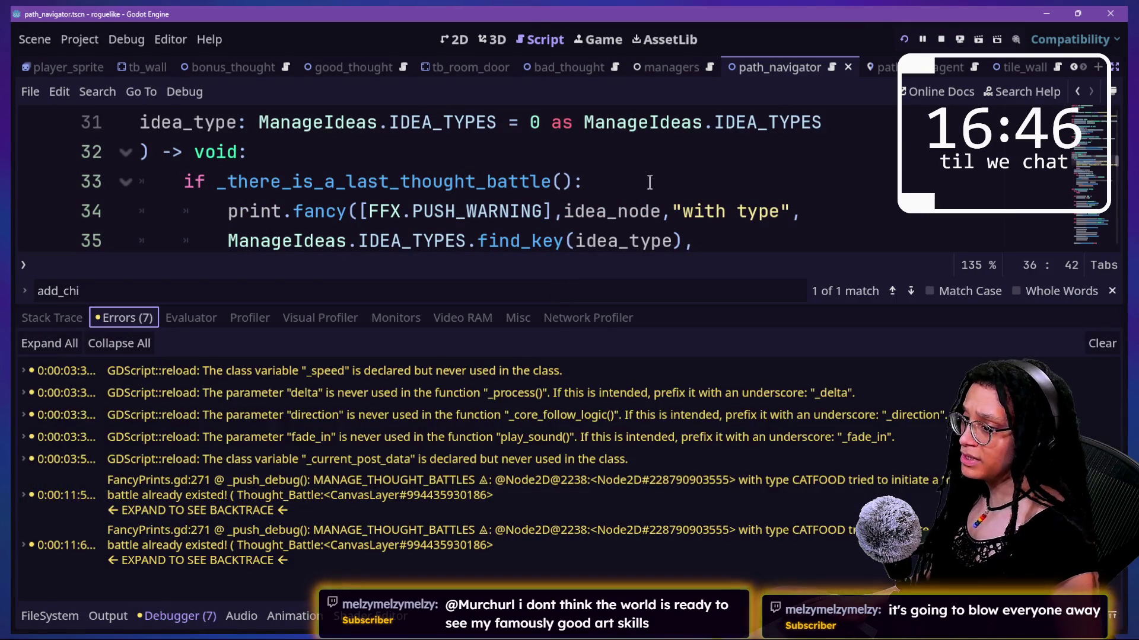
pyautogui.scroll(1, 649, 182)
pyautogui.scroll(-2, 649, 182)
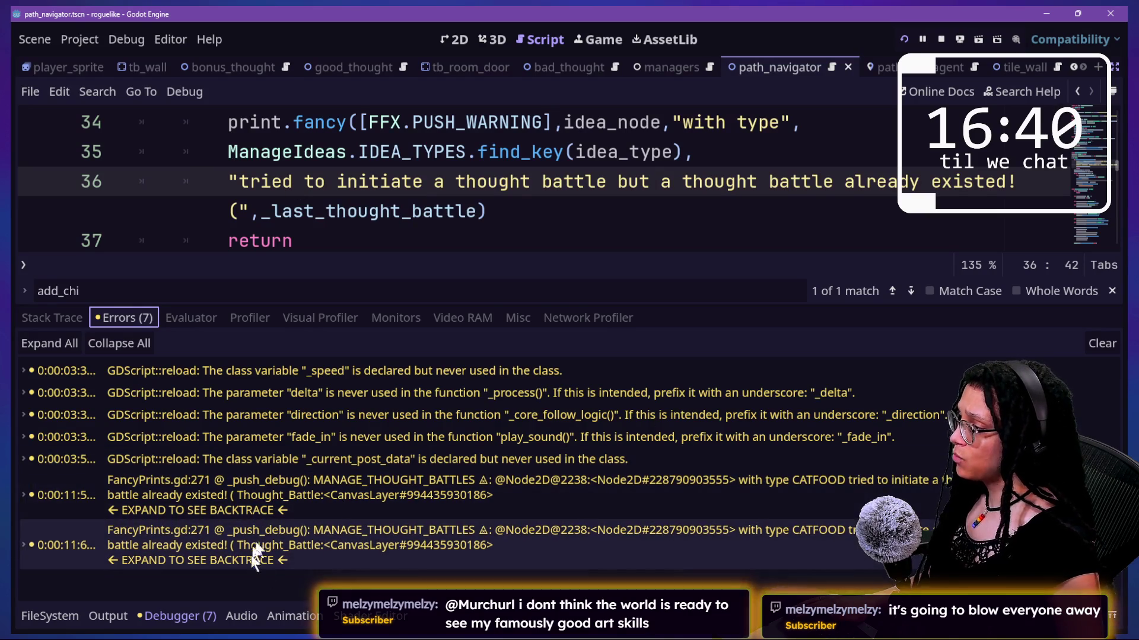
pyautogui.click(509, 185)
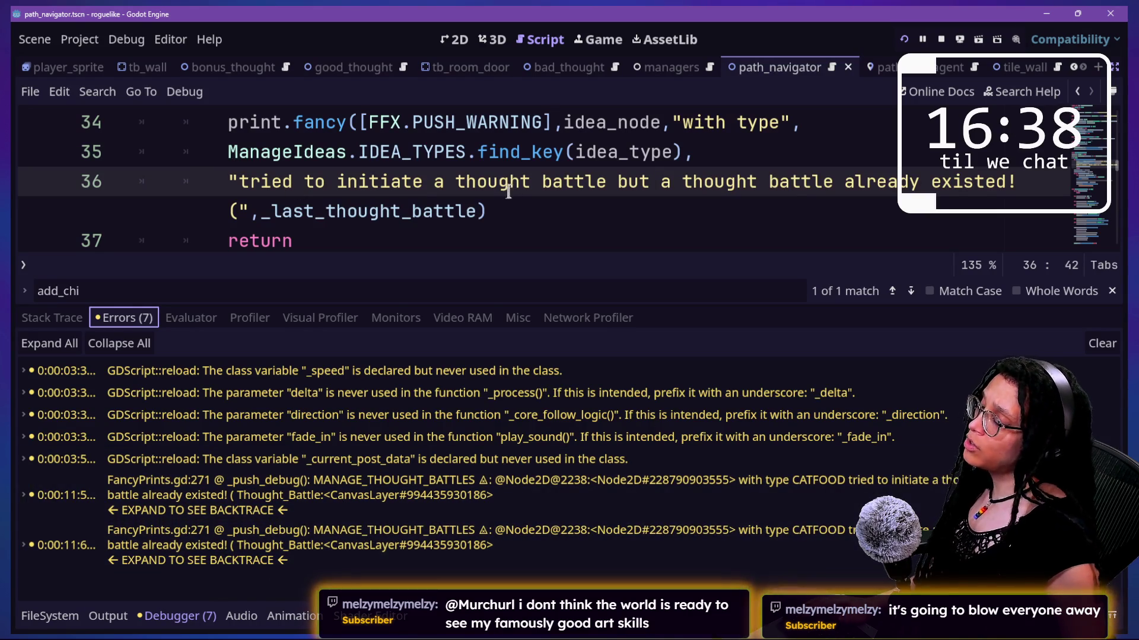
pyautogui.hotkey('alt', 'o')
pyautogui.hotkey('alt', 'o')
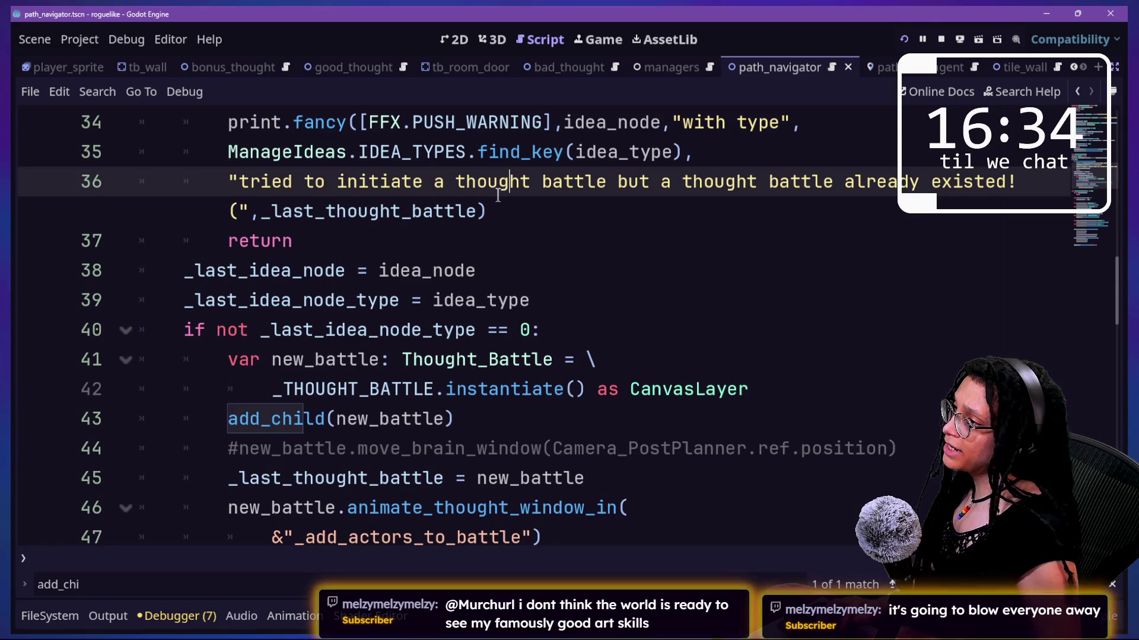
pyautogui.scroll(1, 324, 118)
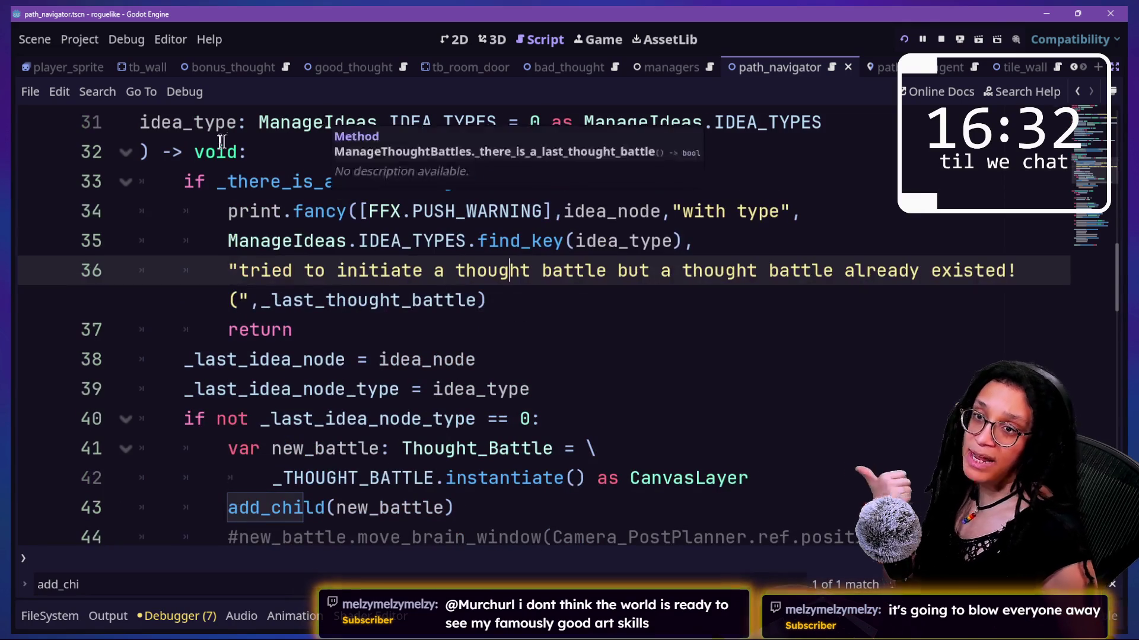
pyautogui.click(366, 315)
pyautogui.moveTo(579, 301)
pyautogui.mouseDown()
pyautogui.moveTo(223, 176)
pyautogui.moveTo(166, 181)
pyautogui.moveTo(216, 208)
pyautogui.mouseUp()
pyautogui.hotkey('ctrl', 'c')
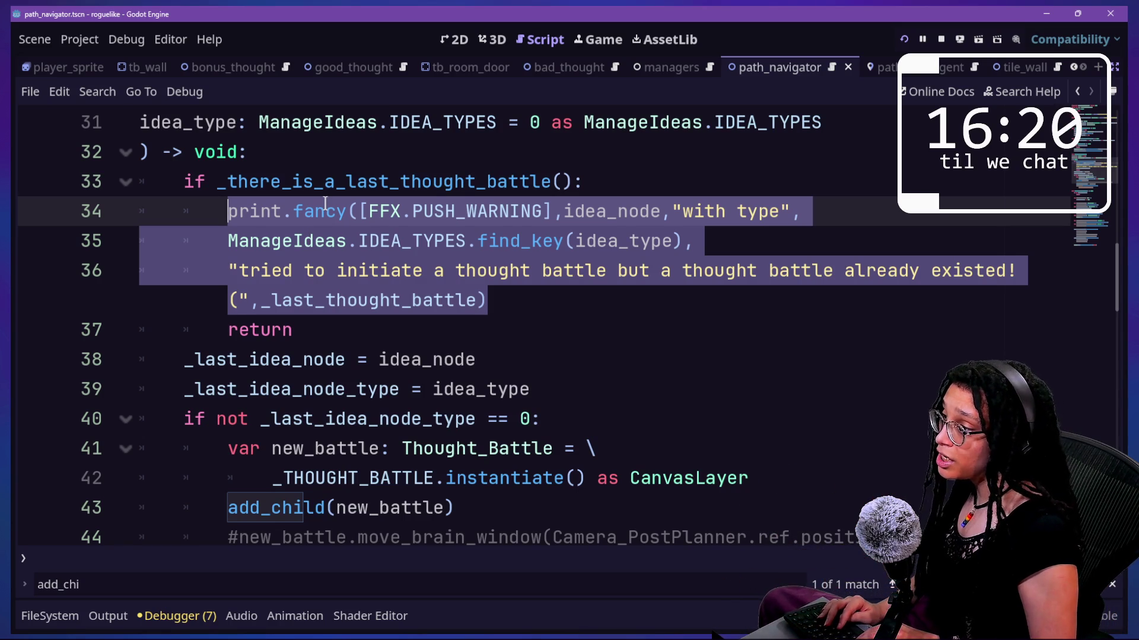
# Step: Add the 'if not _last_idea_node:' guard and paste the print.fancy warning block beneath it
pyautogui.scroll(-6, 325, 203)
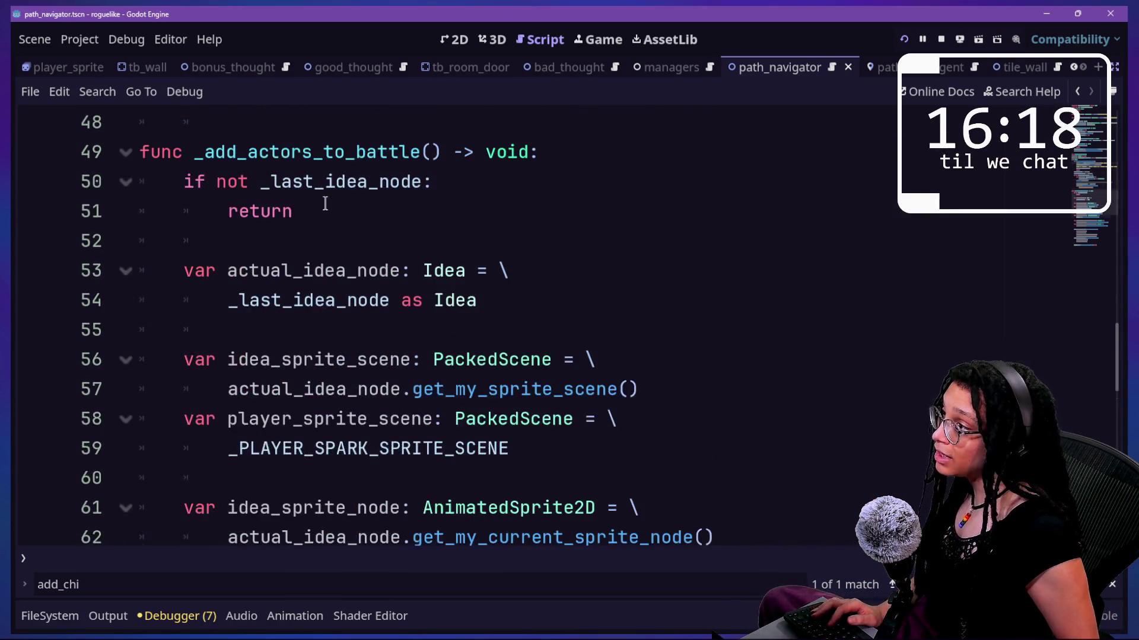
pyautogui.scroll(-2, 325, 203)
pyautogui.write('_last_')
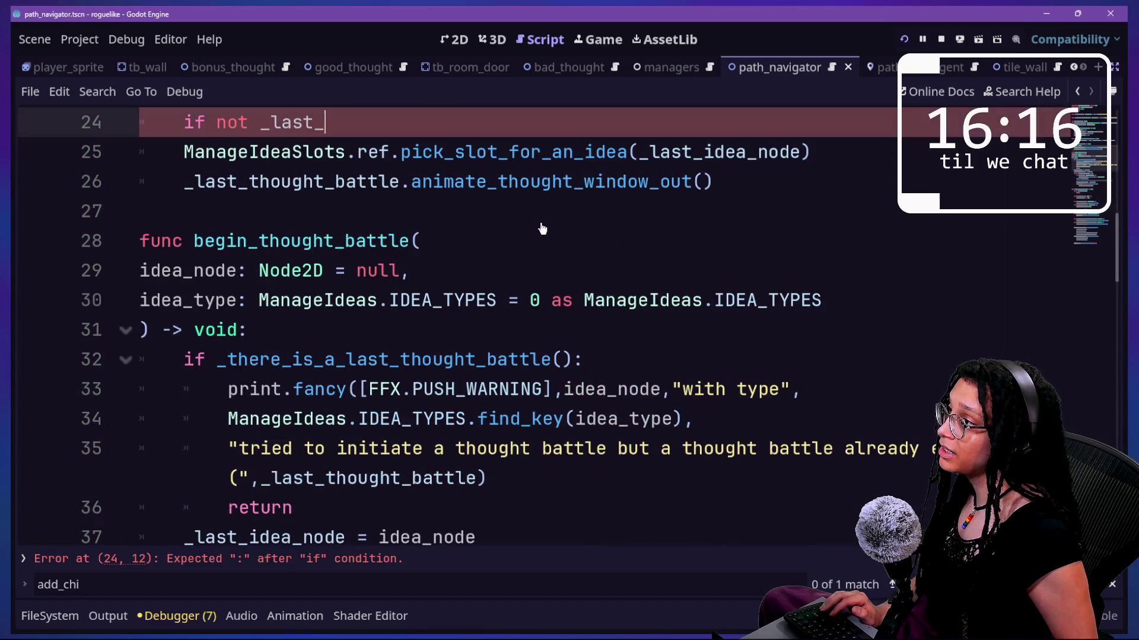
pyautogui.write('idea_node:')
pyautogui.press('Return')
pyautogui.write('return')
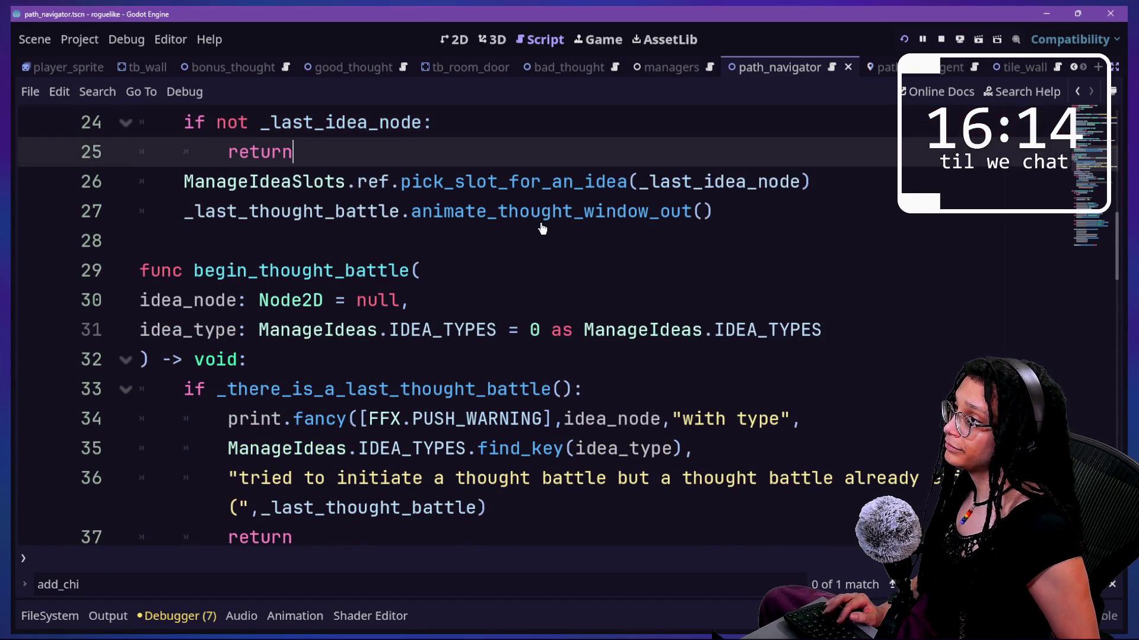
pyautogui.scroll(1, 542, 225)
pyautogui.click(541, 215)
pyautogui.hotkey('ctrl', 'v')
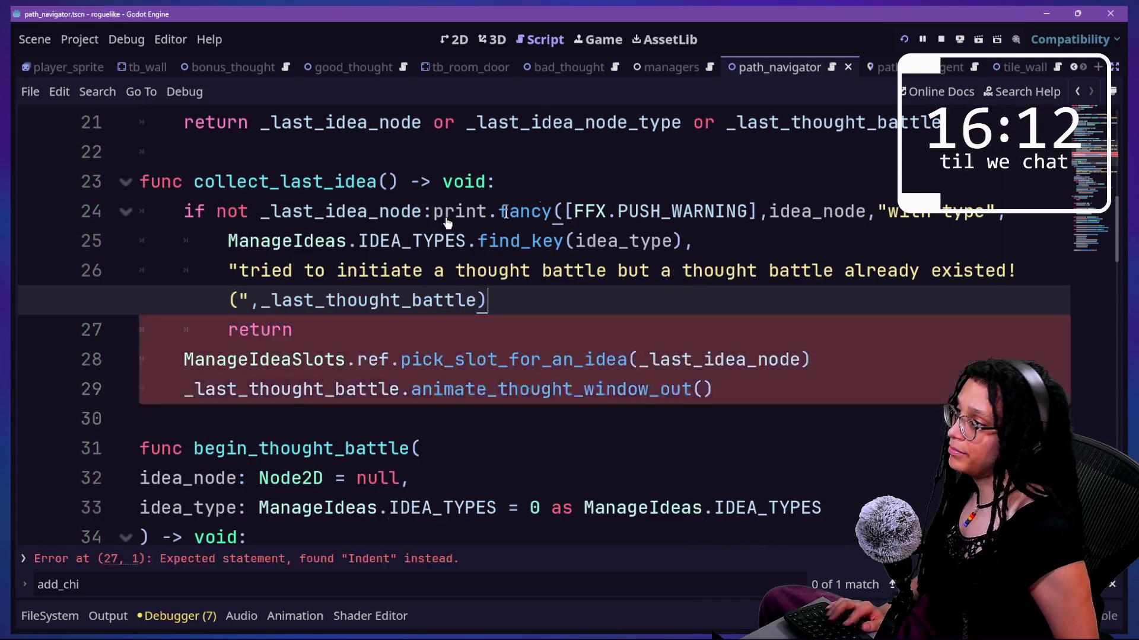
pyautogui.click(432, 217)
pyautogui.press('Return')
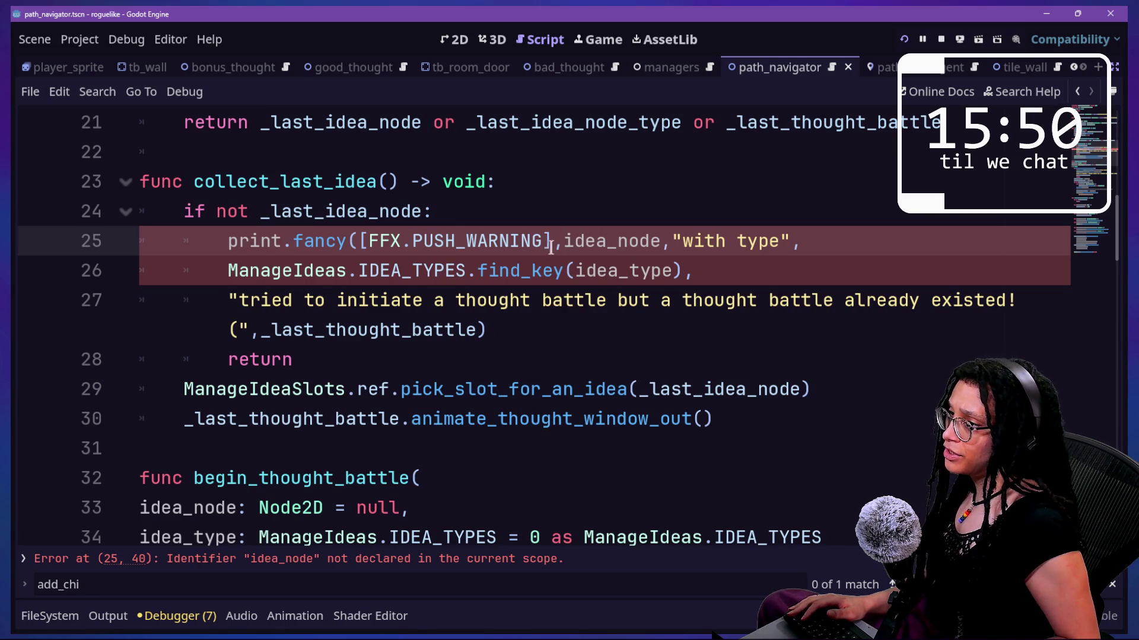
# Step: Rewrite the warning message to "A freed idea tried to get collected!" and save
pyautogui.moveTo(564, 249)
pyautogui.mouseDown()
pyautogui.moveTo(325, 331)
pyautogui.moveTo(225, 330)
pyautogui.moveTo(485, 332)
pyautogui.mouseUp()
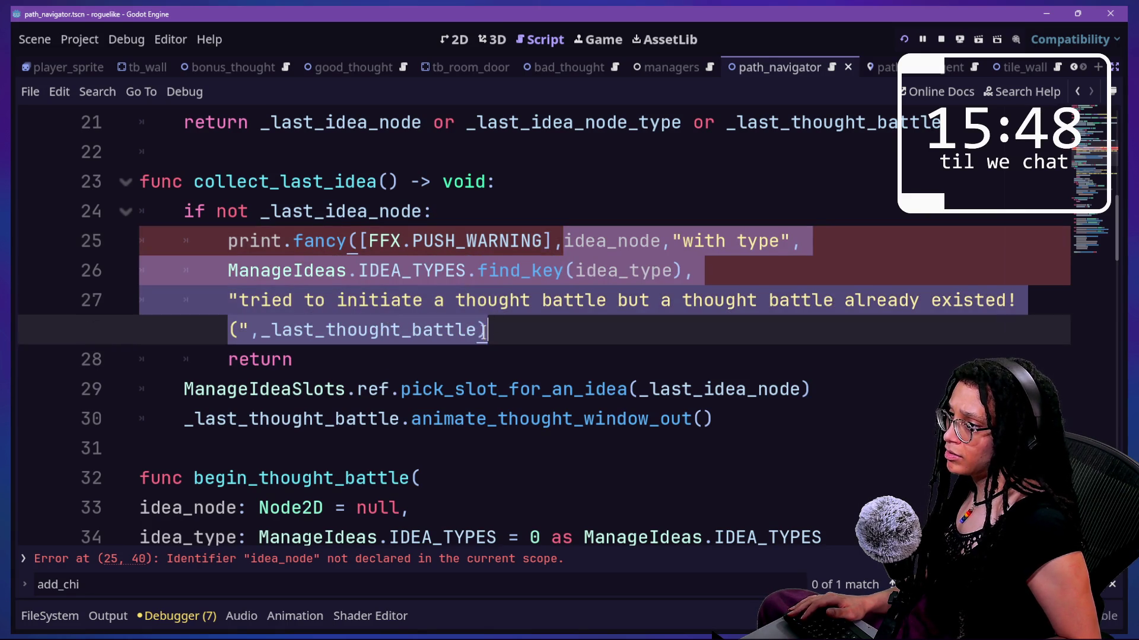
pyautogui.press('BackSpace')
pyautogui.press('Return')
pyautogui.write('"A f')
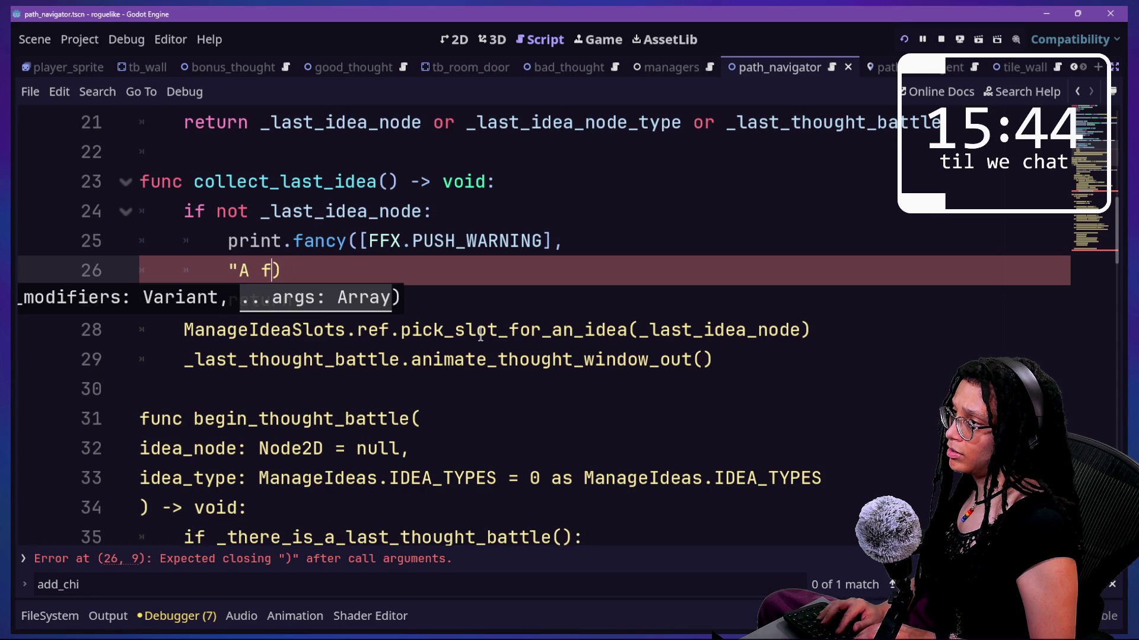
pyautogui.write('d idea ')
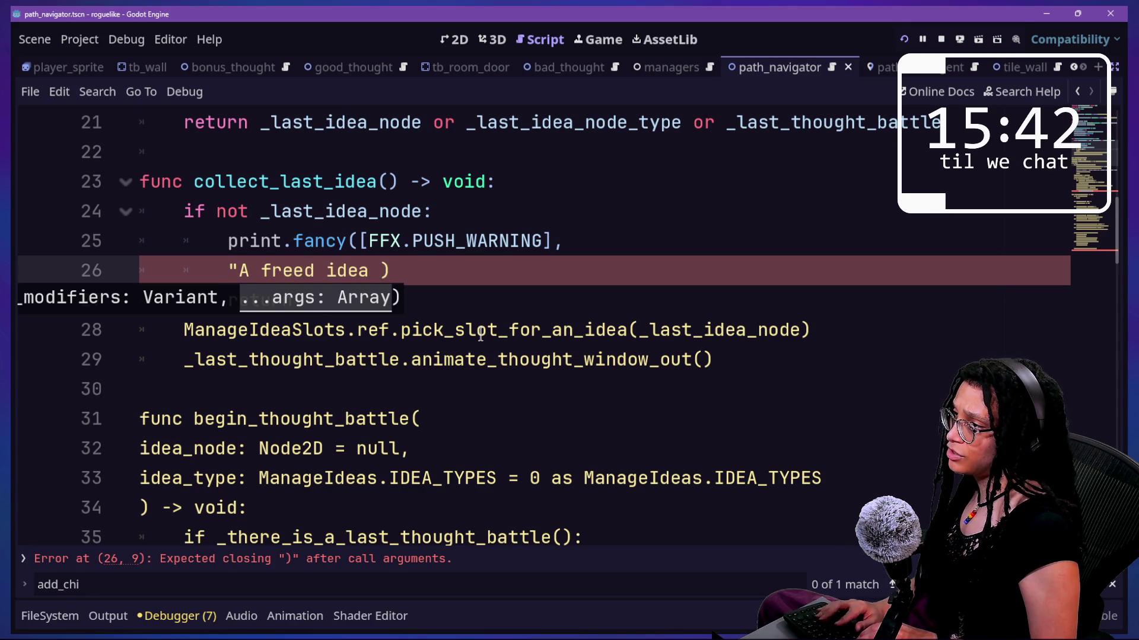
pyautogui.write('et col')
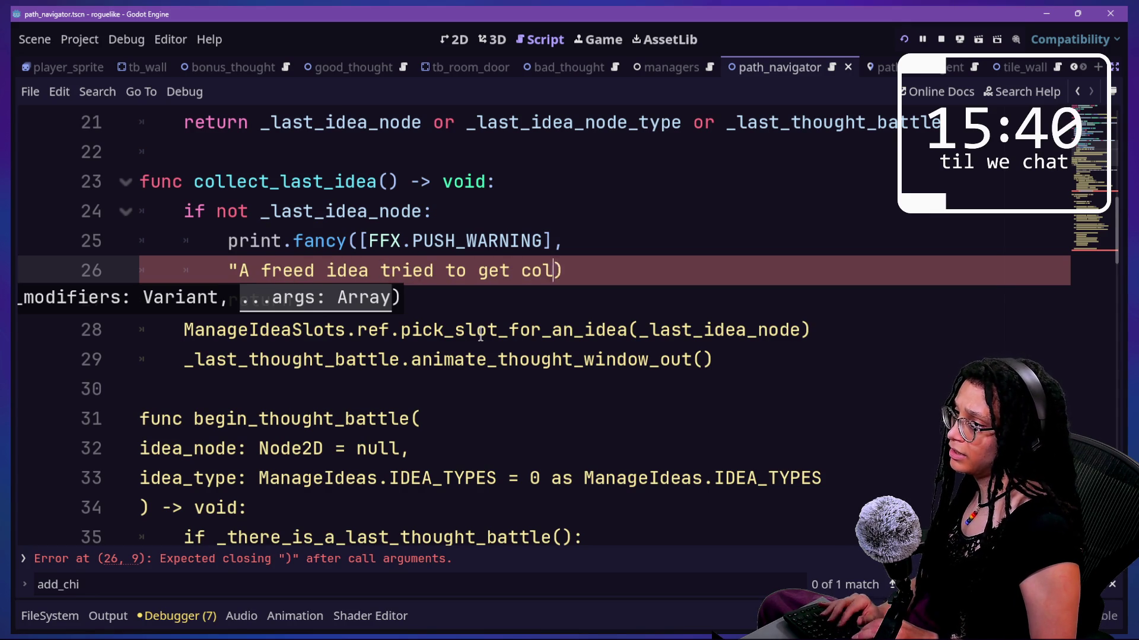
pyautogui.write('ed!')
pyautogui.press('Left')
pyautogui.press('BackSpace')
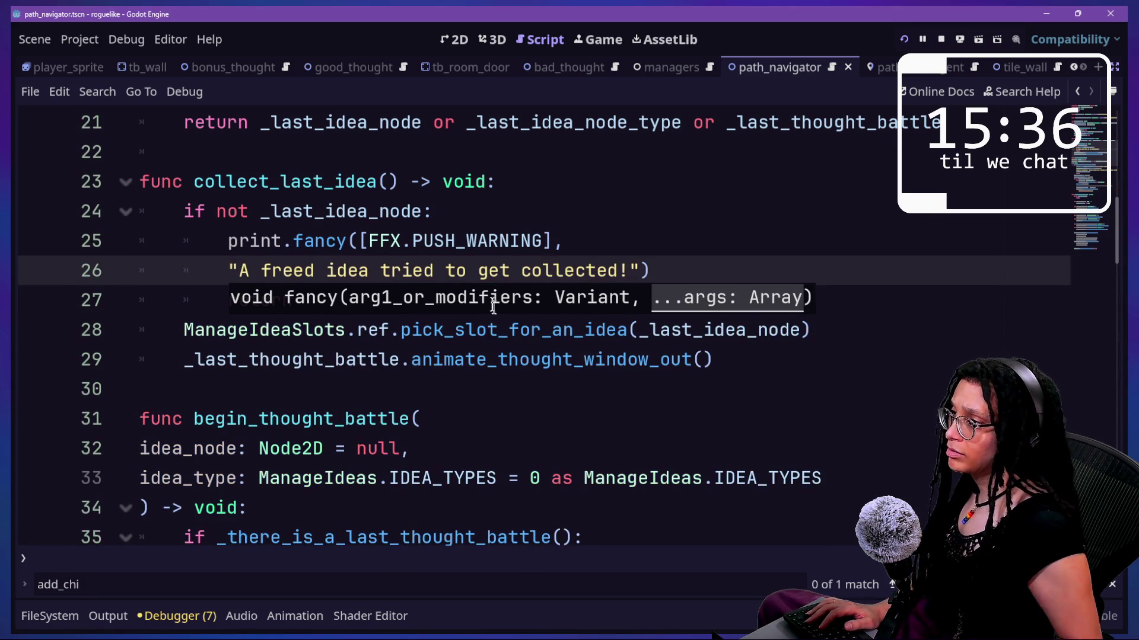
pyautogui.click(465, 176)
pyautogui.click(570, 264)
pyautogui.click(650, 330)
pyautogui.hotkey('ctrl', 's')
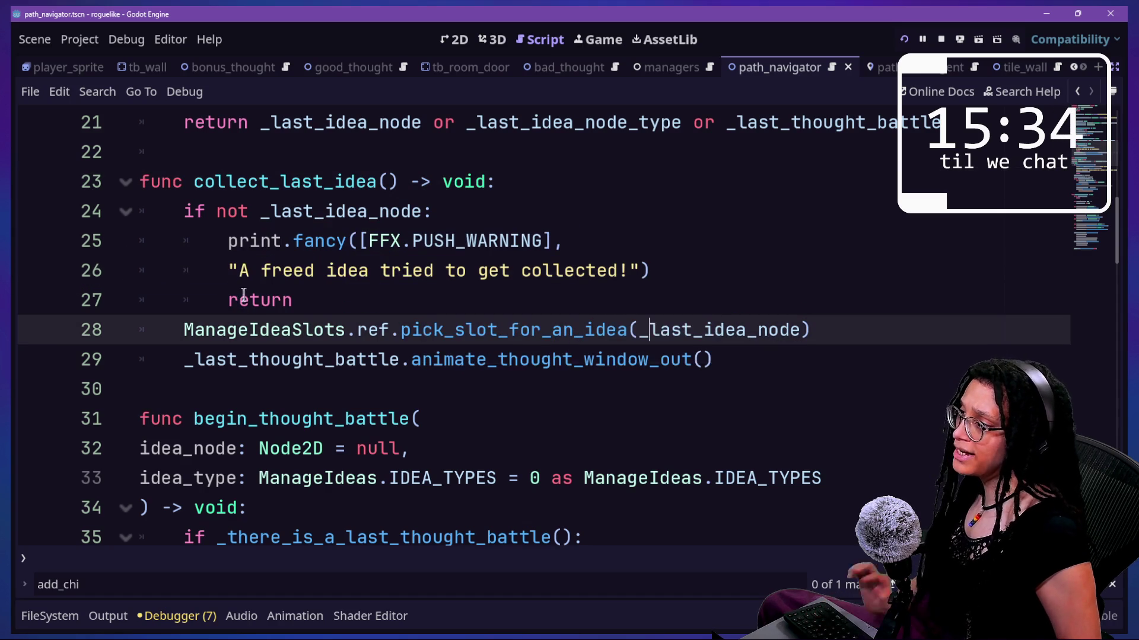
pyautogui.moveTo(386, 323)
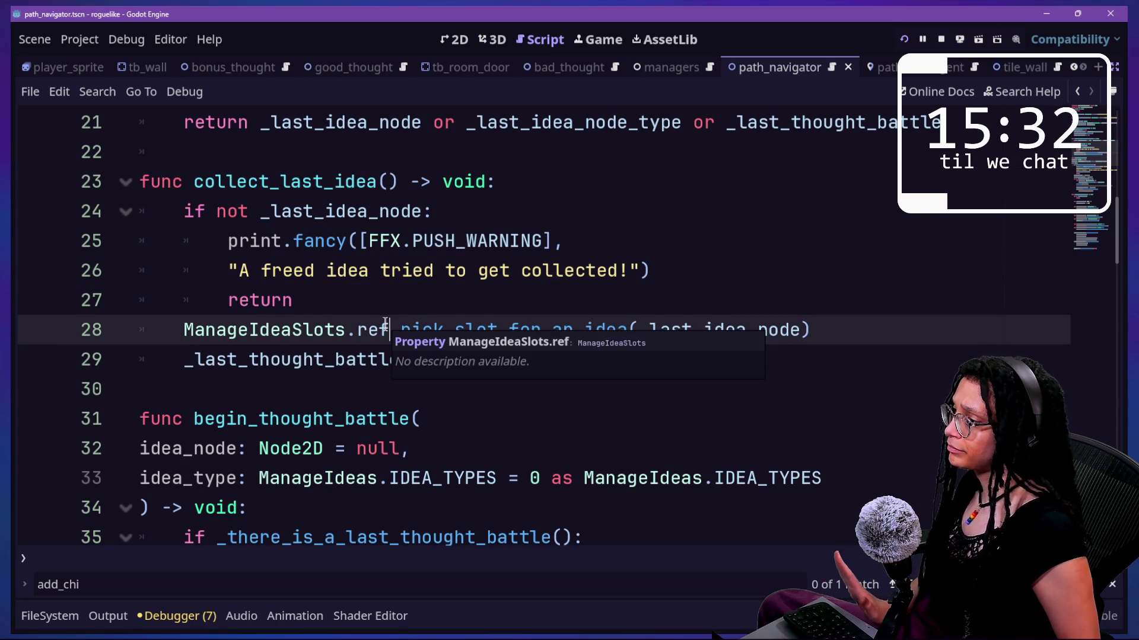
pyautogui.scroll(-3, 385, 323)
pyautogui.scroll(-1, 540, 438)
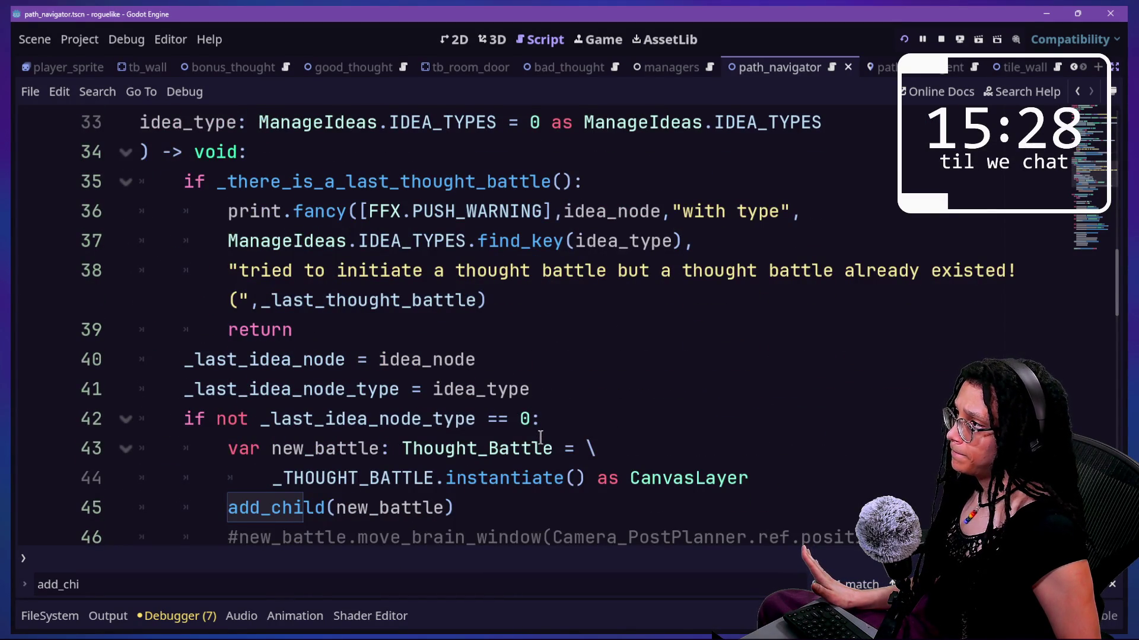
pyautogui.scroll(2, 540, 437)
pyautogui.moveTo(194, 243); pyautogui.dragTo(409, 243)
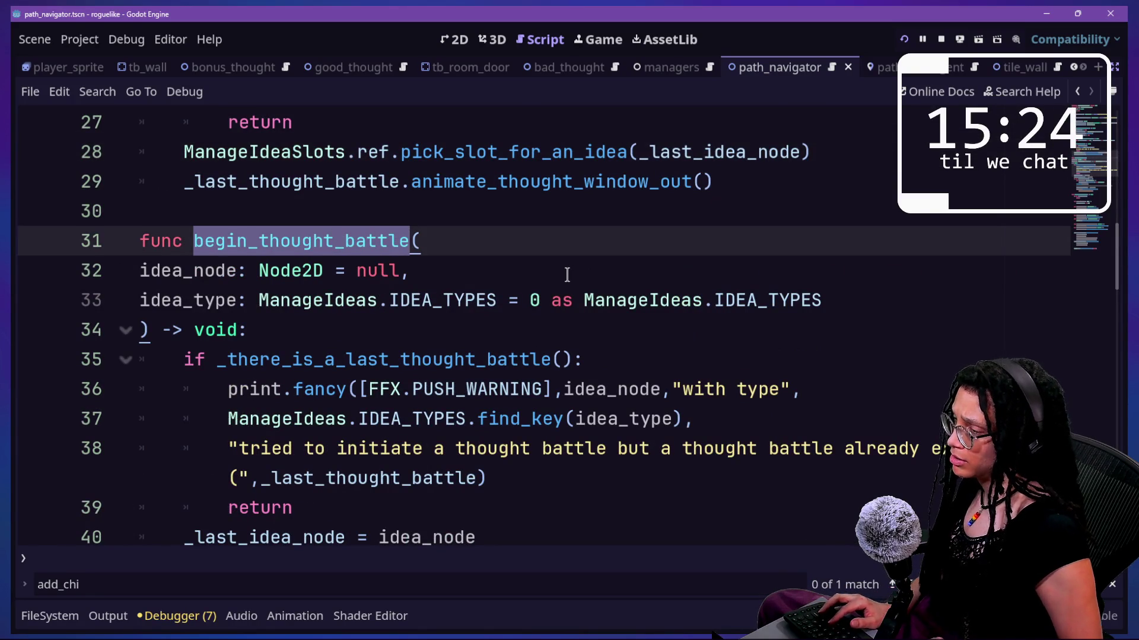
pyautogui.hotkey('ctrl', 'shift', 'f')
pyautogui.press('Return')
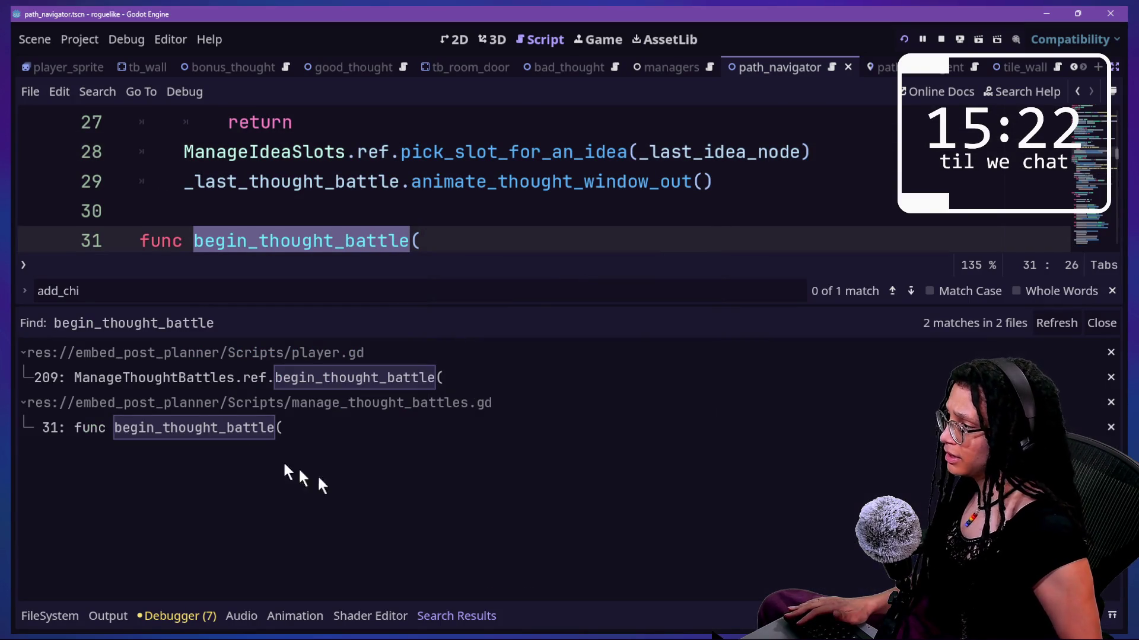
pyautogui.click(198, 380)
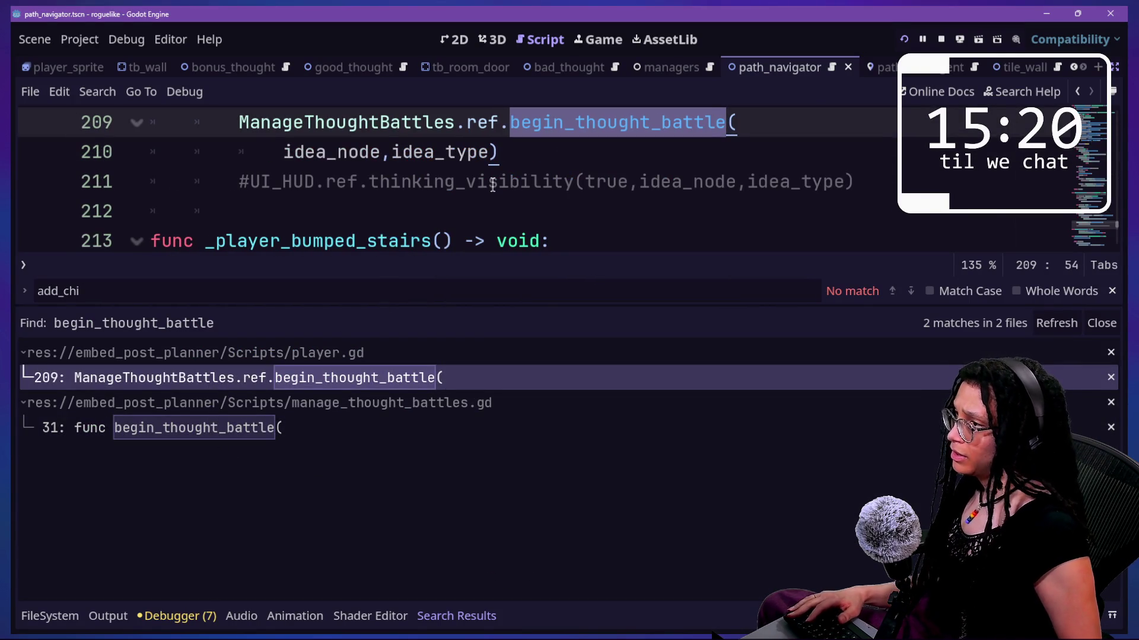
pyautogui.hotkey('alt', 'o')
pyautogui.hotkey('alt', 'o')
pyautogui.scroll(2, 493, 186)
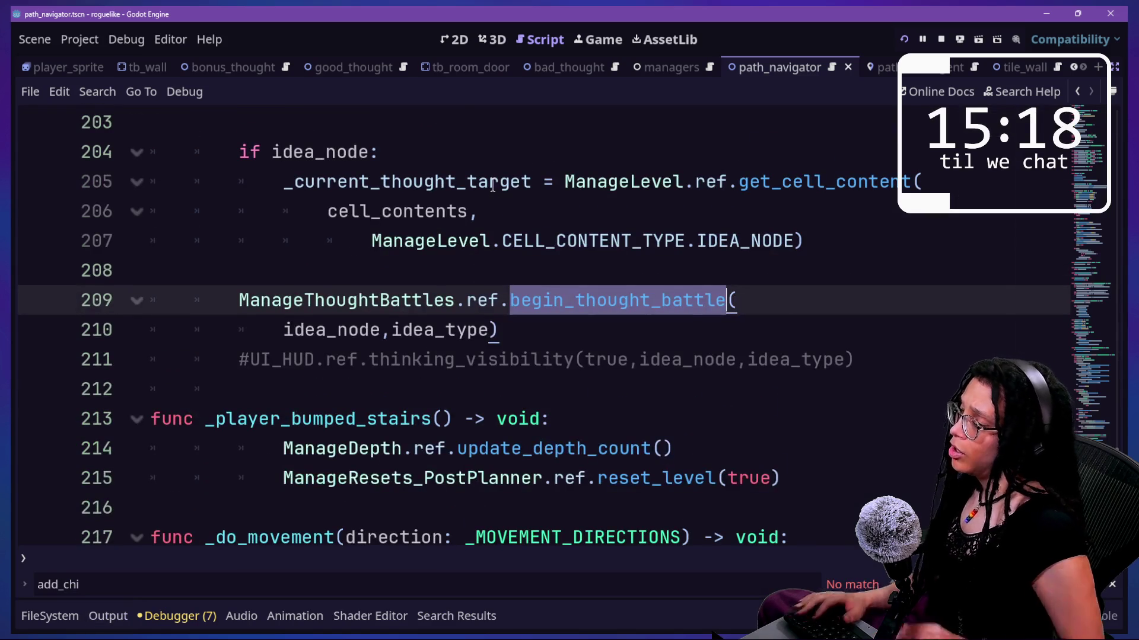
pyautogui.moveTo(478, 184); pyautogui.dragTo(473, 200)
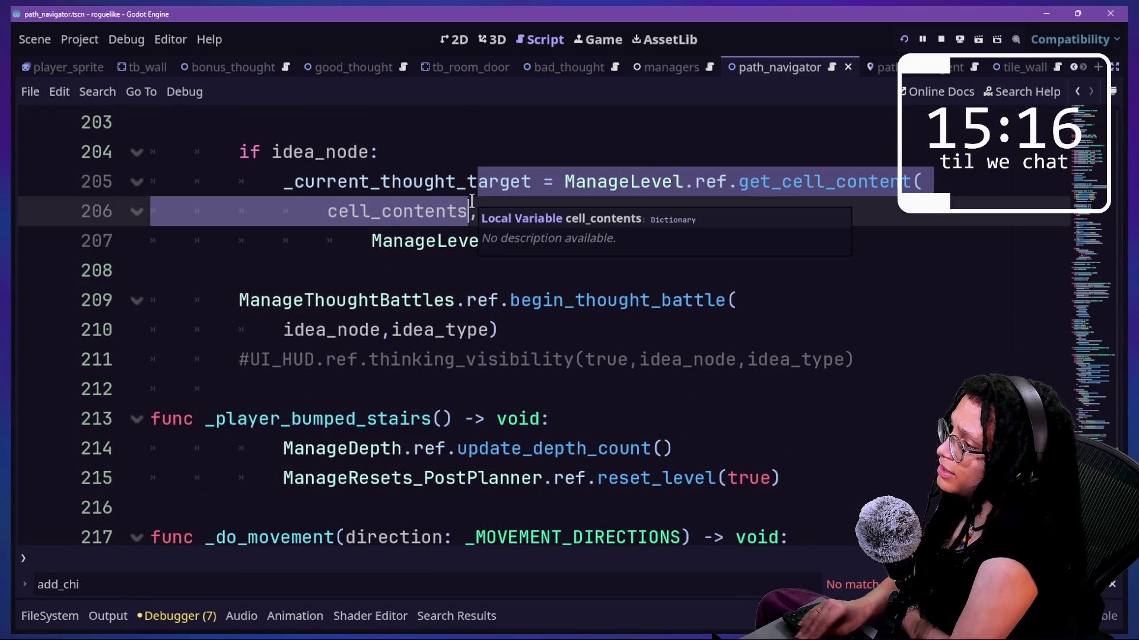
pyautogui.click(637, 307)
pyautogui.keyDown('ctrl'); pyautogui.click(636, 316); pyautogui.keyUp('ctrl')
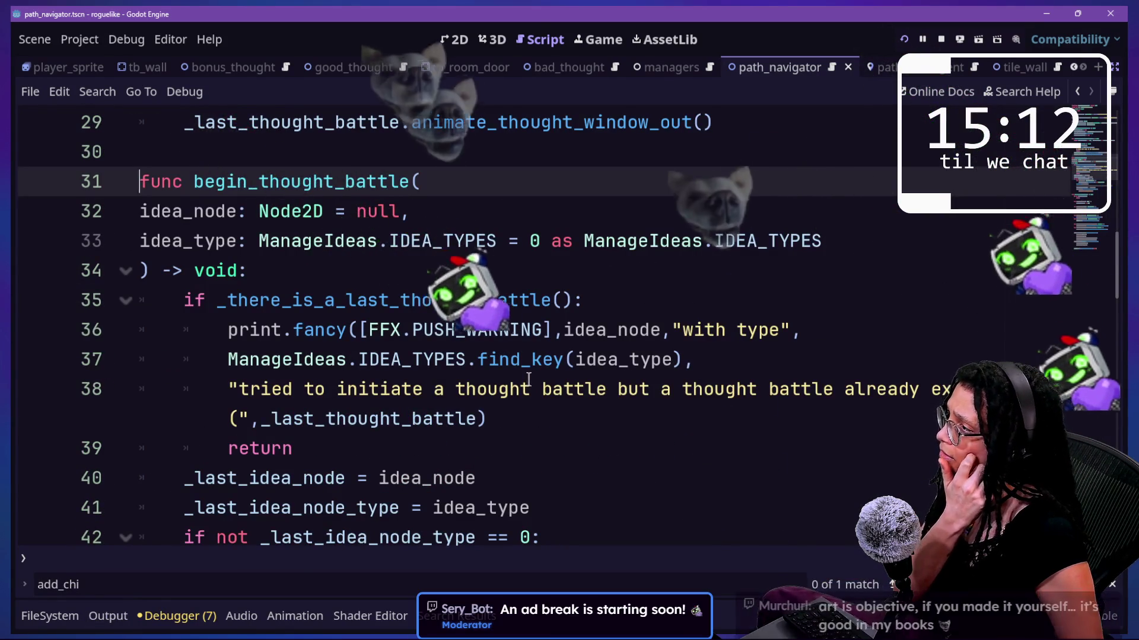
pyautogui.scroll(-4, 528, 378)
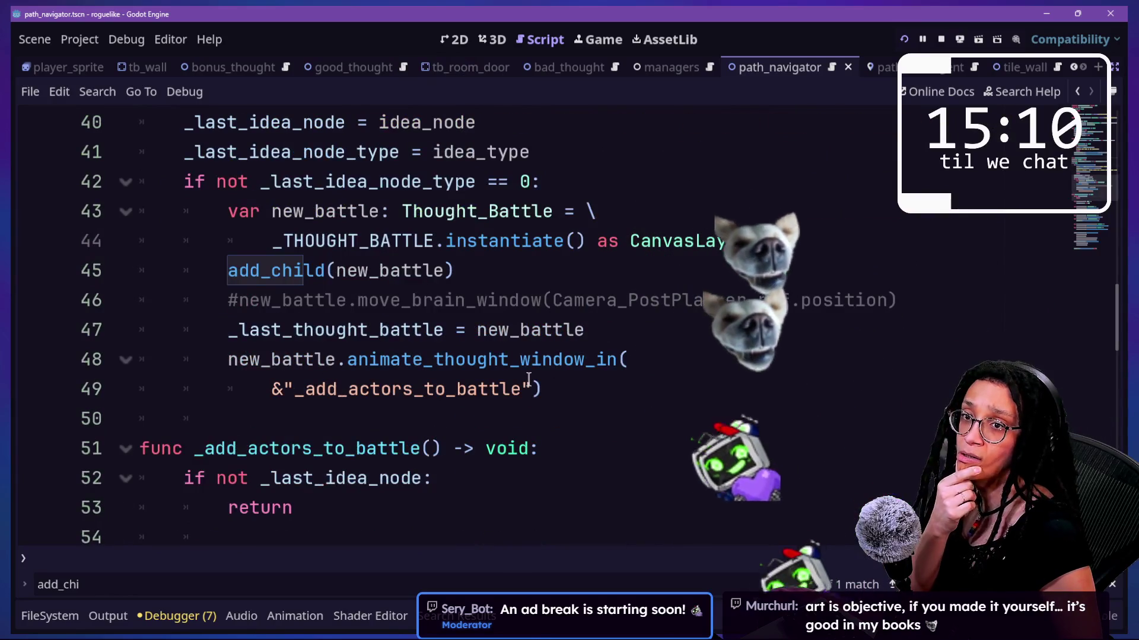
pyautogui.scroll(-3, 528, 378)
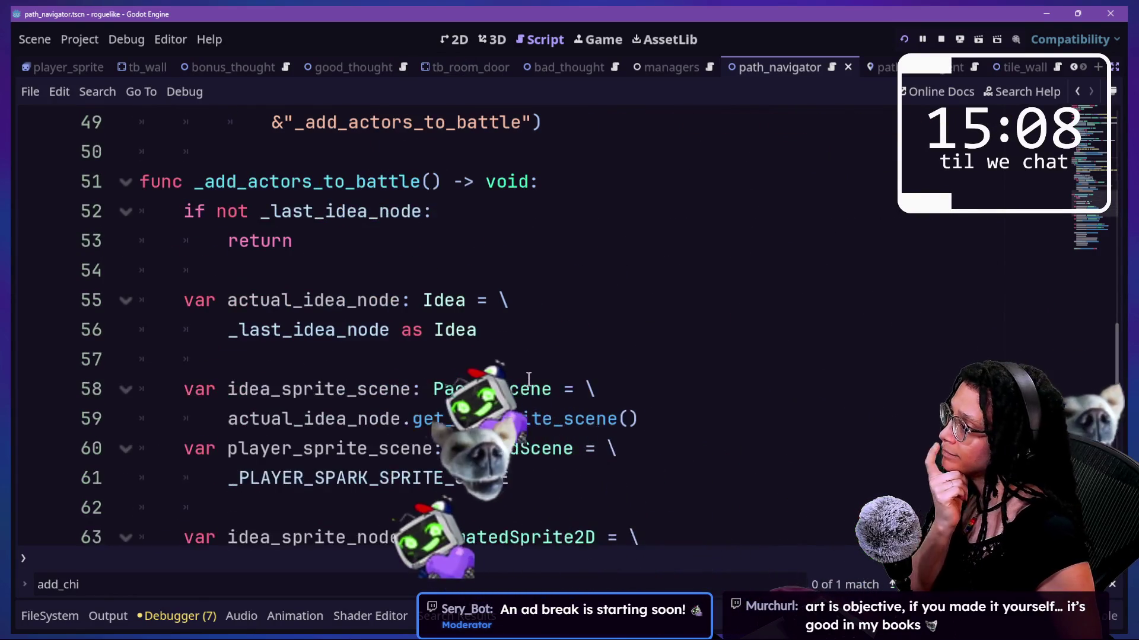
pyautogui.scroll(-3, 528, 379)
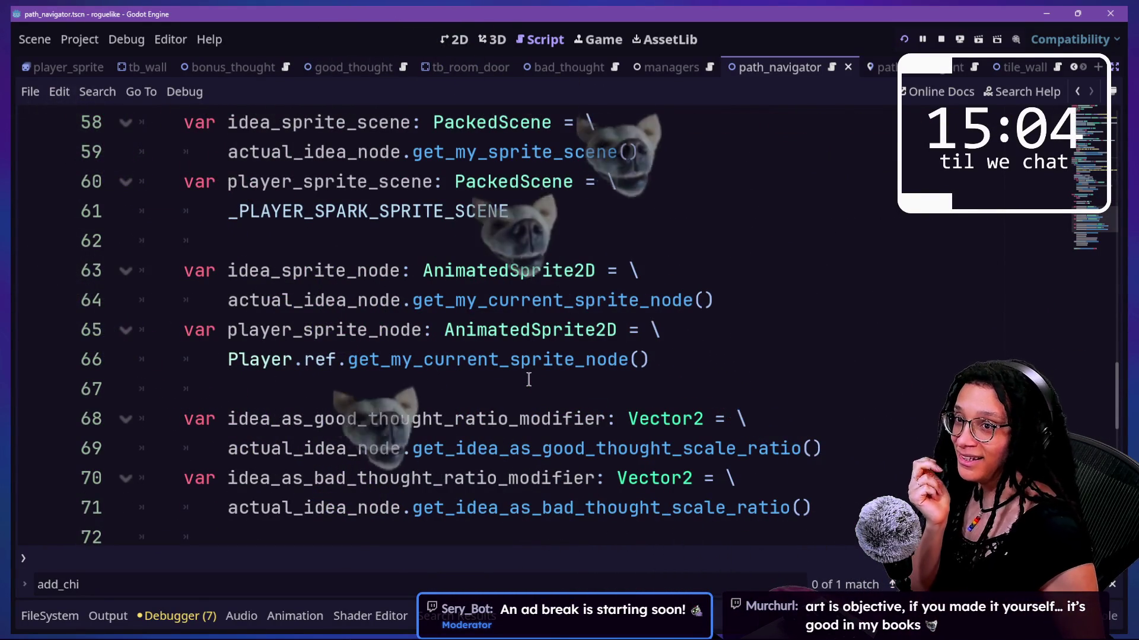
pyautogui.scroll(-2, 529, 381)
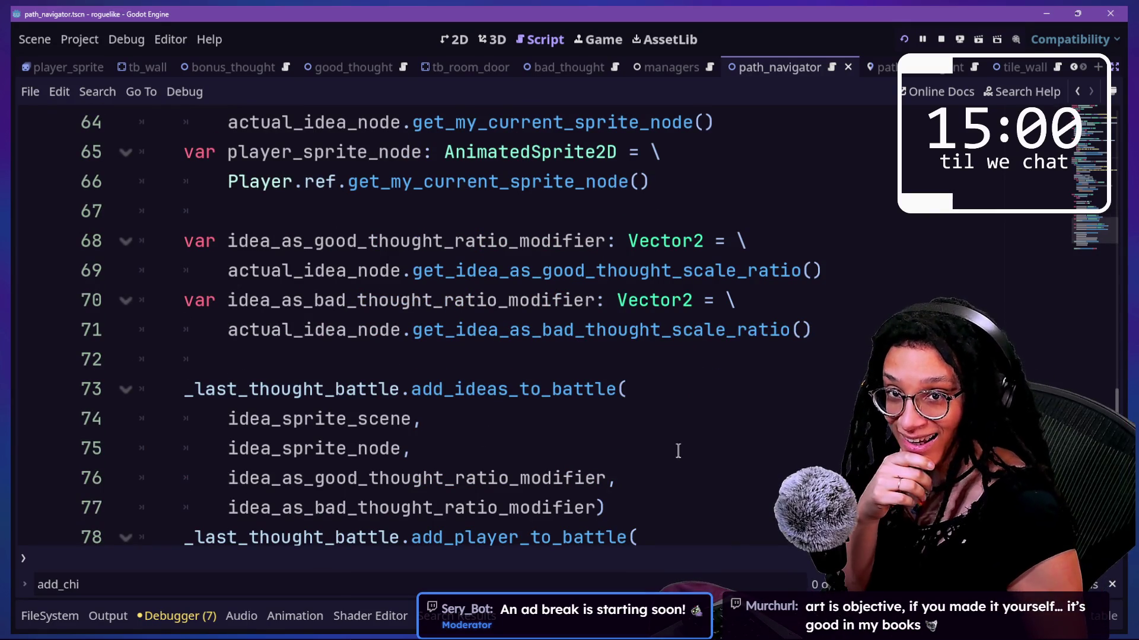
pyautogui.scroll(-2, 677, 451)
pyautogui.scroll(6, 678, 450)
pyautogui.scroll(3, 678, 450)
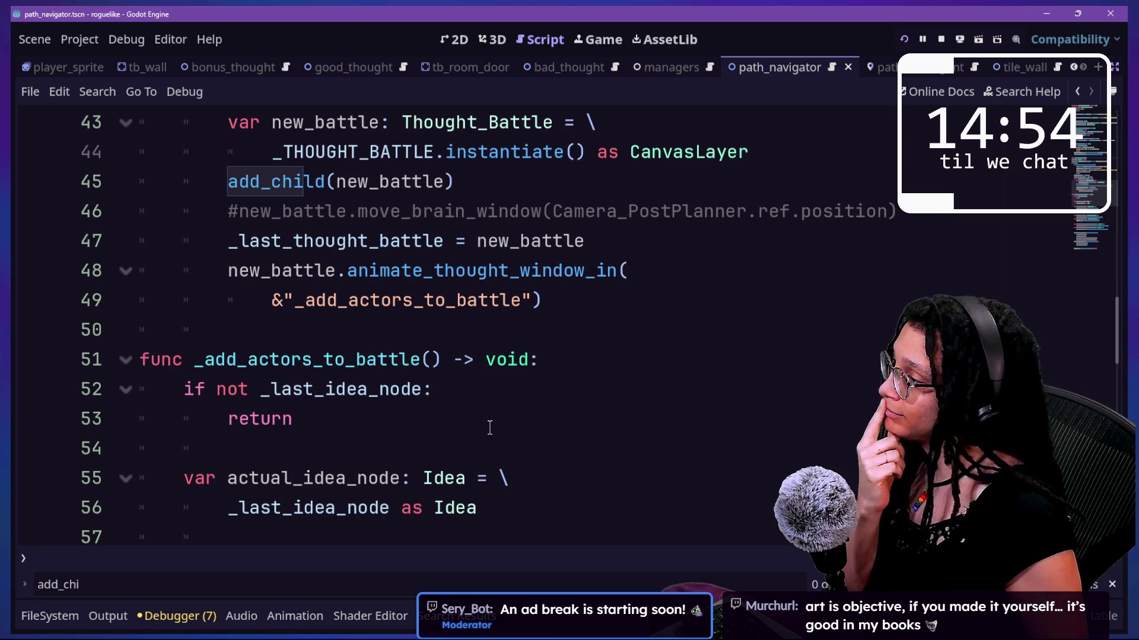
pyautogui.scroll(3, 523, 418)
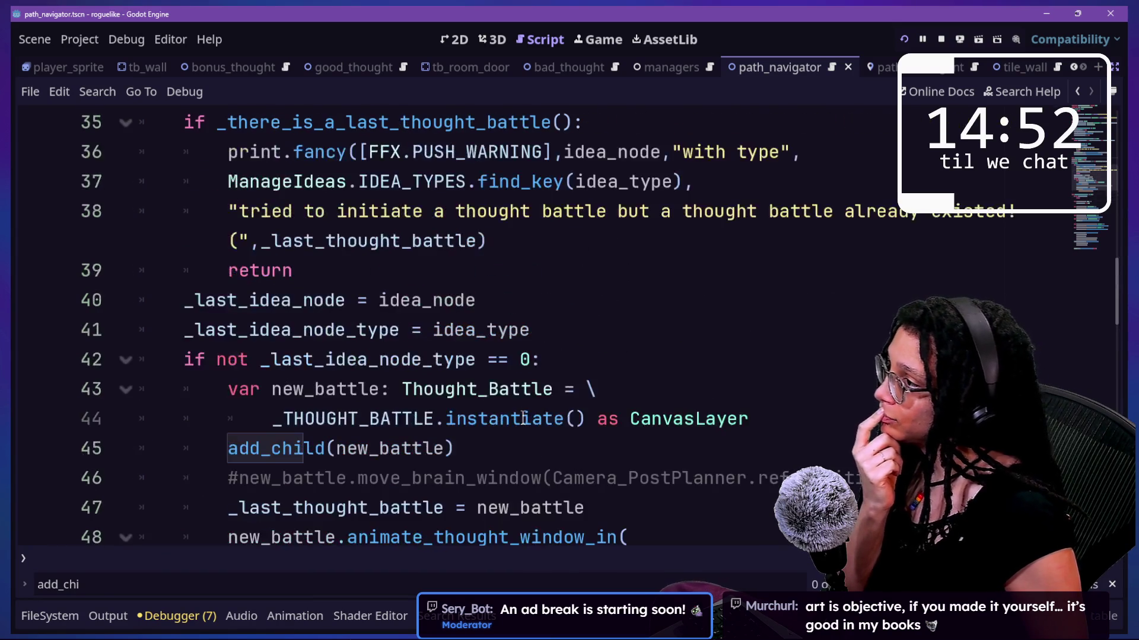
pyautogui.scroll(2, 523, 418)
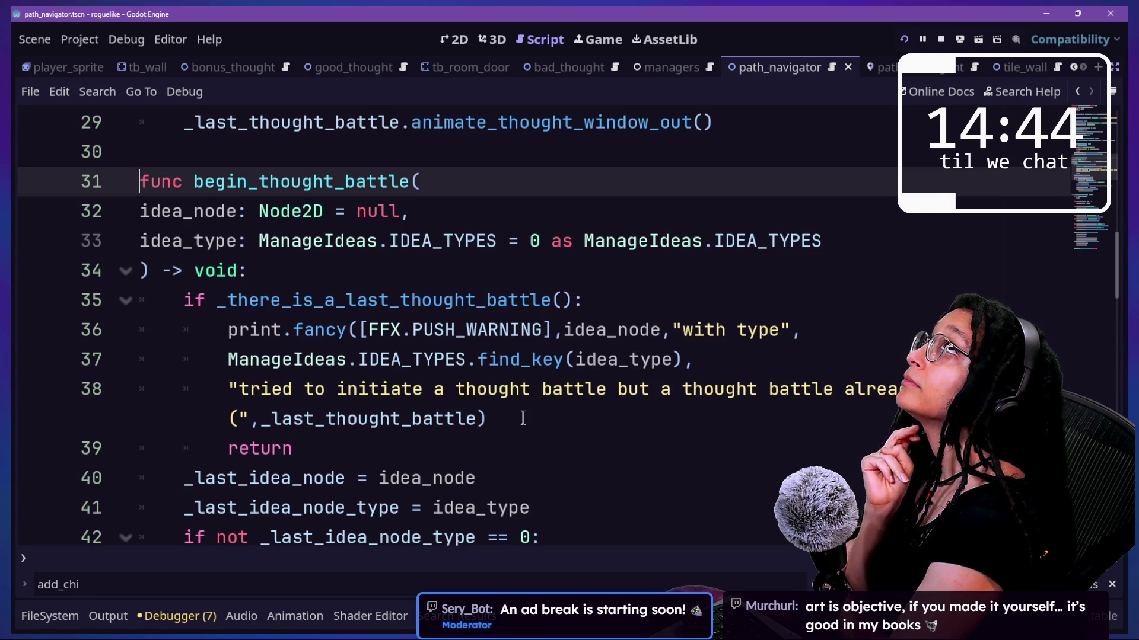
pyautogui.scroll(-3, 523, 418)
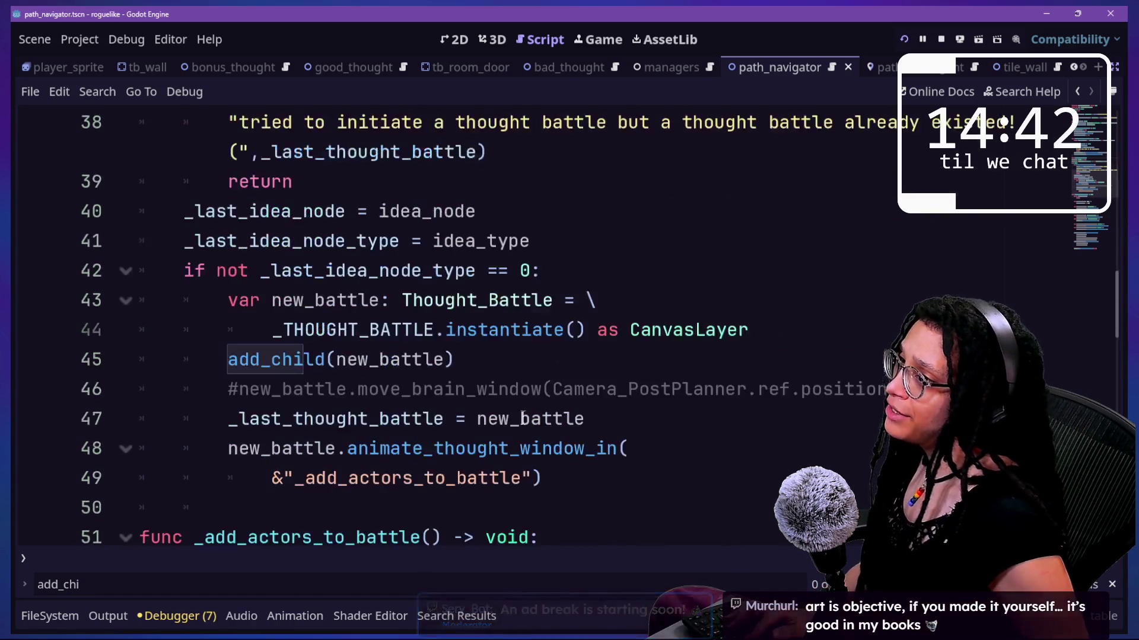
pyautogui.scroll(6, 523, 418)
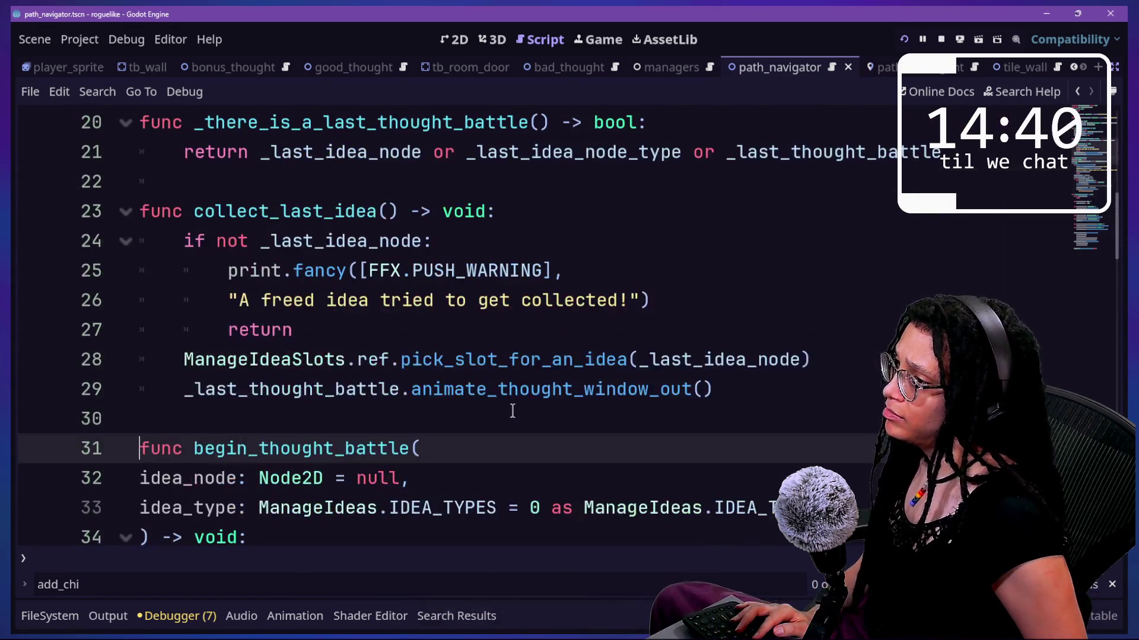
pyautogui.hotkey('ctrl', 'f')
pyautogui.press('Return')
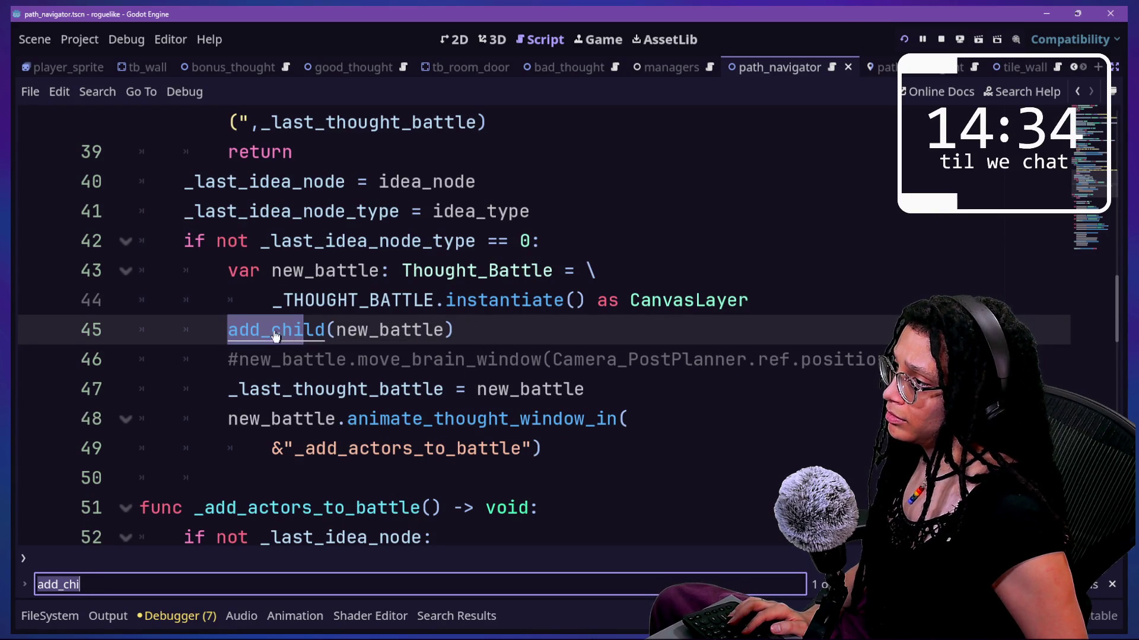
pyautogui.keyDown('ctrl'); pyautogui.click(351, 343); pyautogui.keyUp('ctrl')
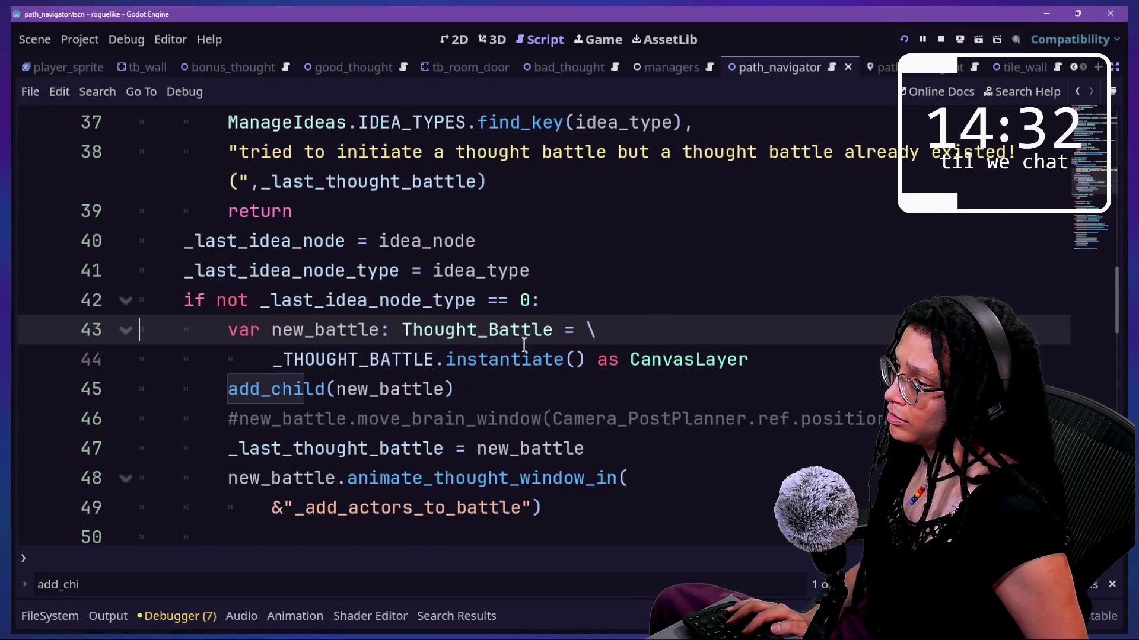
pyautogui.keyDown('ctrl'); pyautogui.click(459, 337); pyautogui.keyUp('ctrl')
# Step: Review _ready_bad_thoughts_array filling _bad_thoughts with BadThought, BadThought2 and BadThought3
pyautogui.scroll(-2, 570, 349)
pyautogui.scroll(3, 571, 348)
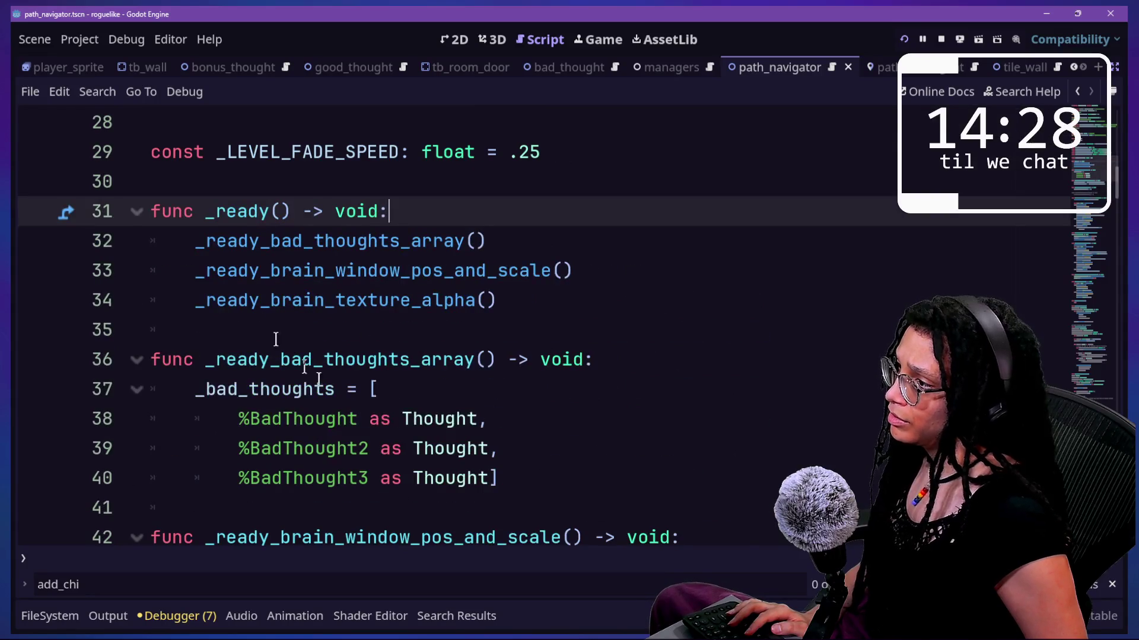
pyautogui.click(330, 382)
pyautogui.click(318, 358)
pyautogui.click(491, 448)
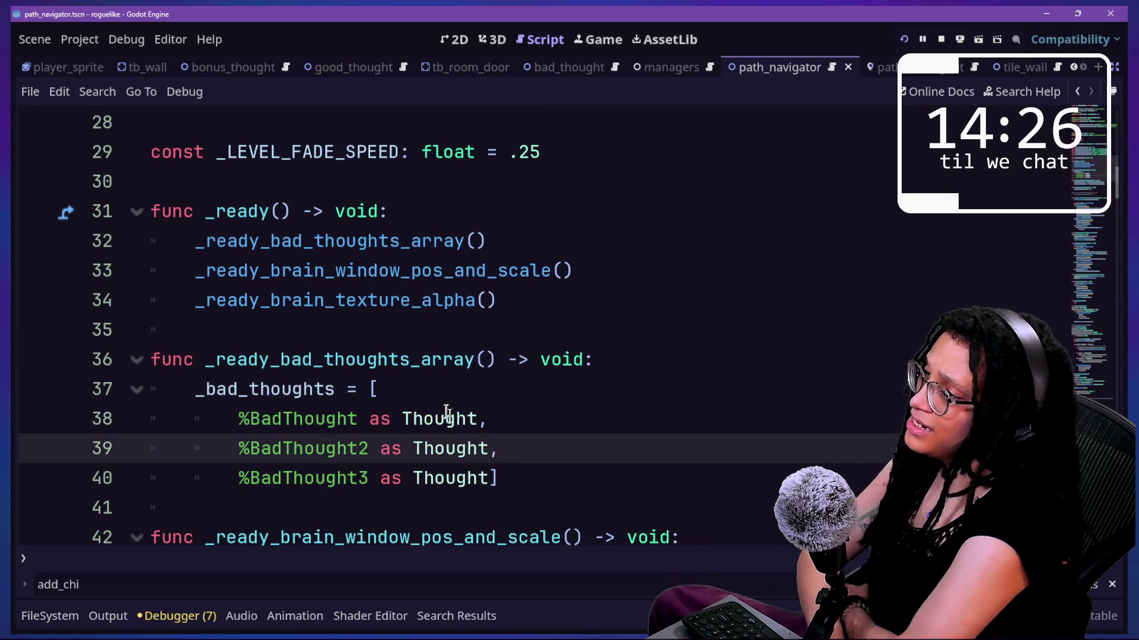
pyautogui.click(432, 359)
pyautogui.scroll(3, 516, 409)
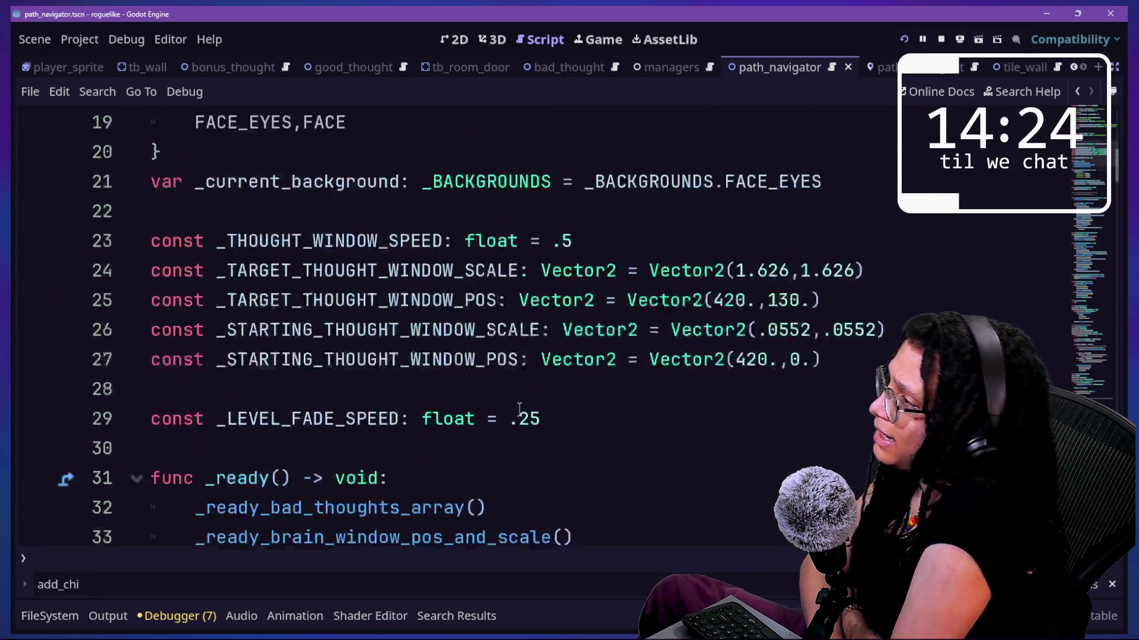
pyautogui.scroll(5, 520, 409)
pyautogui.scroll(-7, 520, 409)
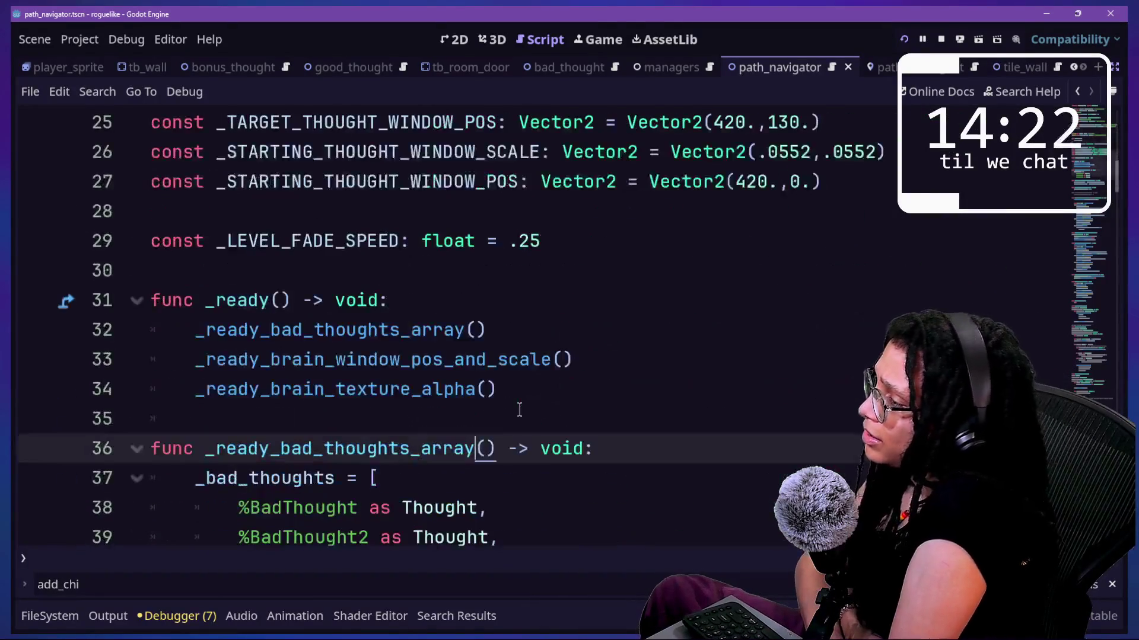
pyautogui.scroll(8, 520, 409)
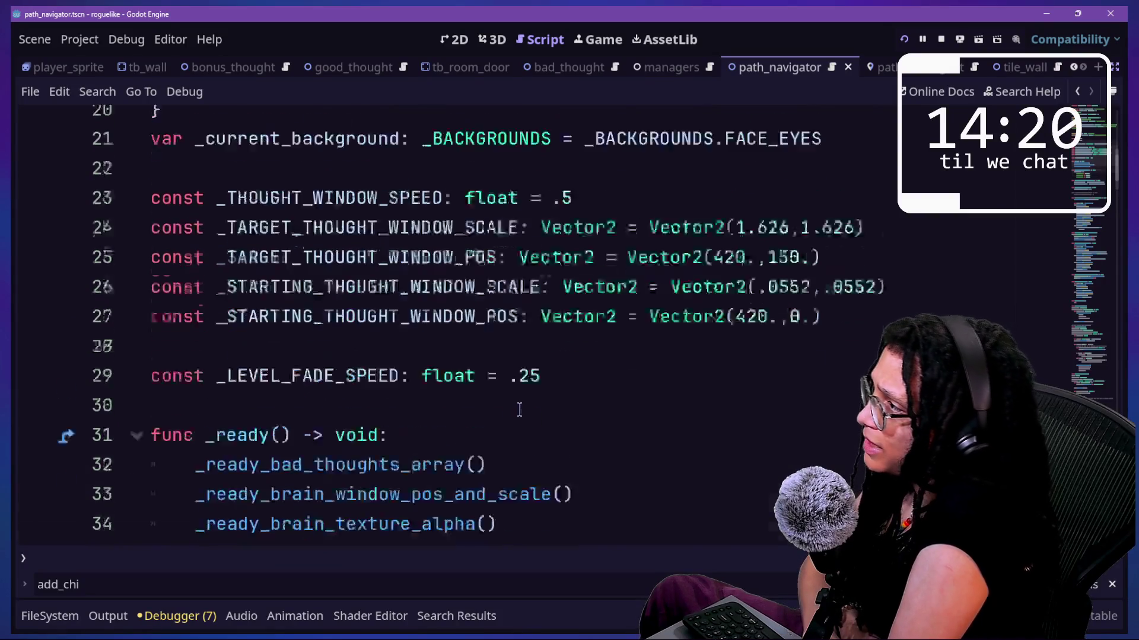
# Step: Mark the onready declarations on lines 6–8 and scroll down past the face texture declarations
pyautogui.moveTo(455, 240); pyautogui.dragTo(436, 359)
pyautogui.click(509, 478)
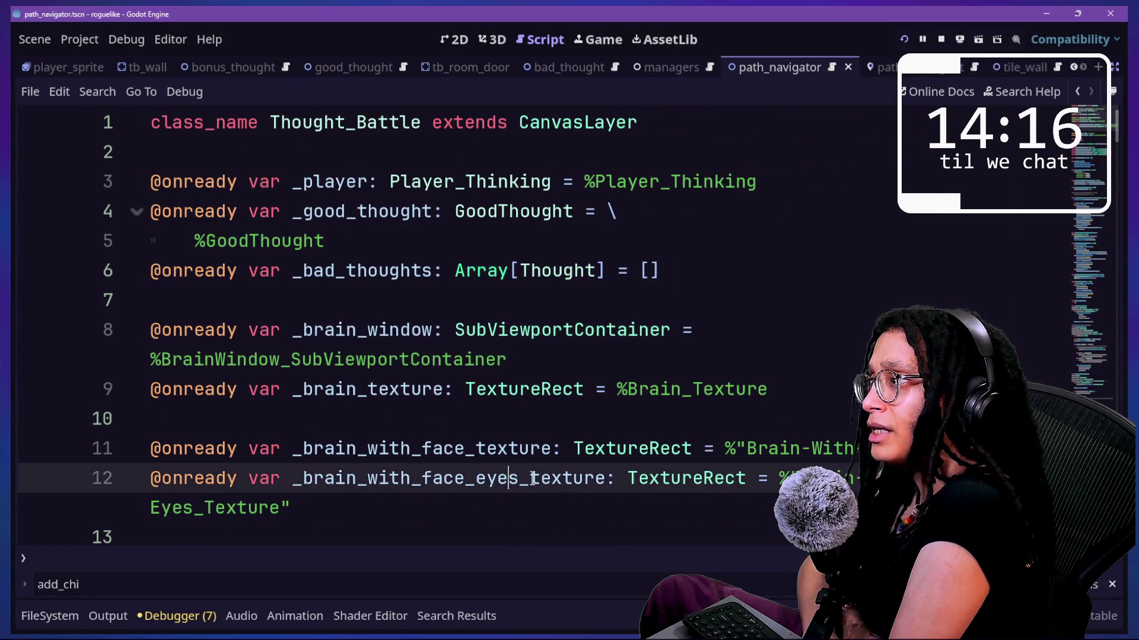
pyautogui.scroll(-5, 533, 479)
pyautogui.scroll(-2, 533, 479)
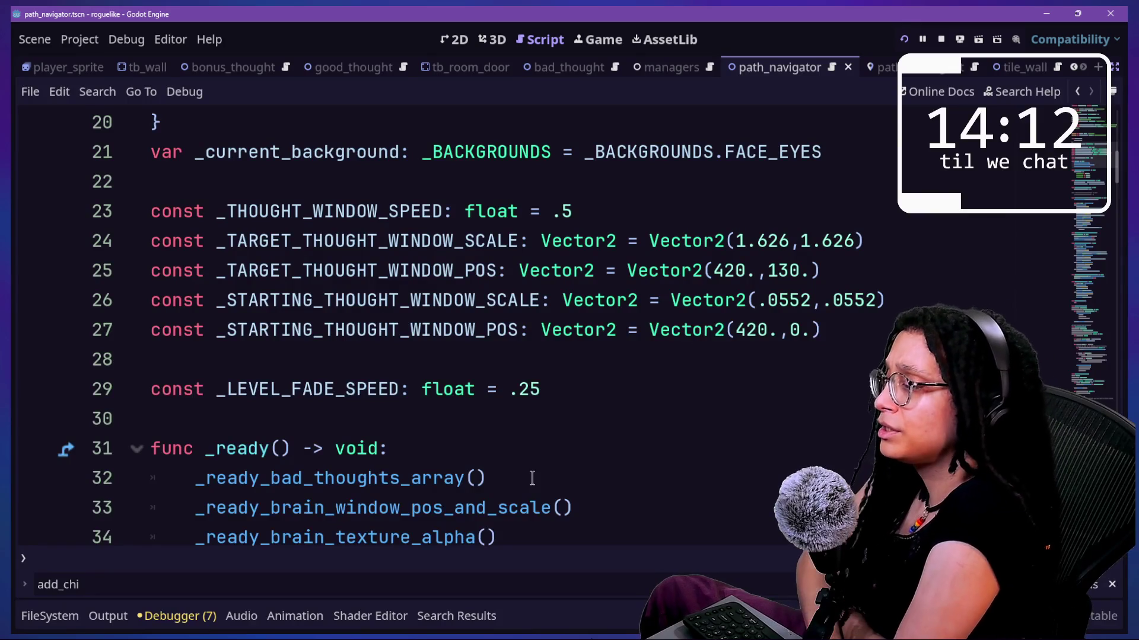
pyautogui.scroll(-2, 532, 478)
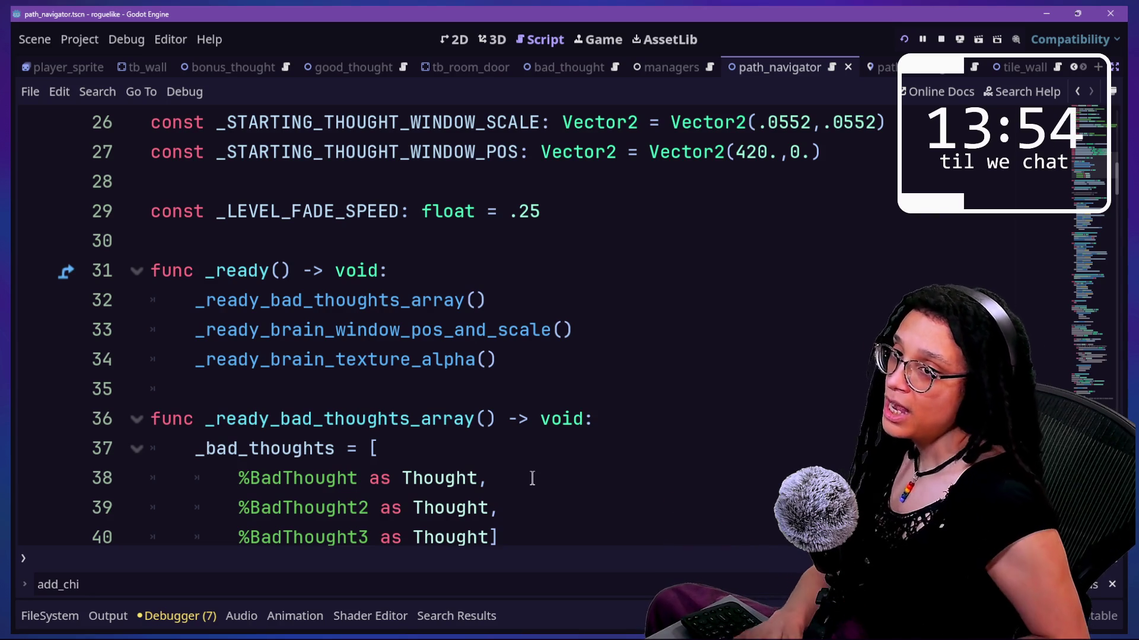
pyautogui.scroll(8, 532, 478)
pyautogui.moveTo(216, 108); pyautogui.dragTo(687, 358)
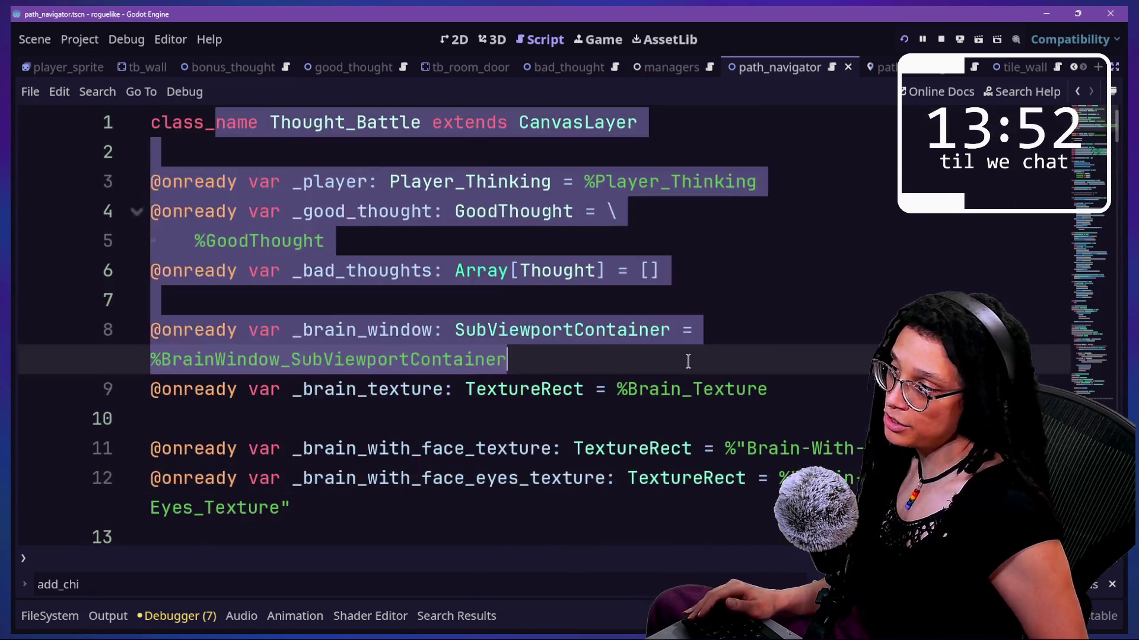
pyautogui.click(686, 358)
pyautogui.scroll(-7, 686, 359)
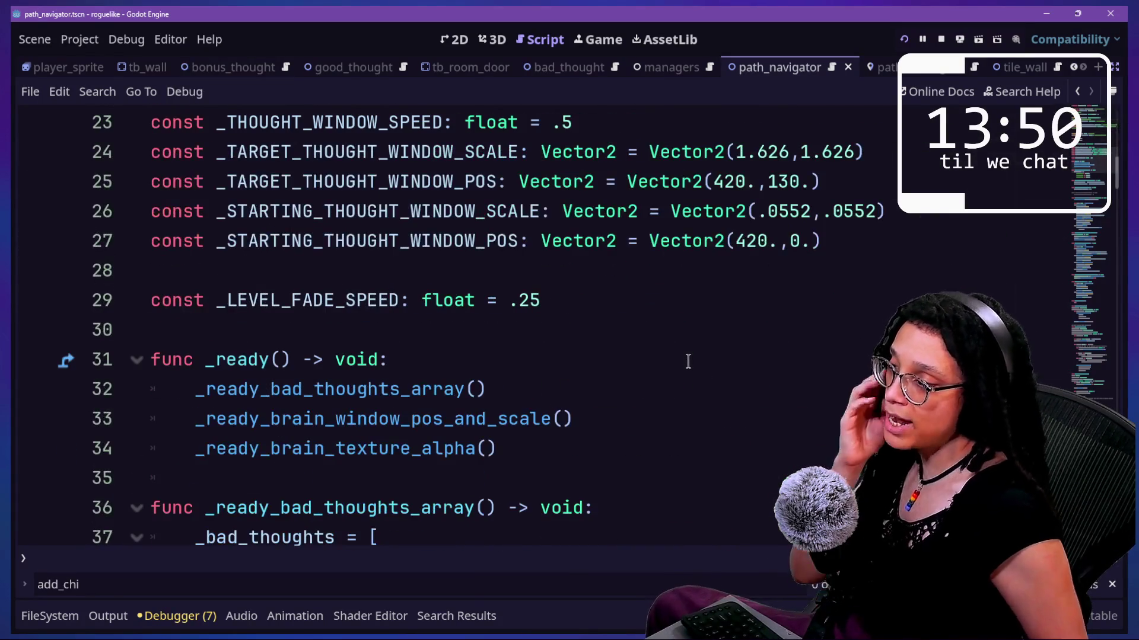
pyautogui.moveTo(271, 390); pyautogui.dragTo(336, 394)
pyautogui.scroll(7, 390, 386)
pyautogui.moveTo(209, 128); pyautogui.dragTo(534, 359)
pyautogui.click(747, 389)
pyautogui.moveTo(748, 391); pyautogui.dragTo(519, 125)
pyautogui.click(505, 143)
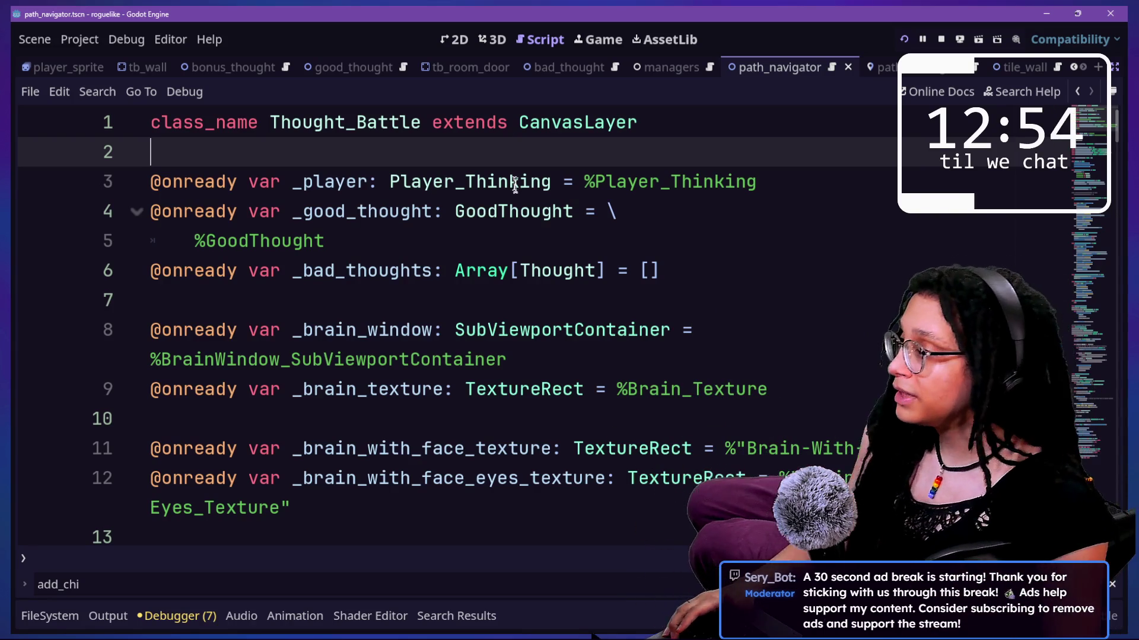
# Step: Select the good and bad thought declarations and browse down to empty line 45
pyautogui.moveTo(509, 212); pyautogui.dragTo(541, 270)
pyautogui.press('Down')
pyautogui.press('Down')
pyautogui.press('Down')
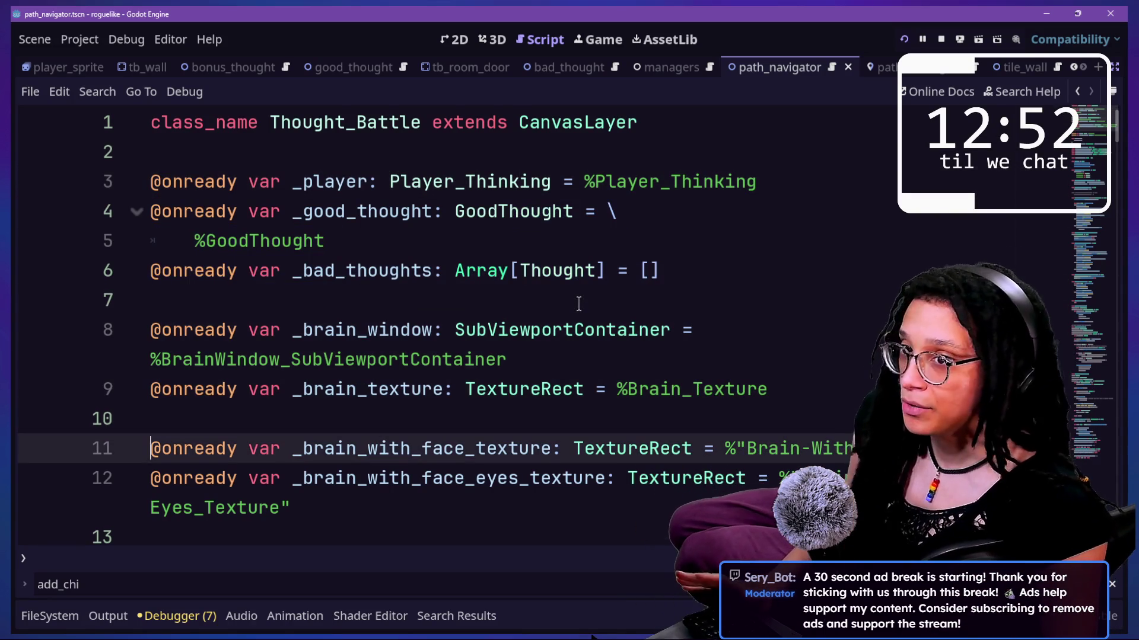
pyautogui.scroll(-5, 382, 330)
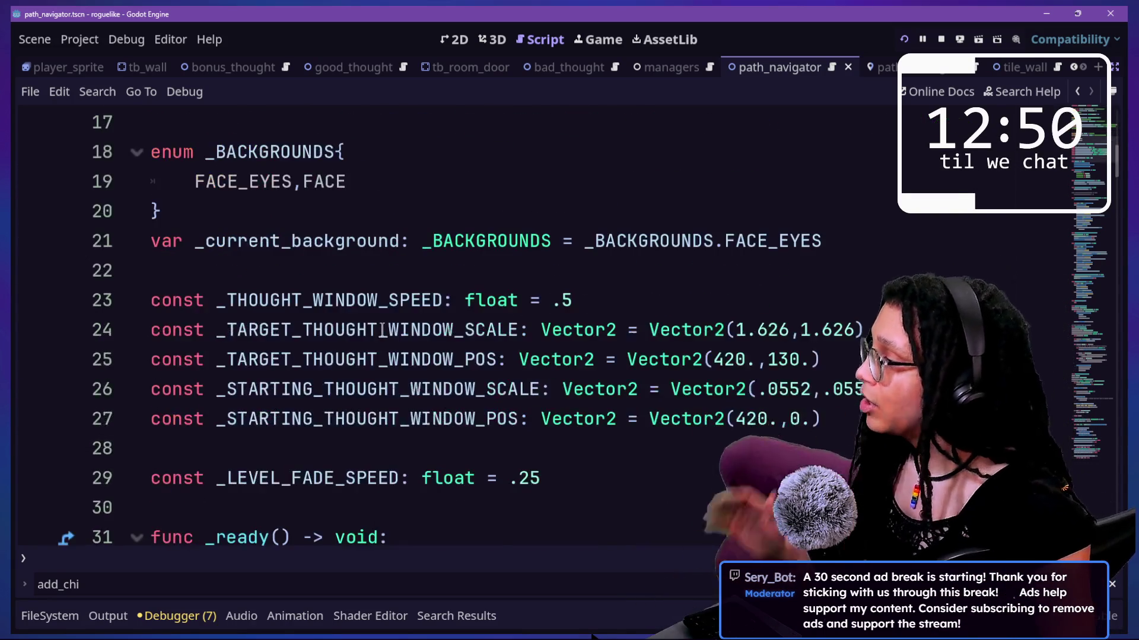
pyautogui.scroll(-5, 382, 329)
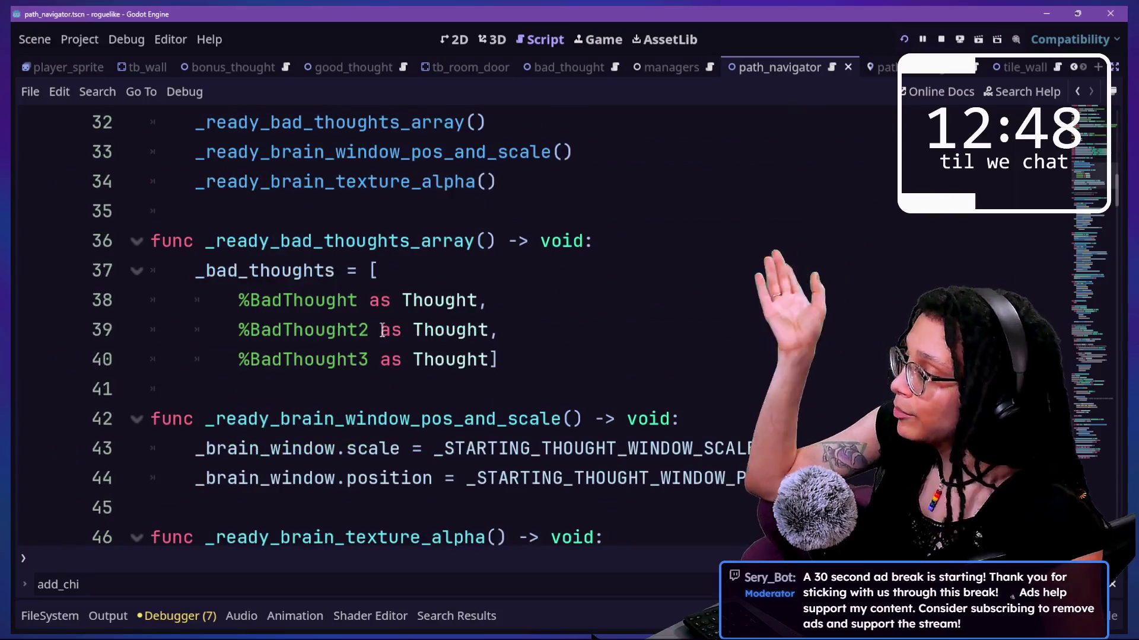
pyautogui.scroll(-1, 382, 330)
pyautogui.click(593, 418)
pyautogui.scroll(-2, 609, 380)
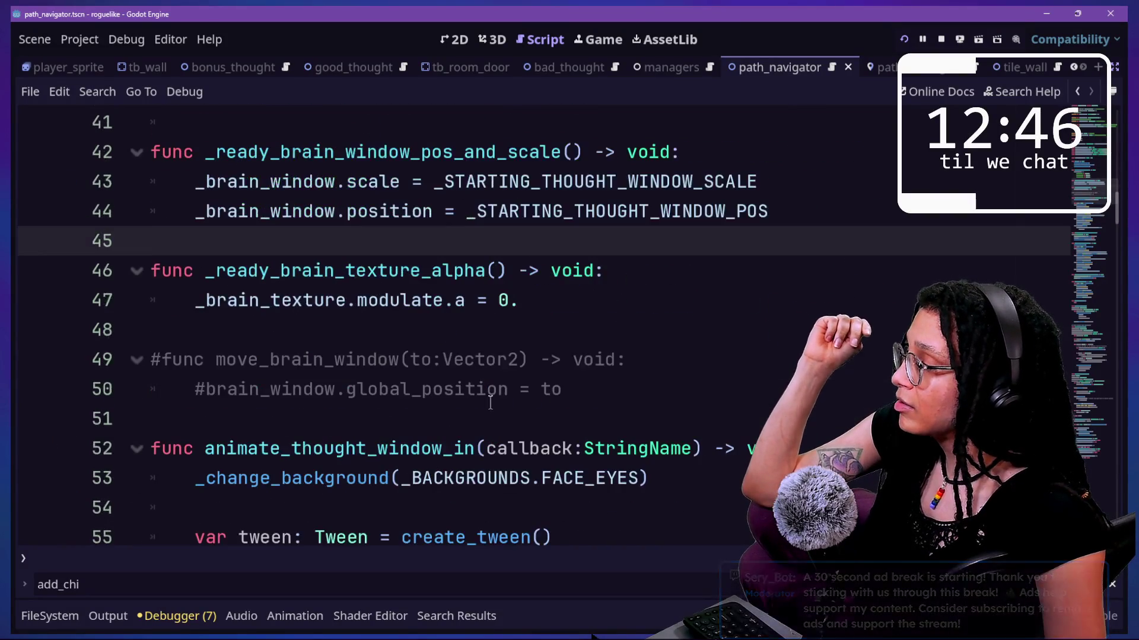
pyautogui.moveTo(356, 360); pyautogui.dragTo(519, 448)
# Step: Scroll to func _ready() and place the caret after its last setup call
pyautogui.scroll(-2, 525, 438)
pyautogui.scroll(-1, 525, 438)
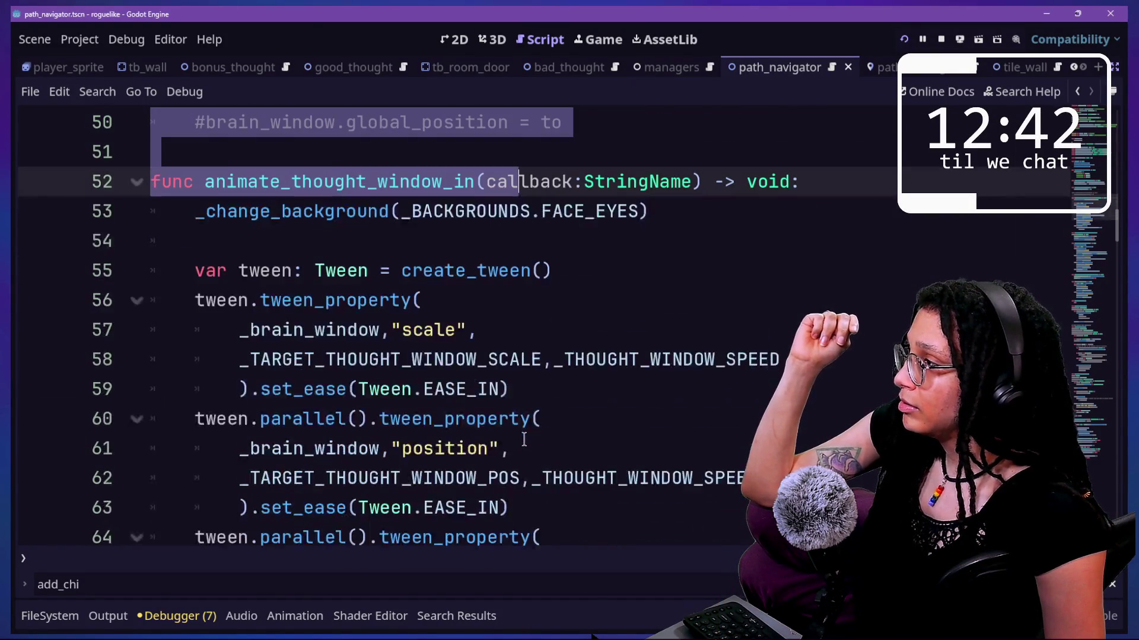
pyautogui.scroll(-9, 524, 439)
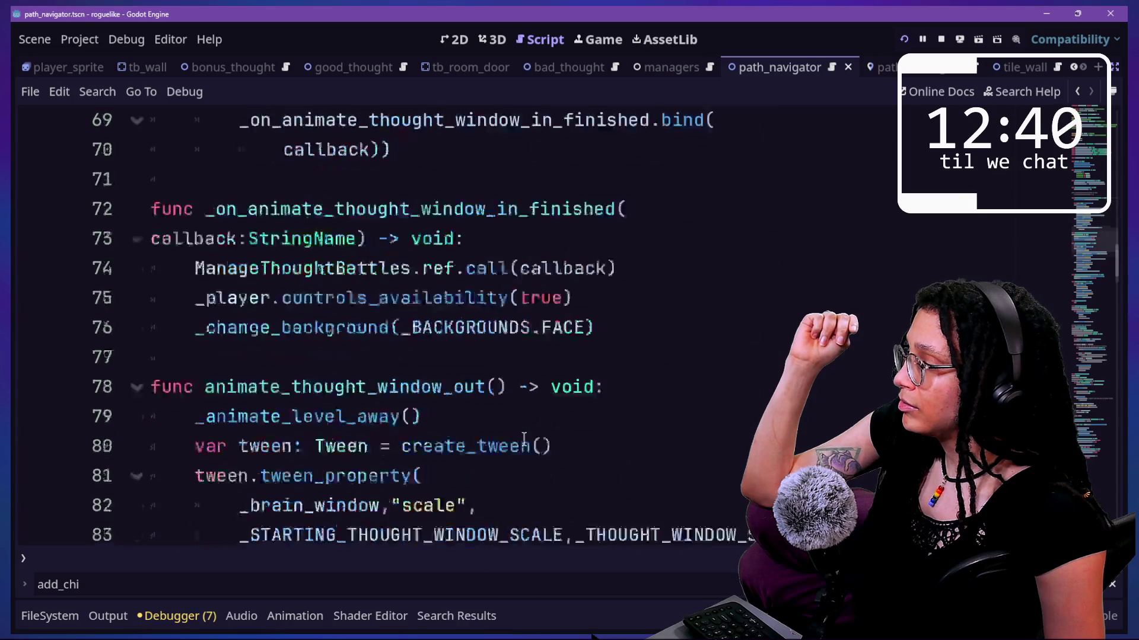
pyautogui.scroll(-4, 524, 438)
pyautogui.scroll(-5, 524, 439)
pyautogui.scroll(-6, 524, 439)
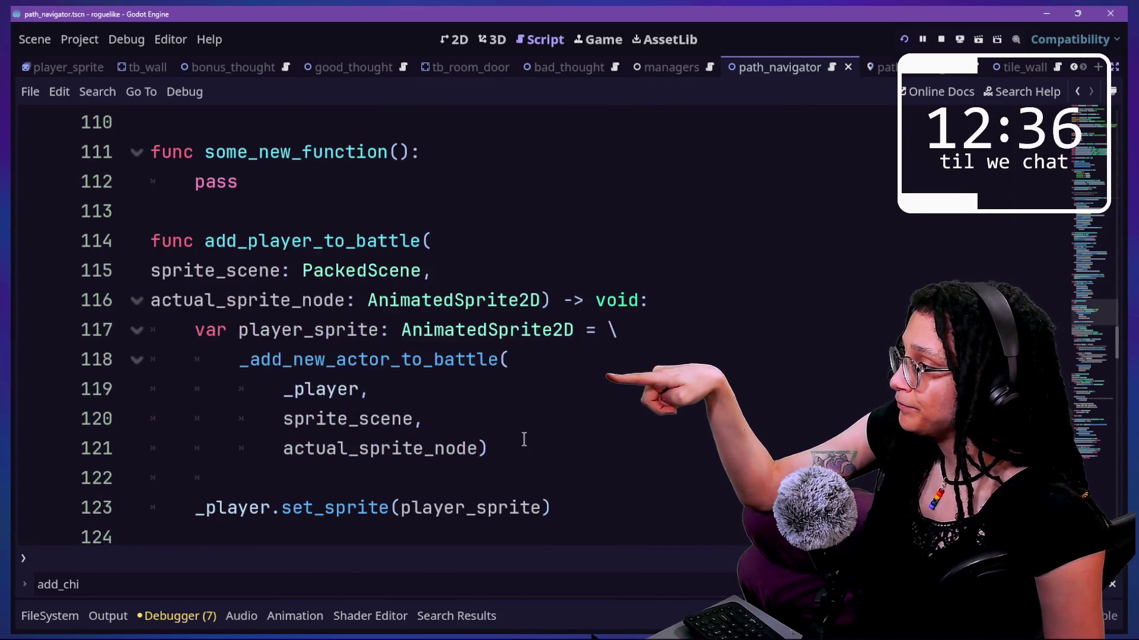
pyautogui.scroll(-1, 524, 439)
pyautogui.click(262, 151)
pyautogui.click(380, 195)
pyautogui.scroll(20, 407, 291)
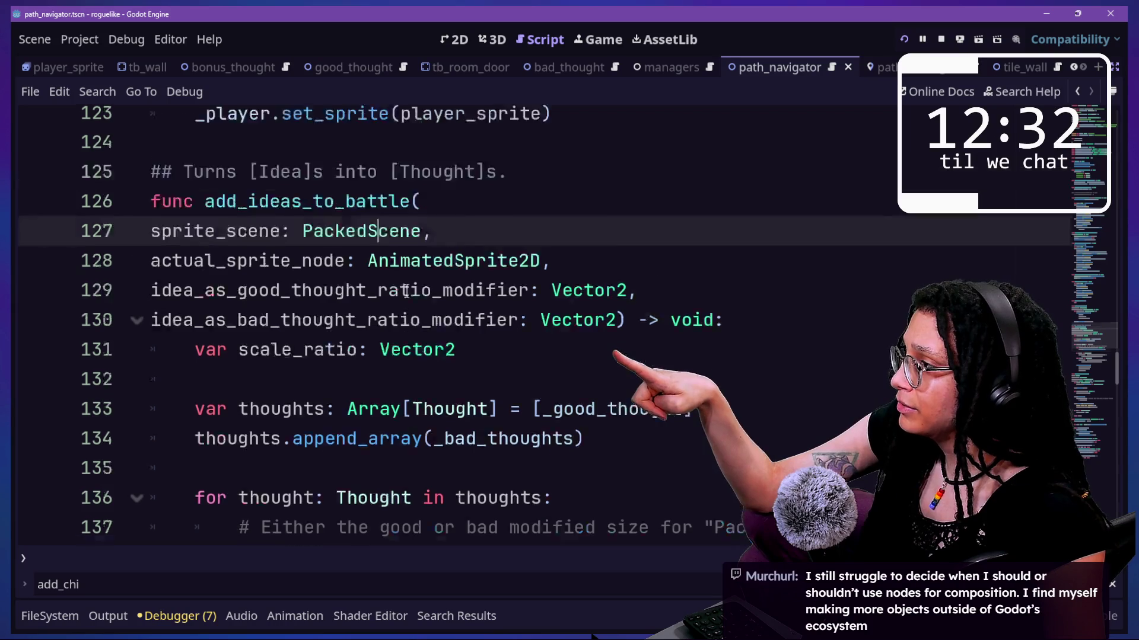
pyautogui.scroll(10, 407, 290)
pyautogui.scroll(-6, 406, 291)
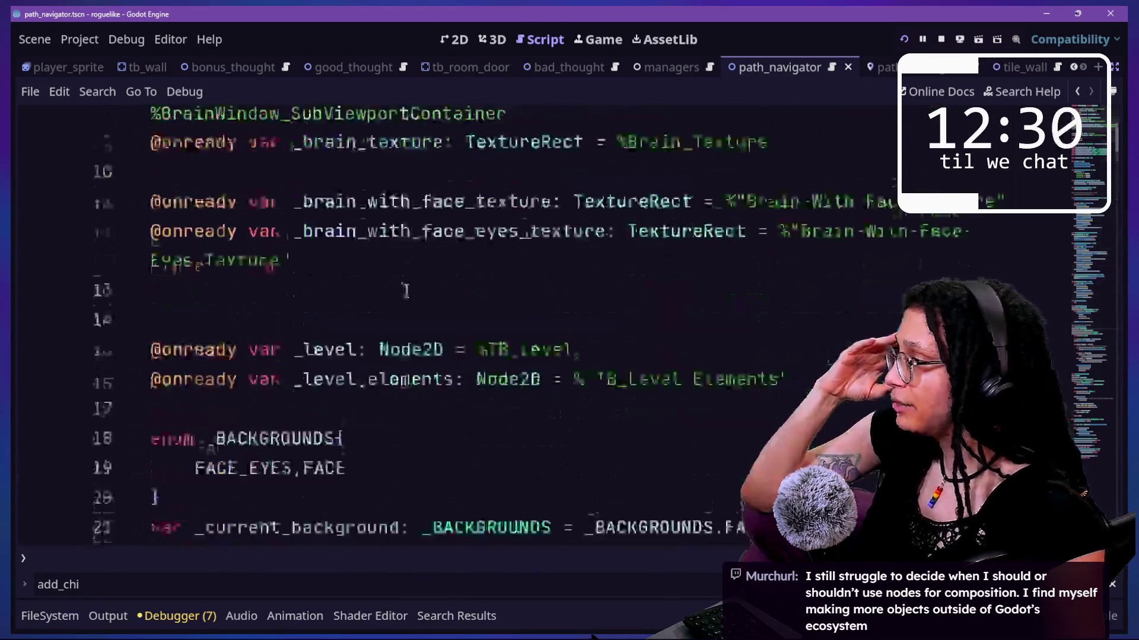
pyautogui.click(502, 358)
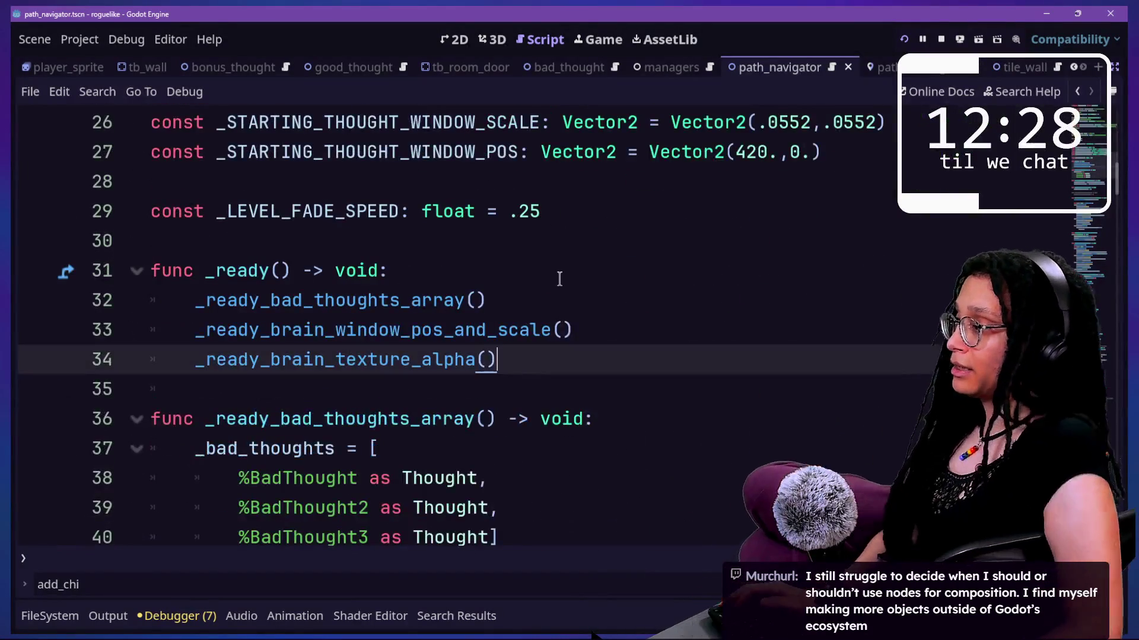
# Step: Add a _ready_chase_methods() call line inside the _ready() function
pyautogui.press('Return')
pyautogui.write('_readu')
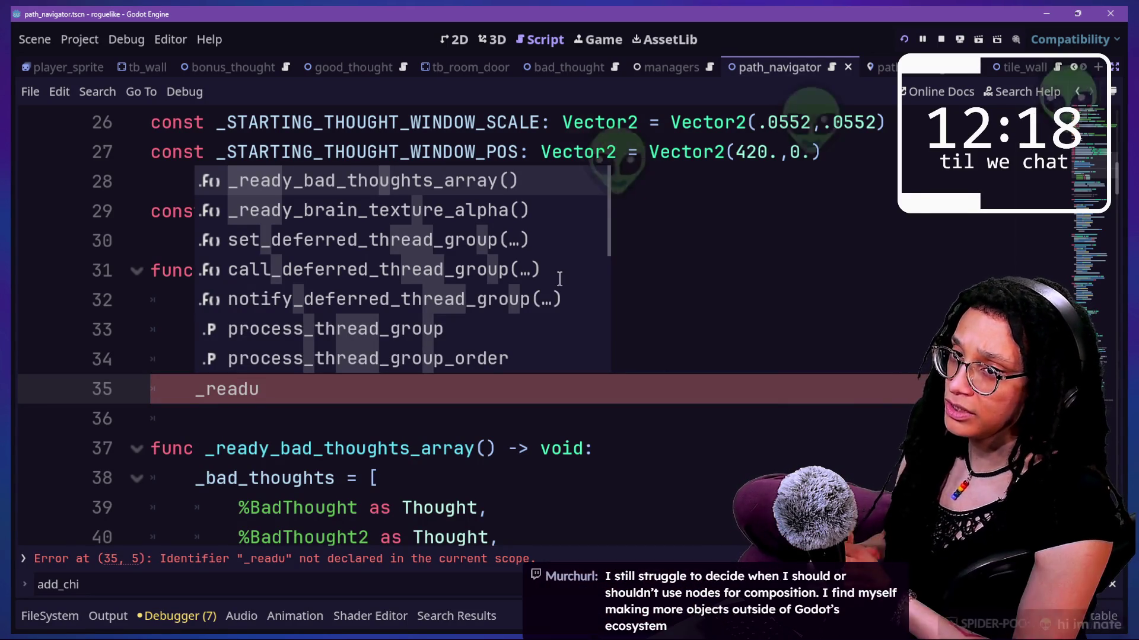
pyautogui.press('BackSpace')
pyautogui.press('BackSpace')
pyautogui.press('BackSpace')
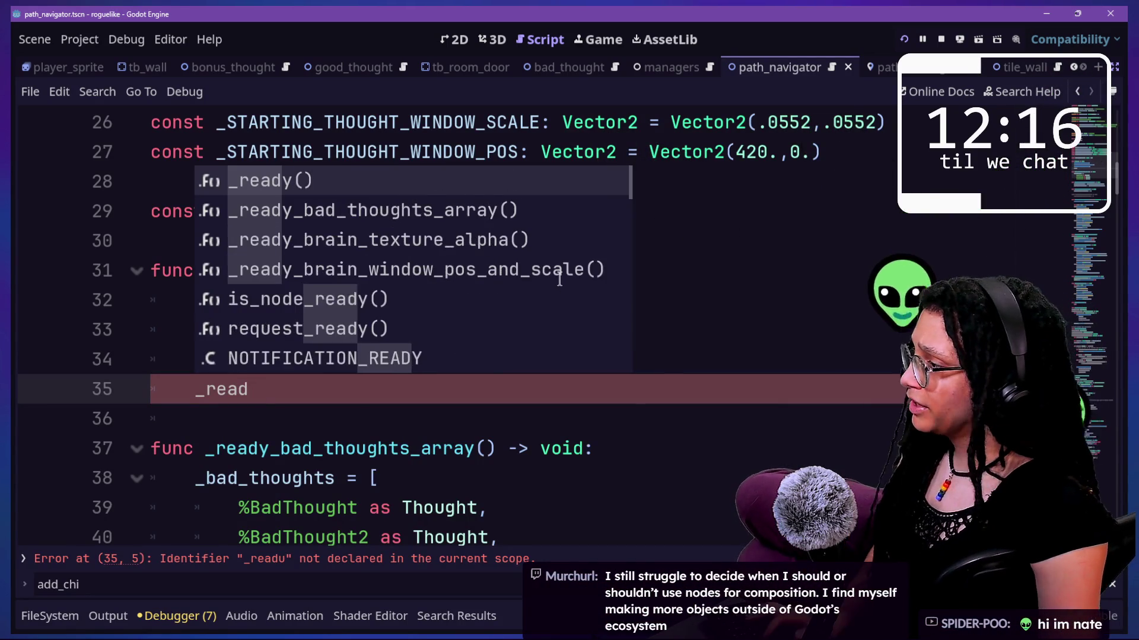
pyautogui.press('Escape')
pyautogui.write('Ready')
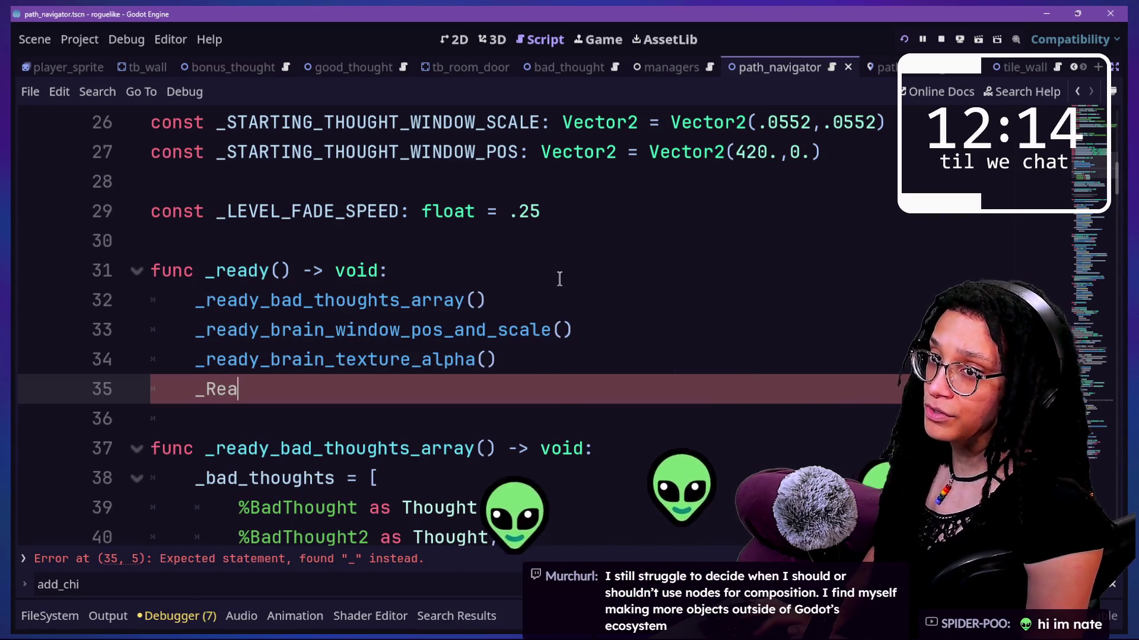
pyautogui.press('BackSpace')
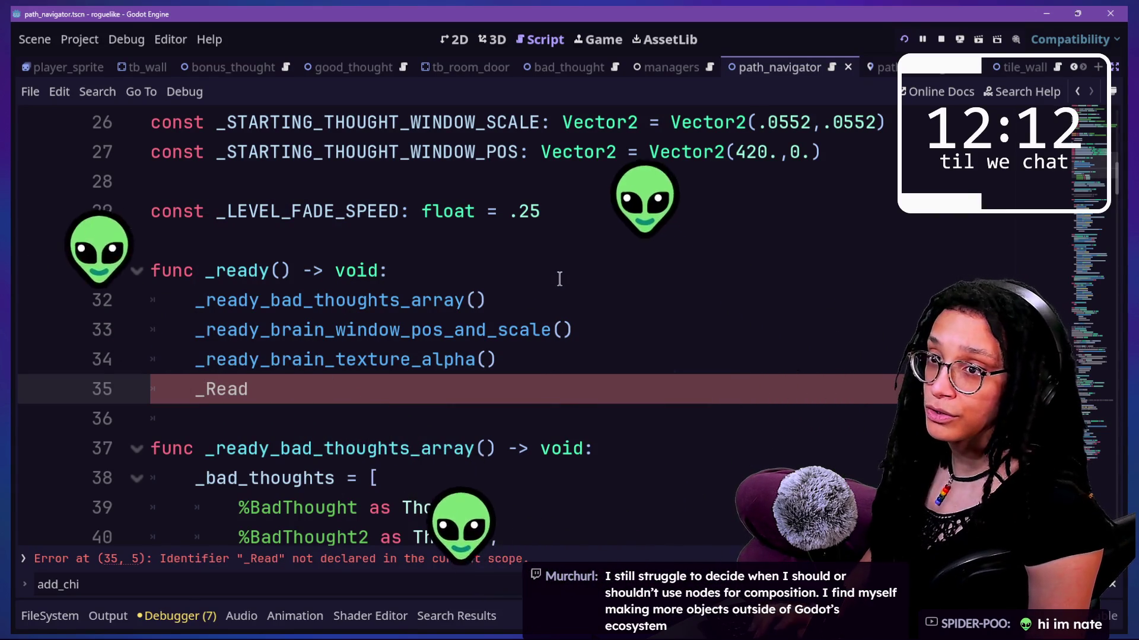
pyautogui.write('u')
pyautogui.press('BackSpace')
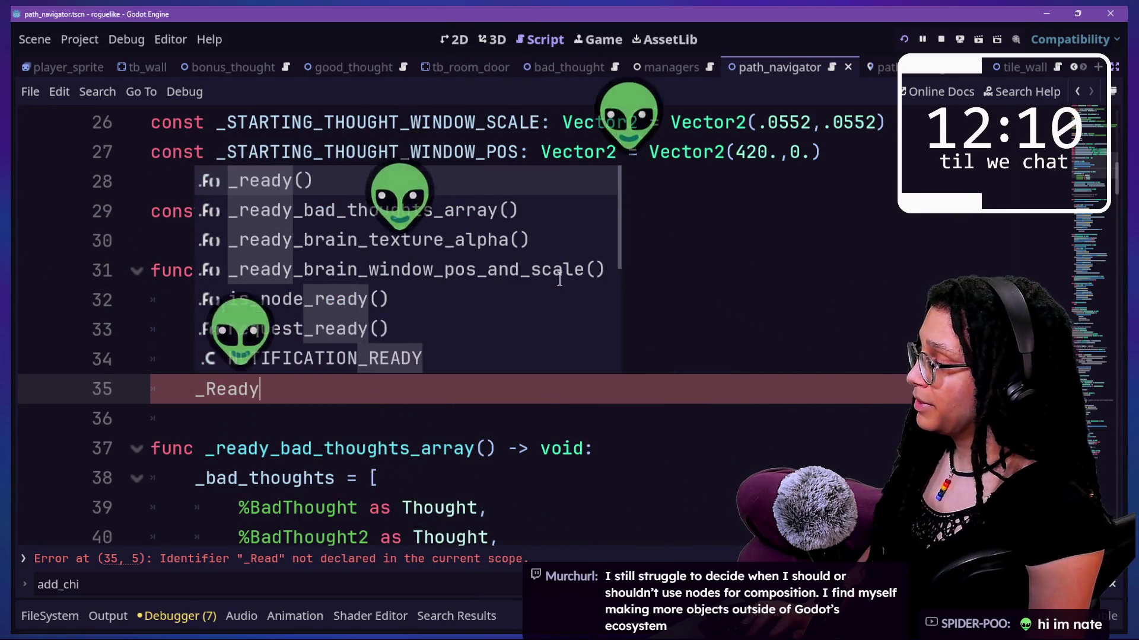
pyautogui.press('BackSpace')
pyautogui.press('BackSpace')
pyautogui.press('BackSpace')
pyautogui.press('BackSpace')
pyautogui.write('ready_chase_methods(')
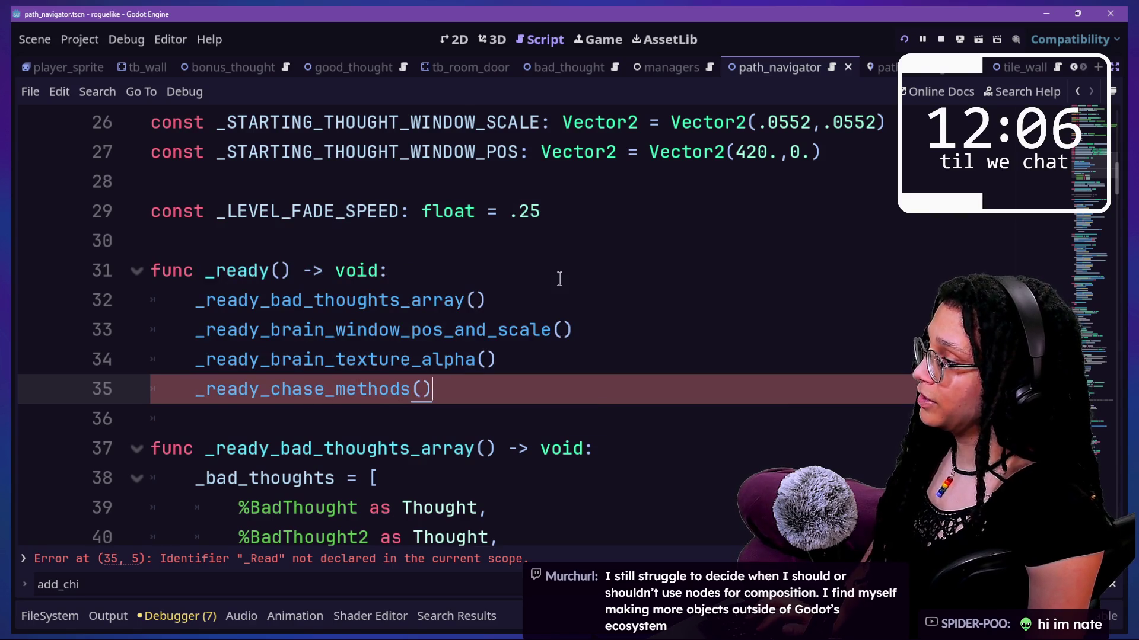
pyautogui.press('Return')
pyautogui.press('Return')
pyautogui.press('BackSpace')
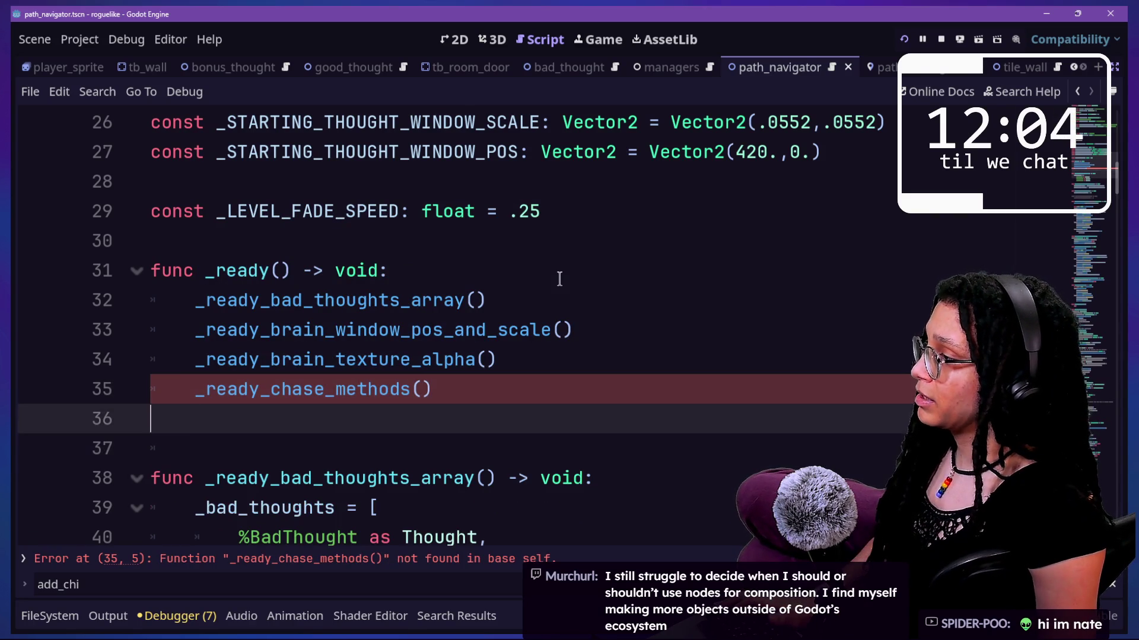
pyautogui.press('BackSpace')
# Step: Move the _ready_chase_methods() call to the first line under func _ready()
pyautogui.click(457, 271)
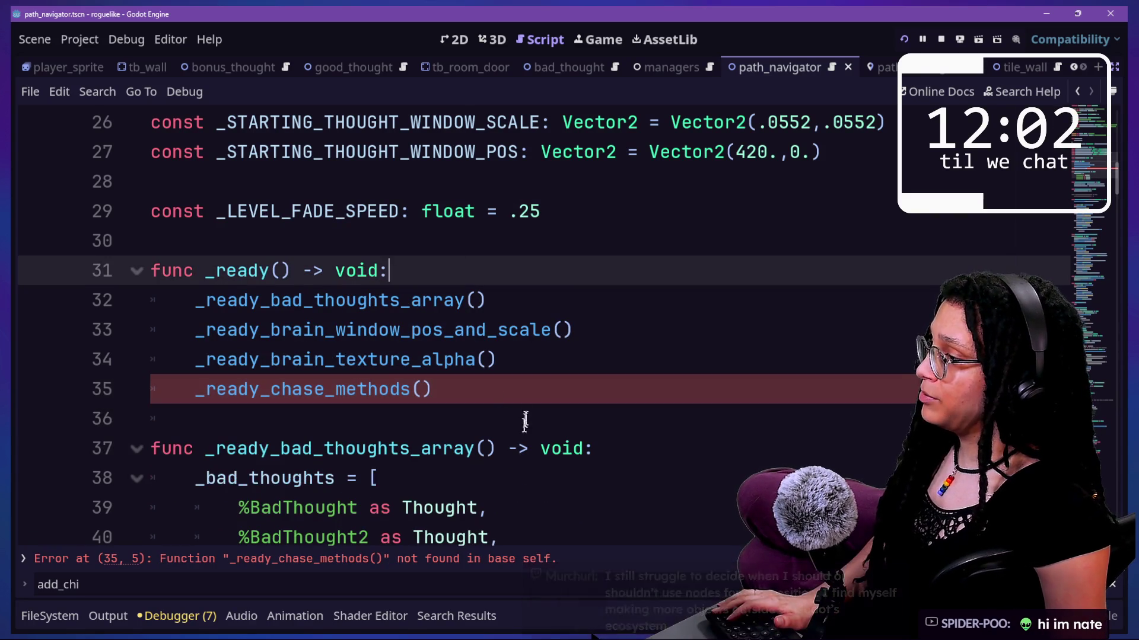
pyautogui.moveTo(527, 394); pyautogui.dragTo(541, 372)
pyautogui.hotkey('ctrl', 'x')
pyautogui.click(489, 274)
pyautogui.hotkey('ctrl', 'v')
# Step: Start a new function declaration below the _ready() function
pyautogui.click(539, 411)
pyautogui.press('Return')
pyautogui.click(539, 411)
pyautogui.press('Return')
pyautogui.write('f')
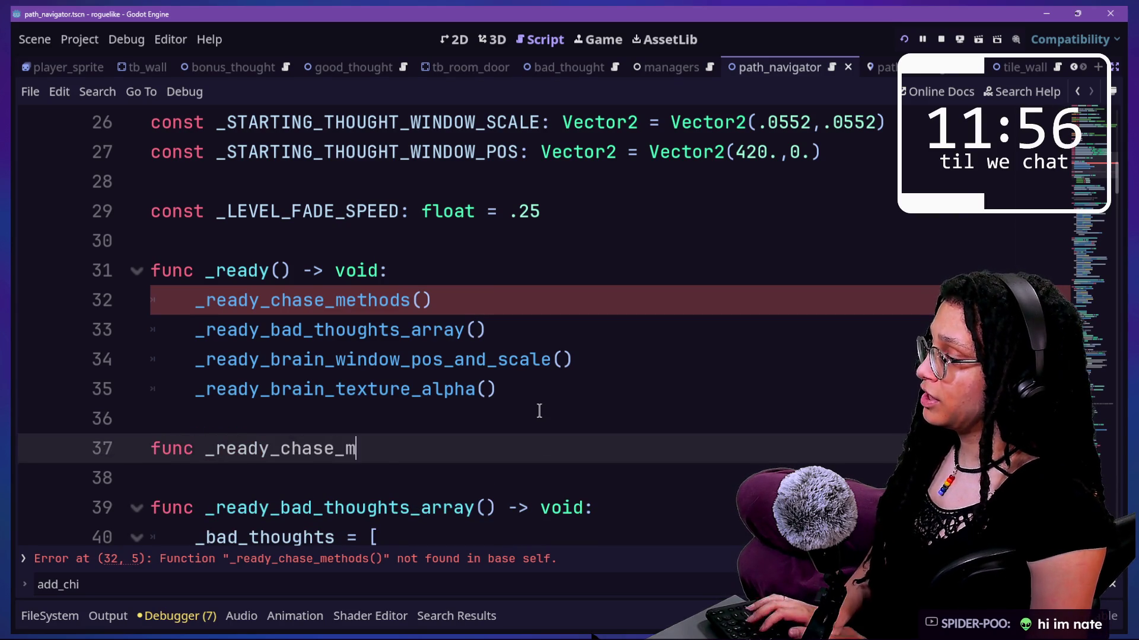
pyautogui.write('void:')
# Step: Make _ready_chase_methods() call ManageThoughts.ref.append_and_shuffle_chase_methods()
pyautogui.press('Return')
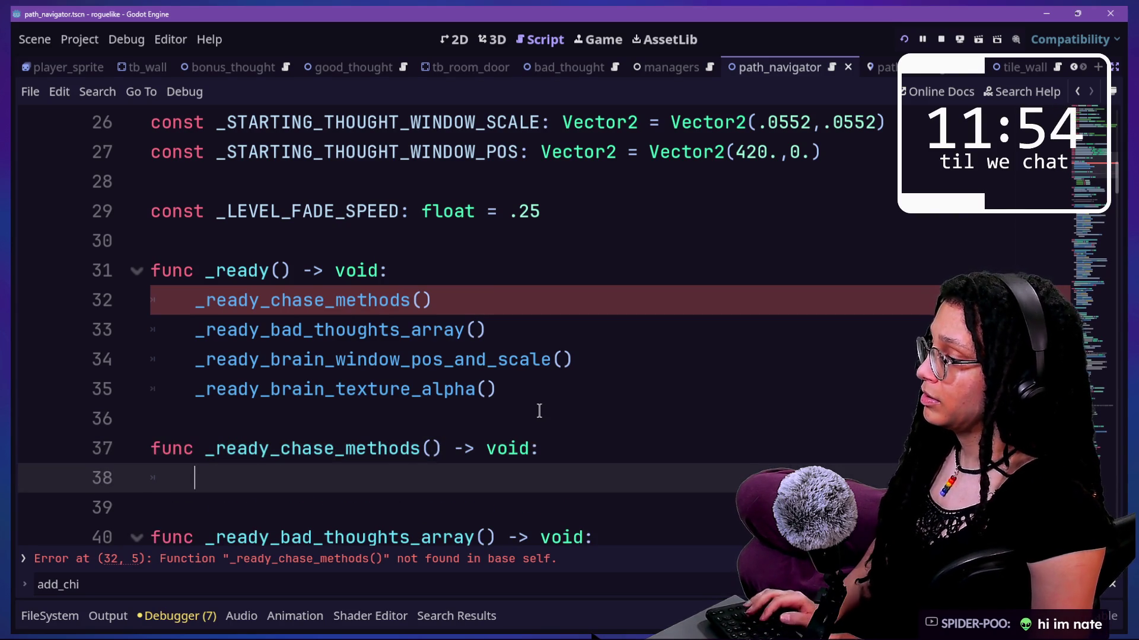
pyautogui.press('super+v')
pyautogui.click(268, 396)
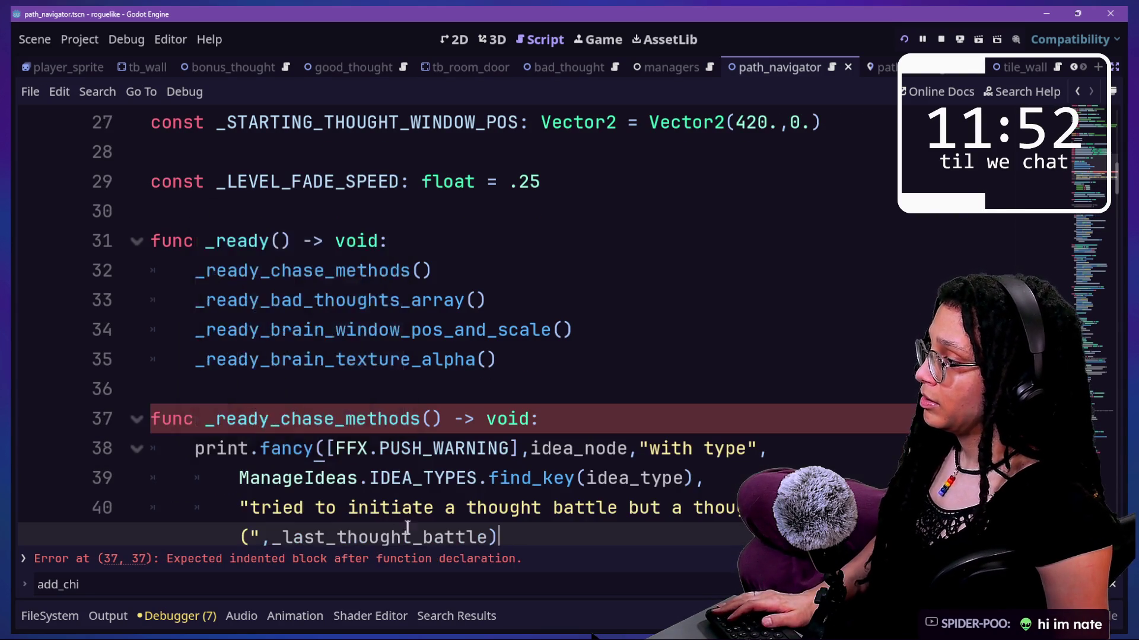
pyautogui.hotkey('ctrl', 'z')
pyautogui.press('super+v')
pyautogui.scroll(-3, 325, 402)
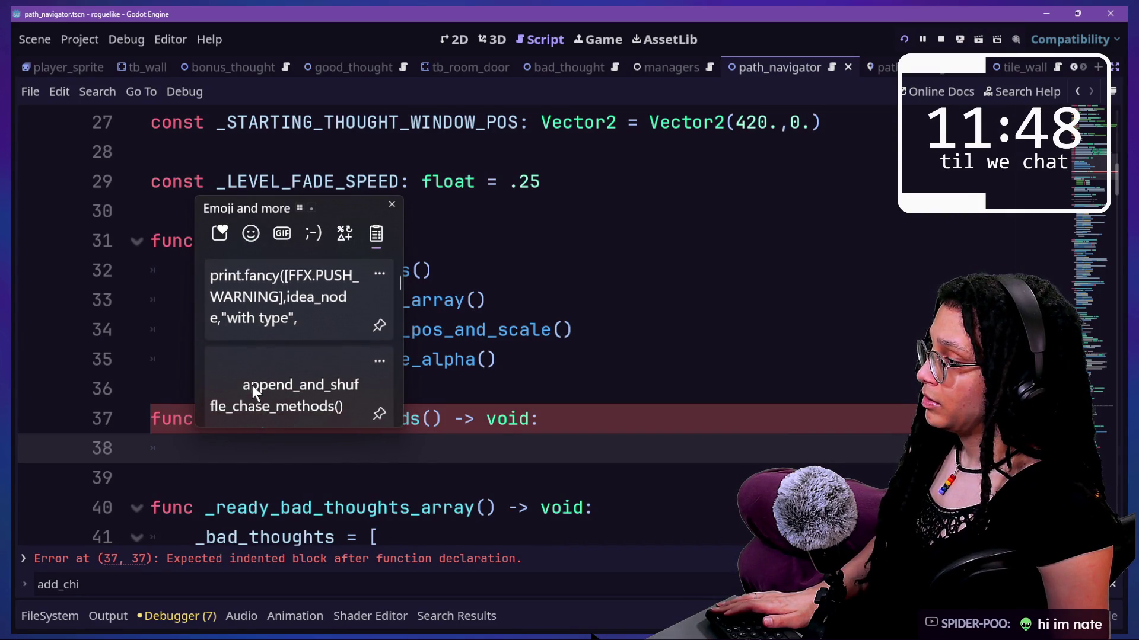
pyautogui.click(252, 388)
pyautogui.click(418, 469)
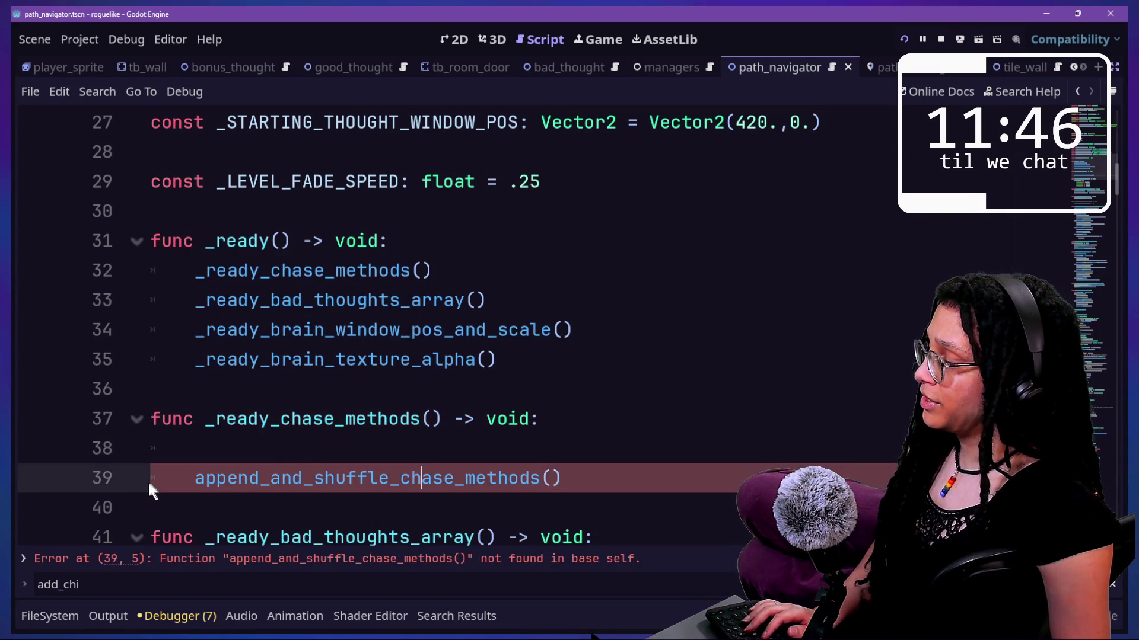
pyautogui.click(198, 483)
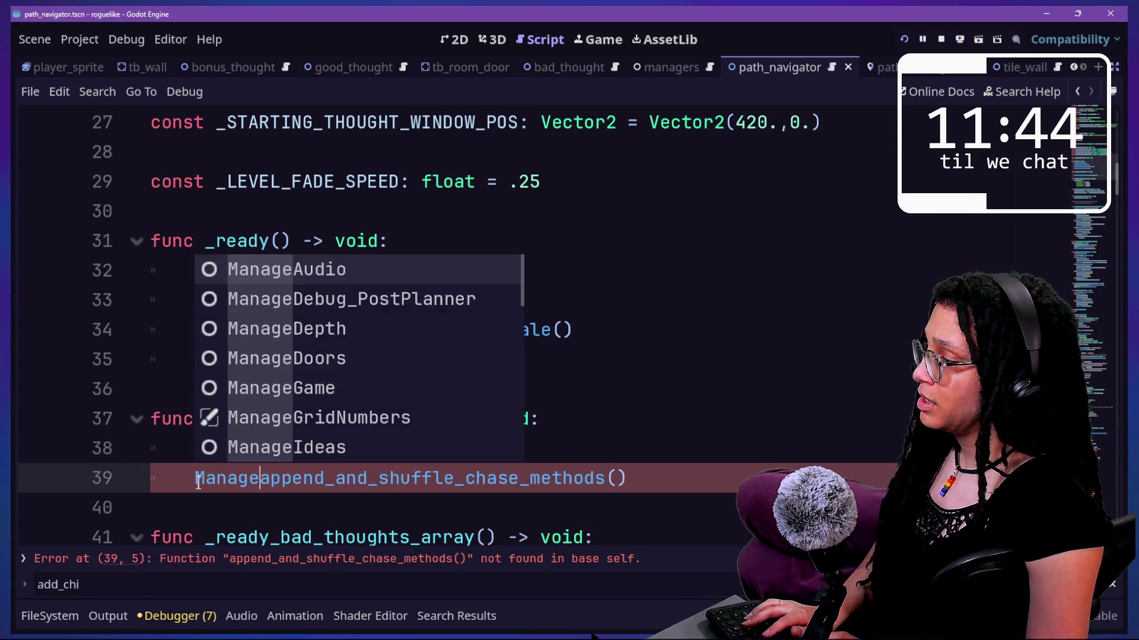
pyautogui.write('Thought')
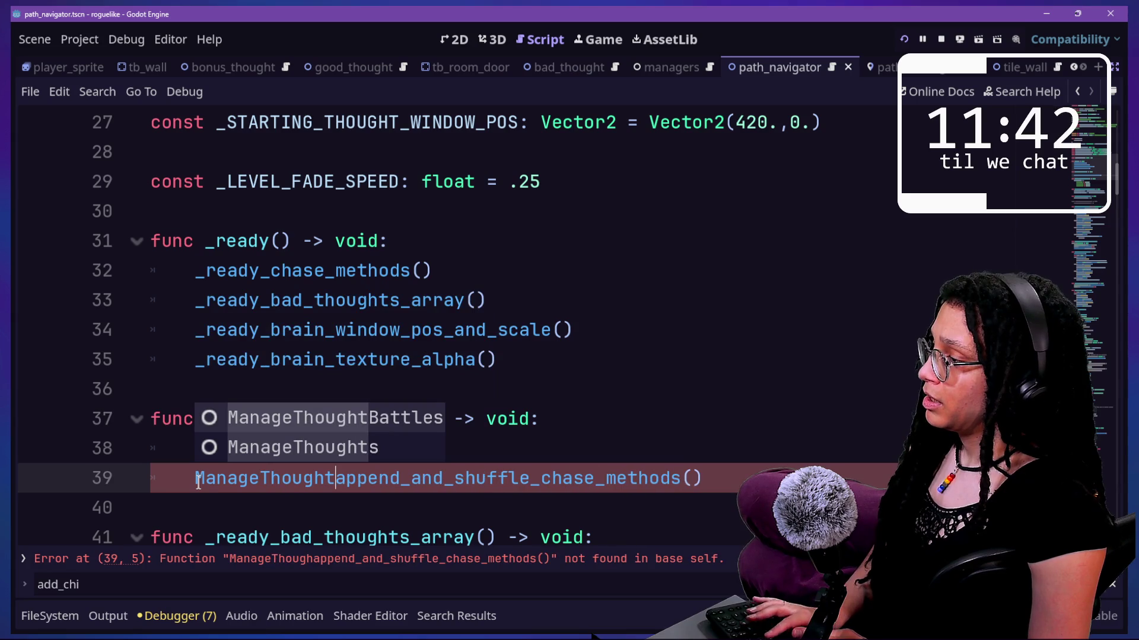
pyautogui.write('s.ref.')
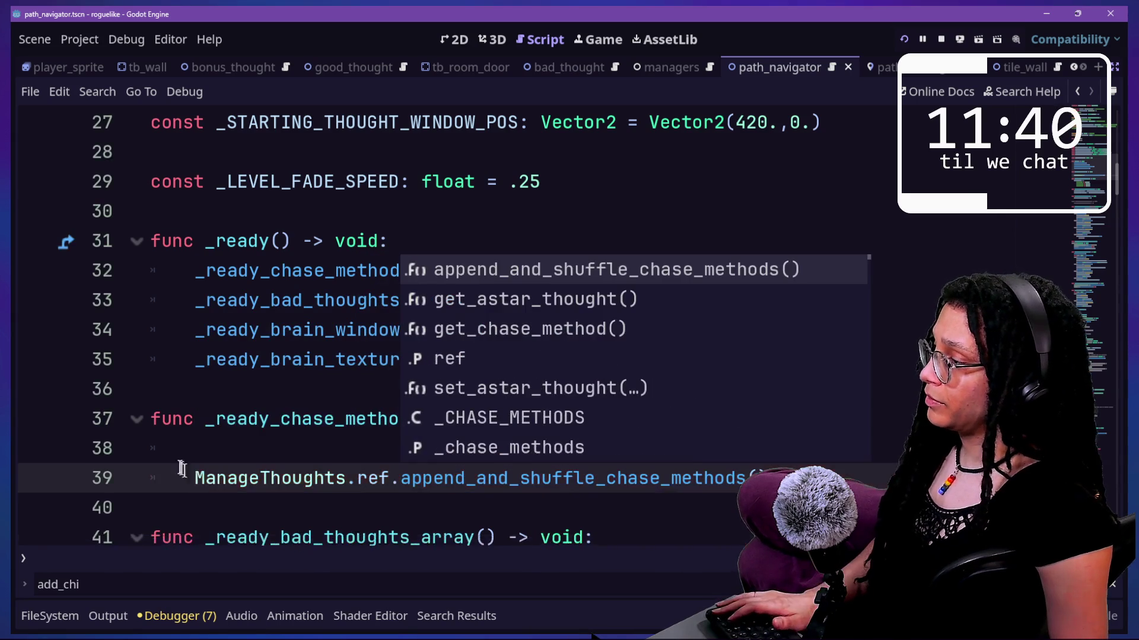
pyautogui.click(178, 458)
pyautogui.press('BackSpace')
pyautogui.press('BackSpace')
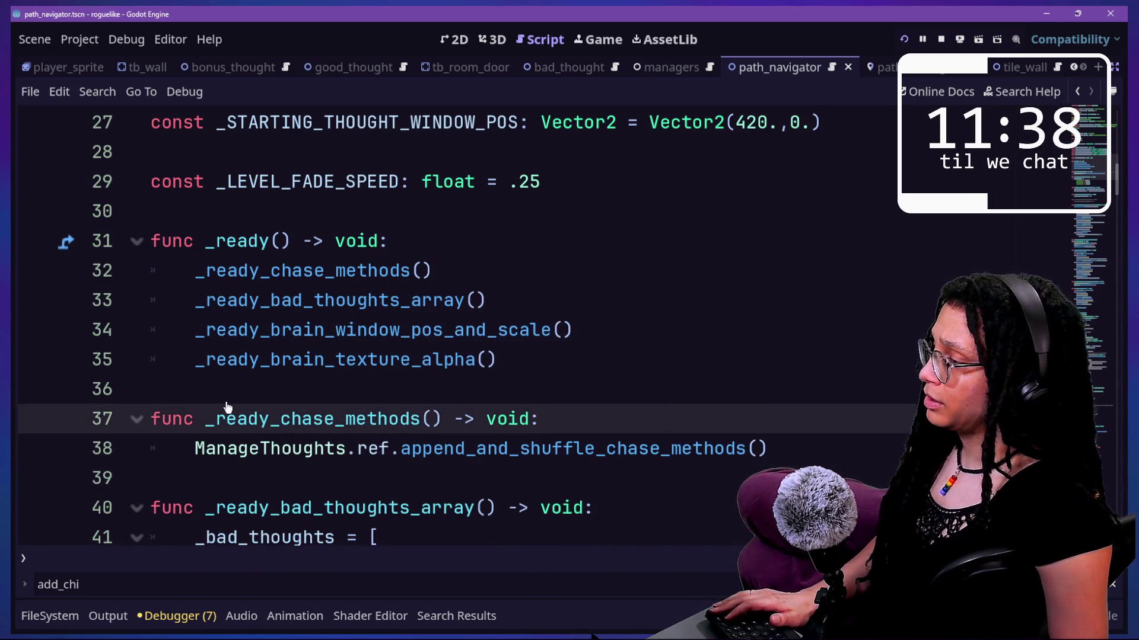
pyautogui.click(326, 388)
pyautogui.scroll(-2, 420, 387)
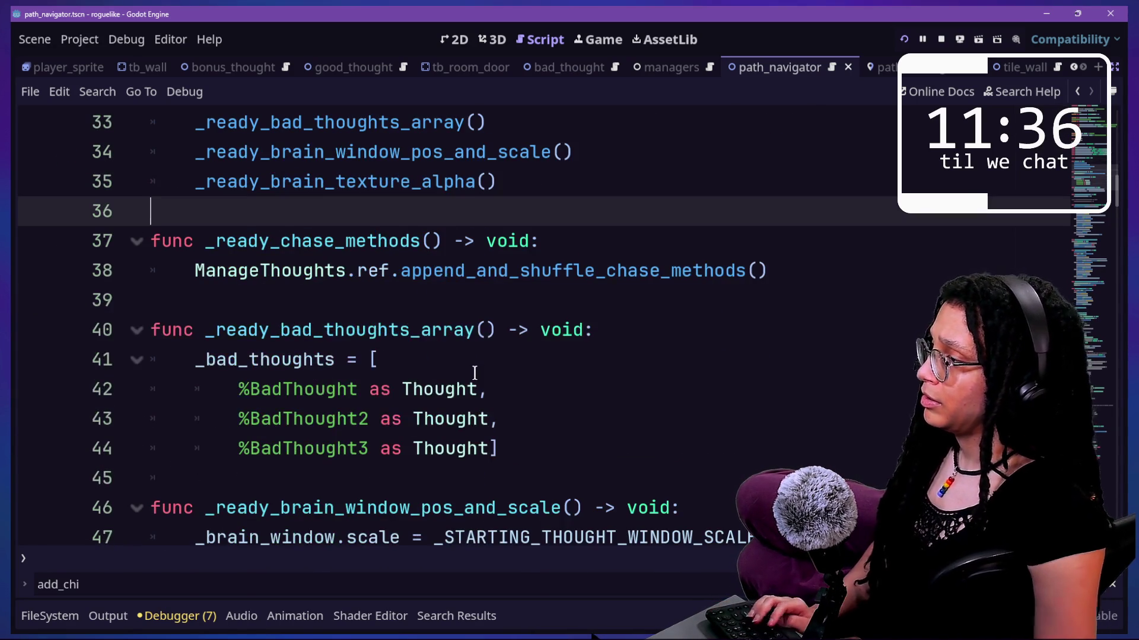
# Step: Delete ManageThoughts' _ready and old _ready_chase_methods functions, then save and run the project
pyautogui.hotkey('shift', 'alt', 'o')
pyautogui.press('Escape')
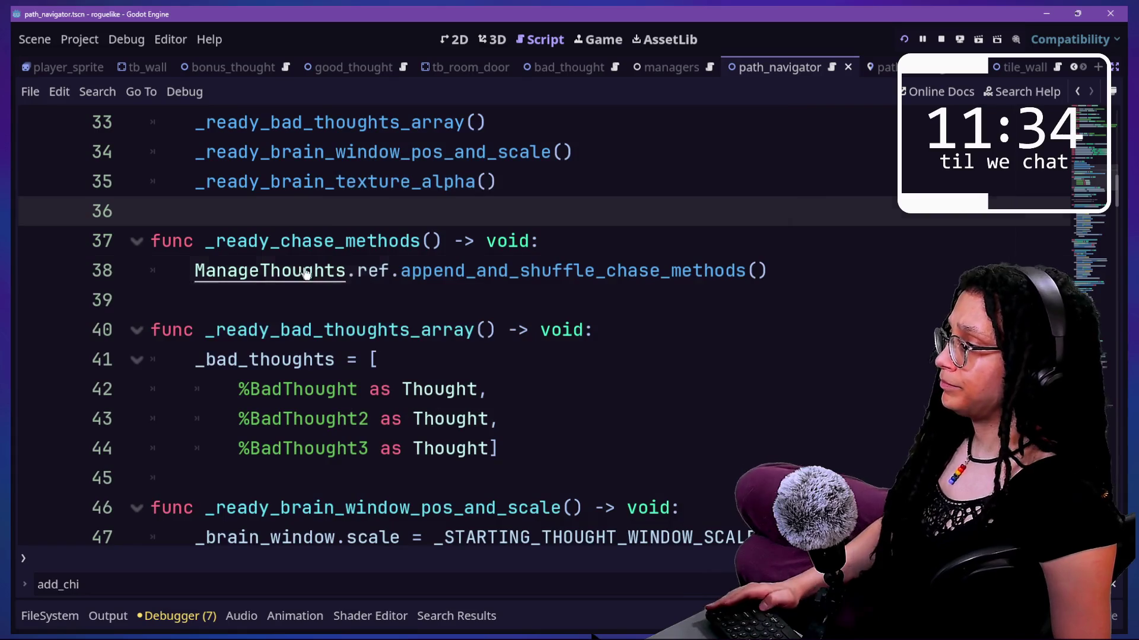
pyautogui.keyDown('ctrl'); pyautogui.click(305, 271); pyautogui.keyUp('ctrl')
pyautogui.scroll(10, 426, 306)
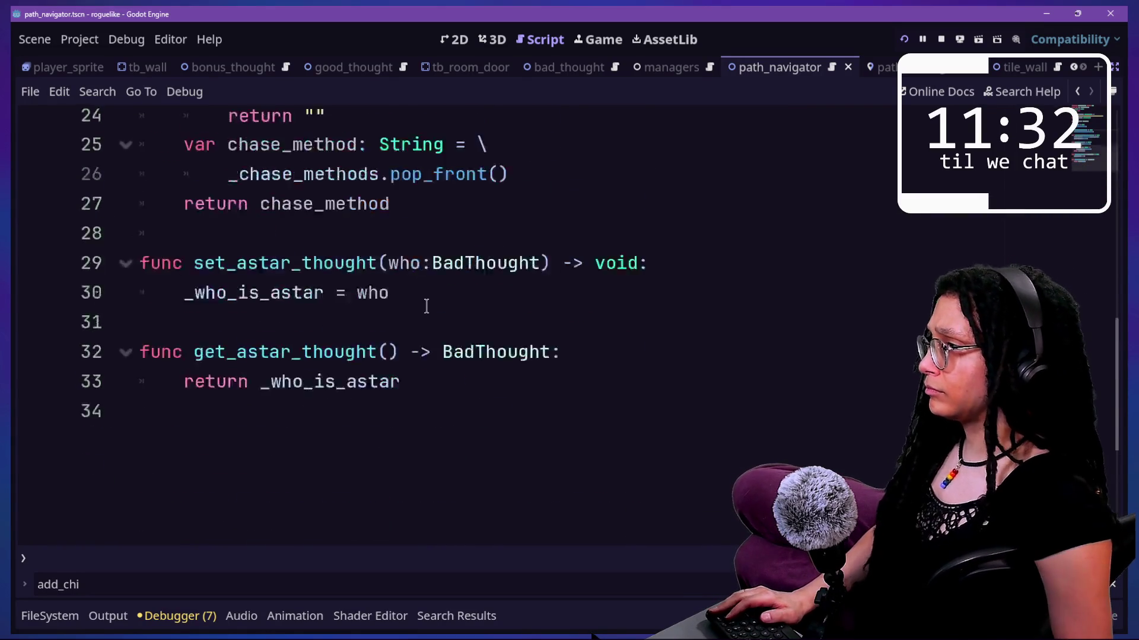
pyautogui.hotkey('shift', 'Down')
pyautogui.hotkey('shift', 'End')
pyautogui.scroll(-2, 426, 306)
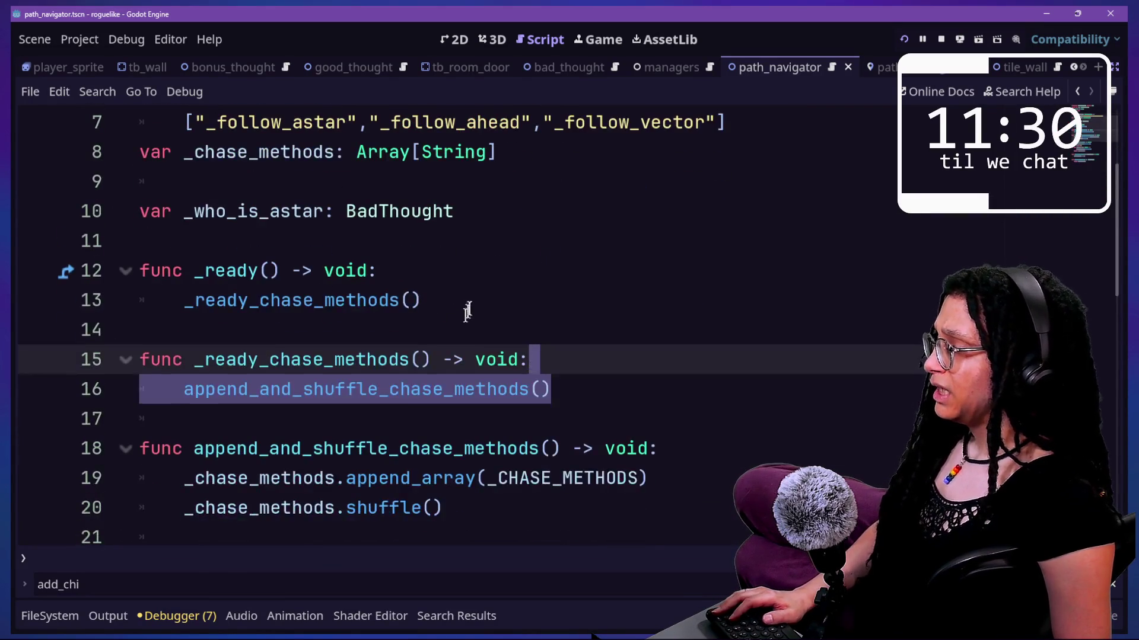
pyautogui.click(468, 289)
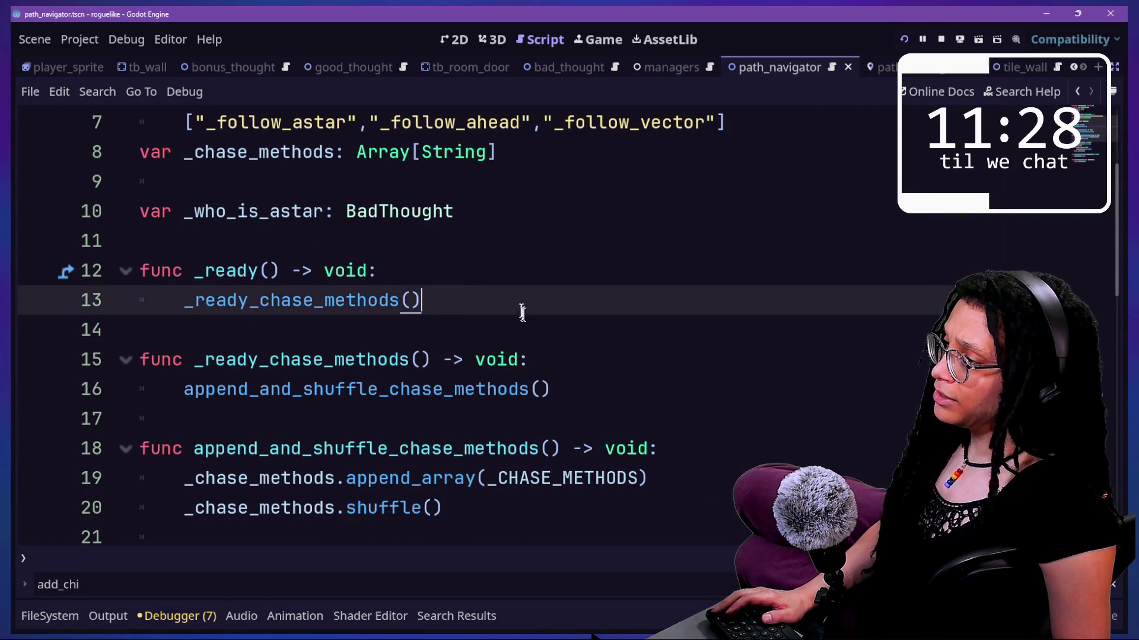
pyautogui.moveTo(523, 314); pyautogui.dragTo(508, 240)
pyautogui.press('BackSpace')
pyautogui.moveTo(596, 328)
pyautogui.mouseDown()
pyautogui.moveTo(609, 316)
pyautogui.moveTo(596, 268)
pyautogui.mouseUp()
pyautogui.press('BackSpace')
pyautogui.press('Left')
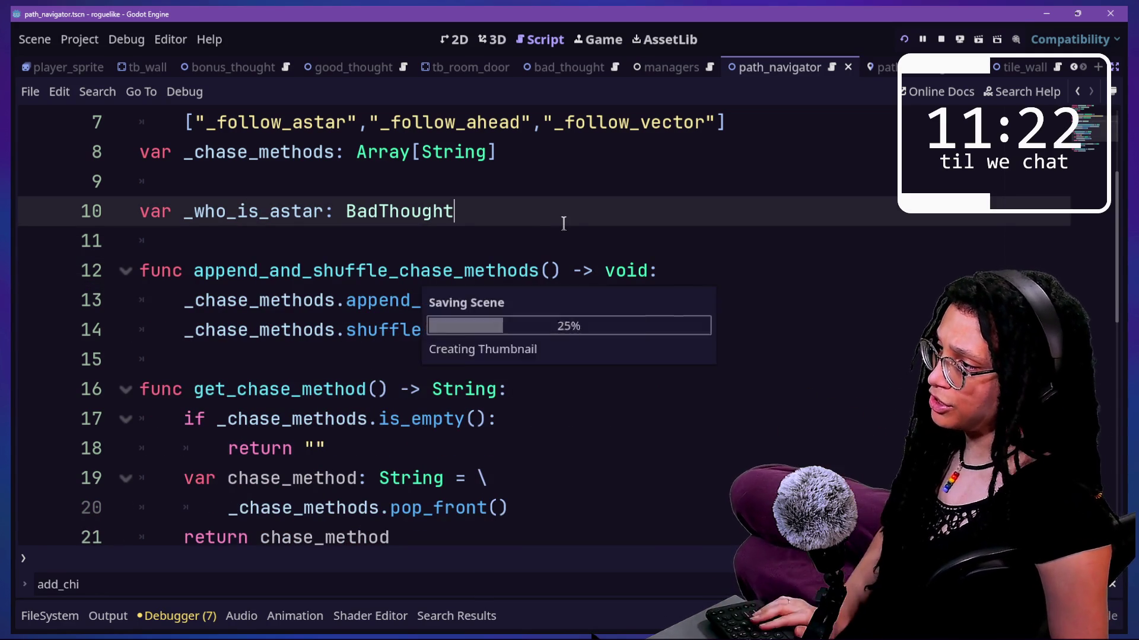
pyautogui.click(907, 38)
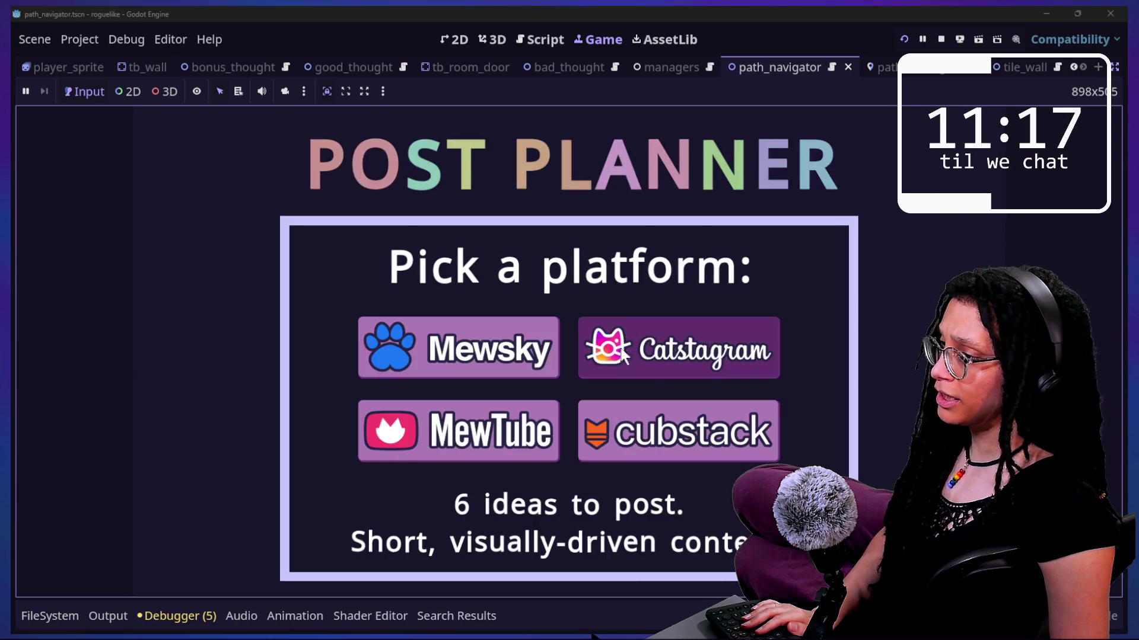
pyautogui.click(622, 352)
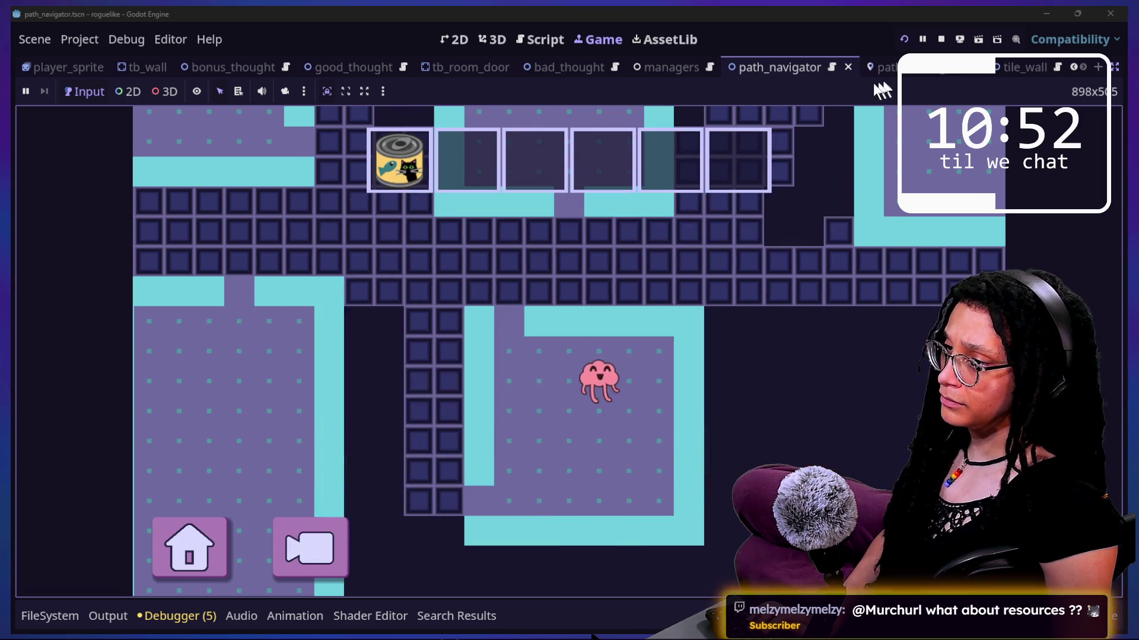
pyautogui.click(942, 39)
pyautogui.click(525, 189)
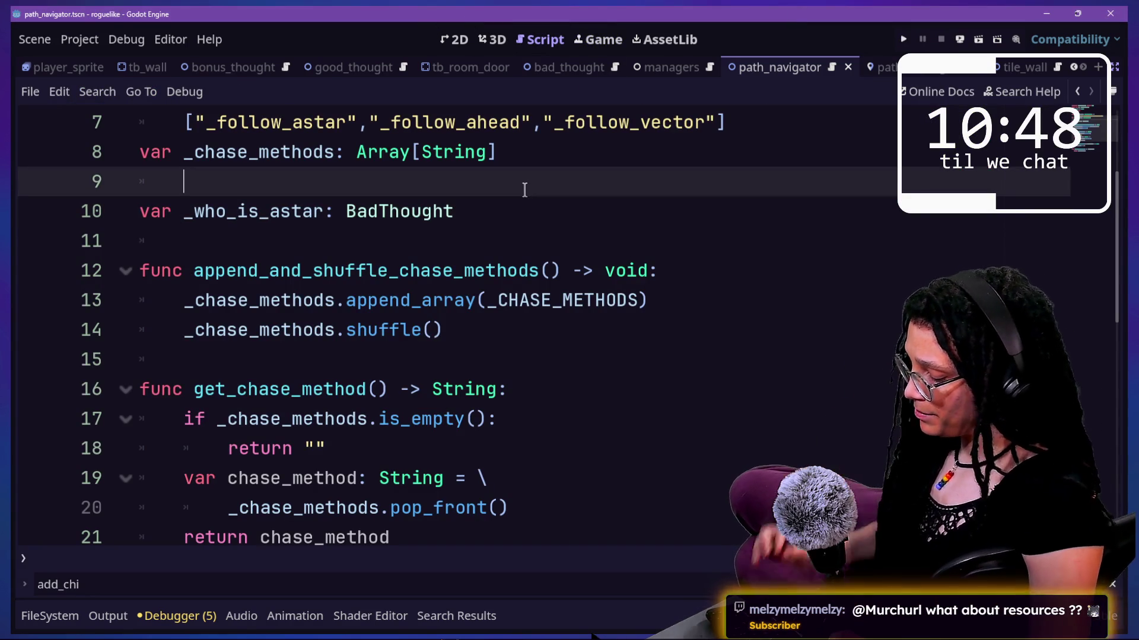
# Step: Make bad_thought.gd's _my_speed return randf_range(70., 110.) and leave distraction-free mode
pyautogui.hotkey('shift', 'alt', 'o')
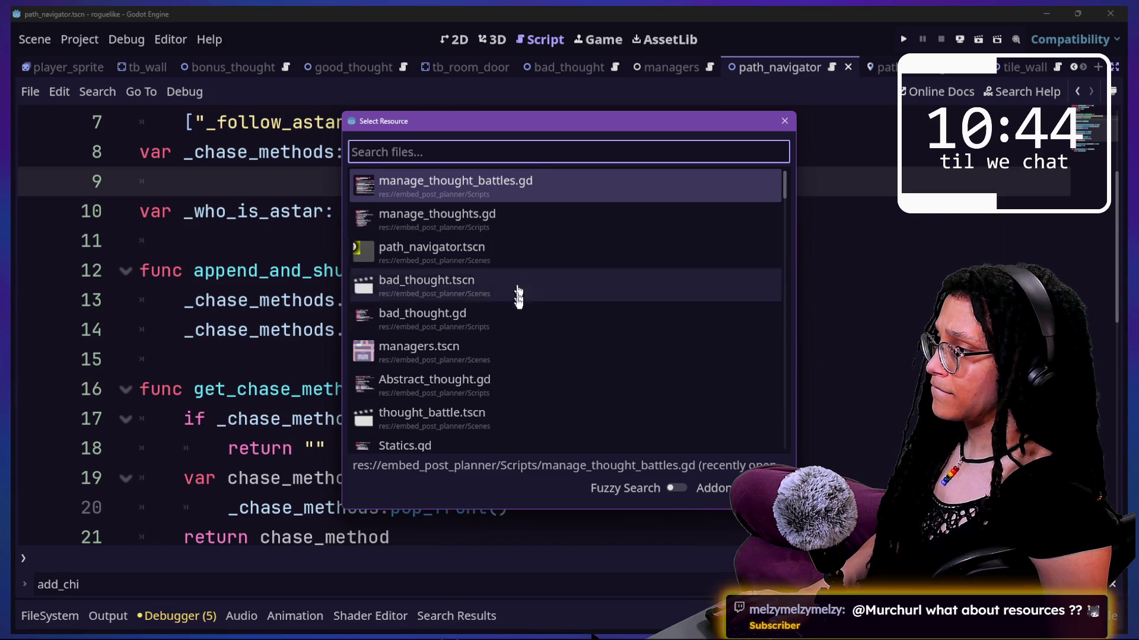
pyautogui.click(501, 327)
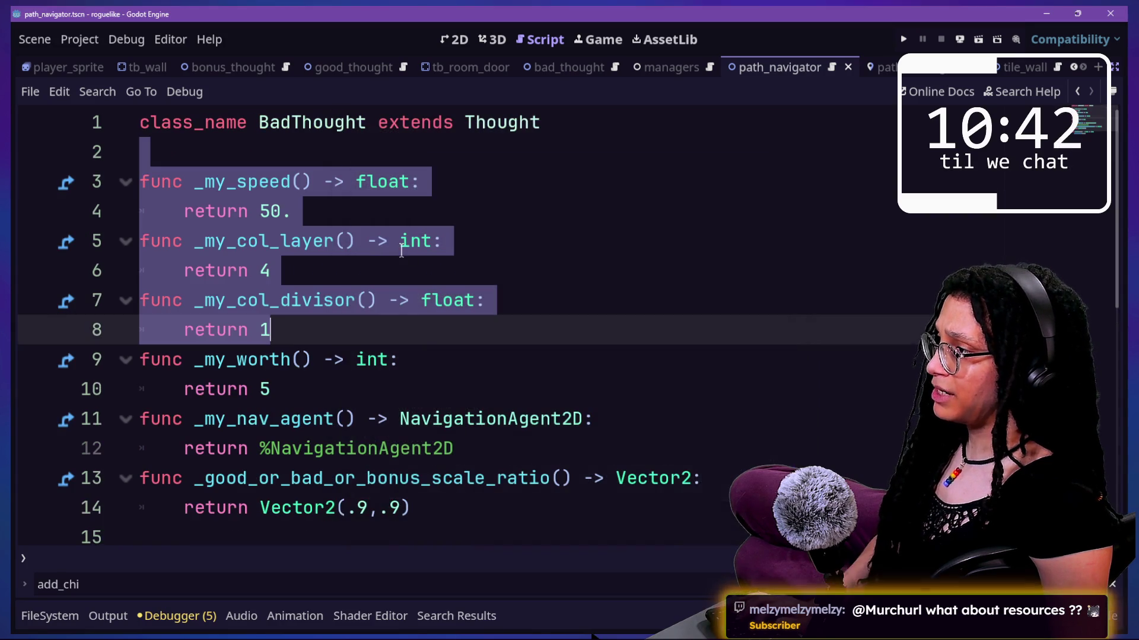
pyautogui.click(360, 203)
pyautogui.write(')')
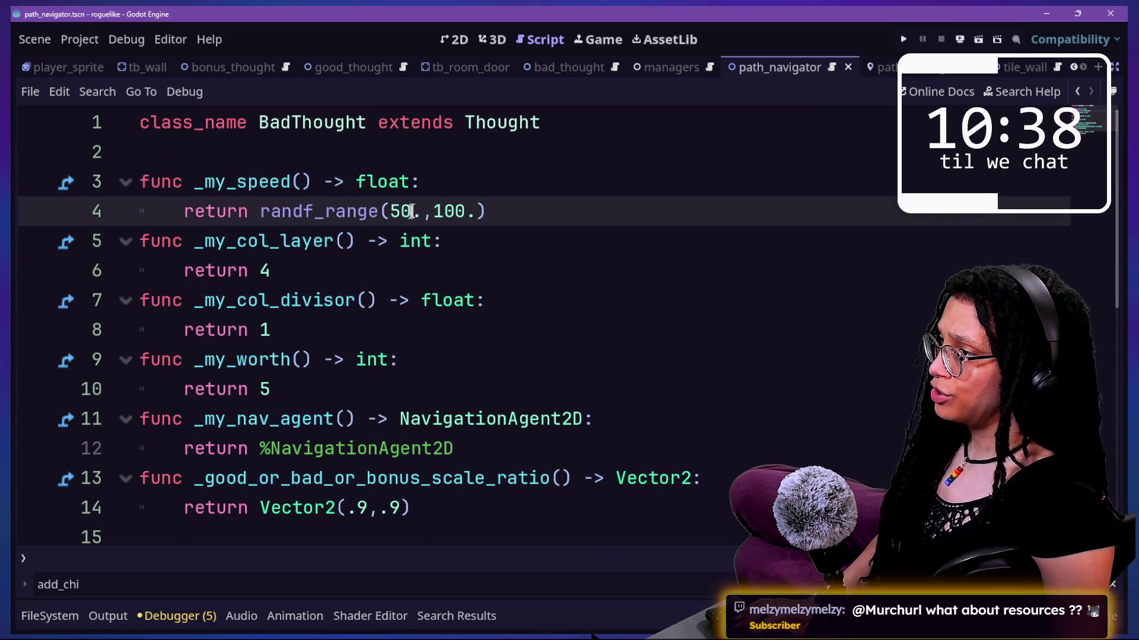
pyautogui.press('BackSpace')
pyautogui.press('BackSpace')
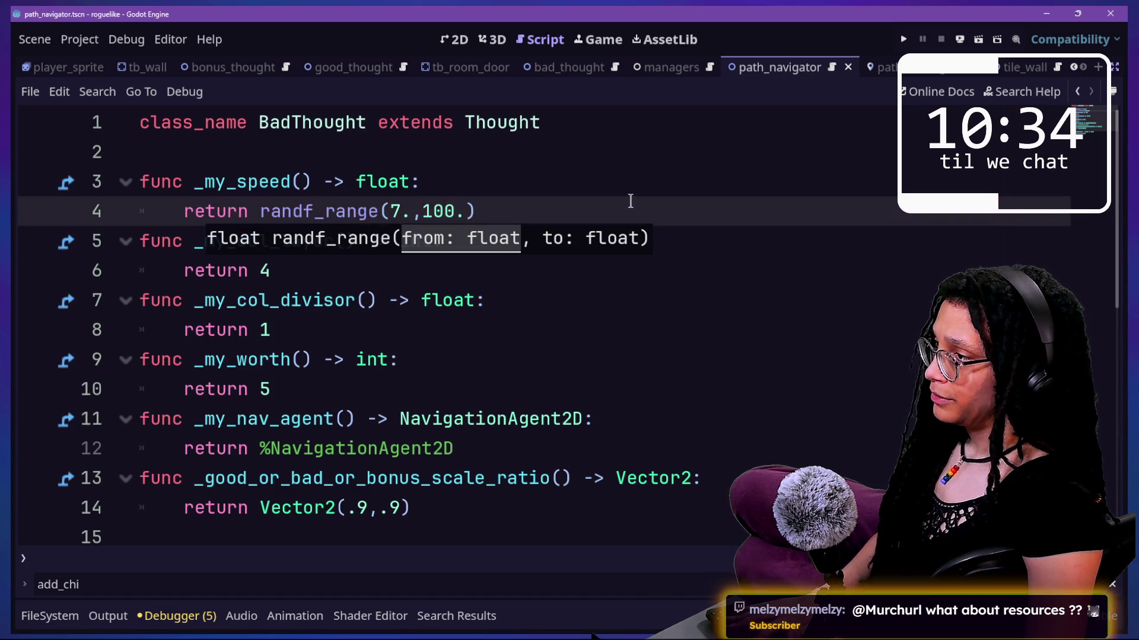
pyautogui.click(460, 214)
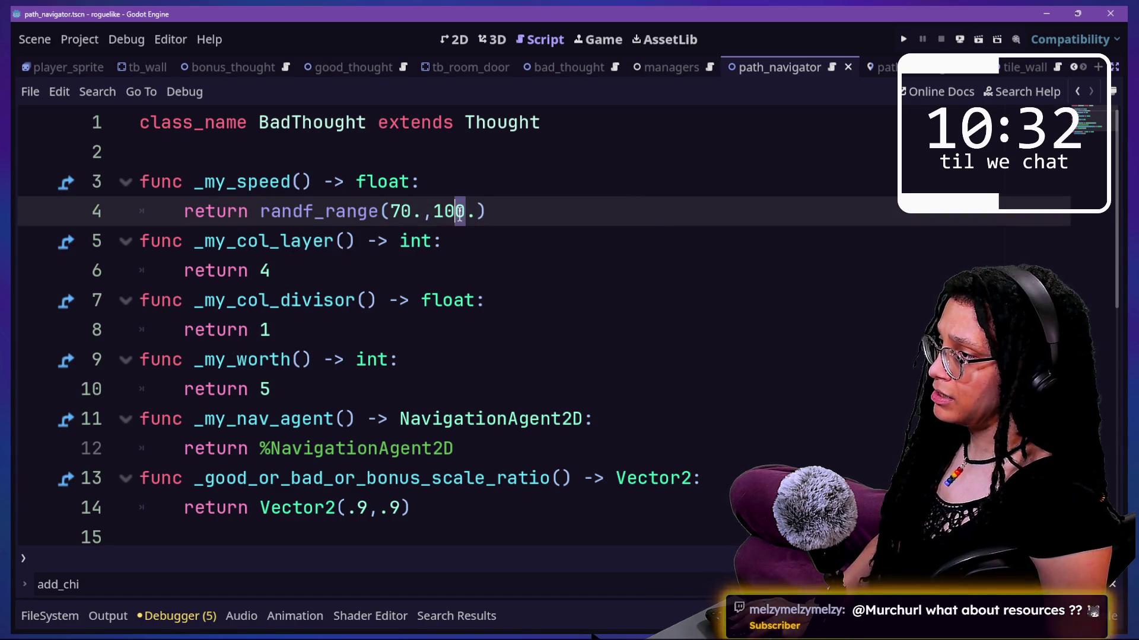
pyautogui.write('1')
pyautogui.click(787, 235)
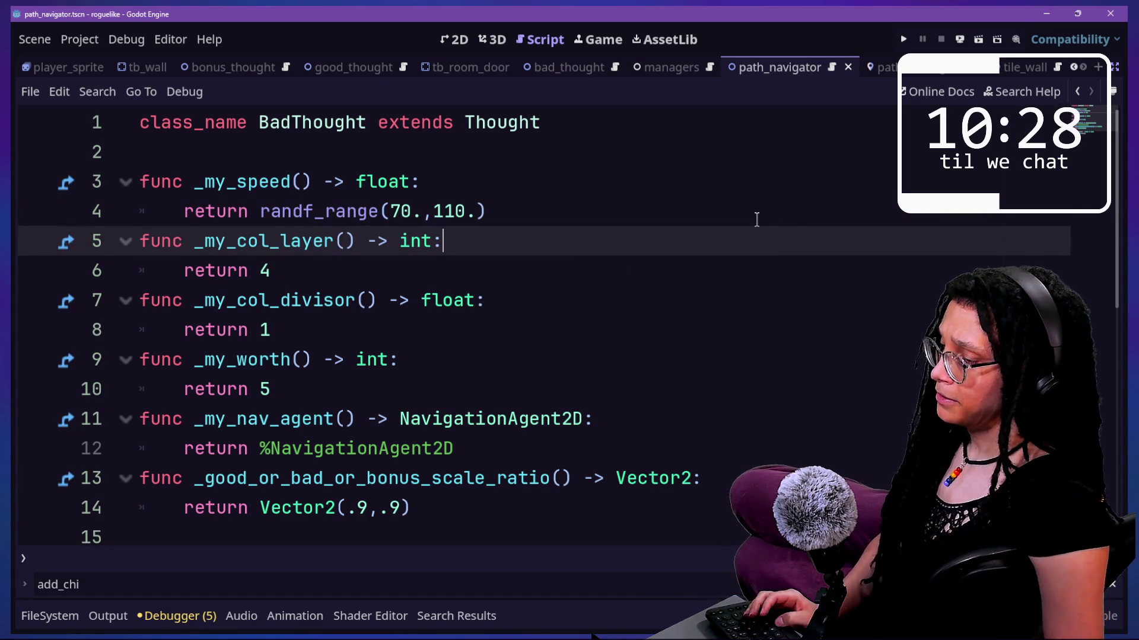
pyautogui.hotkey('ctrl', 'shift', 'F11')
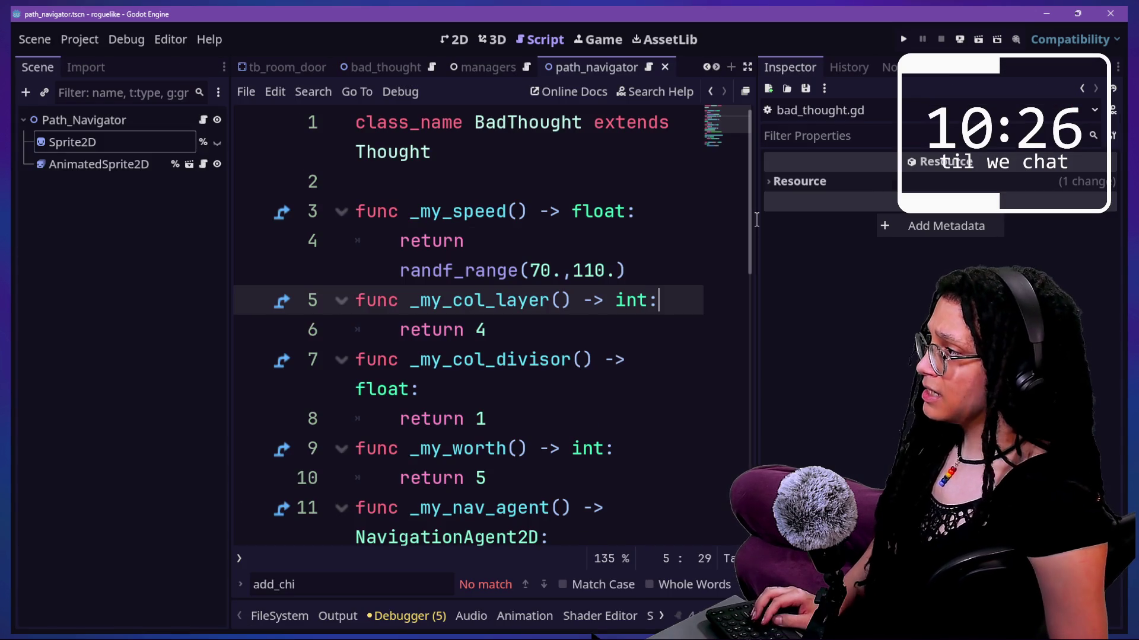
# Step: Open the bad_thought.gd script through quick file search
pyautogui.hotkey('shift', 'alt', 'o')
pyautogui.write('bad')
pyautogui.click(401, 182)
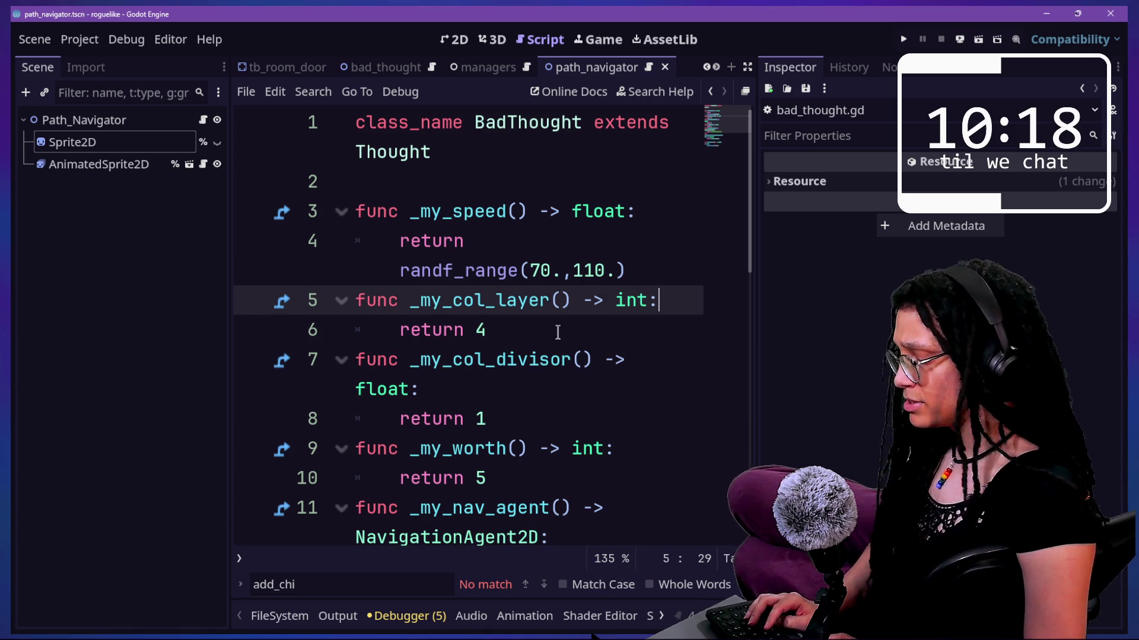
pyautogui.click(550, 331)
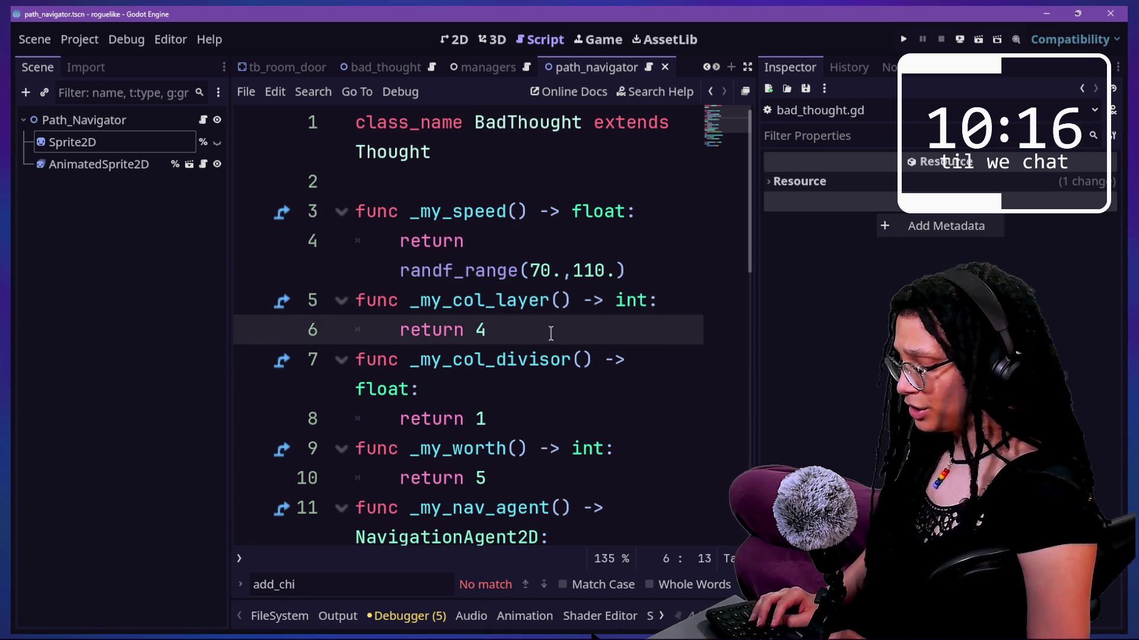
pyautogui.hotkey('shift', 'alt', 'o')
pyautogui.write('bad')
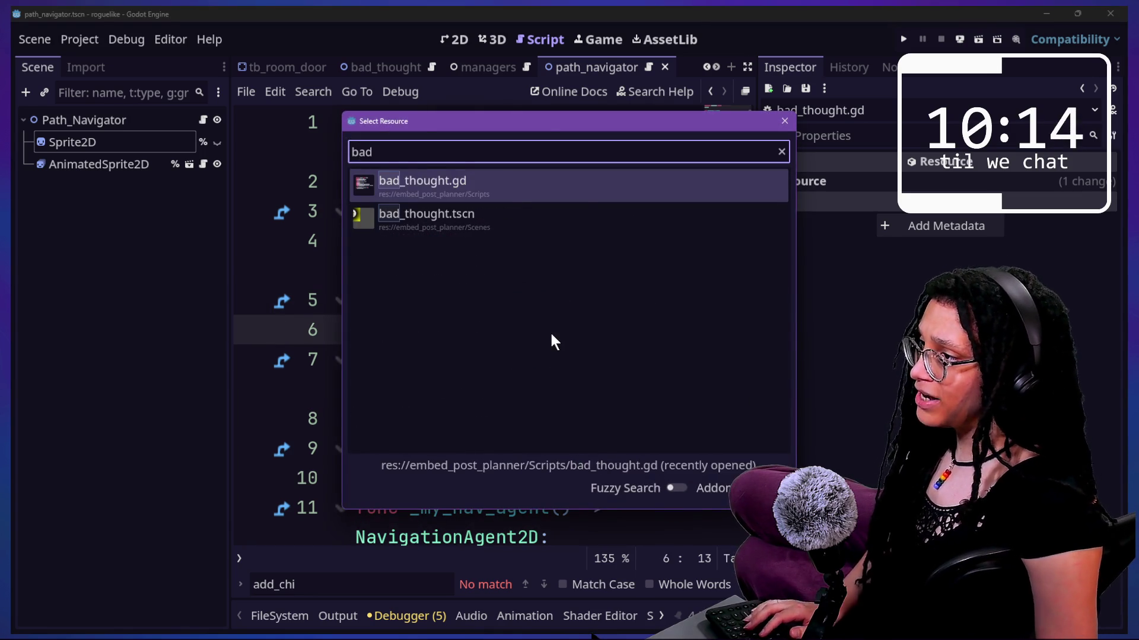
pyautogui.press('Return')
# Step: Open bad_thought.tscn, enable Debug on its NavigationAgent2D, and run the project
pyautogui.hotkey('shift', 'alt', 'o')
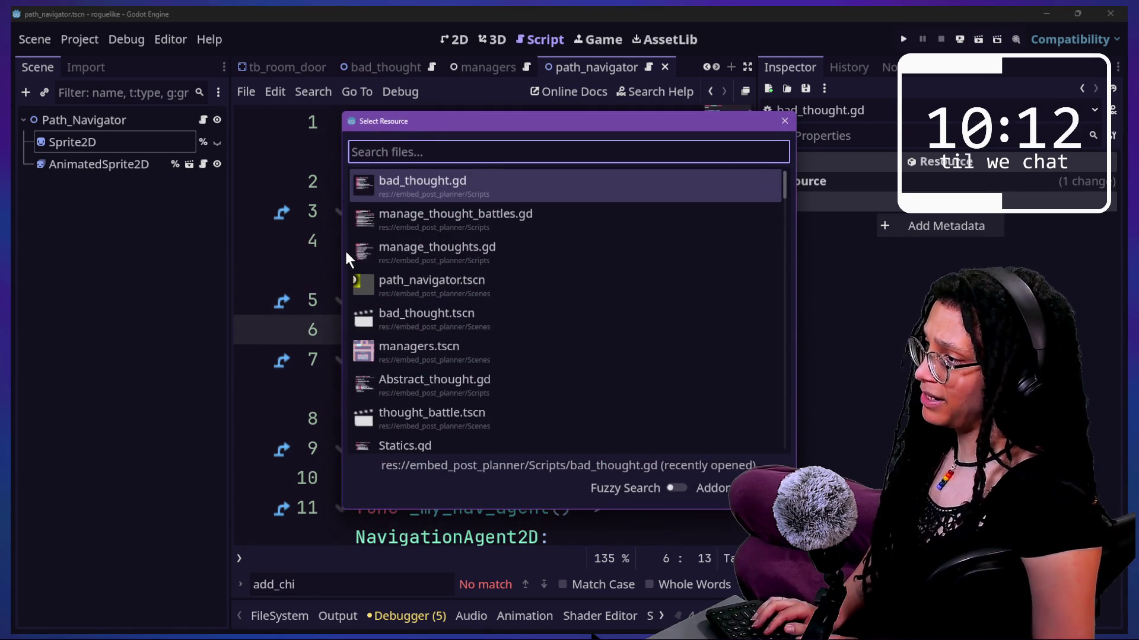
pyautogui.write('bad_')
pyautogui.press('Down')
pyautogui.press('Return')
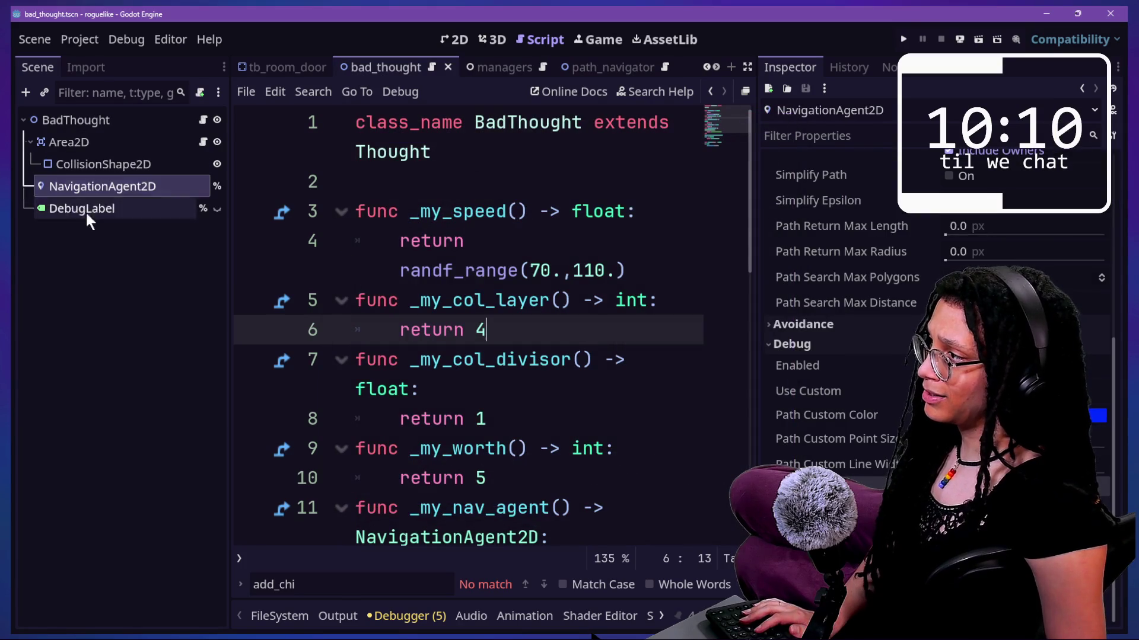
pyautogui.click(70, 208)
pyautogui.click(97, 169)
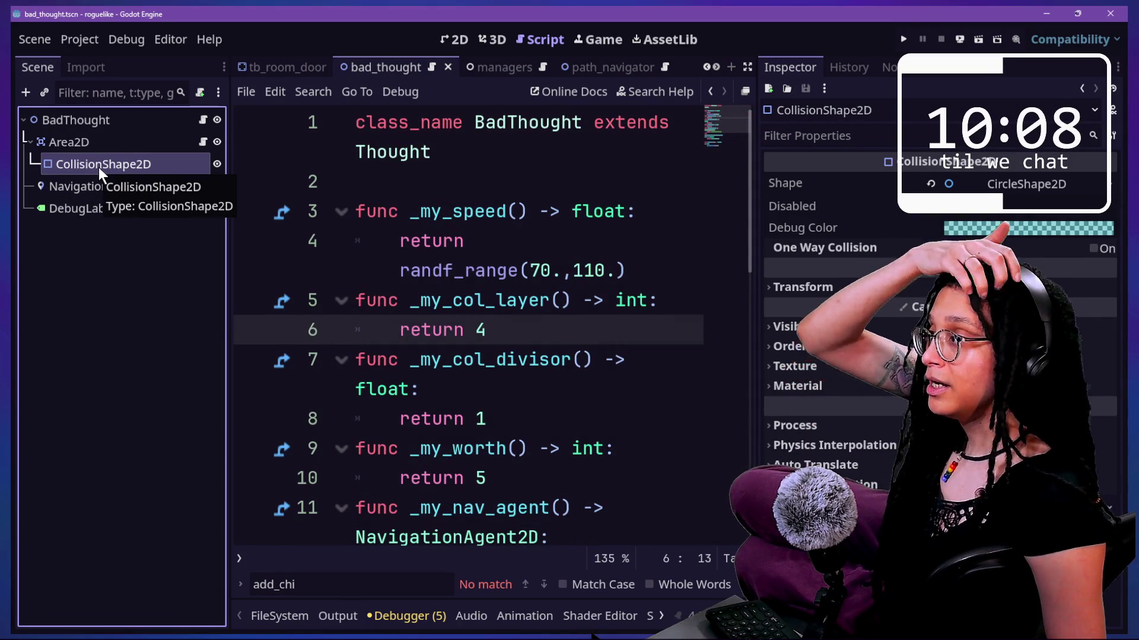
pyautogui.click(151, 185)
pyautogui.click(137, 205)
pyautogui.click(135, 187)
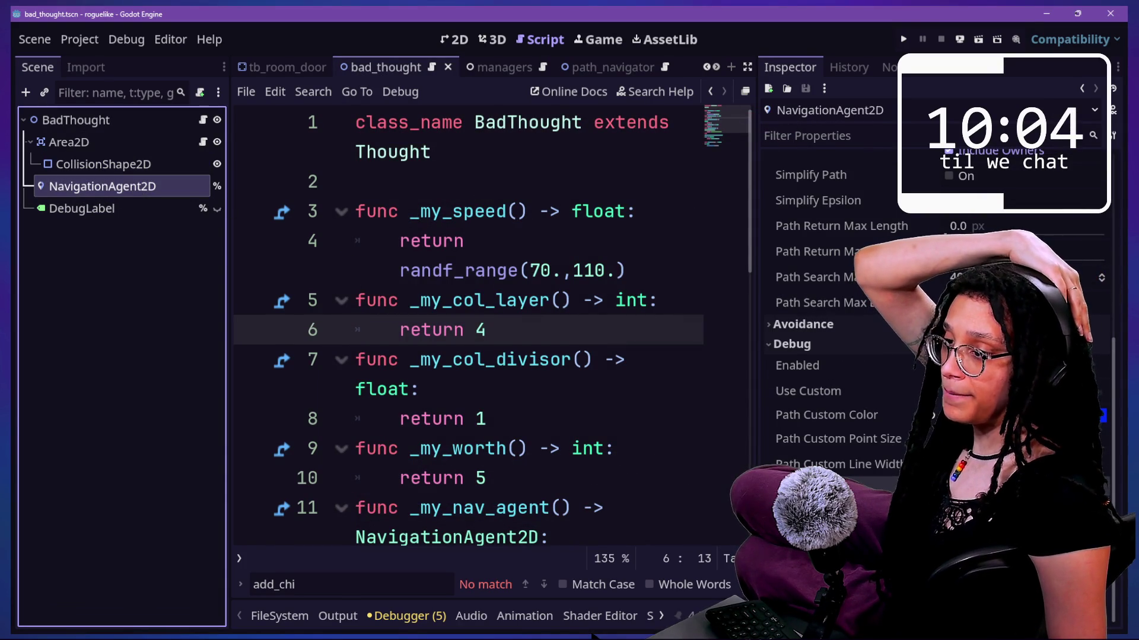
pyautogui.click(949, 365)
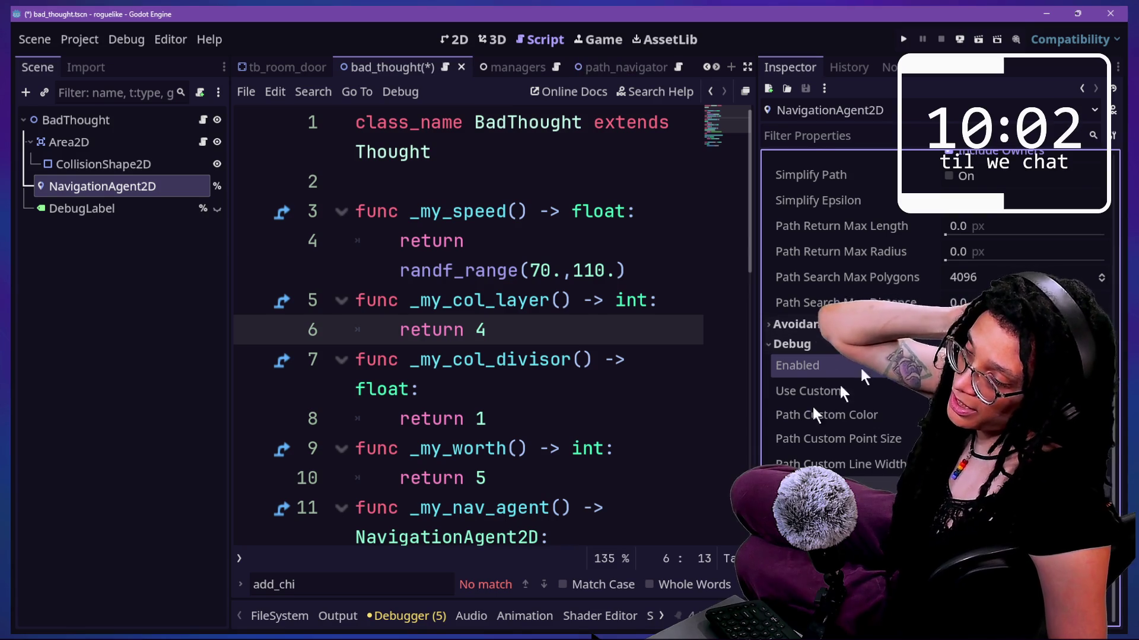
pyautogui.click(904, 39)
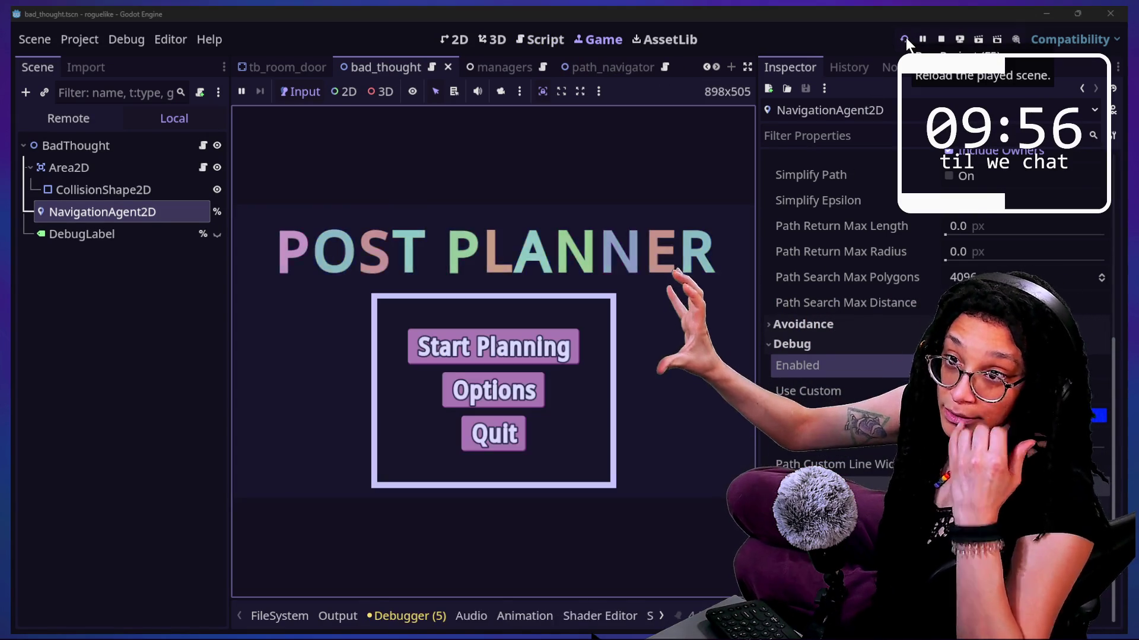
# Step: Start planning, pick the Catstagram platform, and expand the game view
pyautogui.click(564, 350)
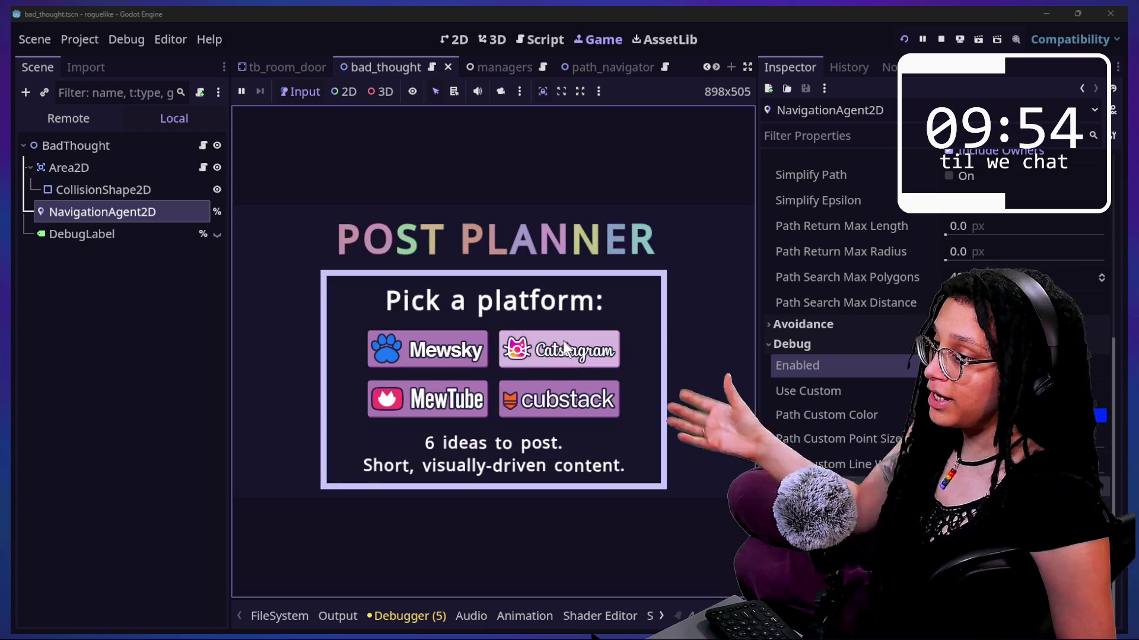
pyautogui.click(564, 355)
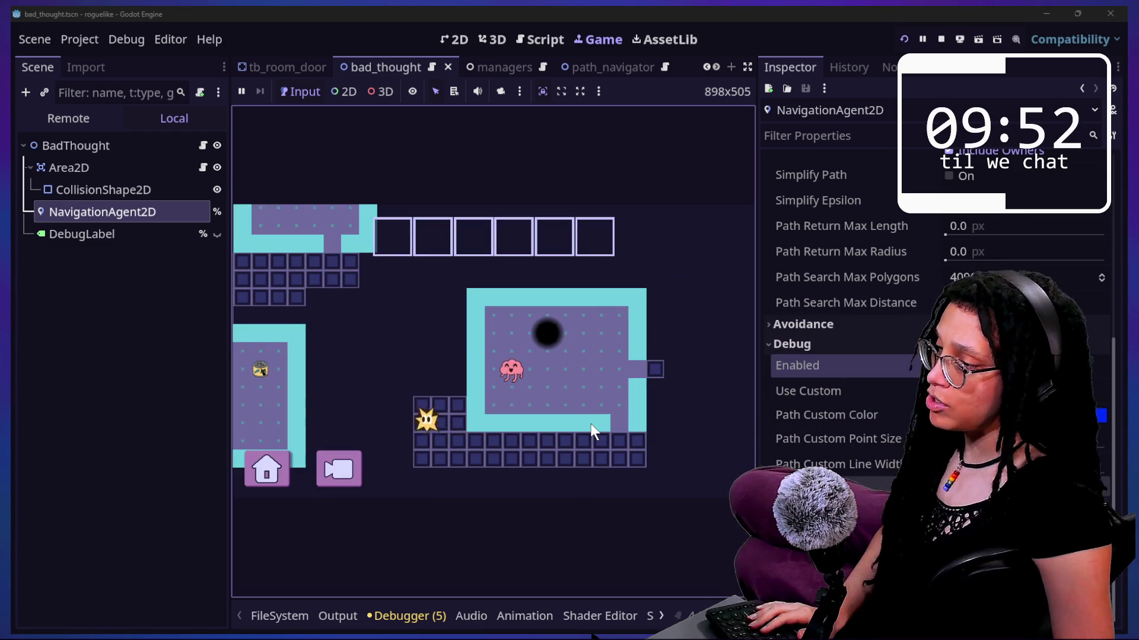
pyautogui.click(746, 68)
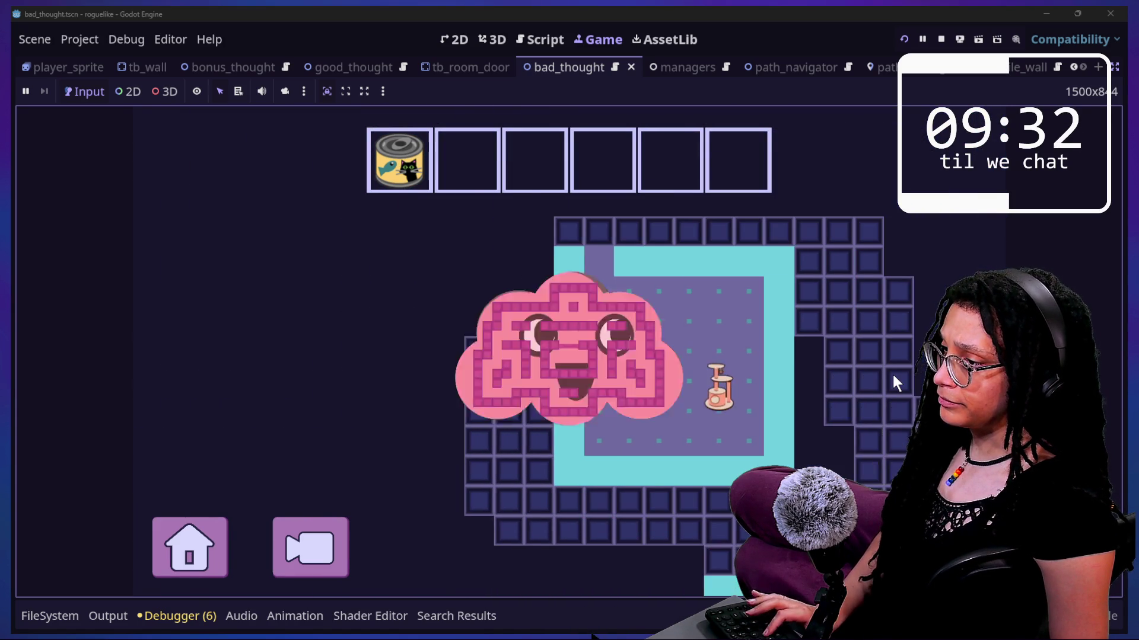
# Step: Steer the player through the thought maze dodging cat-tower bad thoughts, then stop the game
pyautogui.press('Left')
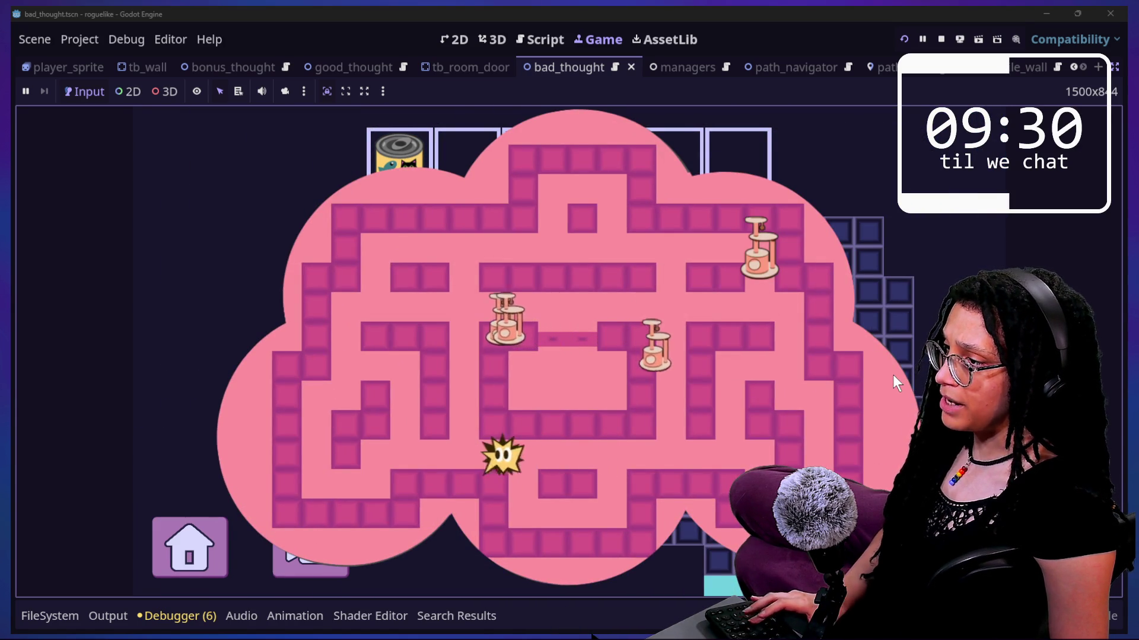
pyautogui.press('Up')
pyautogui.press('Left')
pyautogui.press('Up')
pyautogui.press('Up')
pyautogui.press('Right')
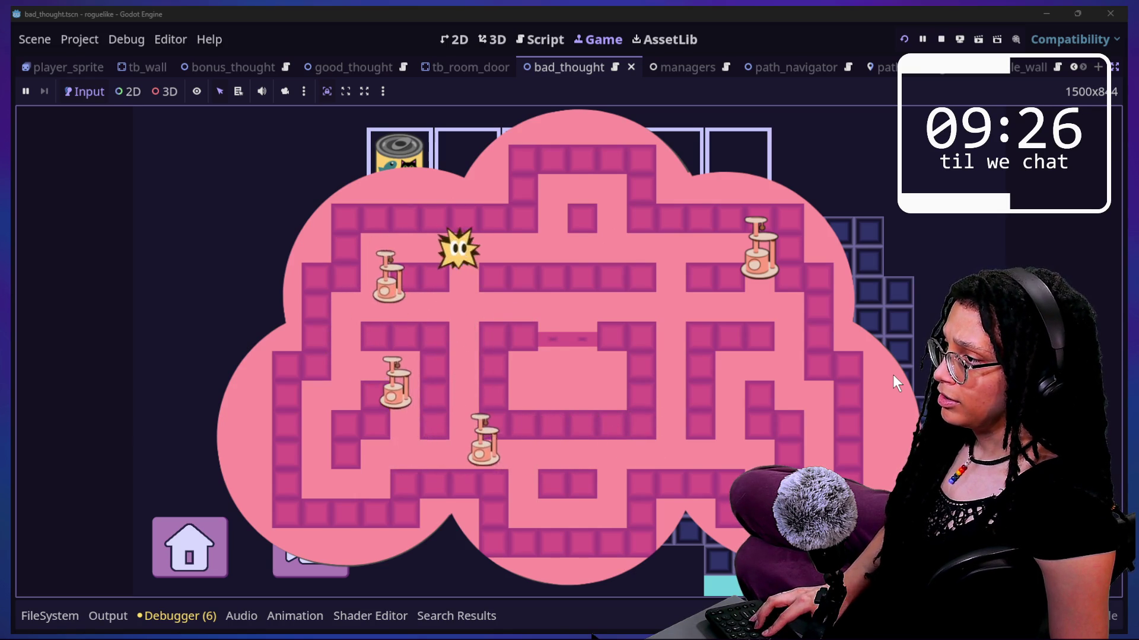
pyautogui.press('Down')
pyautogui.press('Left')
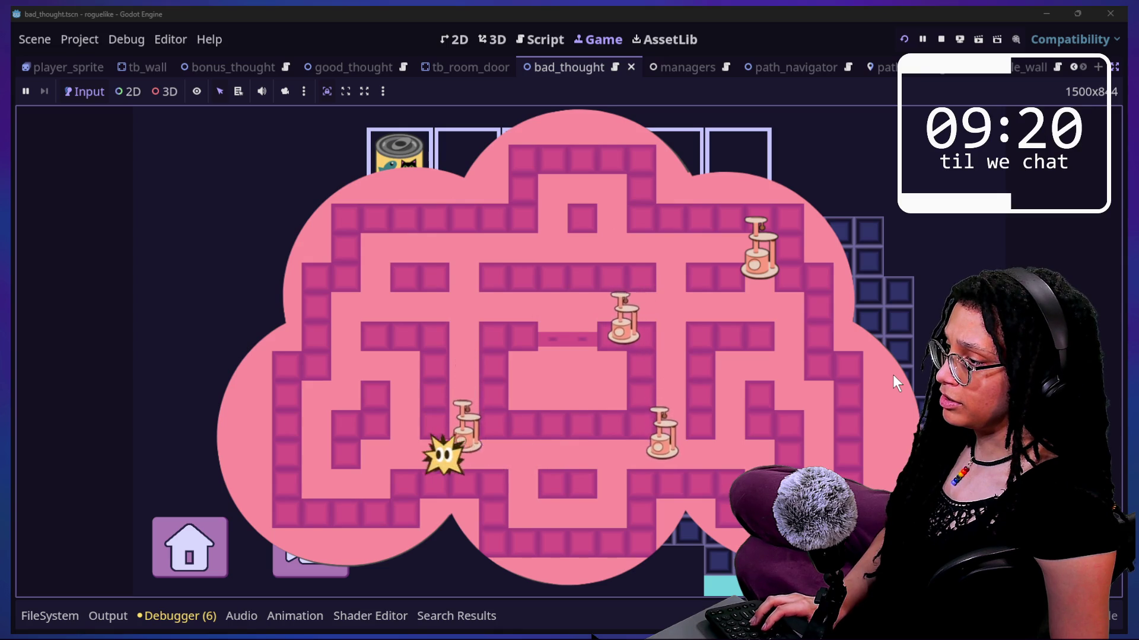
pyautogui.press('Up')
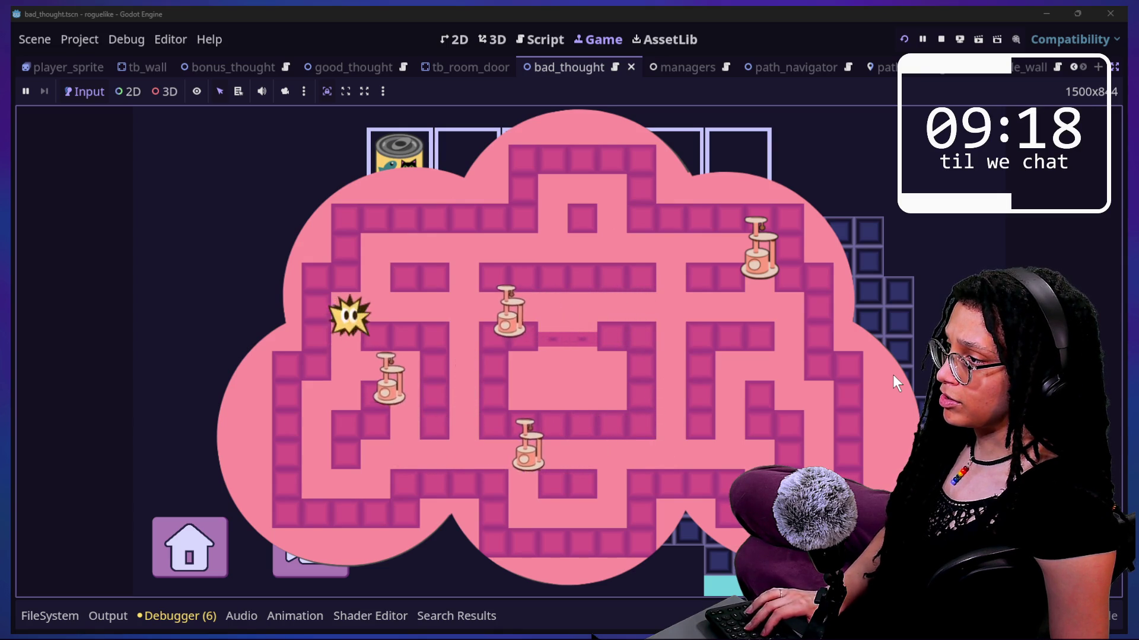
pyautogui.press('Right')
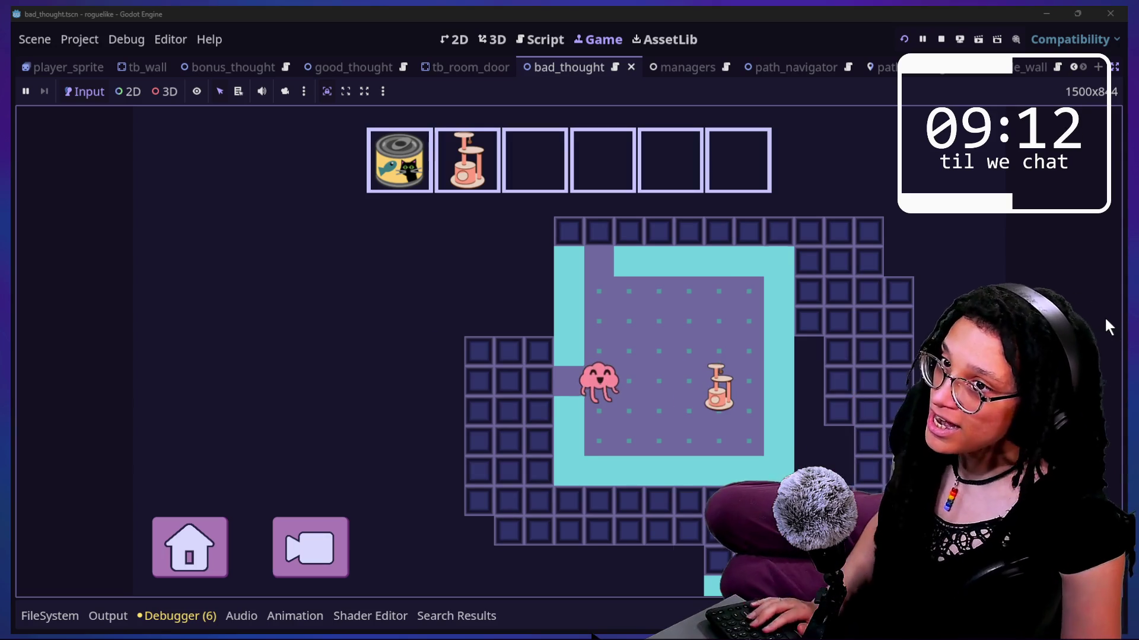
pyautogui.press('Right')
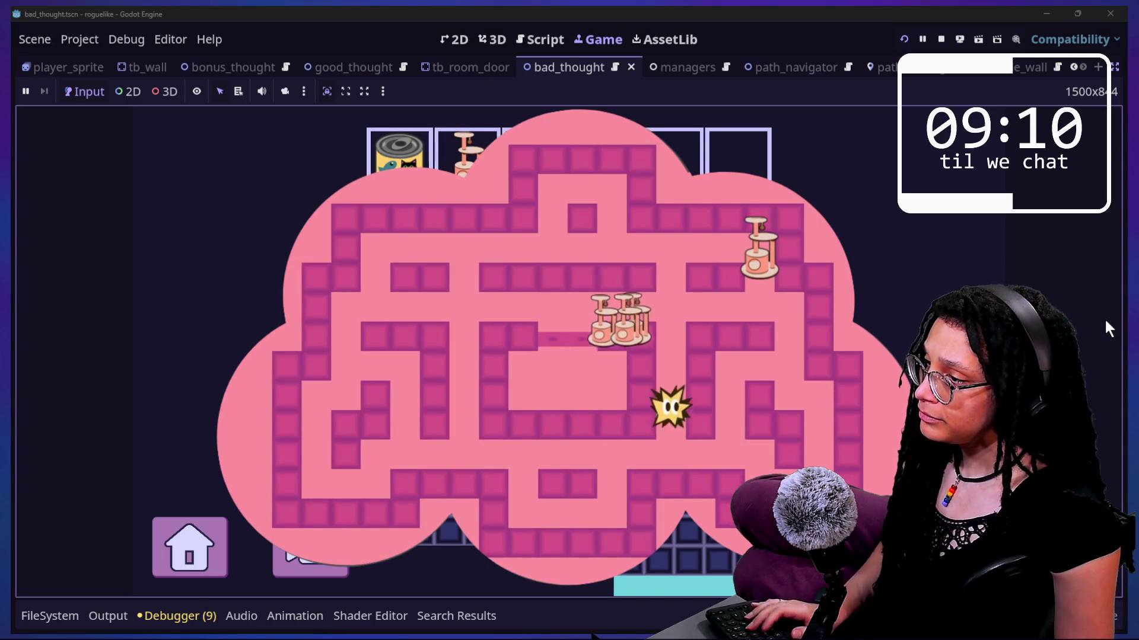
pyautogui.press('Right')
pyautogui.press('Up')
pyautogui.press('Right')
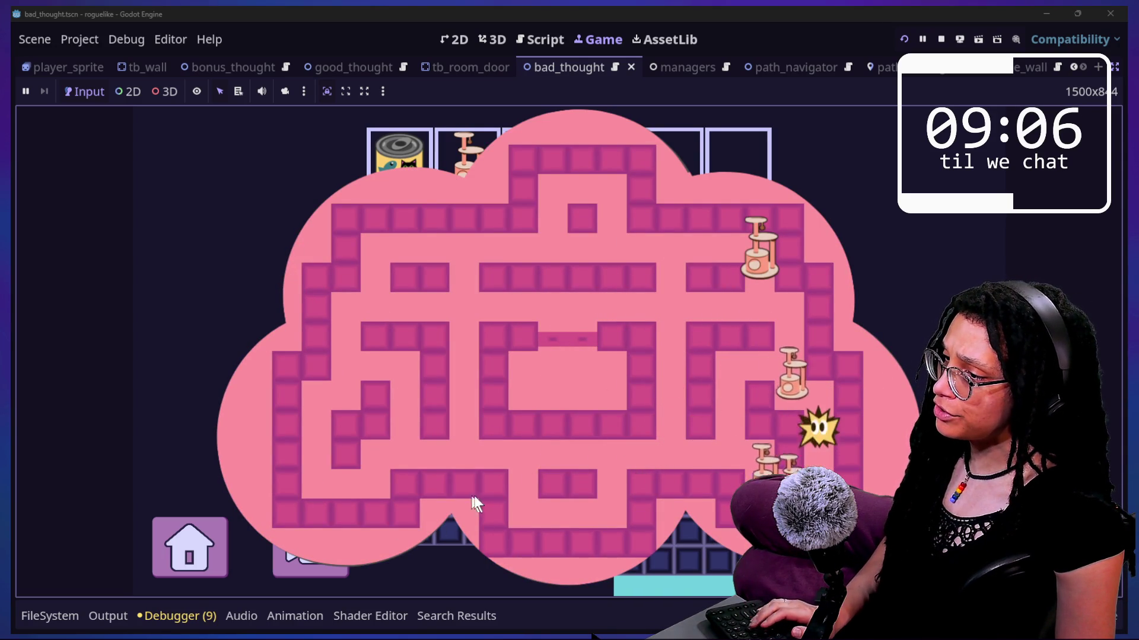
pyautogui.press('Left')
pyautogui.press('Down')
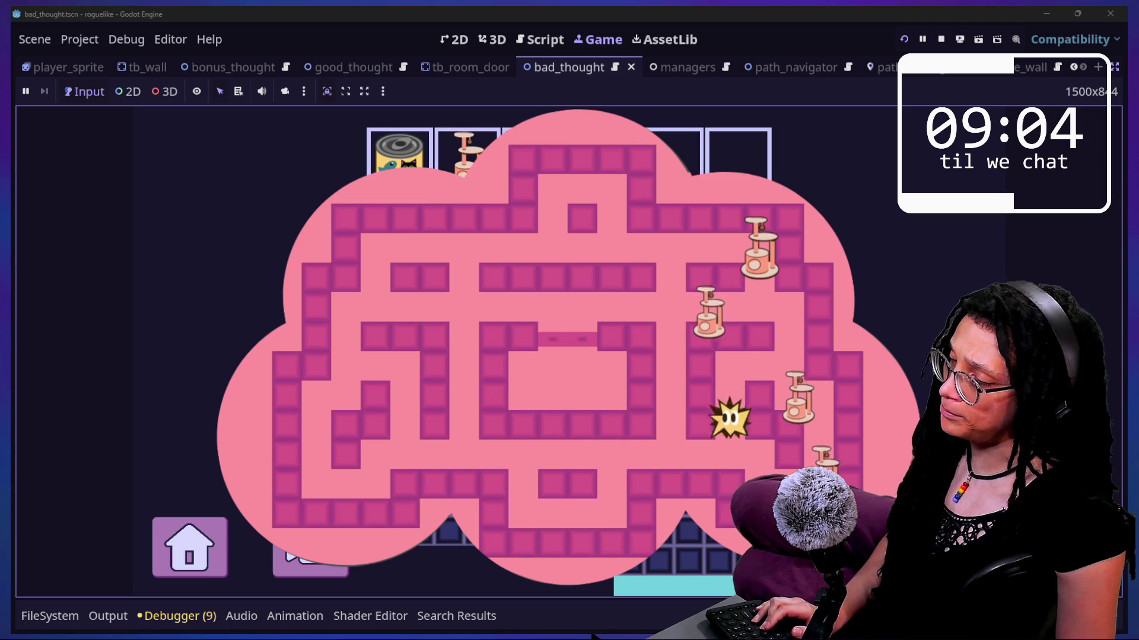
pyautogui.press('Left')
pyautogui.press('Down')
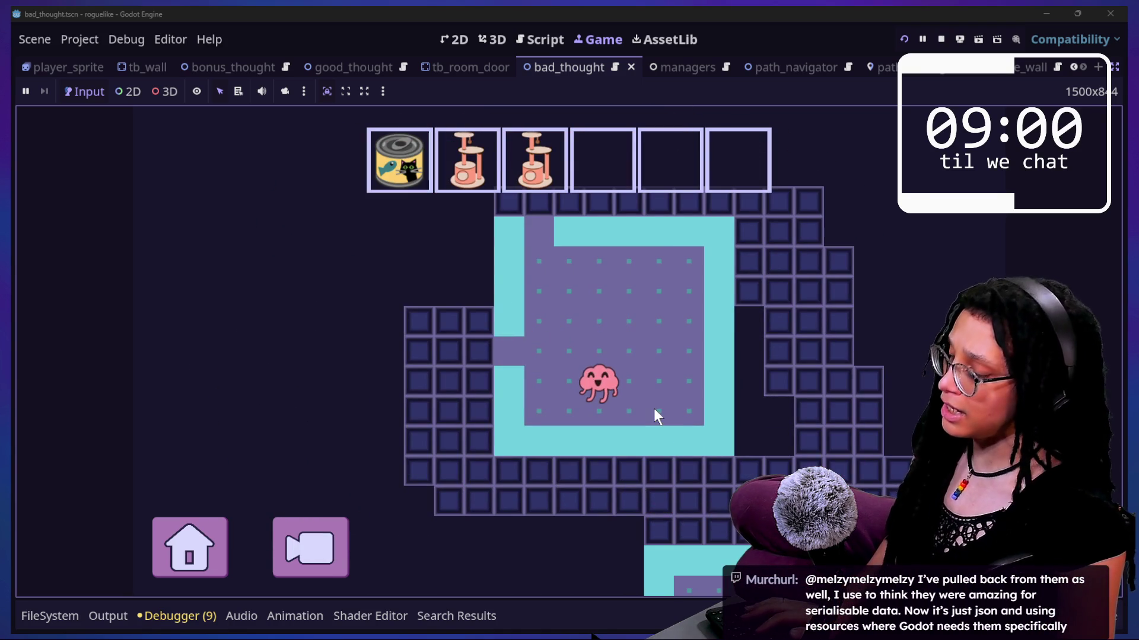
pyautogui.press('Up')
pyautogui.press('Up')
pyautogui.press('Up')
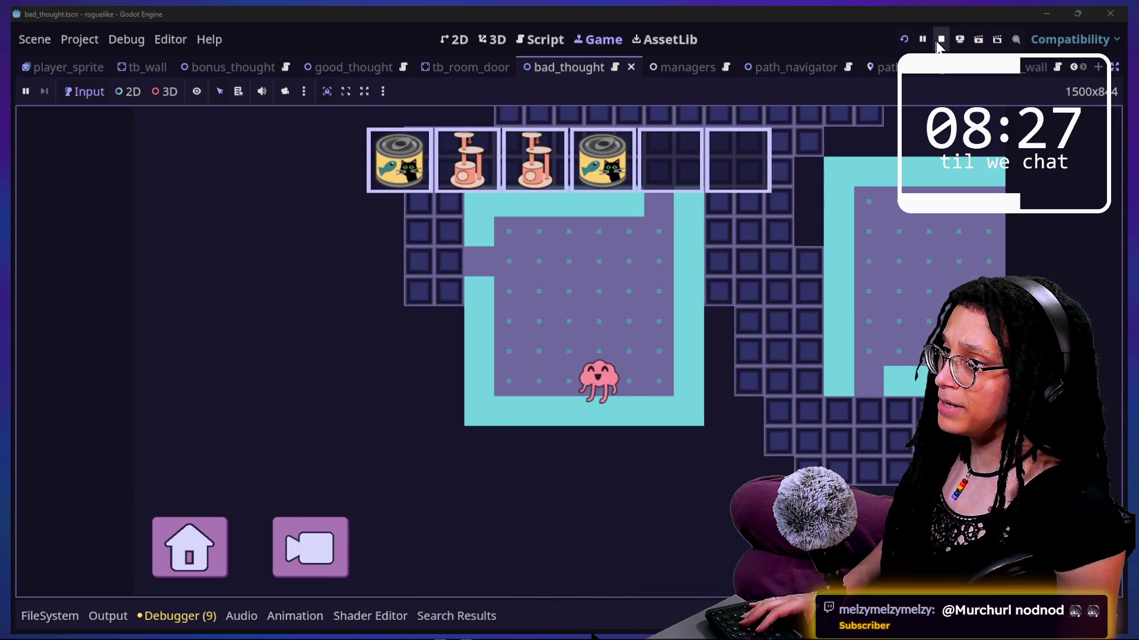
pyautogui.click(939, 41)
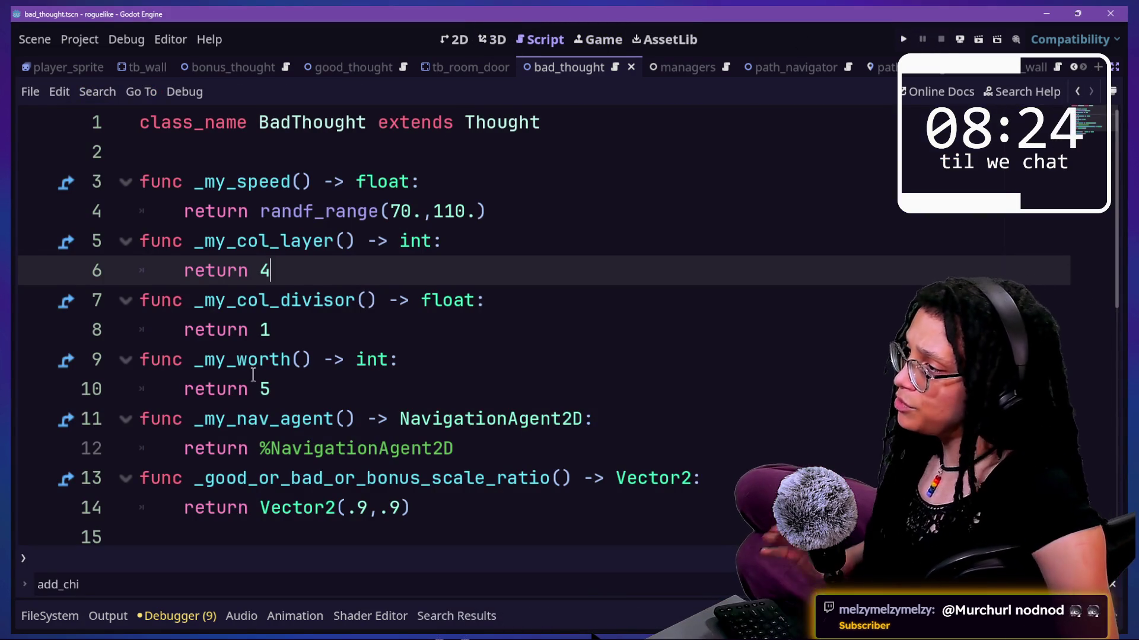
# Step: Change the speed range to randf_range(80., 130.), save, and switch to GitHub Desktop
pyautogui.click(408, 207)
pyautogui.press('BackSpace')
pyautogui.press('BackSpace')
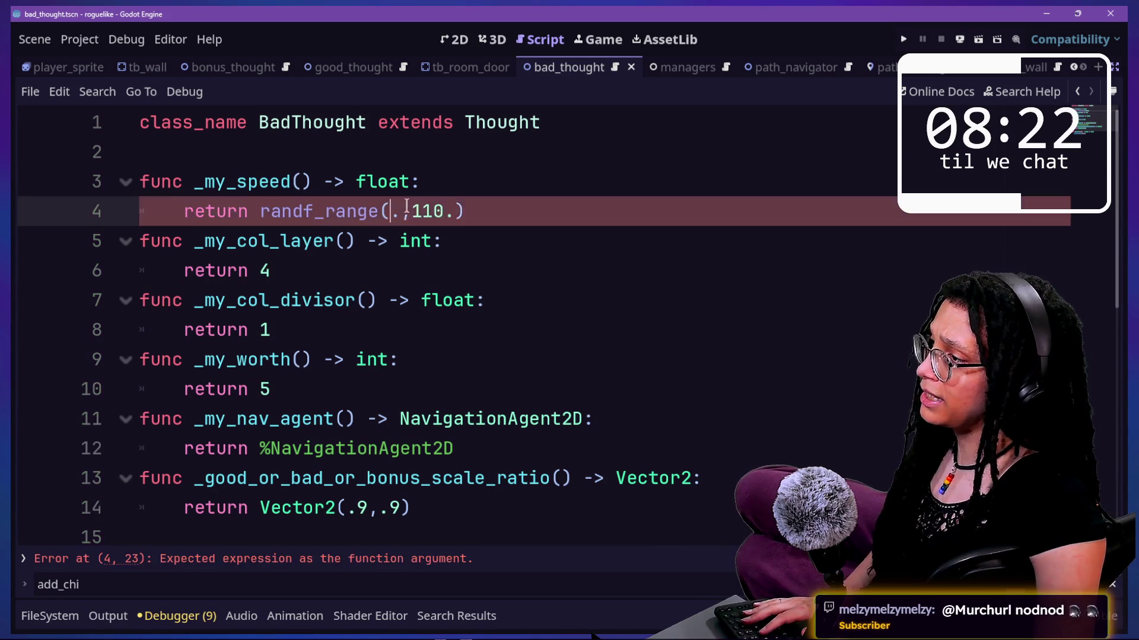
pyautogui.write('89')
pyautogui.write('0')
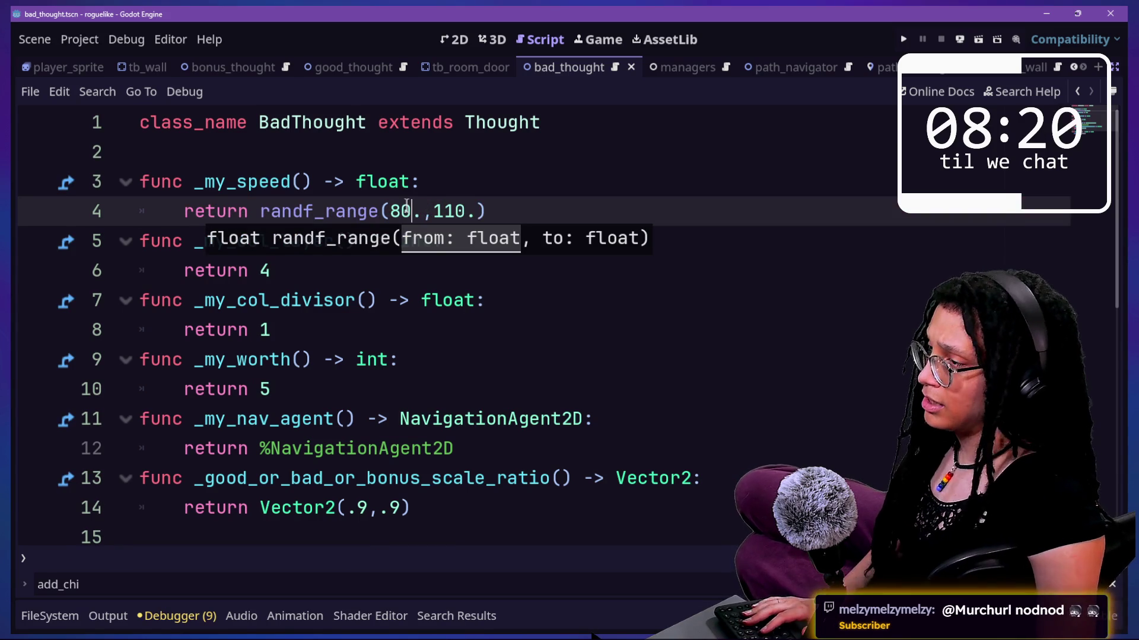
pyautogui.click(465, 210)
pyautogui.write('2')
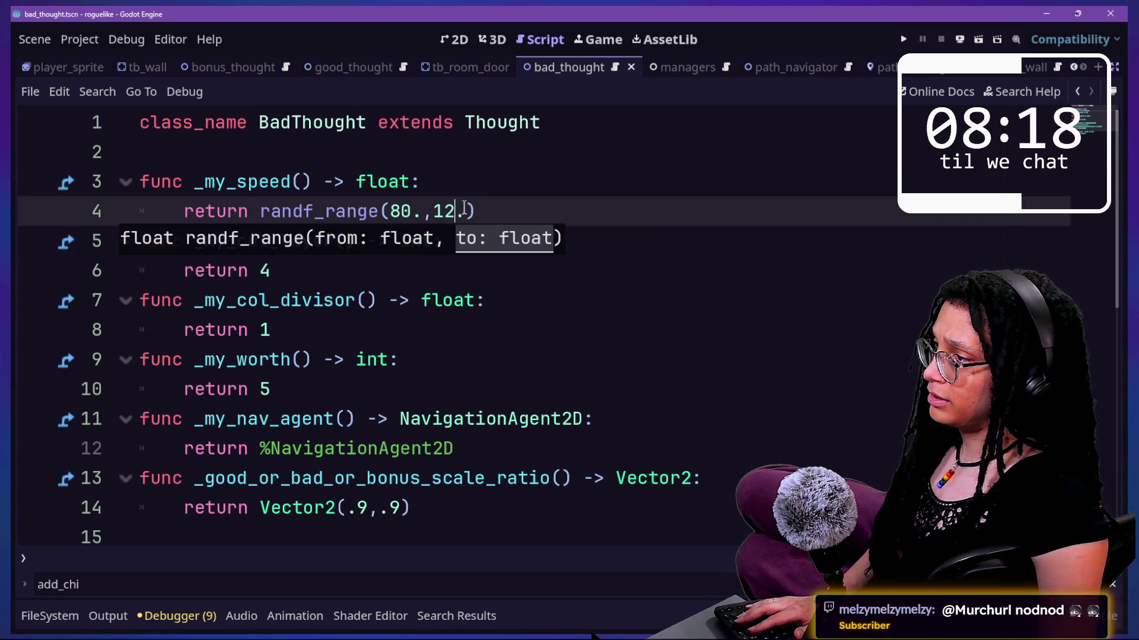
pyautogui.write('30')
pyautogui.hotkey('ctrl', 's')
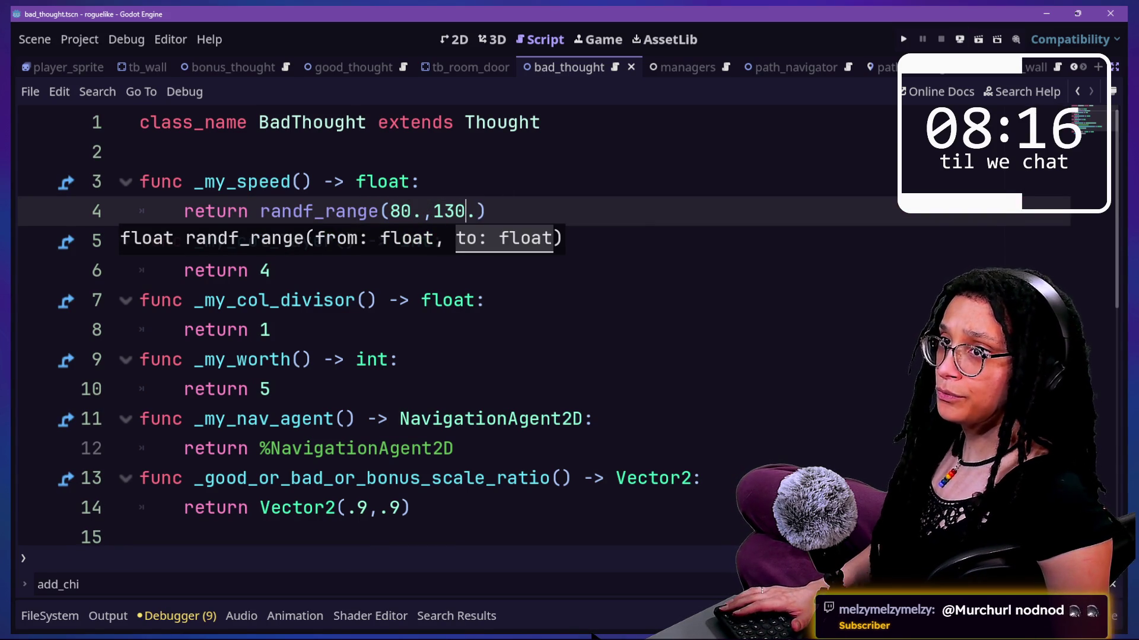
pyautogui.click(599, 350)
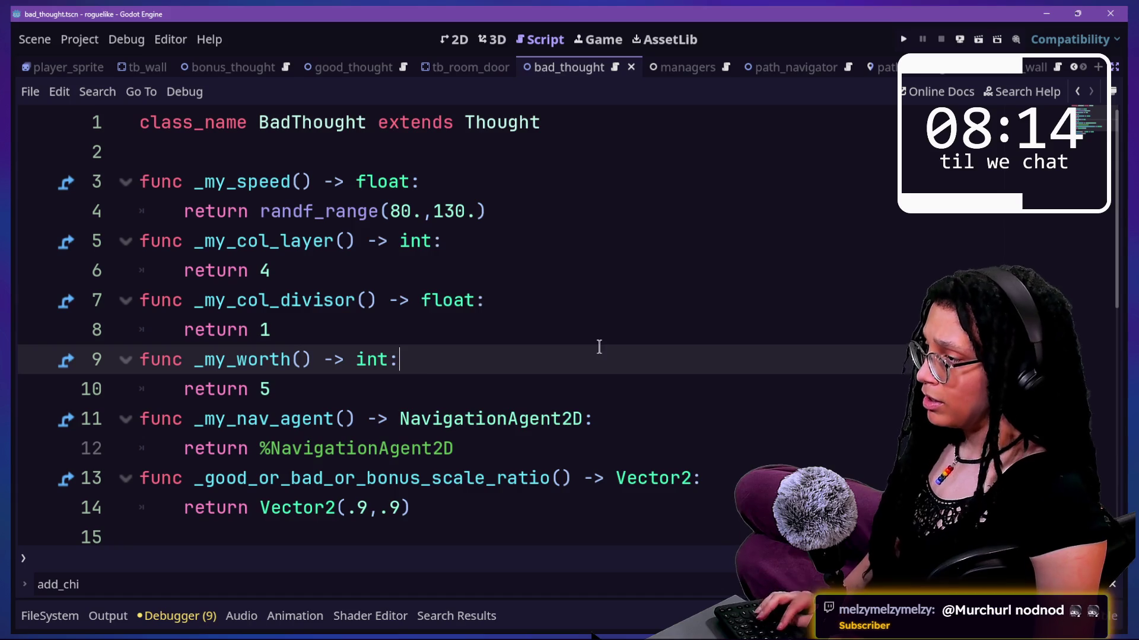
pyautogui.hotkey('shift', 'alt', 'o')
pyautogui.press('Escape')
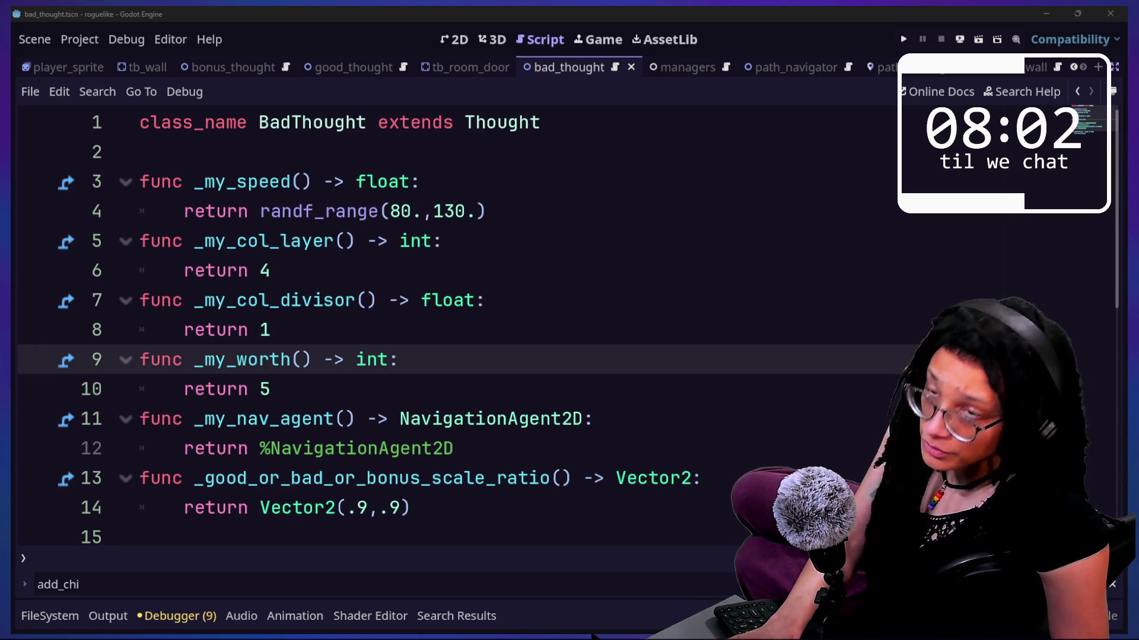
pyautogui.hotkey('alt', 'Tab')
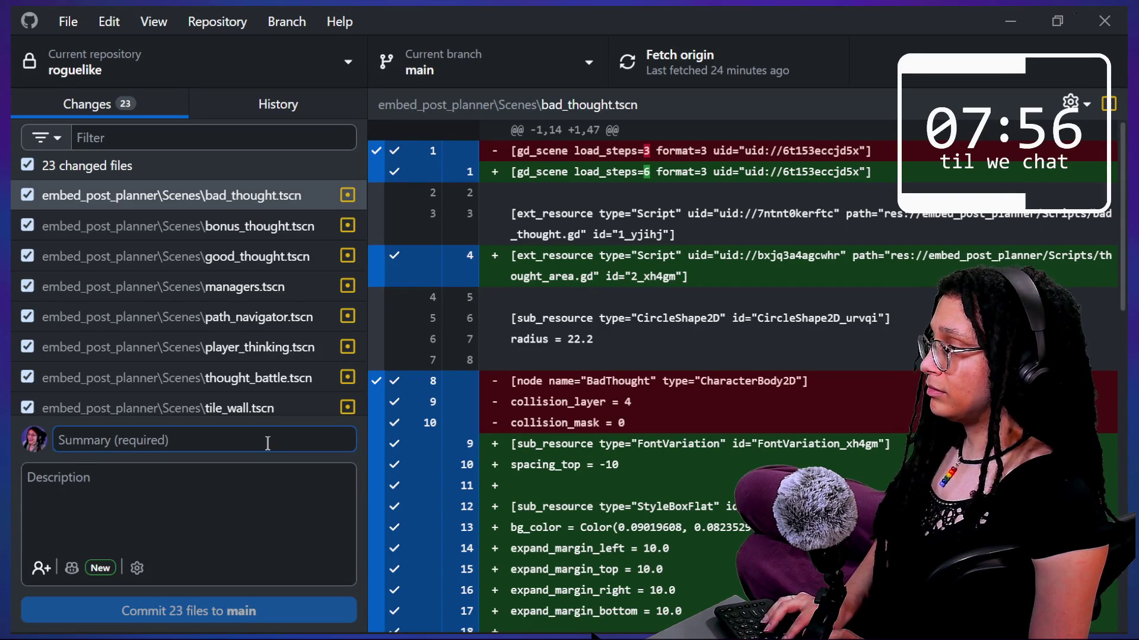
# Step: Commit the 23 files to main as 'BadThoughts chase player pretty pacmanlikely' and return to Godot
pyautogui.write('Bad')
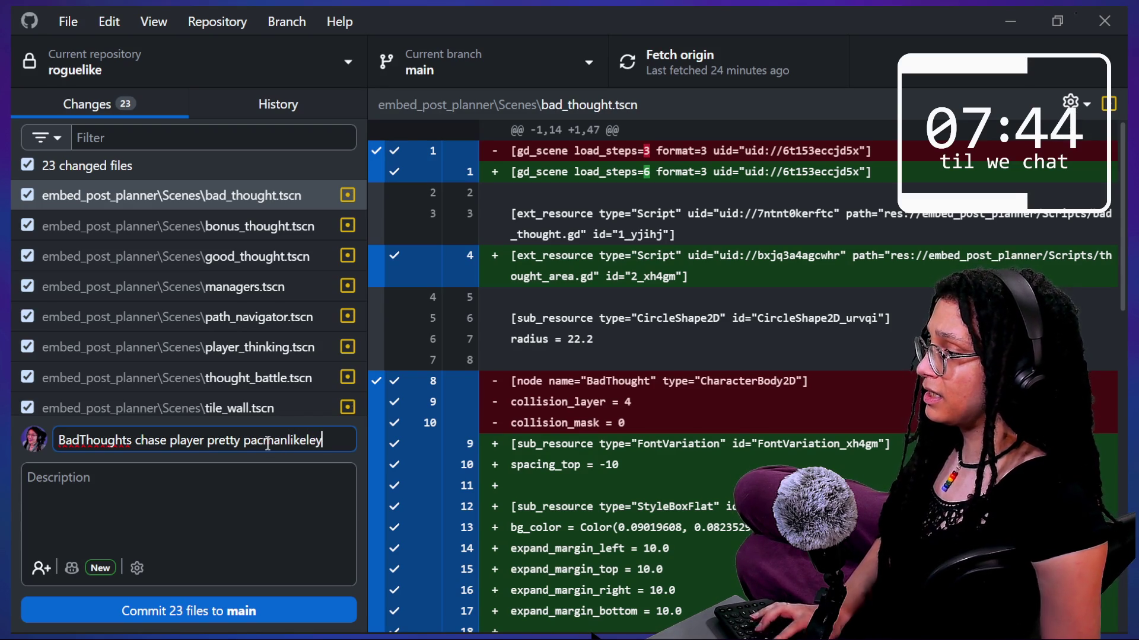
pyautogui.click(322, 617)
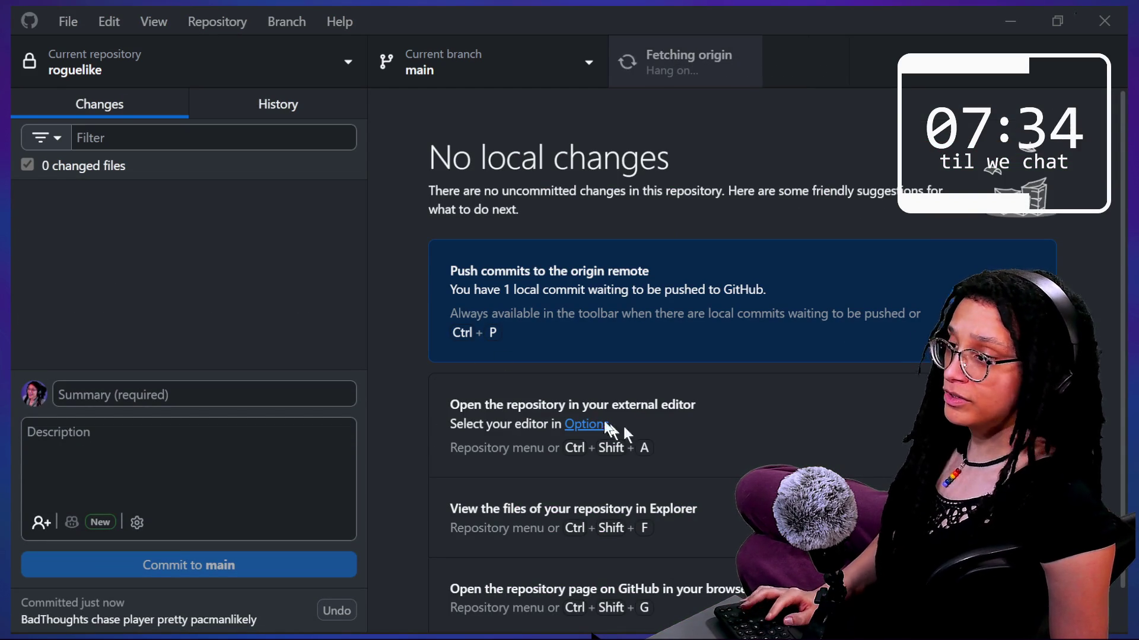
pyautogui.hotkey('alt', 'Tab')
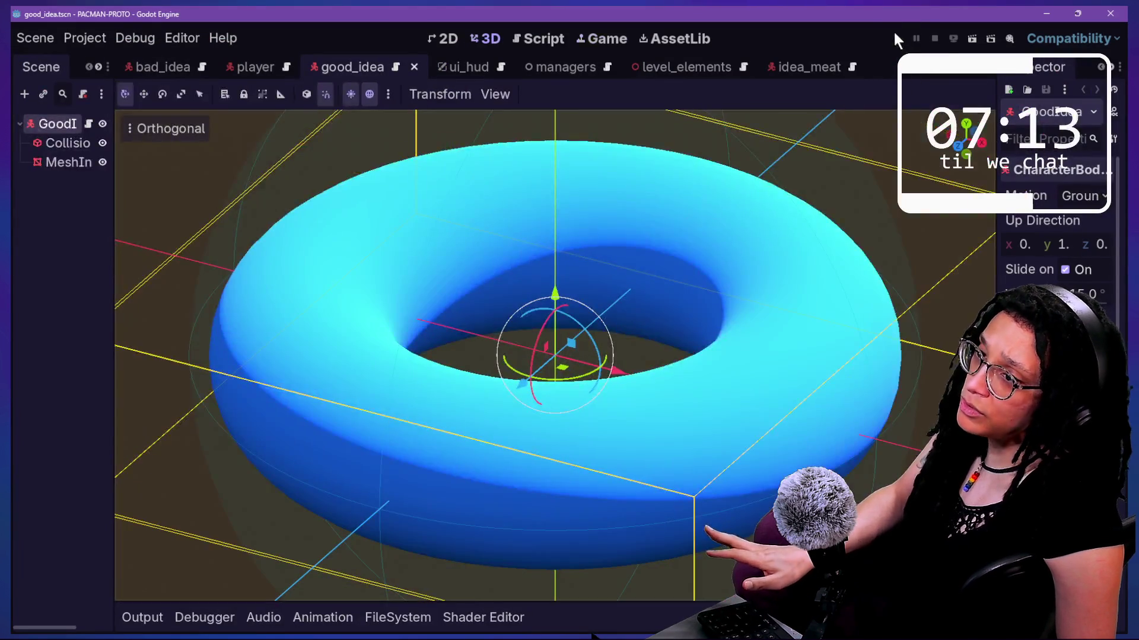
pyautogui.click(895, 37)
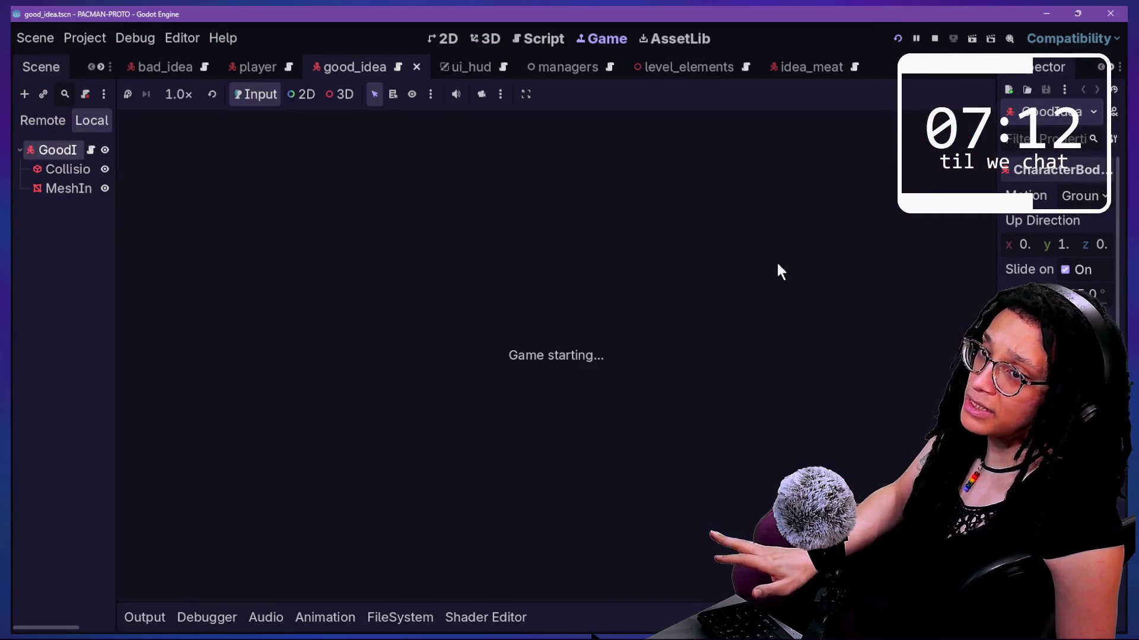
pyautogui.press('Left')
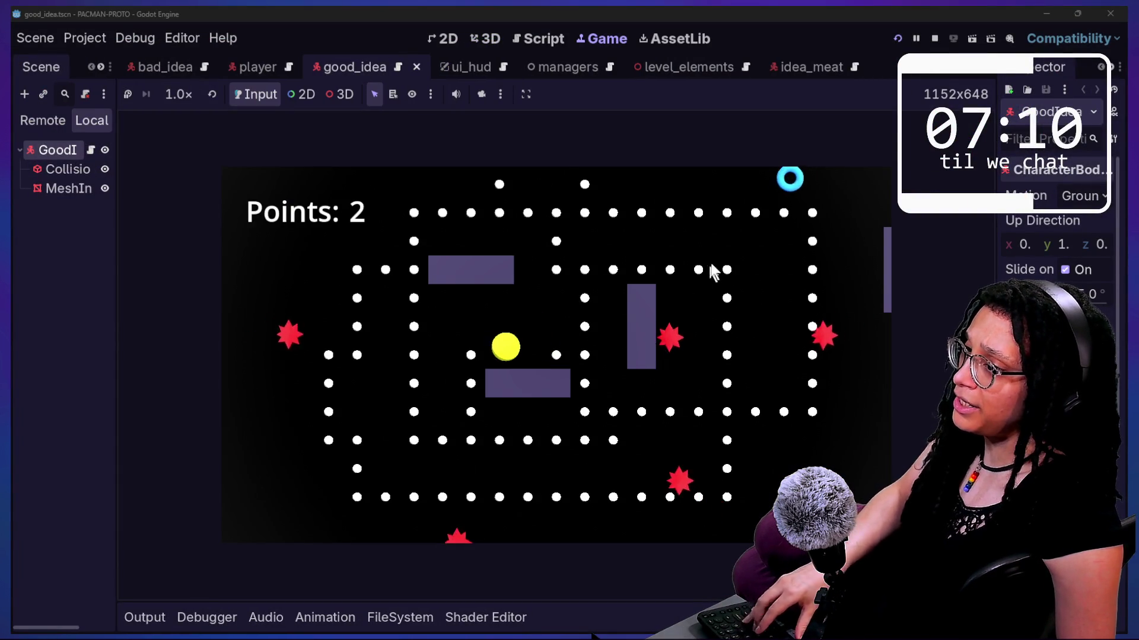
pyautogui.press('Right')
pyautogui.press('Up')
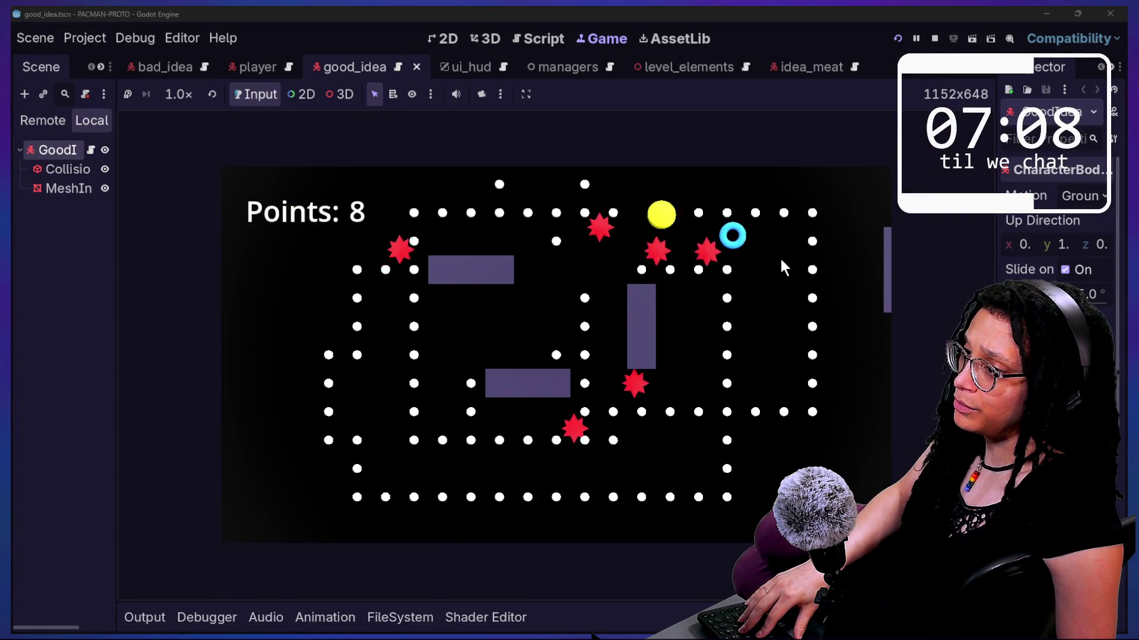
pyautogui.press('Down')
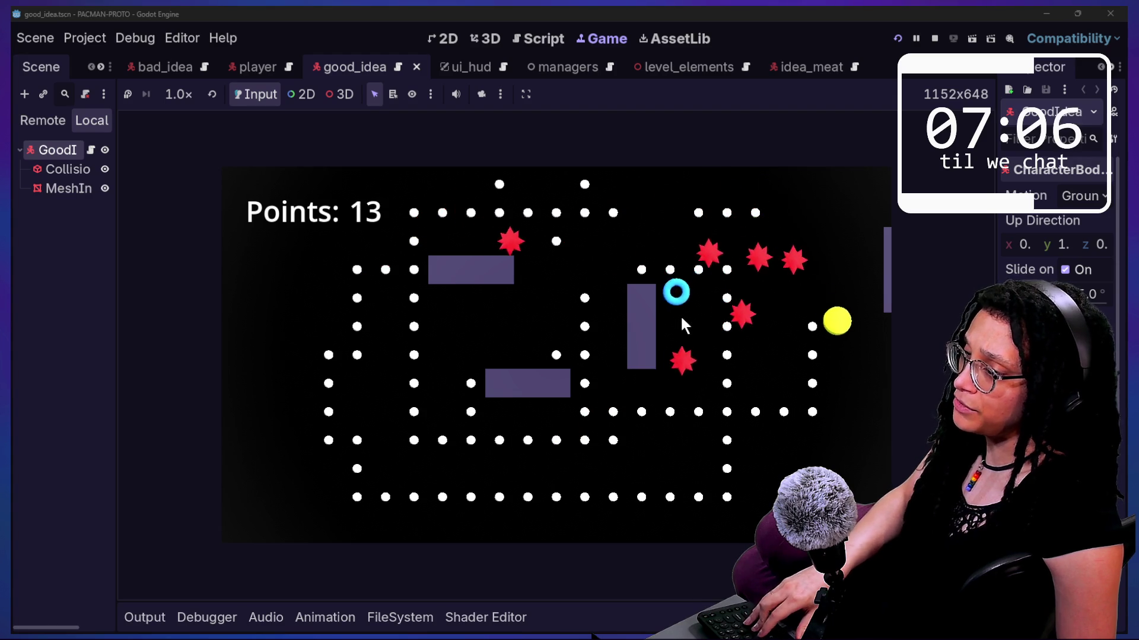
pyautogui.press('Left')
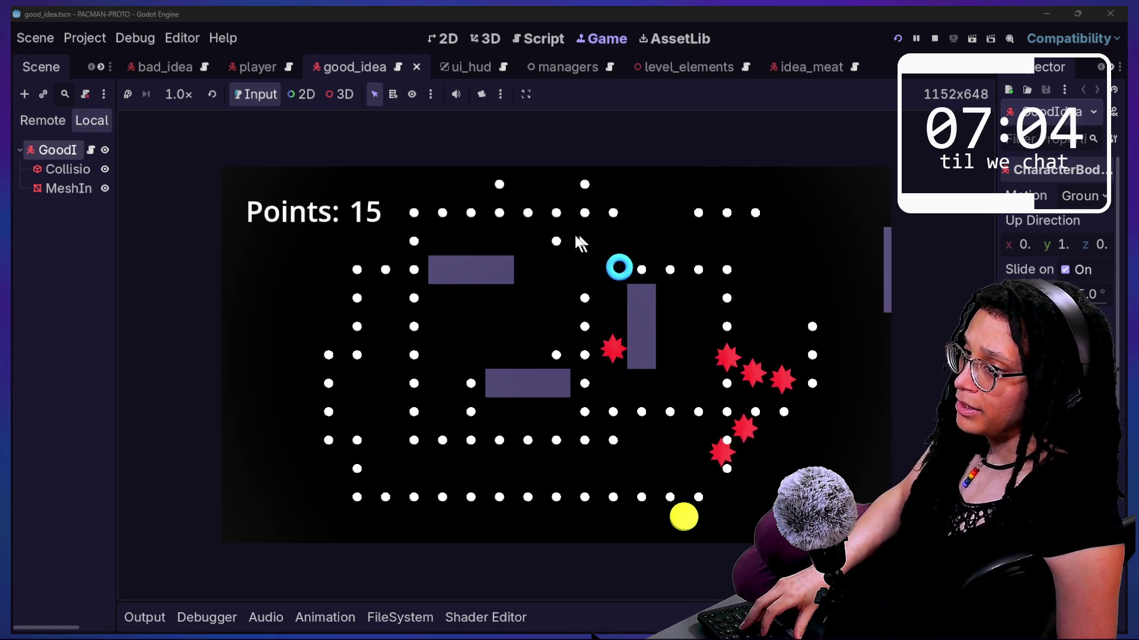
pyautogui.press('Up')
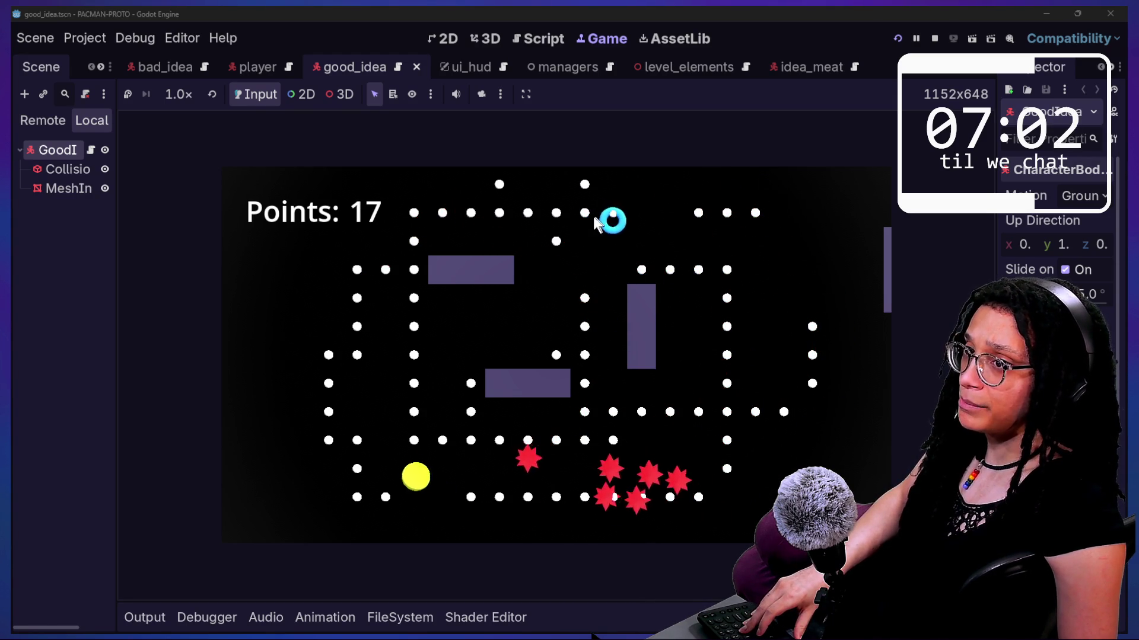
pyautogui.press('Right')
pyautogui.press('Up')
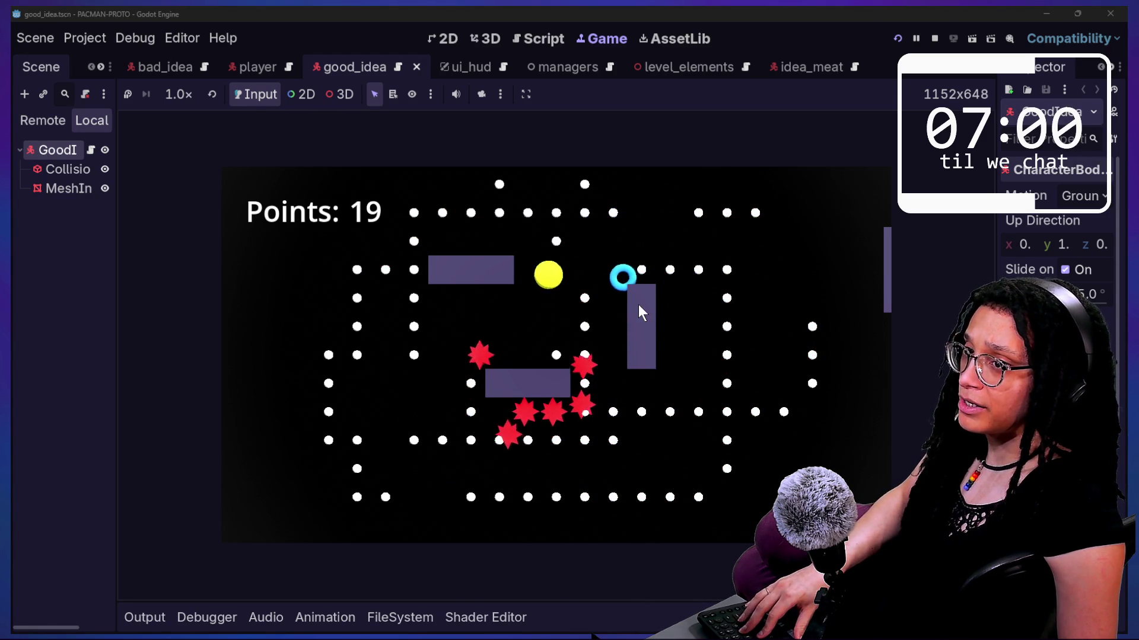
pyautogui.press('Down')
pyautogui.press('Left')
pyautogui.press('Up')
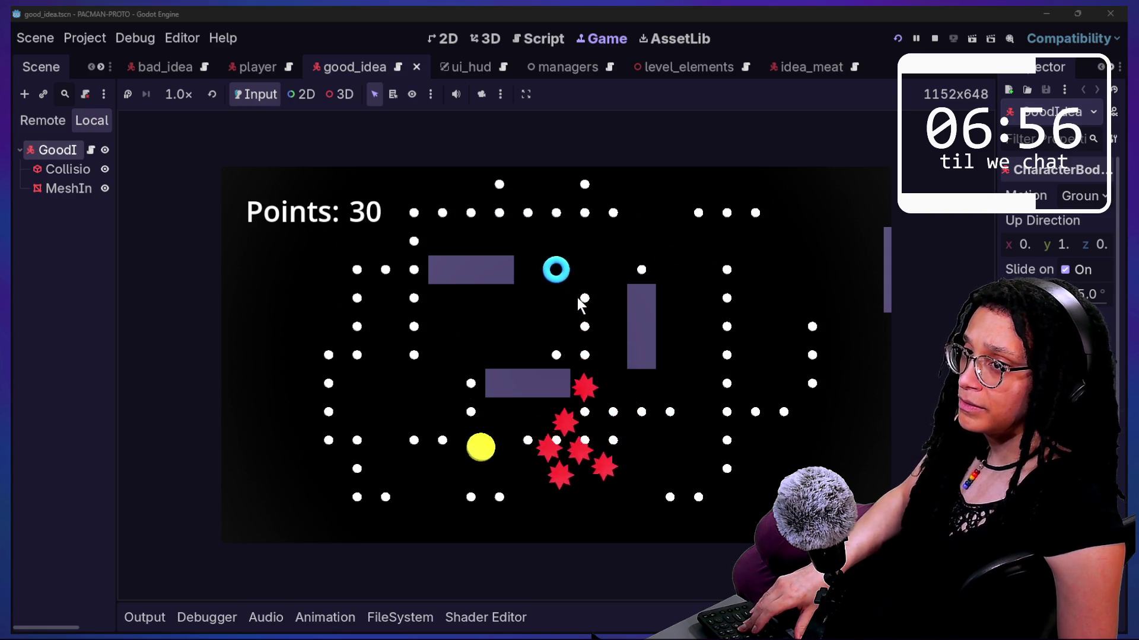
pyautogui.press('Right')
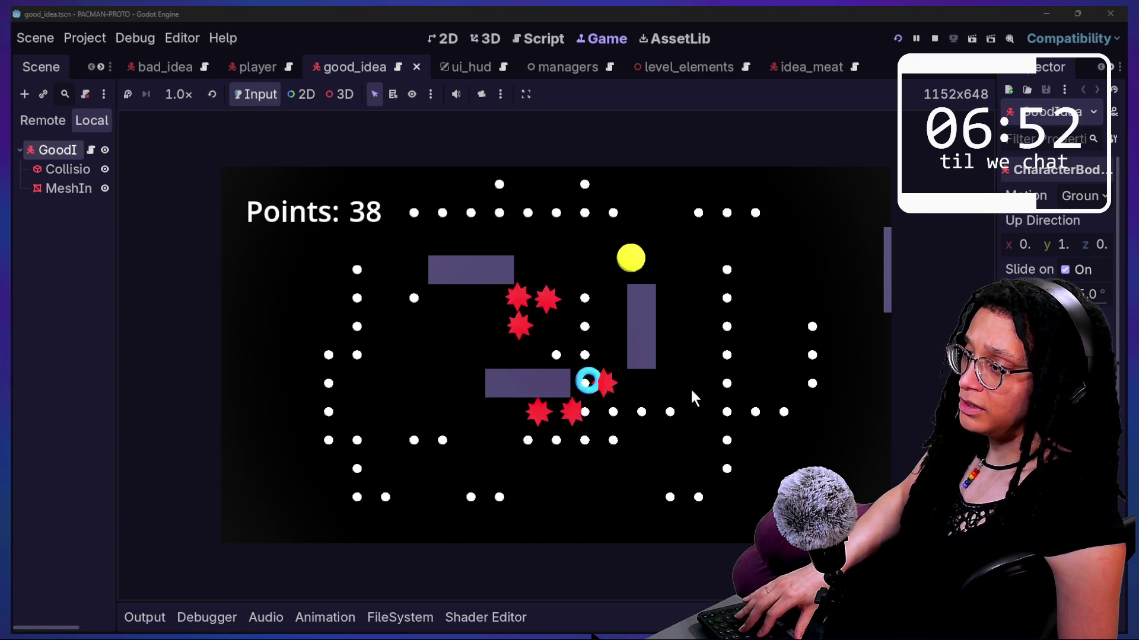
pyautogui.press('Down')
pyautogui.press('Up')
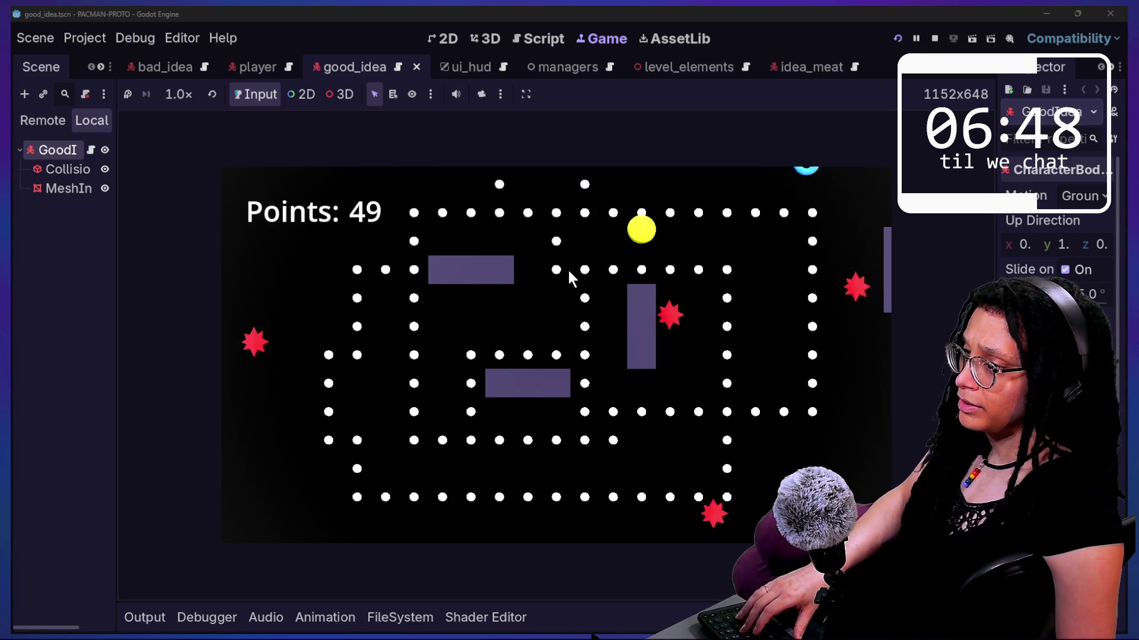
pyautogui.press('Right')
pyautogui.press('Down')
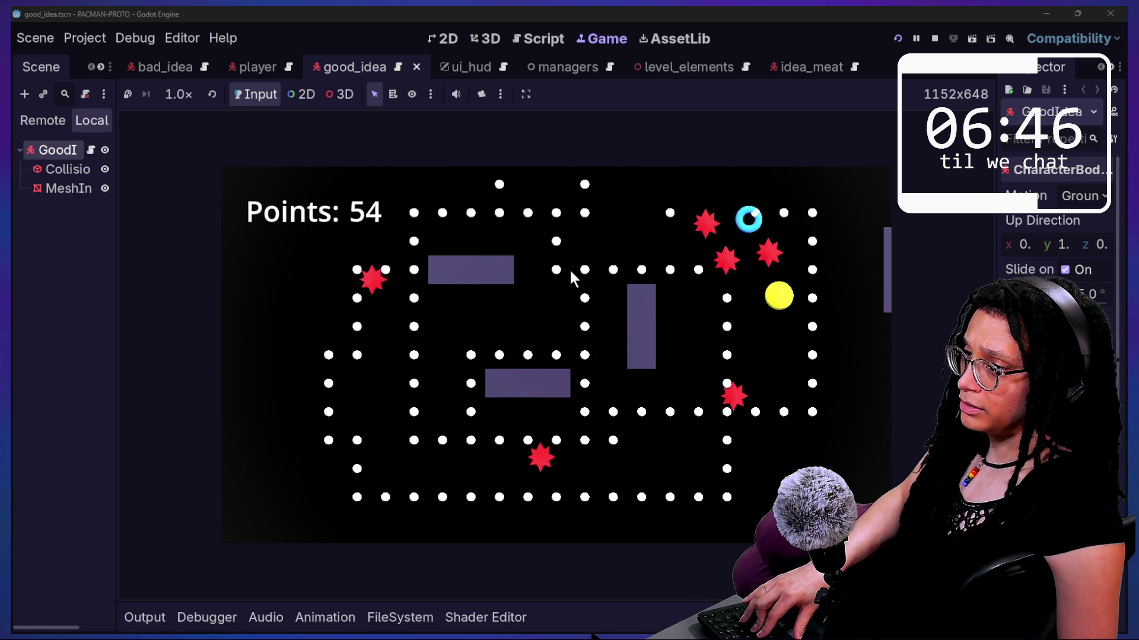
pyautogui.press('Left')
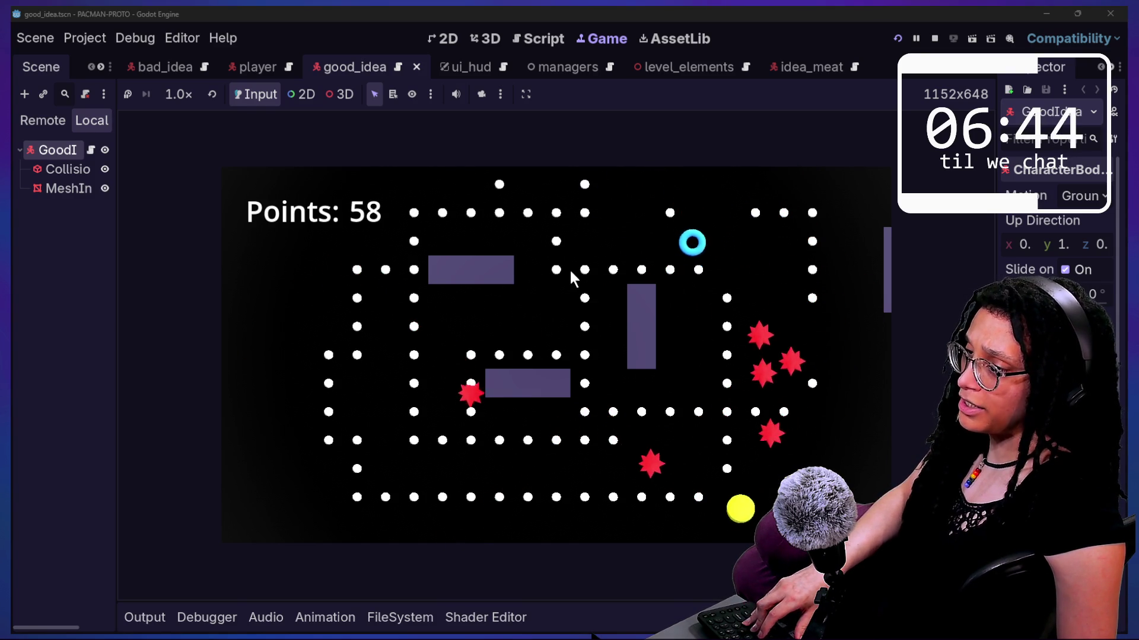
pyautogui.press('Up')
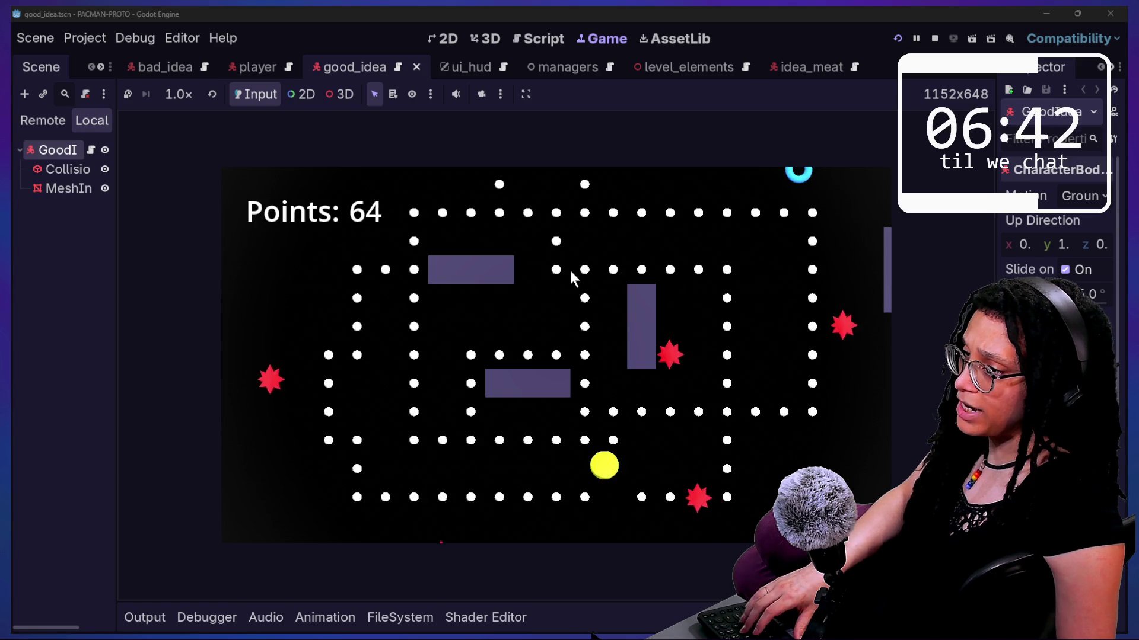
pyautogui.press('Left')
pyautogui.press('Up')
pyautogui.press('Right')
pyautogui.press('Up')
pyautogui.press('Right')
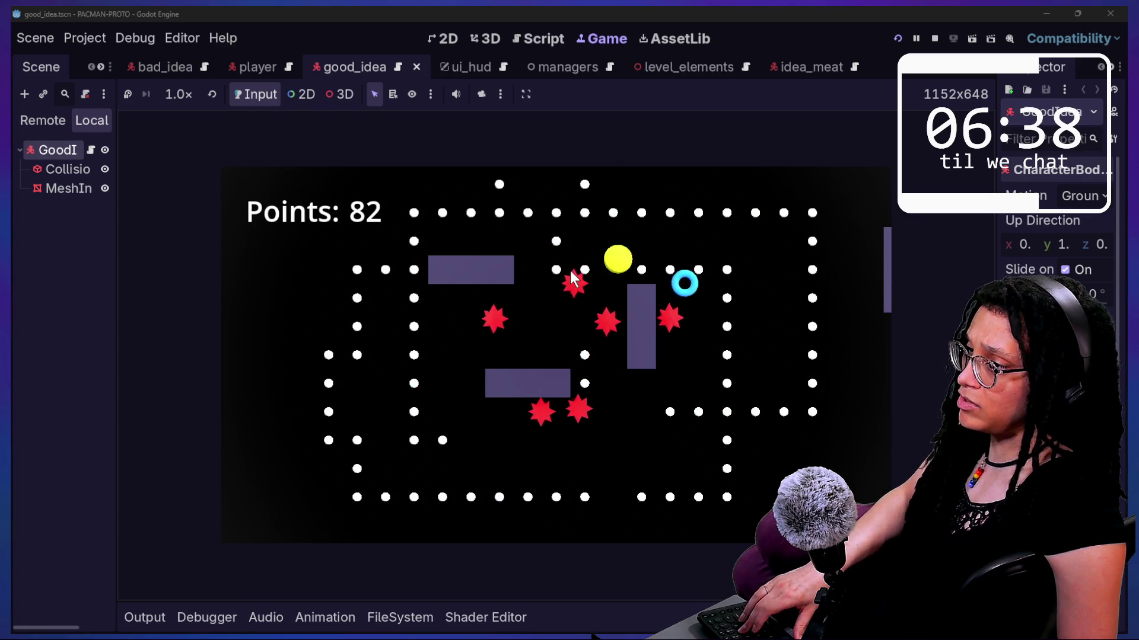
pyautogui.press('Up')
pyautogui.press('Right')
pyautogui.press('Down')
pyautogui.press('Right')
pyautogui.press('Down')
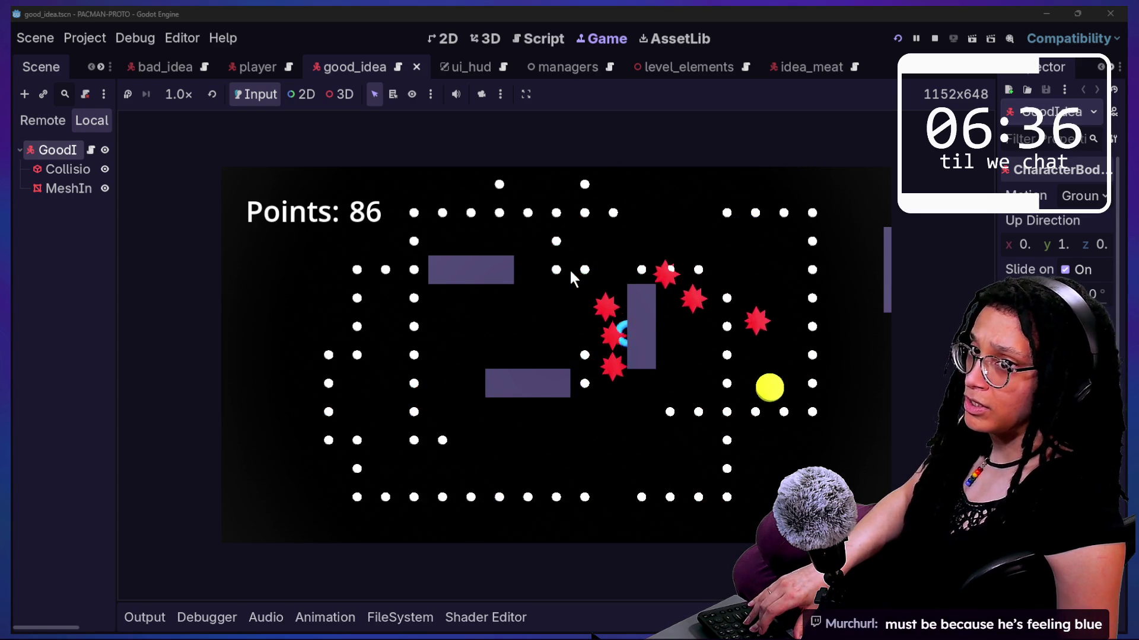
pyautogui.press('Left')
pyautogui.press('Down')
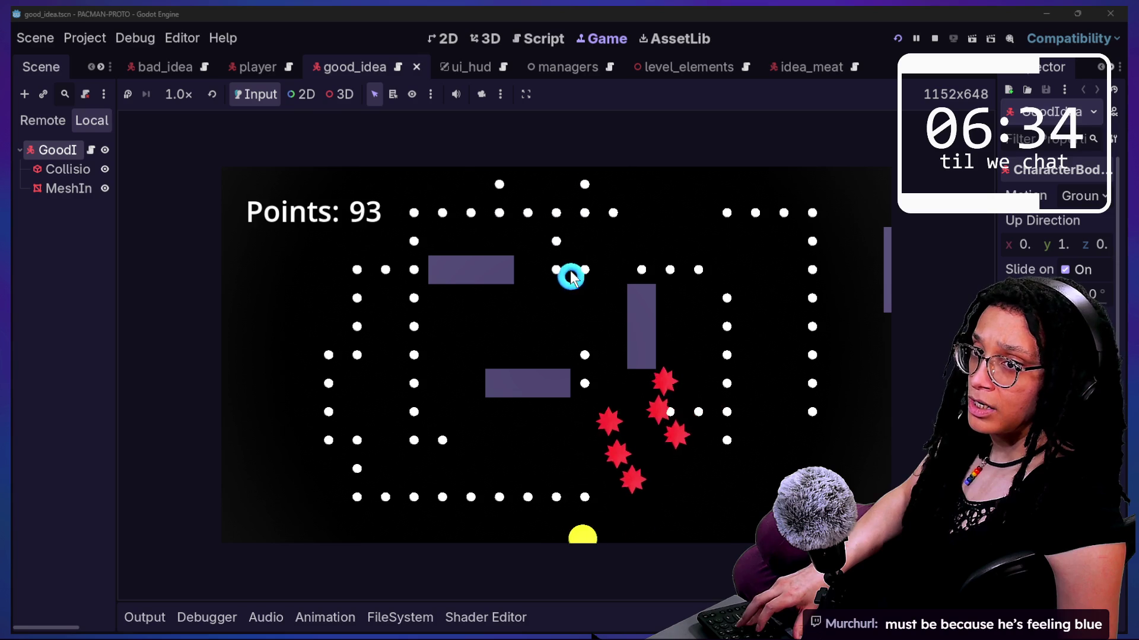
pyautogui.press('Up')
pyautogui.press('Up')
pyautogui.press('Right')
pyautogui.press('Up')
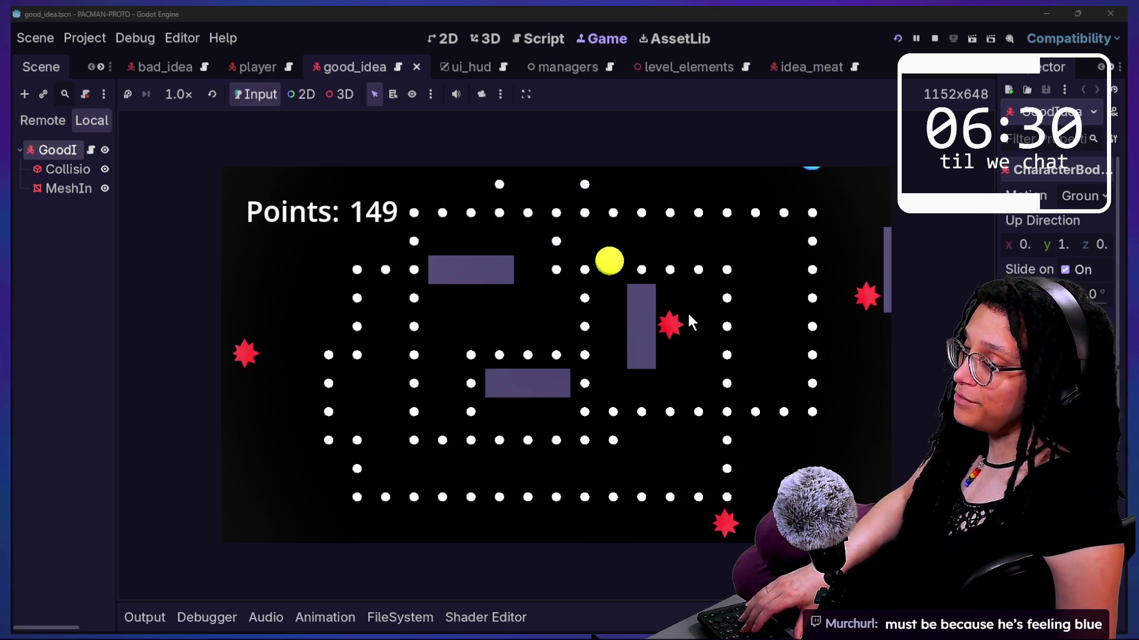
pyautogui.press('Down')
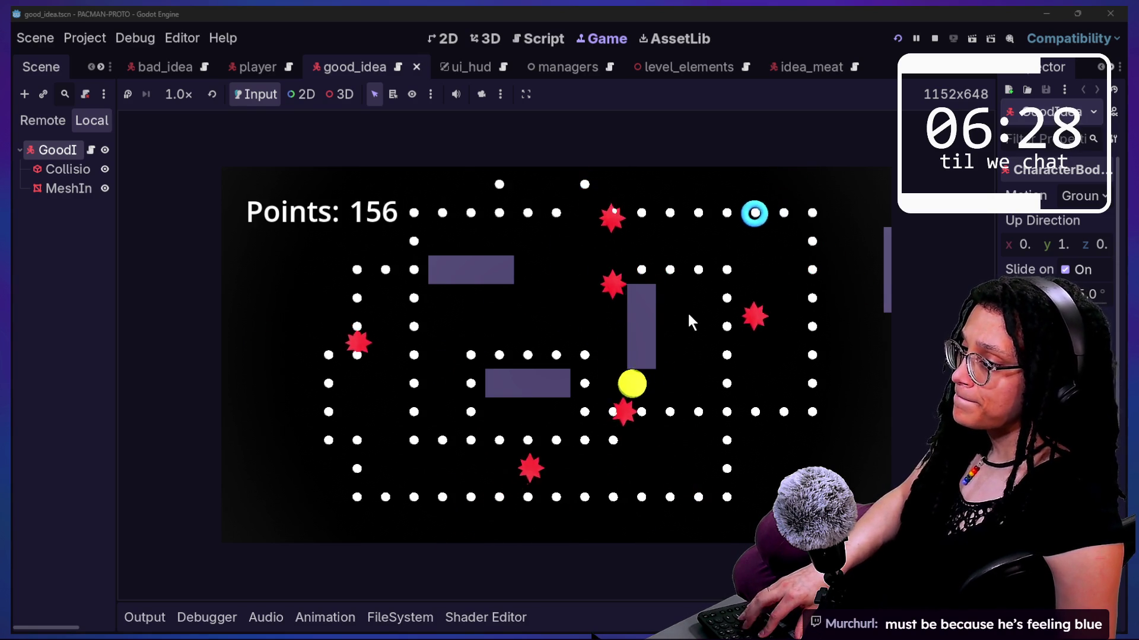
pyautogui.press('Right')
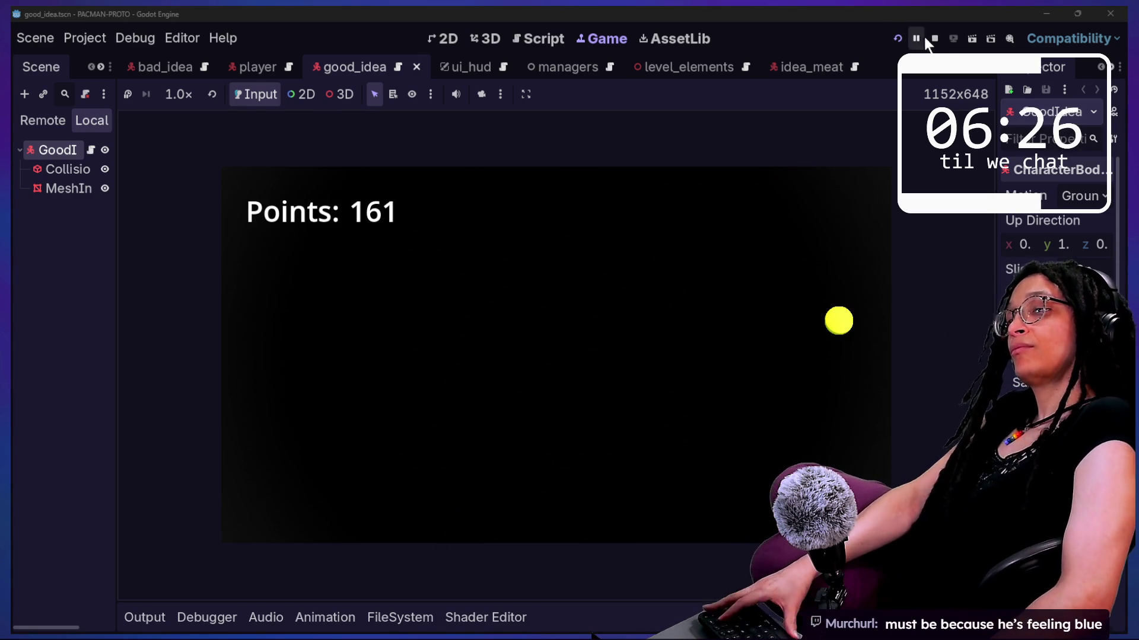
pyautogui.click(916, 39)
pyautogui.press('F12')
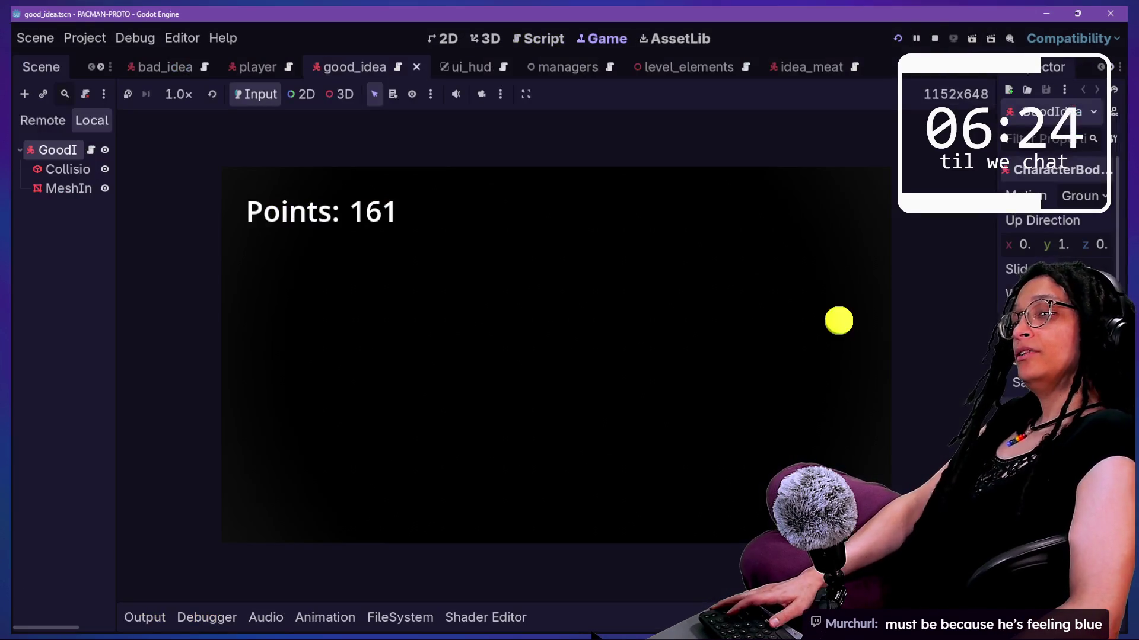
pyautogui.click(931, 38)
pyautogui.hotkey('alt', 'Tab')
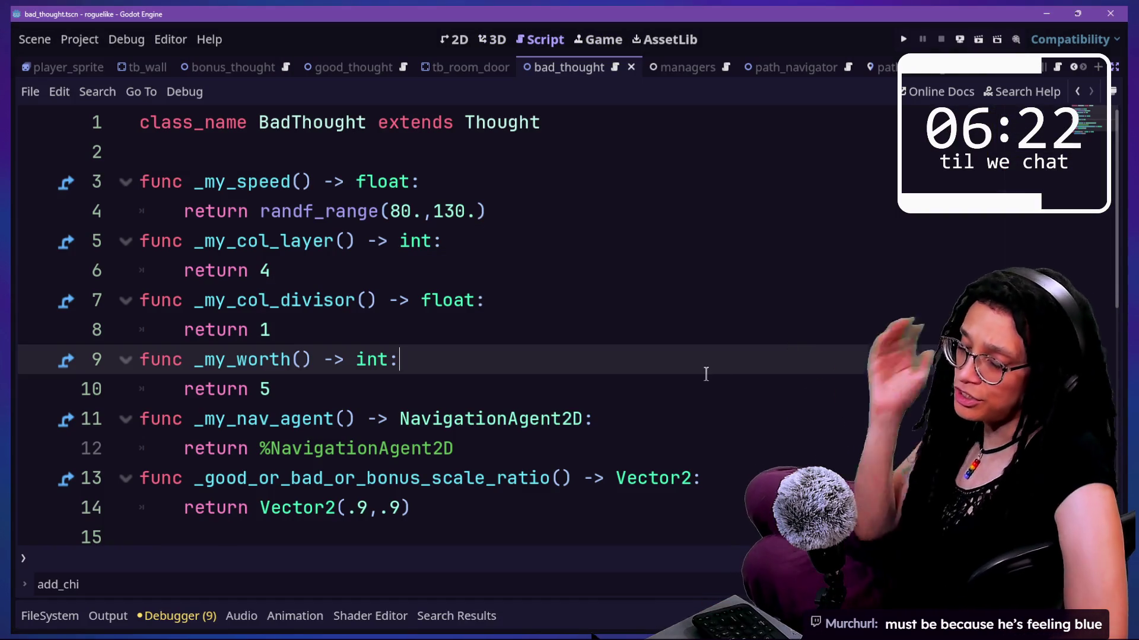